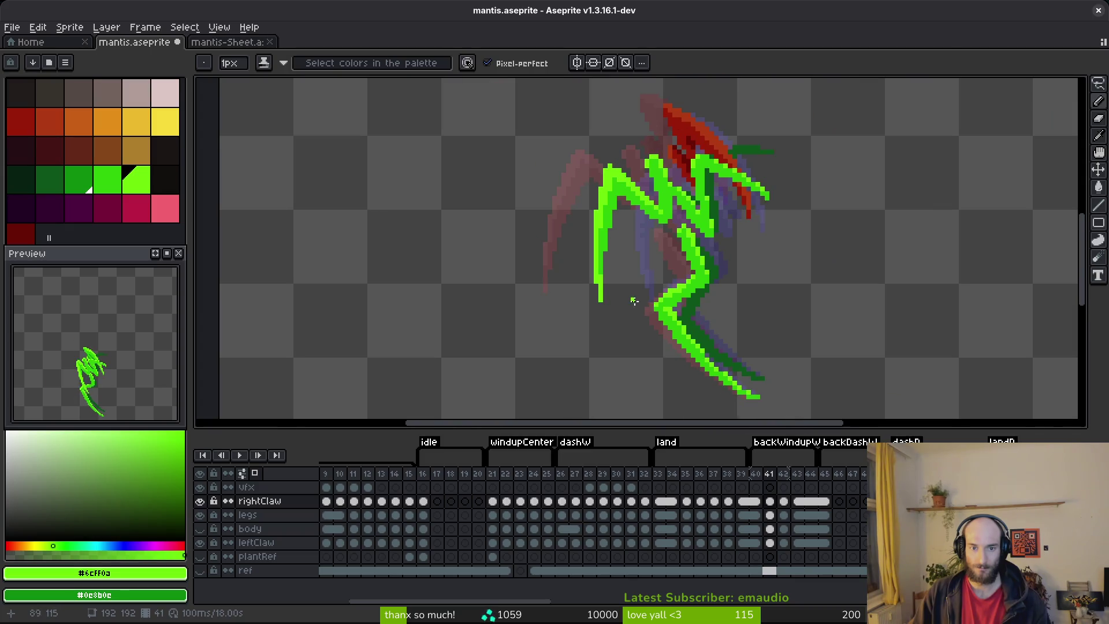
- Show the hidden body layer, sample the mid green from the body, and save
{"action": "left_click", "coordinate": [200, 528]}
{"action": "key", "text": "ctrl+s"}
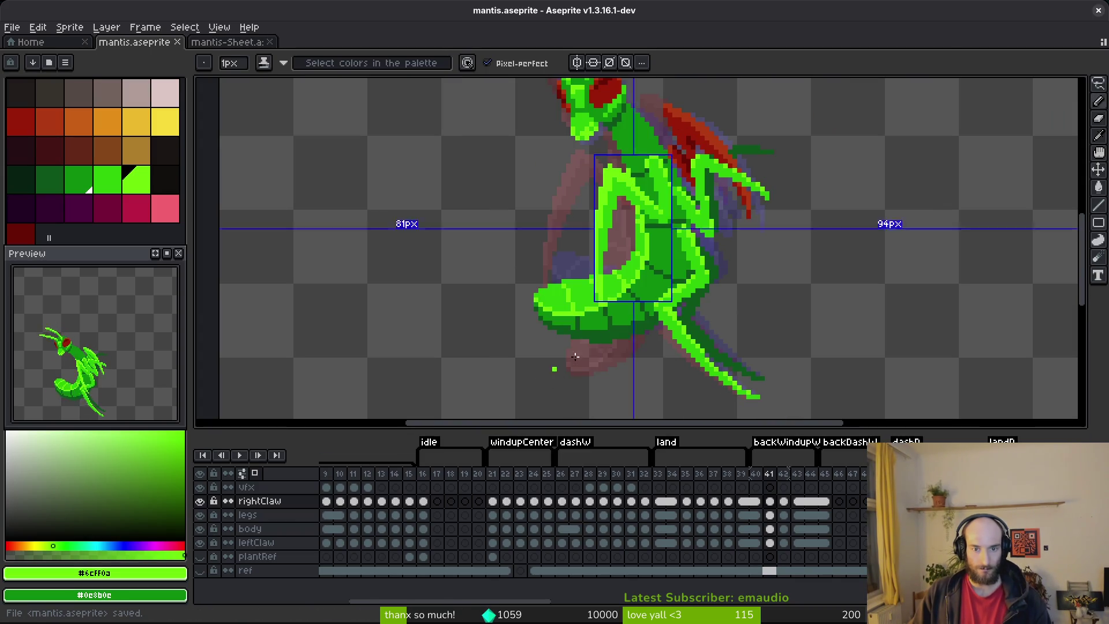
{"action": "scroll", "coordinate": [555, 377], "scroll_direction": "down", "scroll_amount": 2}
{"action": "scroll", "coordinate": [594, 328], "scroll_direction": "up", "scroll_amount": 6}
{"action": "left_click", "coordinate": [587, 306], "text": "alt"}
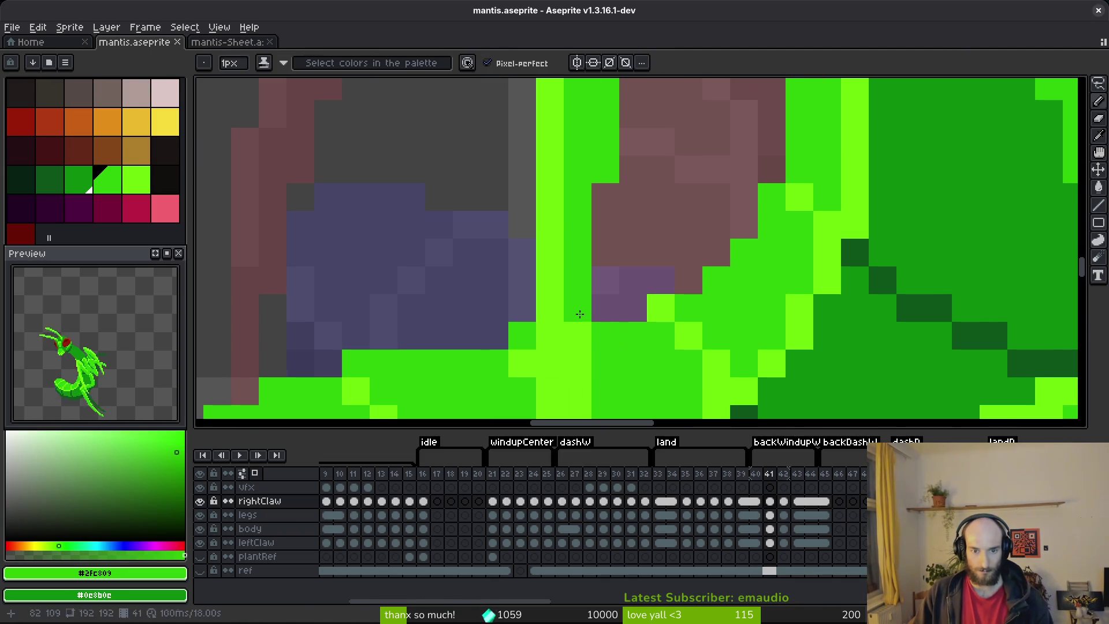
{"action": "scroll", "coordinate": [668, 334], "scroll_direction": "down", "scroll_amount": 5}
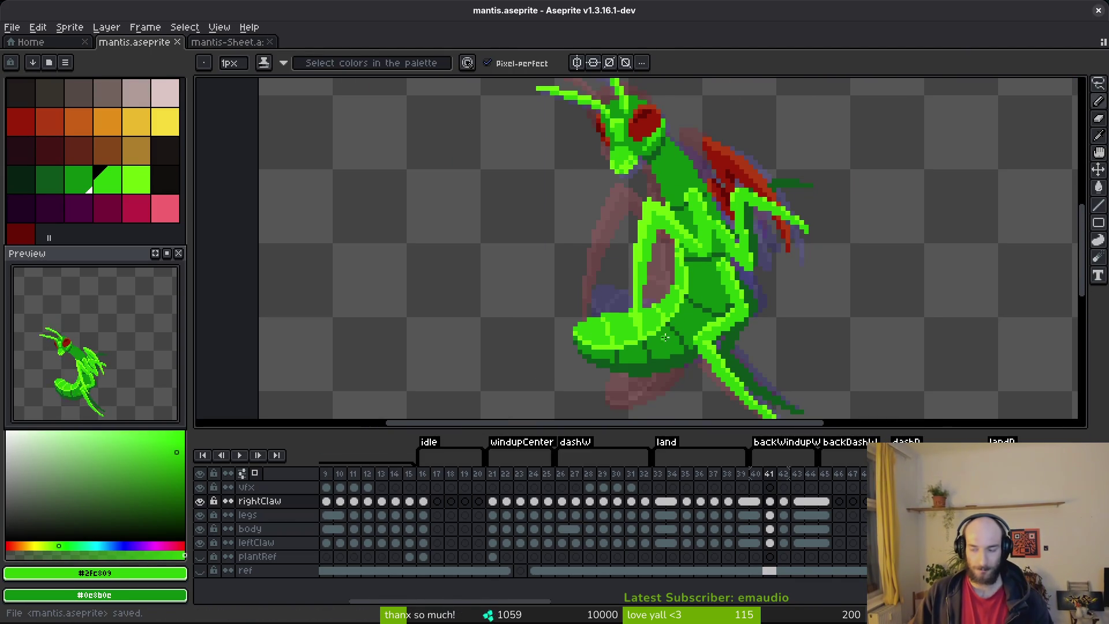
{"action": "key", "text": "ctrl+s"}
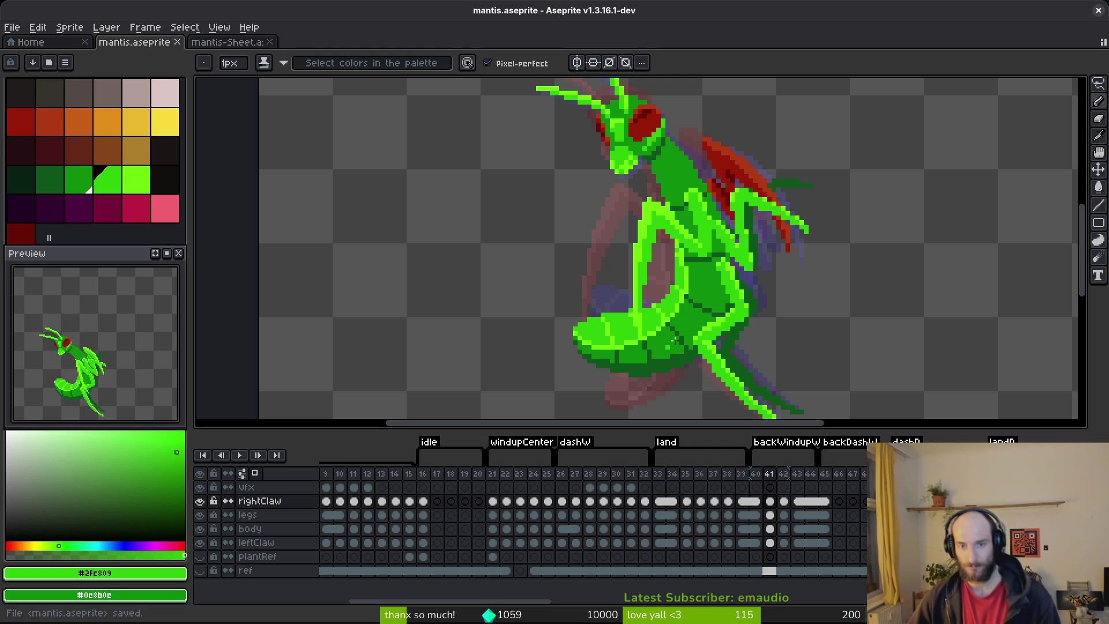
{"action": "scroll", "coordinate": [739, 293], "scroll_direction": "down", "scroll_amount": 2}
- Compare frames 40–41, then eyedrop the dark green #0d541b from the body on frame 41
{"action": "key", "text": "alt"}
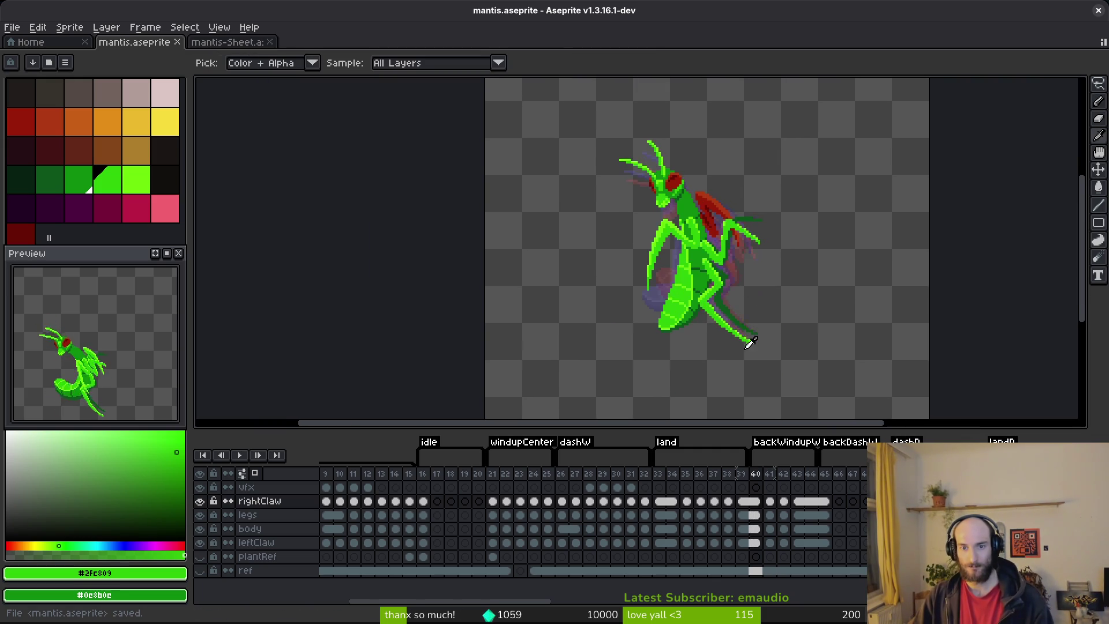
{"action": "key", "text": "Left"}
{"action": "key", "text": "Left"}
{"action": "key", "text": "Right"}
{"action": "key", "text": "Right"}
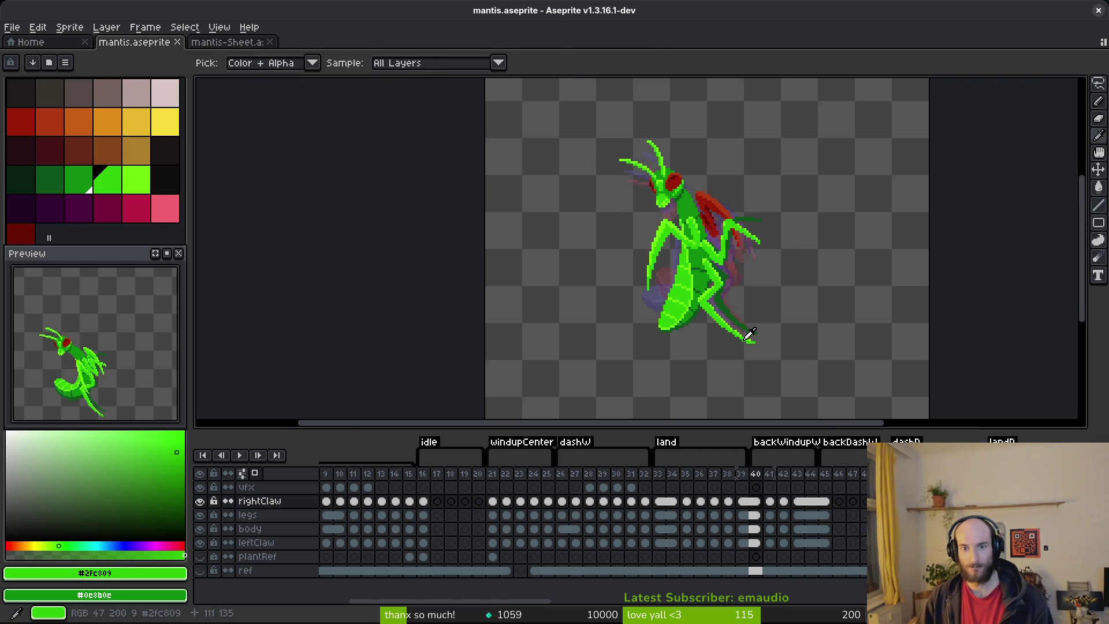
{"action": "scroll", "coordinate": [739, 323], "scroll_direction": "up", "scroll_amount": 5}
{"action": "key", "text": "Left"}
{"action": "key", "text": "alt"}
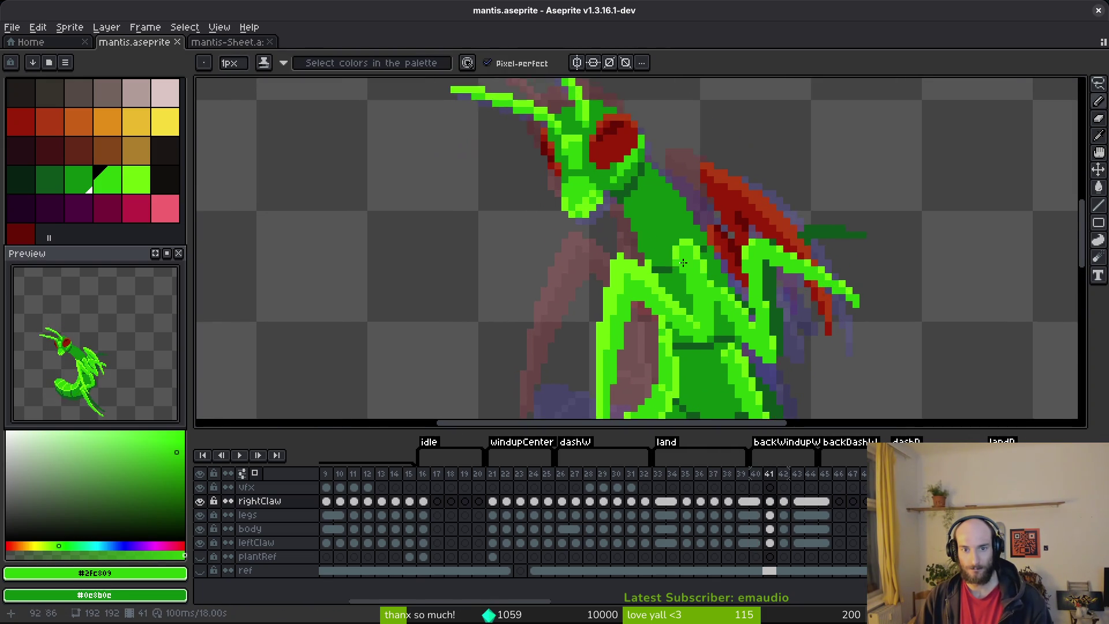
{"action": "scroll", "coordinate": [729, 284], "scroll_direction": "up", "scroll_amount": 3}
{"action": "key", "text": "Right"}
{"action": "left_click", "coordinate": [670, 277], "text": "alt"}
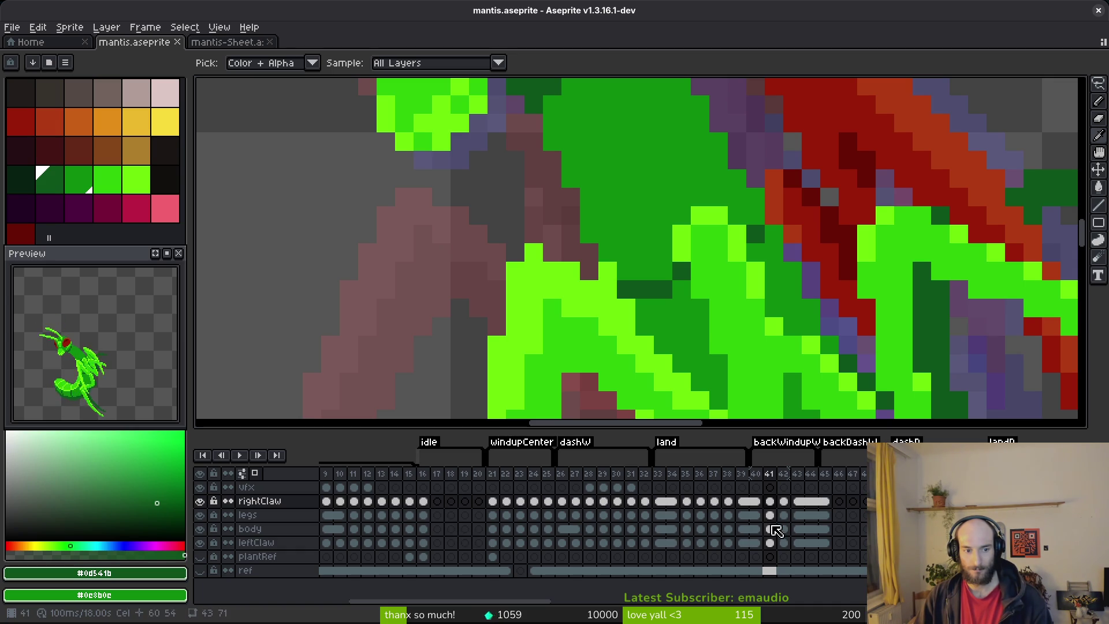
- Hide rightClaw and legs, then draw a dark green segment line across the frame-41 body
{"action": "left_click", "coordinate": [773, 528]}
{"action": "left_click", "coordinate": [200, 501]}
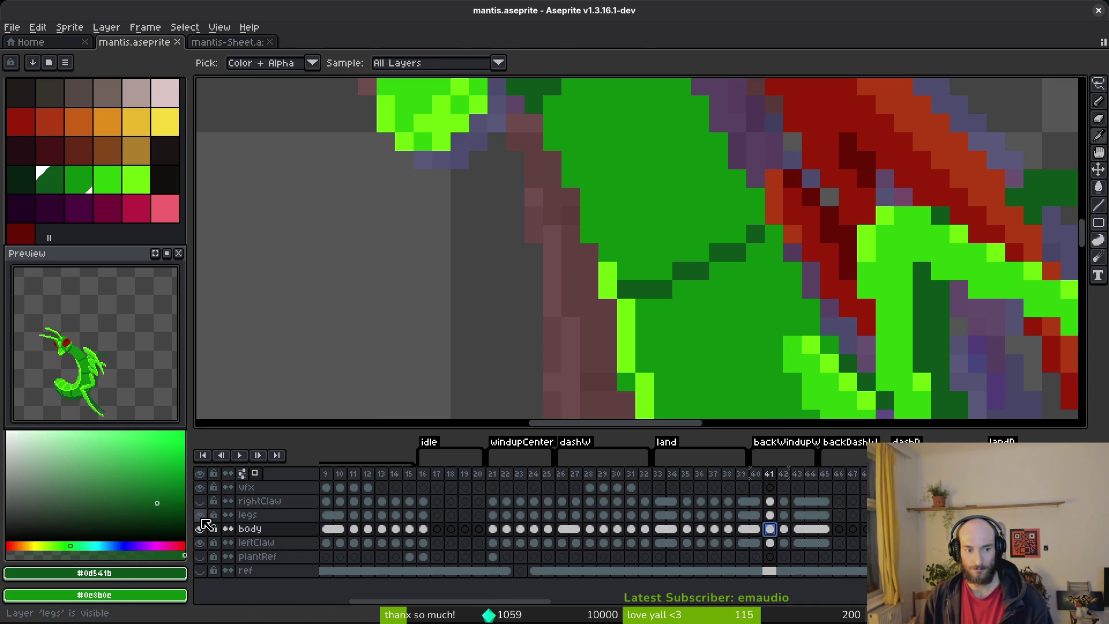
{"action": "left_click", "coordinate": [199, 514]}
{"action": "mouse_move", "coordinate": [638, 271]}
{"action": "left_mouse_down"}
{"action": "mouse_move", "coordinate": [664, 273]}
{"action": "mouse_move", "coordinate": [752, 216]}
{"action": "left_mouse_up"}
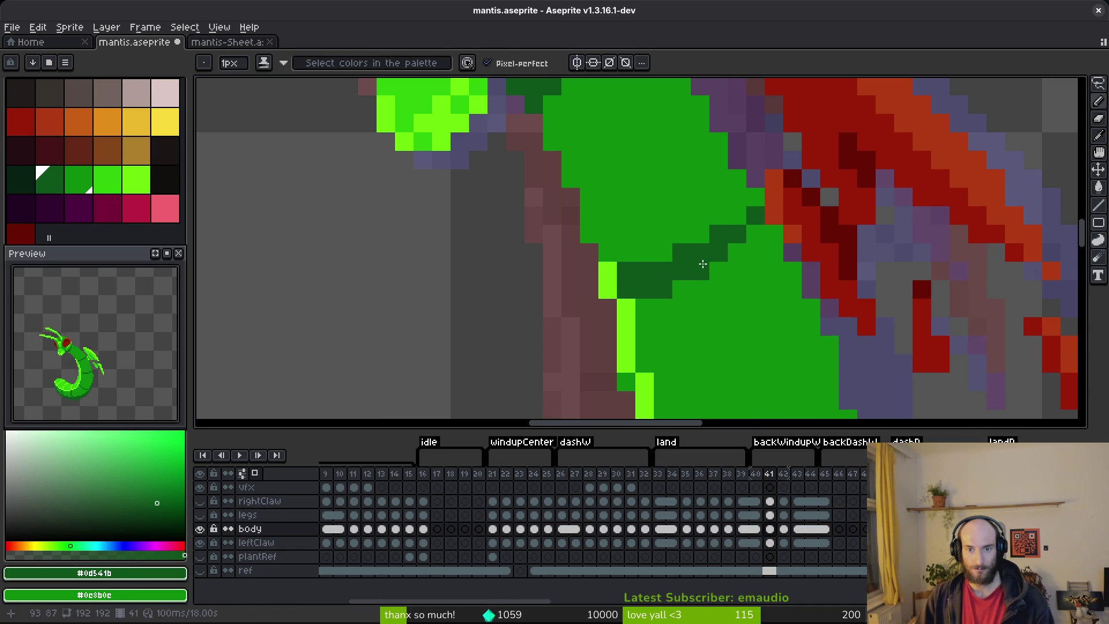
{"action": "key", "text": "ctrl+s"}
- Show the rightClaw and legs layers again and save the file
{"action": "scroll", "coordinate": [741, 304], "scroll_direction": "down", "scroll_amount": 4}
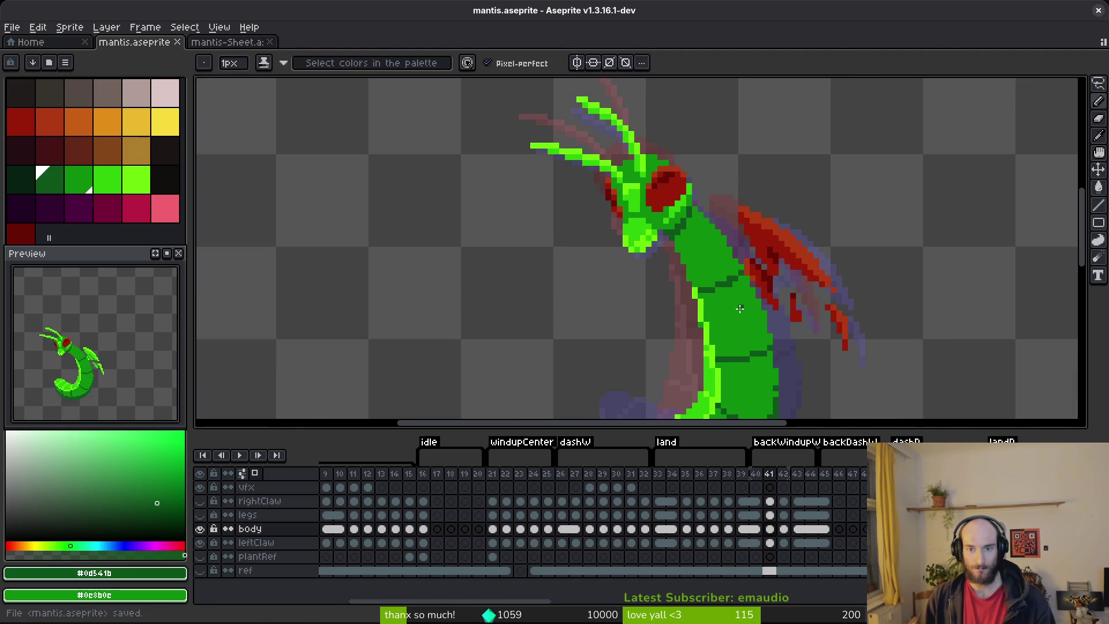
{"action": "left_click", "coordinate": [200, 500]}
{"action": "left_click", "coordinate": [199, 515]}
{"action": "key", "text": "ctrl+s"}
- Step forward to frame 43, previewing the neighbouring frames
{"action": "key", "text": "Right"}
{"action": "scroll", "coordinate": [715, 282], "scroll_direction": "down", "scroll_amount": 3}
{"action": "key", "text": "i"}
{"action": "key", "text": "Right"}
{"action": "key", "text": "Right"}
{"action": "key", "text": "Left"}
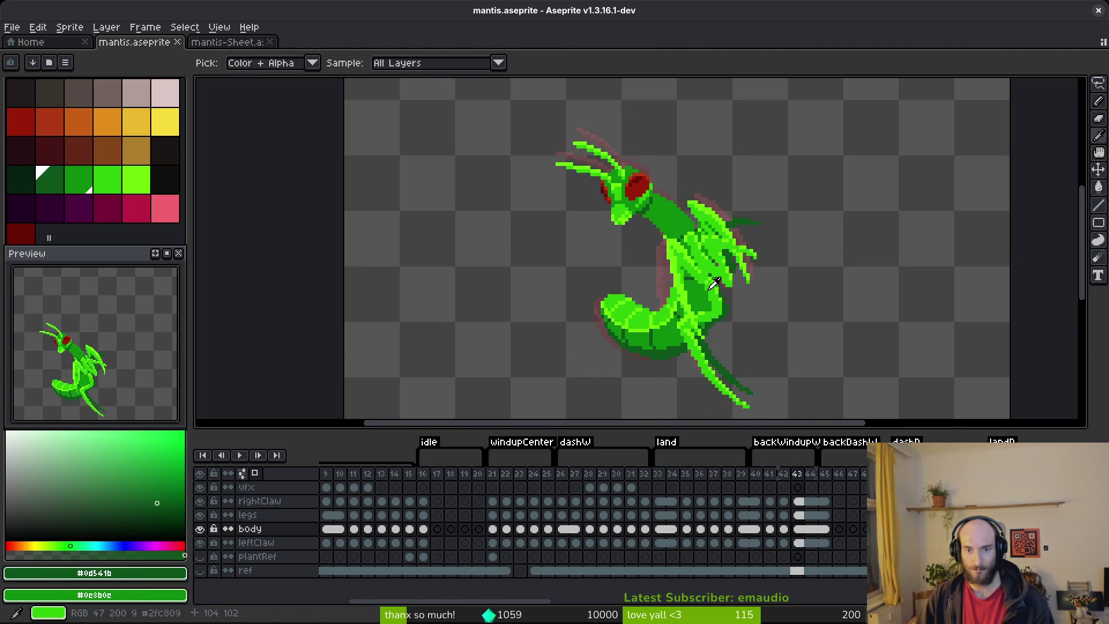
{"action": "key", "text": "Right"}
{"action": "key", "text": "Left"}
{"action": "key", "text": "Left"}
{"action": "key", "text": "Right"}
{"action": "key", "text": "q"}
{"action": "scroll", "coordinate": [722, 272], "scroll_direction": "up", "scroll_amount": 2}
- Lasso the mantis head in frame 43, shift it slightly down-right, and commit
{"action": "mouse_move", "coordinate": [652, 164]}
{"action": "left_mouse_down"}
{"action": "mouse_move", "coordinate": [427, 219]}
{"action": "mouse_move", "coordinate": [692, 194]}
{"action": "mouse_move", "coordinate": [698, 183]}
{"action": "mouse_move", "coordinate": [585, 304]}
{"action": "mouse_move", "coordinate": [695, 205]}
{"action": "left_mouse_up"}
{"action": "left_click_drag", "start_coordinate": [599, 210], "coordinate": [606, 213]}
{"action": "key", "text": "ctrl+s"}
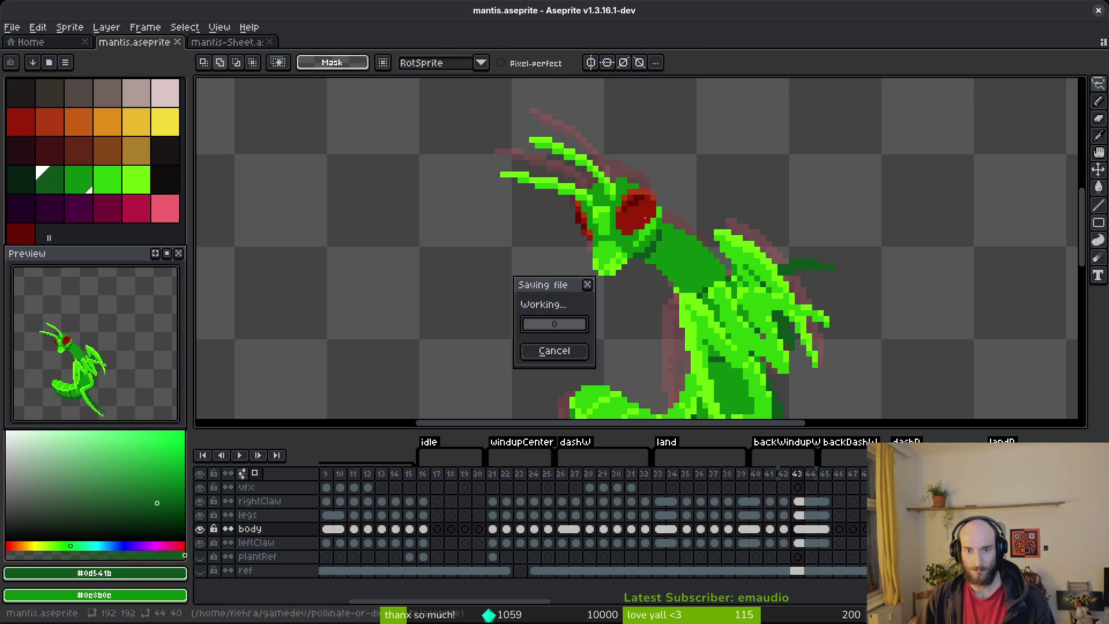
{"action": "scroll", "coordinate": [687, 237], "scroll_direction": "down", "scroll_amount": 2}
- Compare frame 43 with its neighbours, settle on frame 45, and save
{"action": "key", "text": "comma"}
{"action": "key", "text": "period"}
{"action": "key", "text": "comma"}
{"action": "key", "text": "period"}
{"action": "key", "text": "period"}
{"action": "key", "text": "period"}
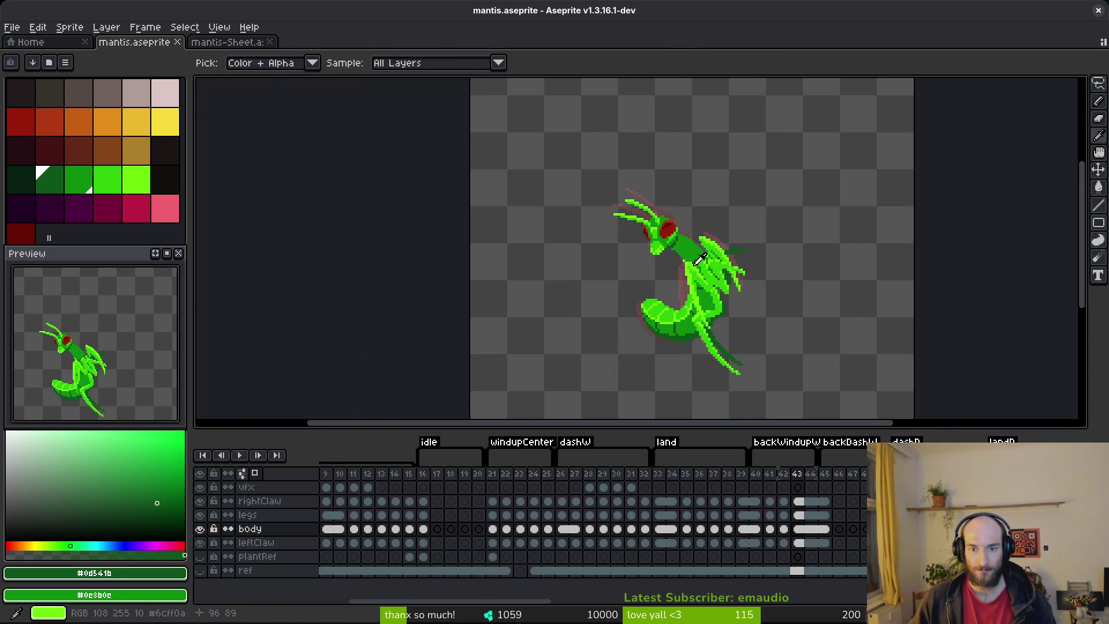
{"action": "key", "text": "period"}
{"action": "key", "text": "comma"}
{"action": "key", "text": "period"}
{"action": "key", "text": "comma"}
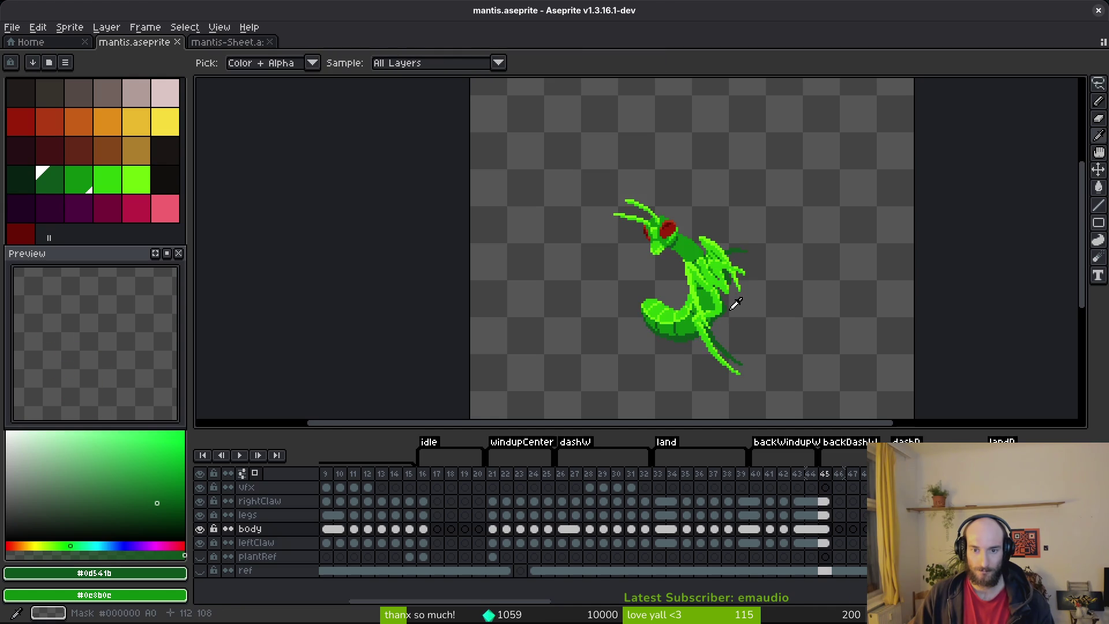
{"action": "key", "text": "m"}
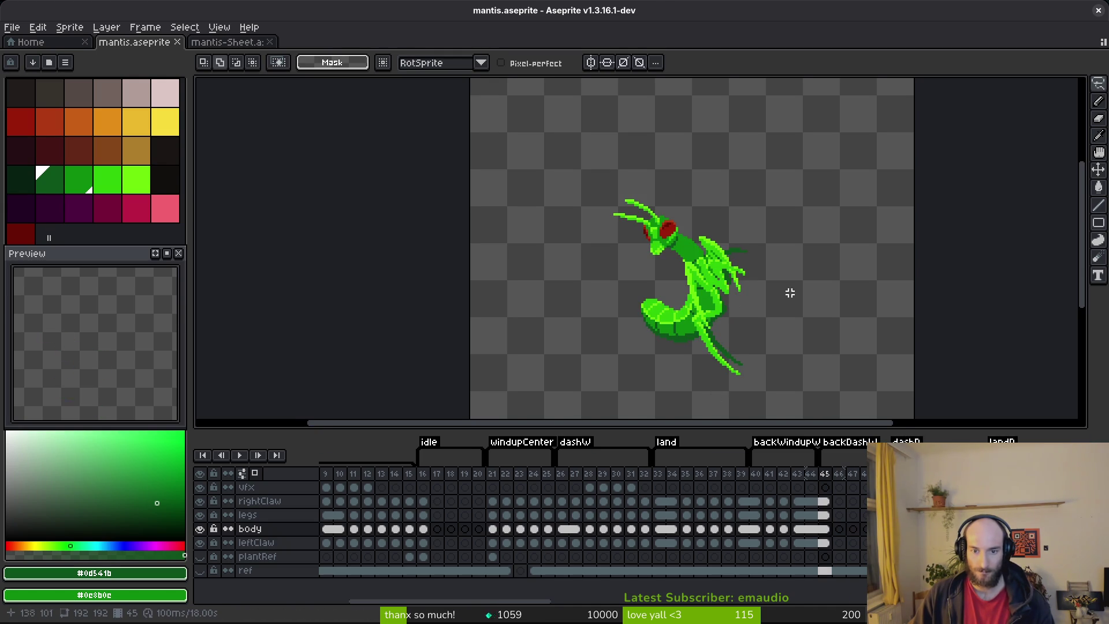
{"action": "left_click_drag", "start_coordinate": [787, 292], "coordinate": [747, 279]}
{"action": "key", "text": "ctrl+s"}
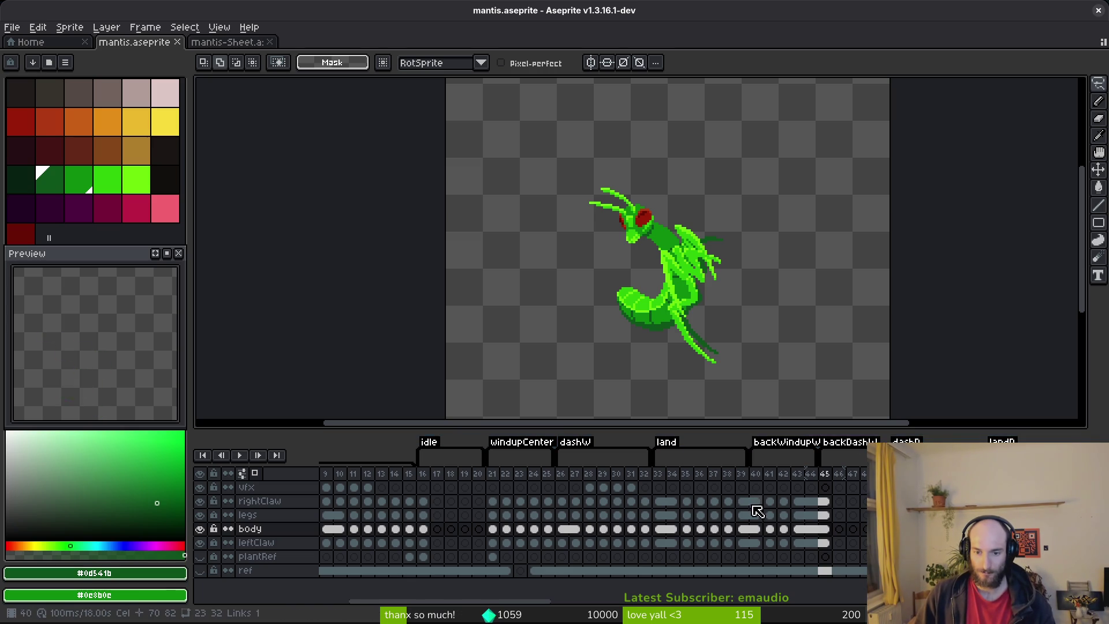
- Select the dashW cels of frames 26–32 on every layer and copy them
{"action": "key", "text": "Up"}
{"action": "key", "text": "Up"}
{"action": "key", "text": "Left"}
{"action": "key", "text": "Left"}
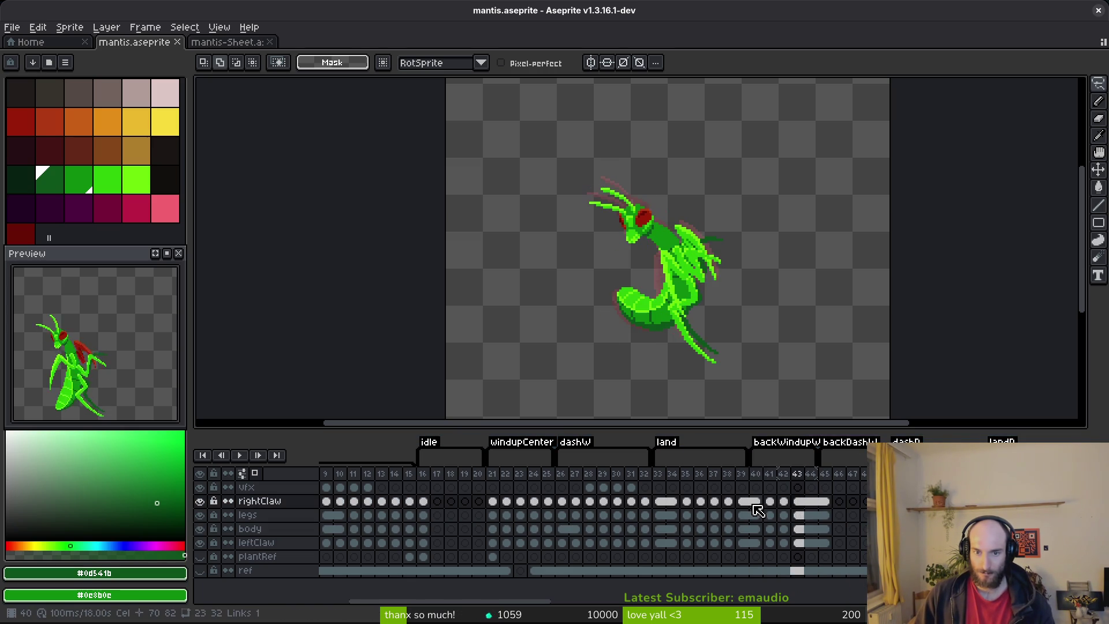
{"action": "key", "text": "Right"}
{"action": "key", "text": "Right"}
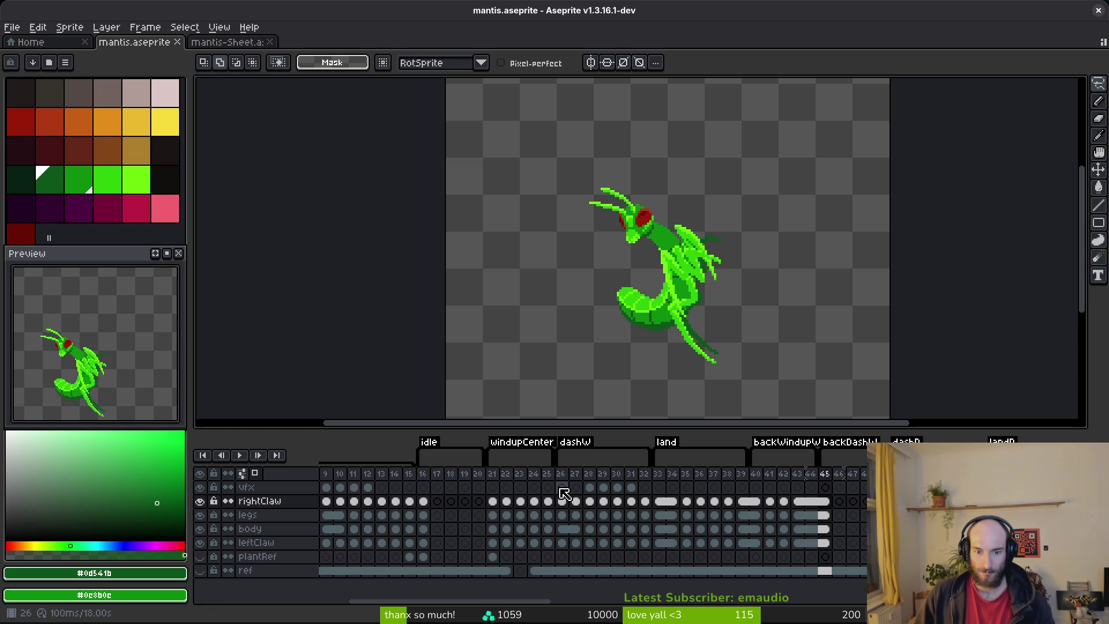
{"action": "mouse_move", "coordinate": [560, 489]}
{"action": "left_mouse_down"}
{"action": "mouse_move", "coordinate": [606, 555]}
{"action": "mouse_move", "coordinate": [547, 543]}
{"action": "mouse_move", "coordinate": [562, 531]}
{"action": "mouse_move", "coordinate": [563, 491]}
{"action": "mouse_move", "coordinate": [583, 536]}
{"action": "mouse_move", "coordinate": [644, 548]}
{"action": "left_mouse_up"}
{"action": "key", "text": "ctrl+c"}
- Reselect the dashW cels of frames 26–32 across all layers and copy them
{"action": "left_click", "coordinate": [849, 501]}
{"action": "key", "text": "ctrl+z"}
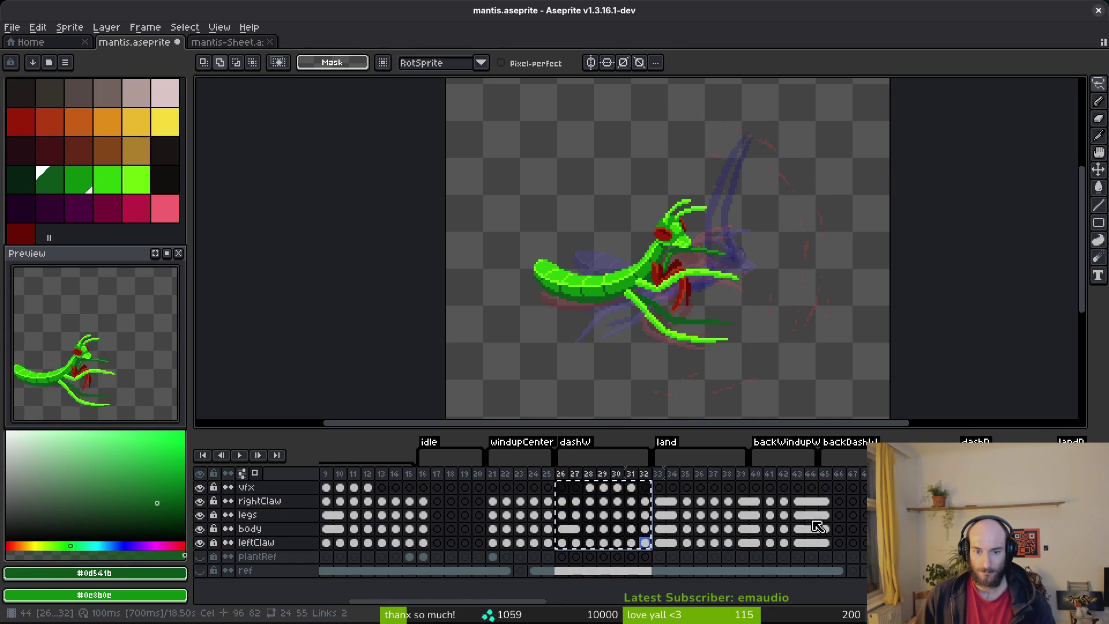
{"action": "key", "text": "Right"}
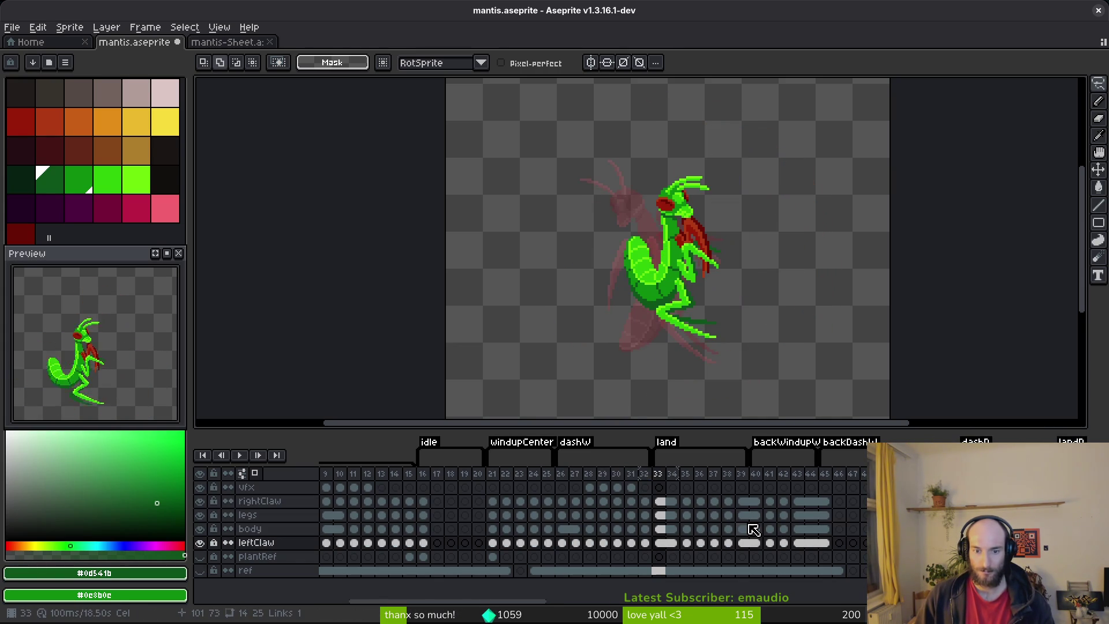
{"action": "left_click", "coordinate": [713, 514]}
{"action": "left_click_drag", "start_coordinate": [562, 487], "coordinate": [645, 542]}
{"action": "key", "text": "ctrl+c"}
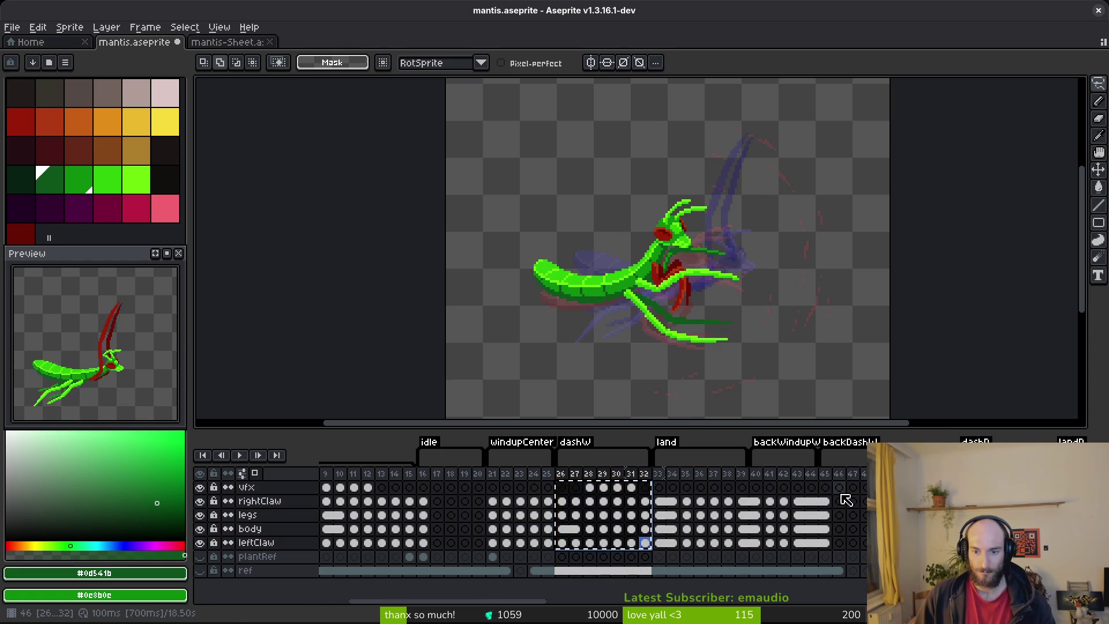
- Paste the cels at frame 46 and flip the pasted frames 46–52 horizontally
{"action": "left_click", "coordinate": [839, 488]}
{"action": "key", "text": "ctrl+v"}
{"action": "mouse_move", "coordinate": [839, 488]}
{"action": "left_mouse_down"}
{"action": "mouse_move", "coordinate": [867, 528]}
{"action": "mouse_move", "coordinate": [909, 542]}
{"action": "left_mouse_up"}
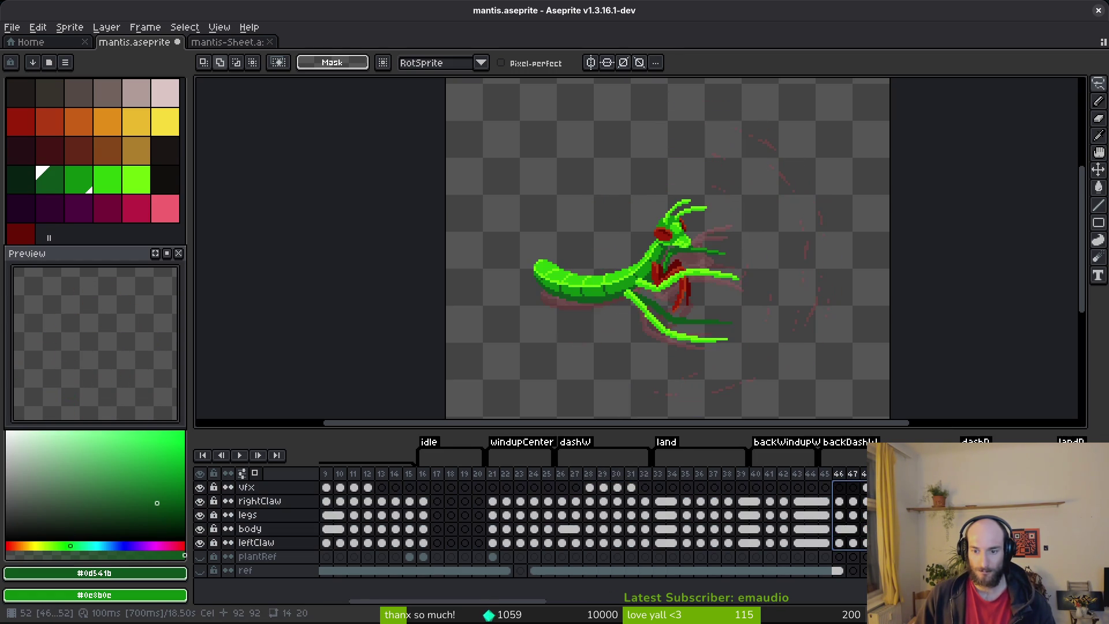
{"action": "scroll", "coordinate": [426, 535], "scroll_direction": "right", "scroll_amount": 3}
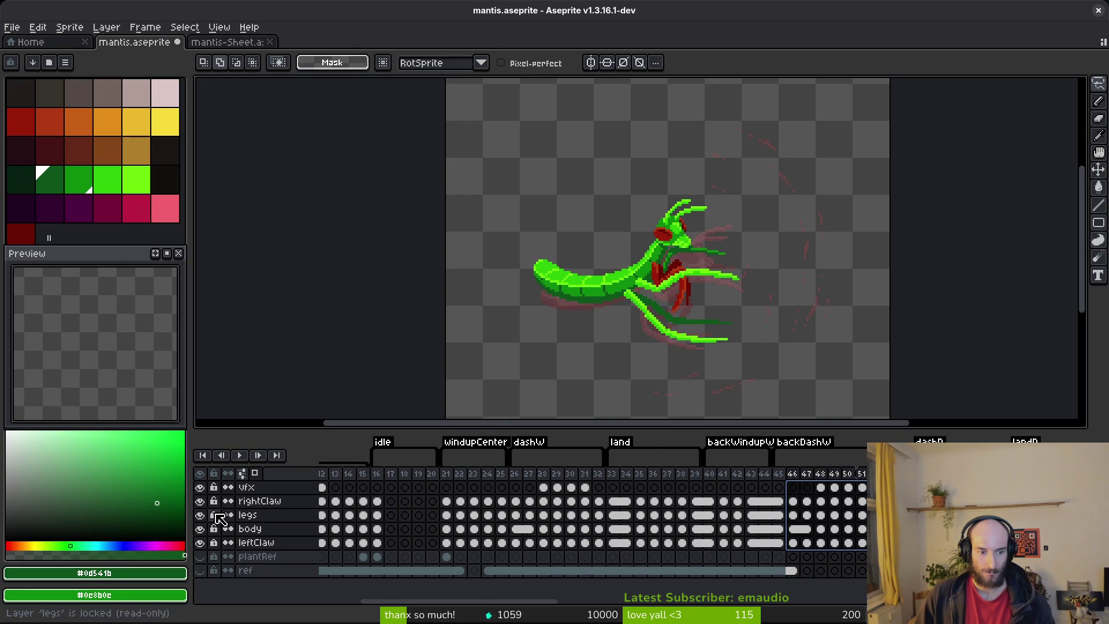
{"action": "scroll", "coordinate": [774, 559], "scroll_direction": "left", "scroll_amount": 1}
{"action": "key", "text": "Left"}
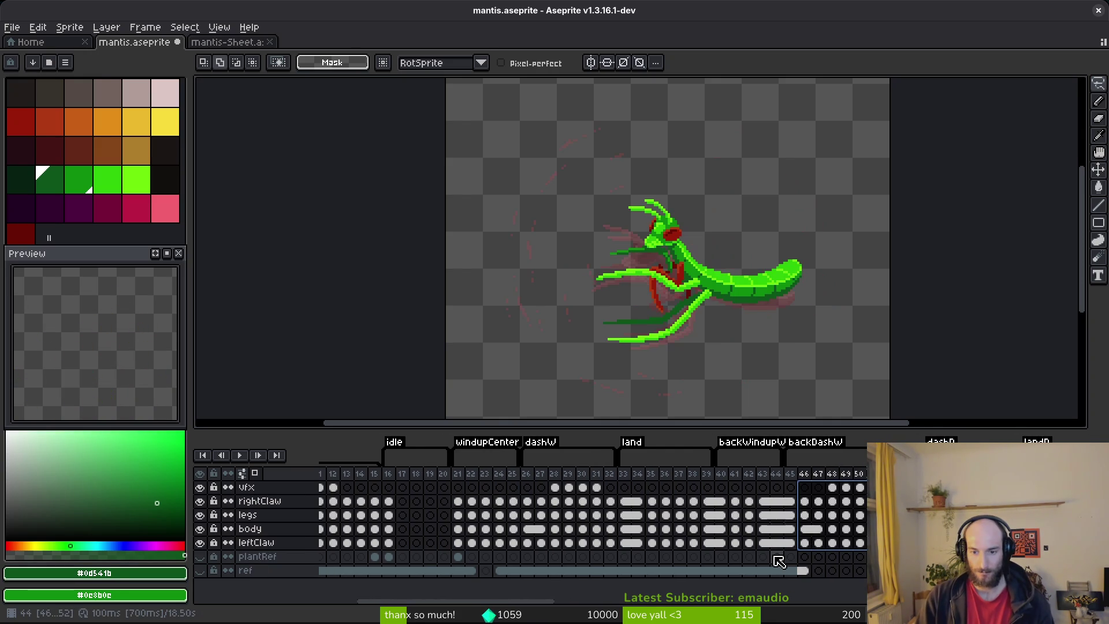
- Save mantis.aseprite, play through the backDash frames, and go to the vfx cel at frame 41
{"action": "key", "text": "ctrl+s"}
{"action": "key", "text": "i"}
{"action": "key", "text": "Return"}
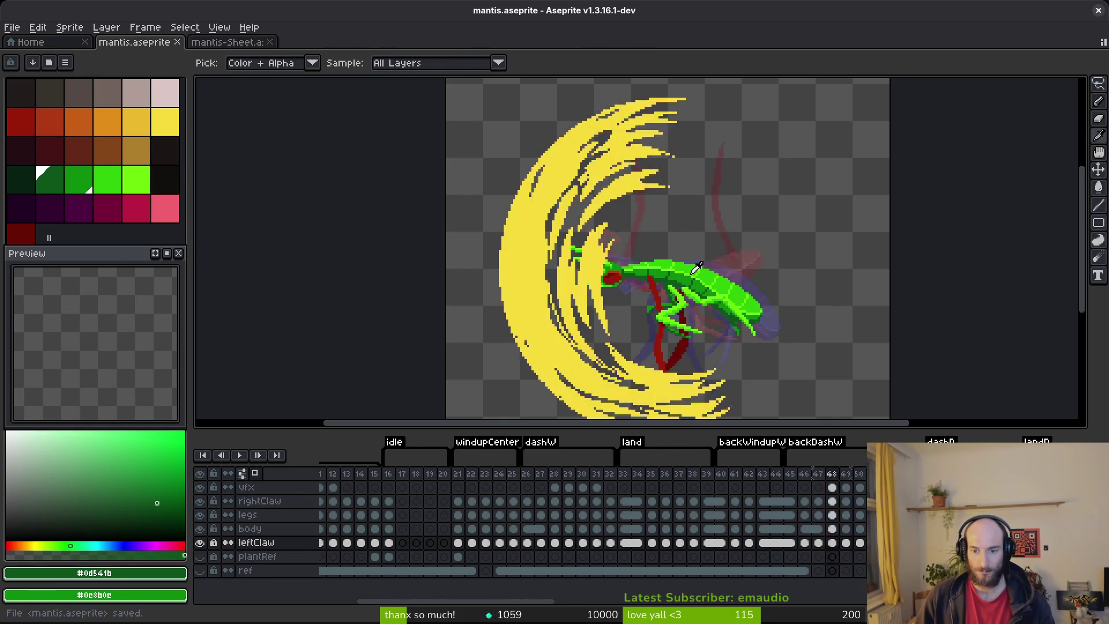
{"action": "key", "text": "m"}
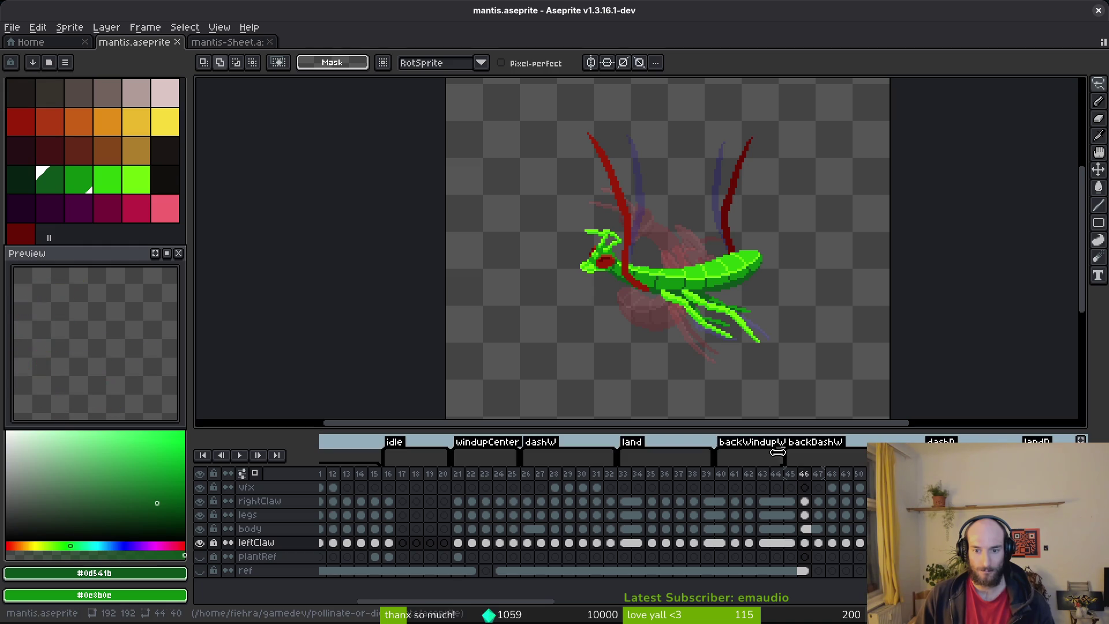
{"action": "left_click", "coordinate": [735, 488]}
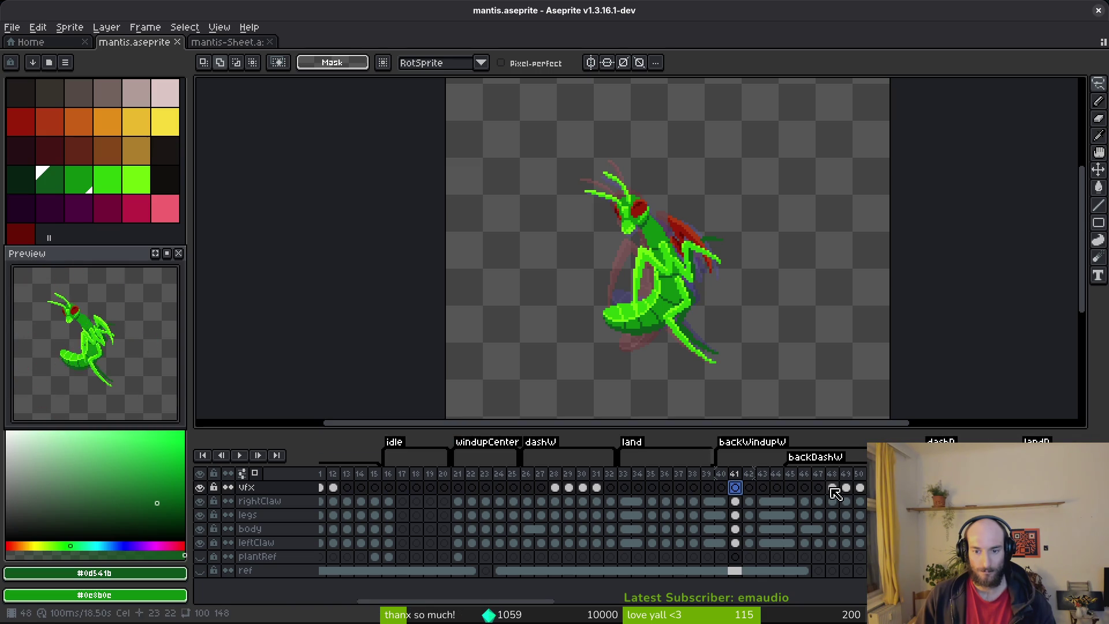
- Step back through frames 40 to 27, sampling colours from the sprite
{"action": "key", "text": "ctrl+z"}
{"action": "key", "text": "Left"}
{"action": "key", "text": "Left"}
{"action": "key", "text": "Left"}
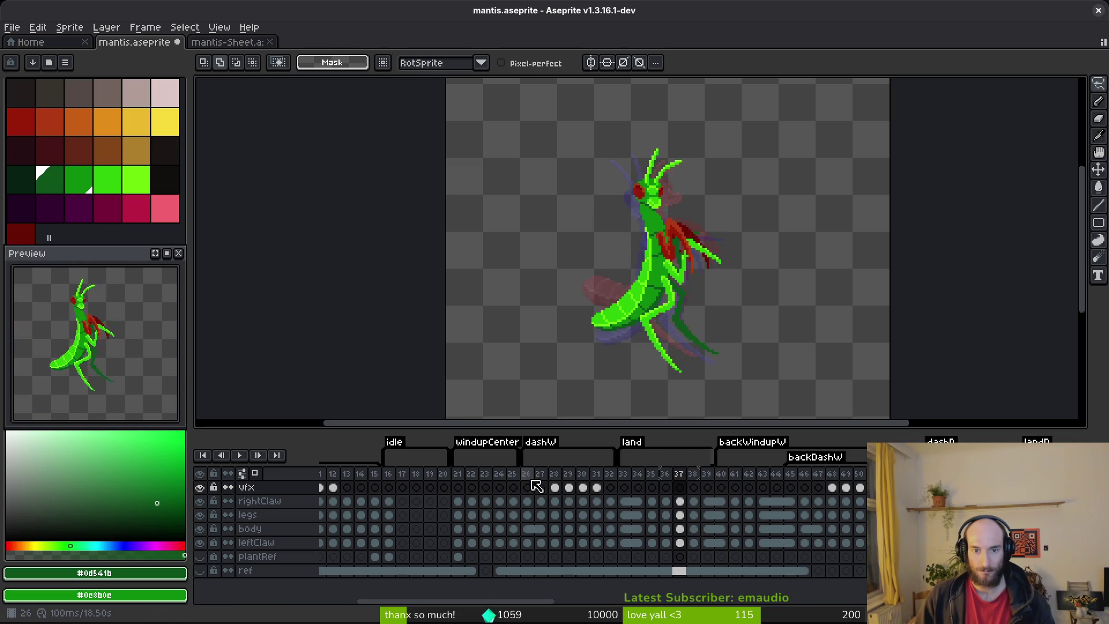
{"action": "key", "text": "Left"}
{"action": "key", "text": "Left"}
{"action": "key", "text": "Left"}
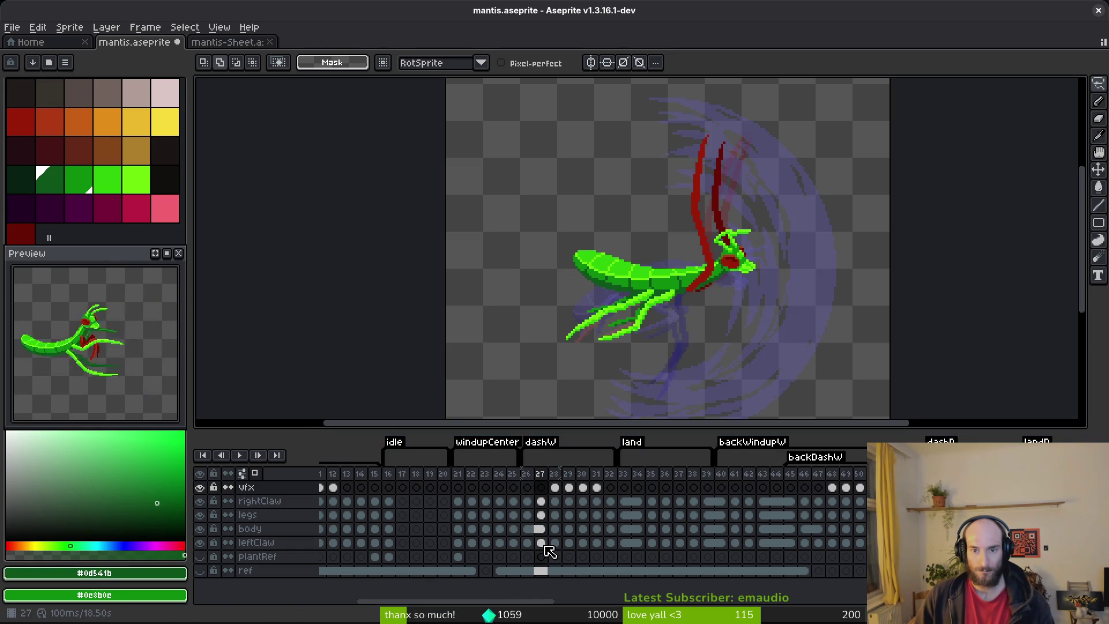
{"action": "key", "text": "alt"}
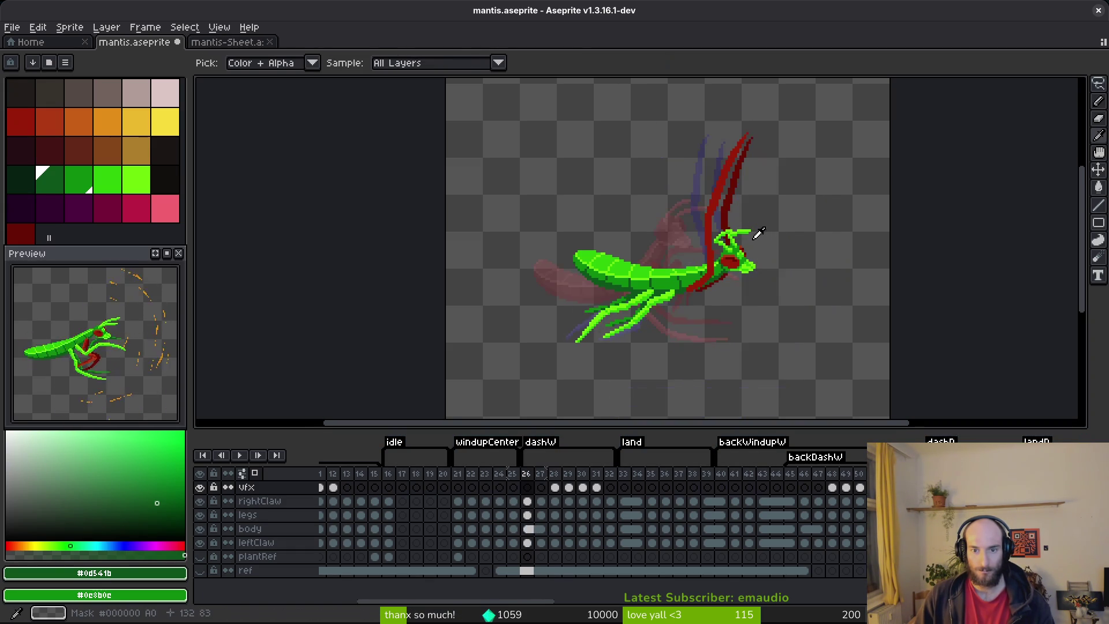
{"action": "scroll", "coordinate": [758, 232], "scroll_direction": "up", "scroll_amount": 3}
{"action": "key", "text": "alt"}
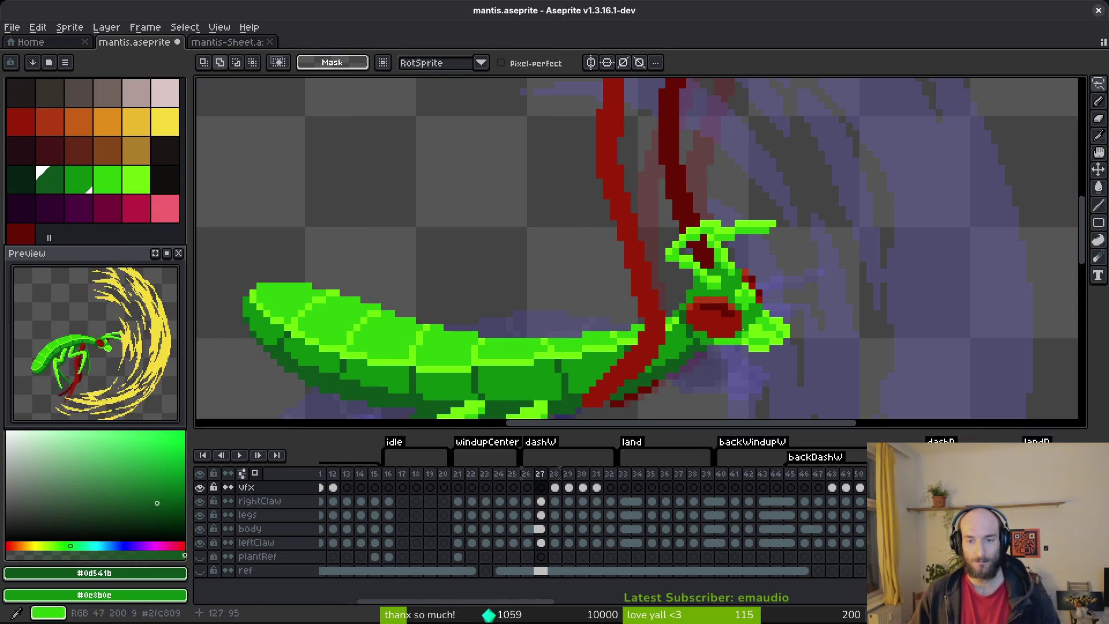
{"action": "scroll", "coordinate": [751, 328], "scroll_direction": "down", "scroll_amount": 2}
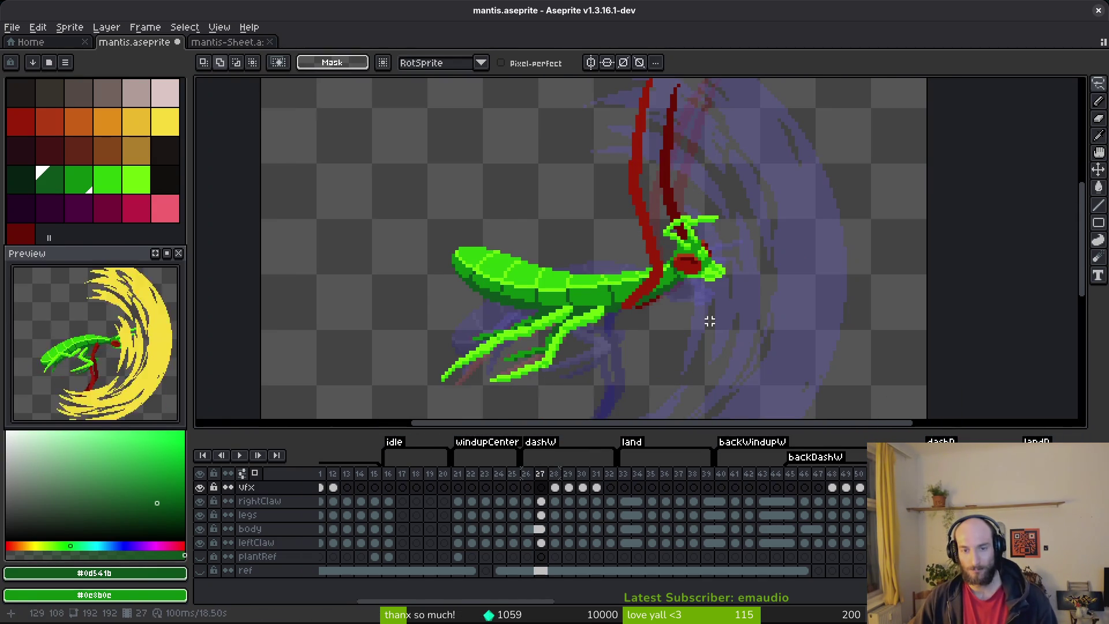
{"action": "key", "text": "alt"}
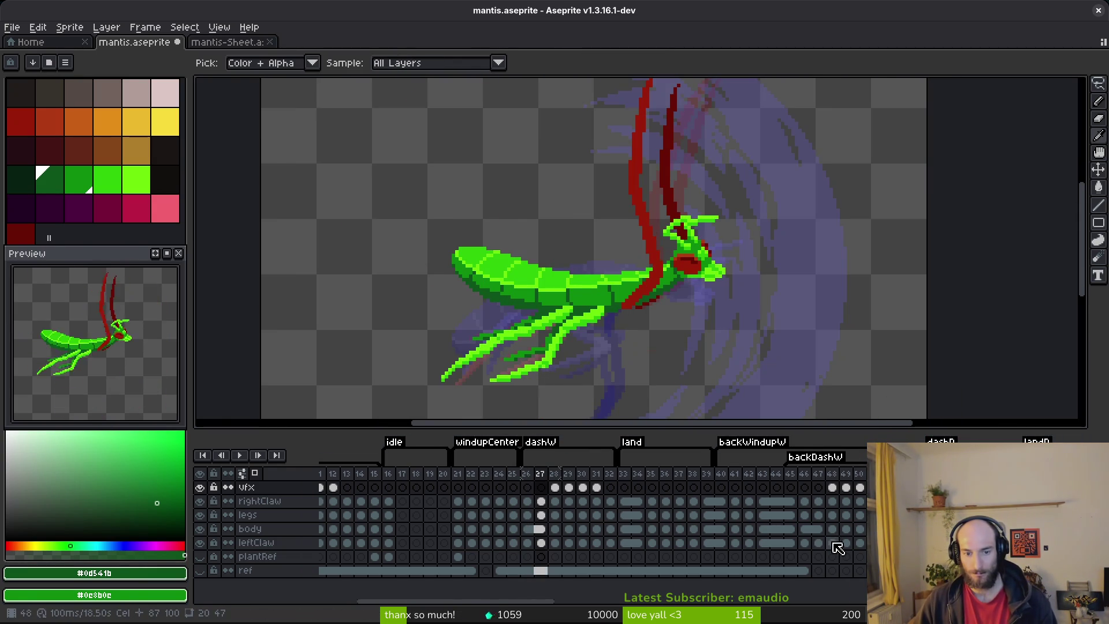
- Select the leftClaw cels from frame 46 onward and save the mantis file
{"action": "left_click", "coordinate": [844, 543]}
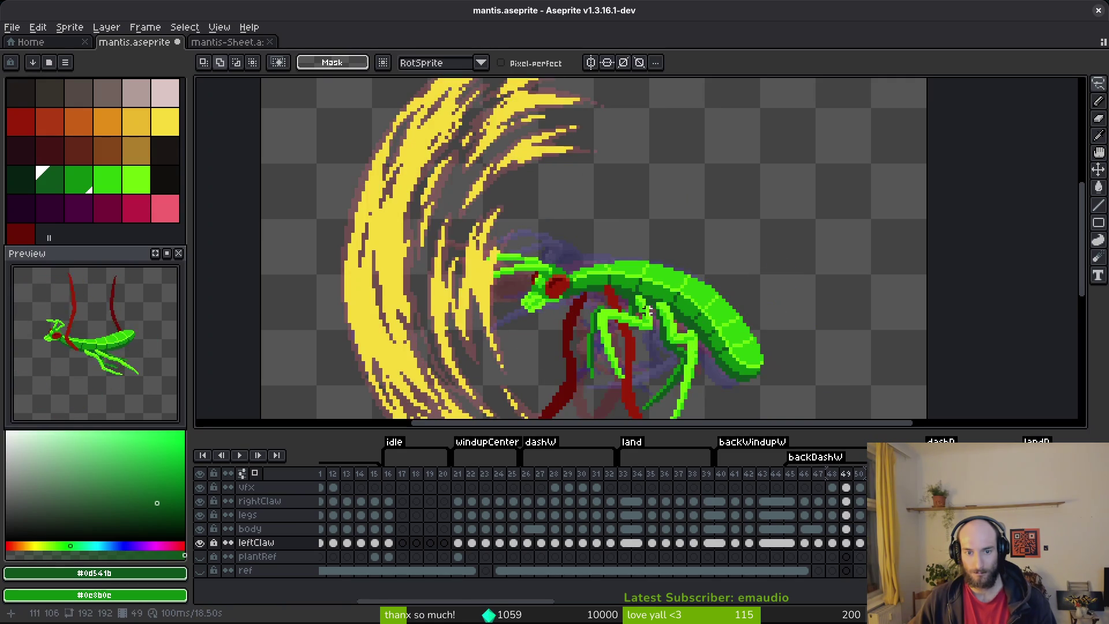
{"action": "scroll", "coordinate": [647, 310], "scroll_direction": "down", "scroll_amount": 4}
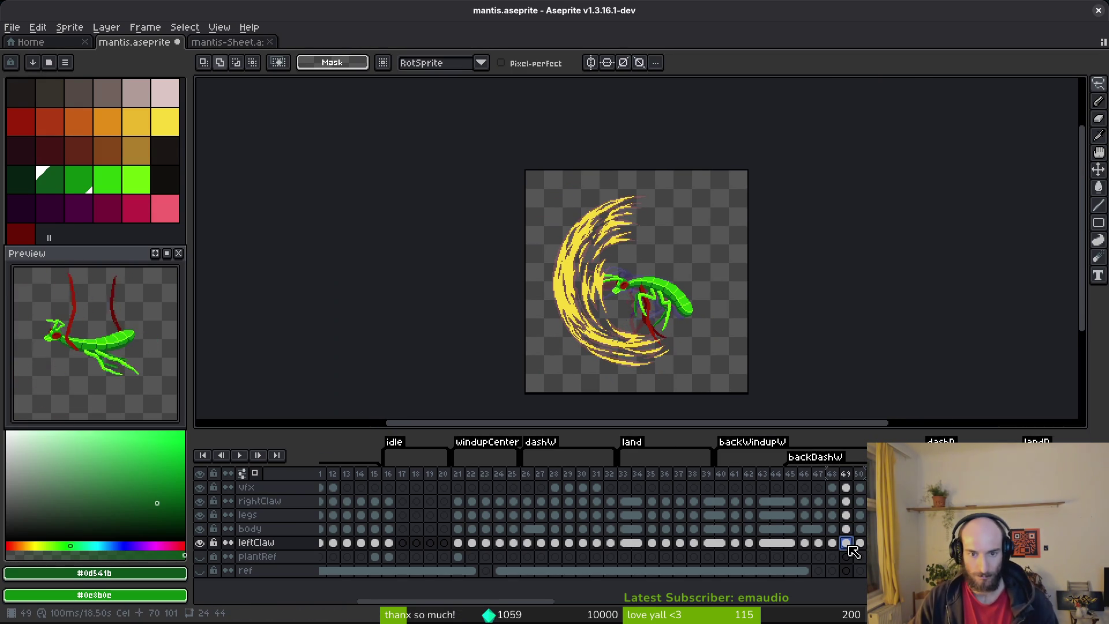
{"action": "key", "text": "shift+w"}
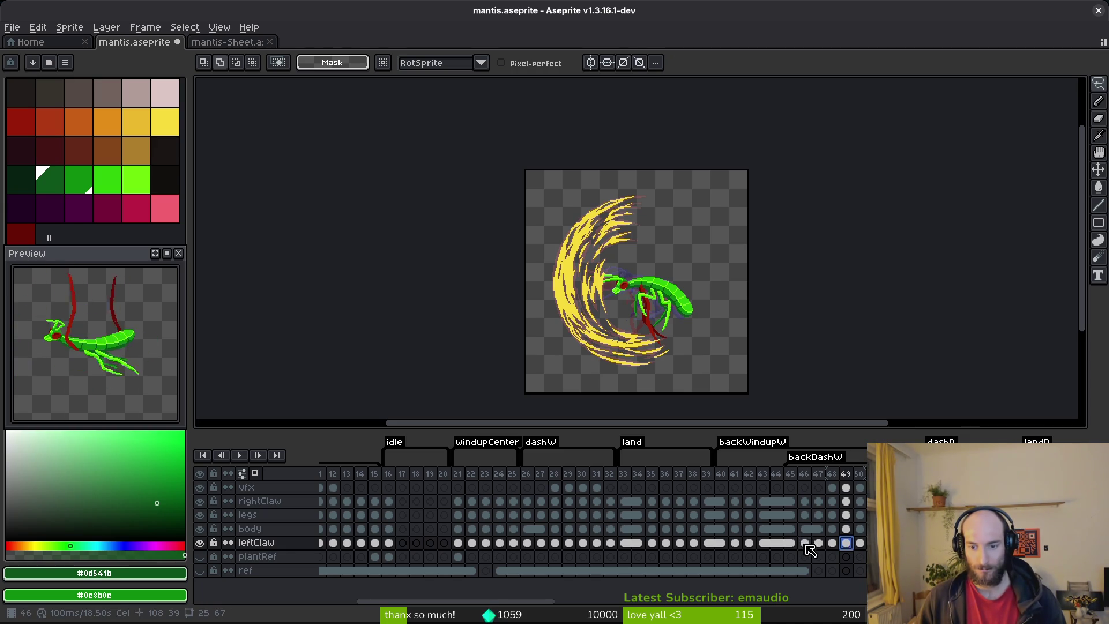
{"action": "left_click_drag", "start_coordinate": [807, 546], "coordinate": [886, 542]}
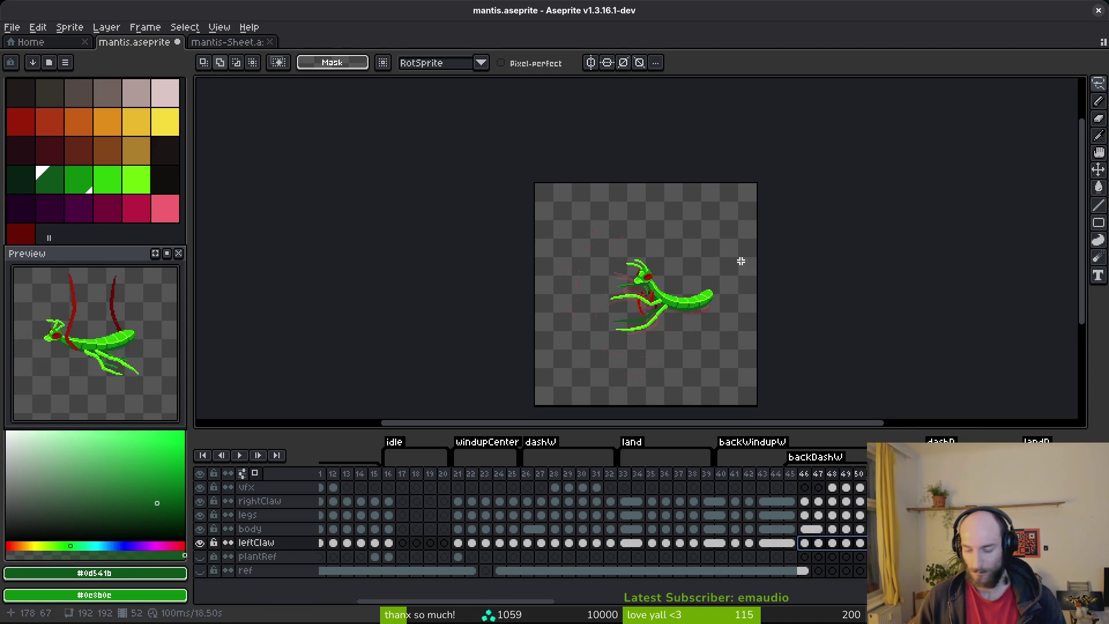
{"action": "key", "text": "ctrl+s"}
- Play the animation to review the back dash, then save
{"action": "scroll", "coordinate": [661, 317], "scroll_direction": "up", "scroll_amount": 2}
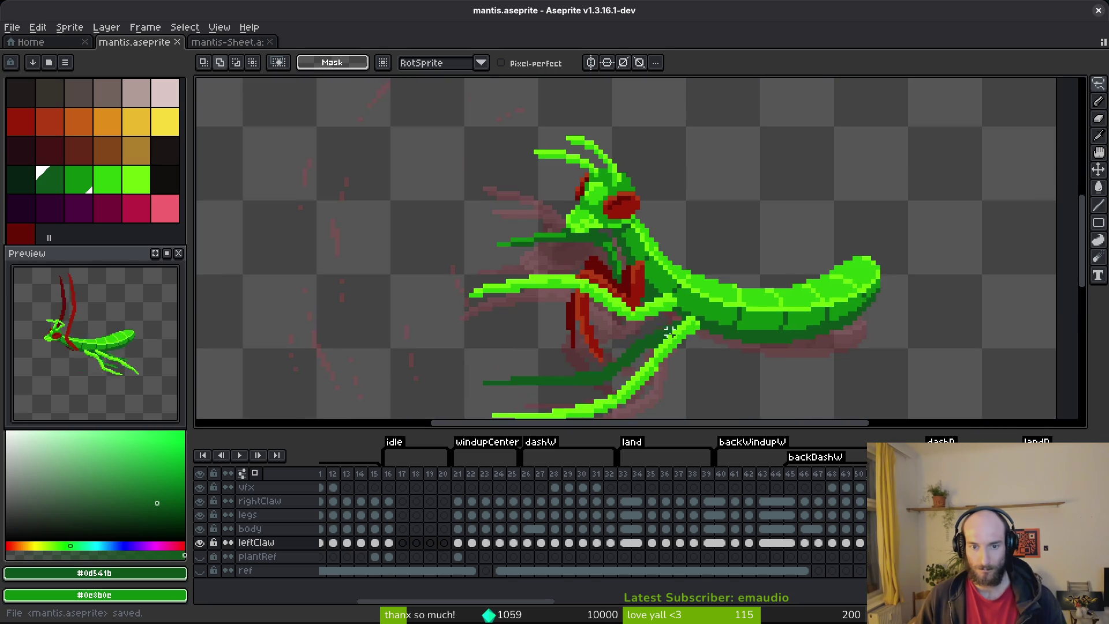
{"action": "key", "text": "Return"}
{"action": "scroll", "coordinate": [670, 303], "scroll_direction": "down", "scroll_amount": 1}
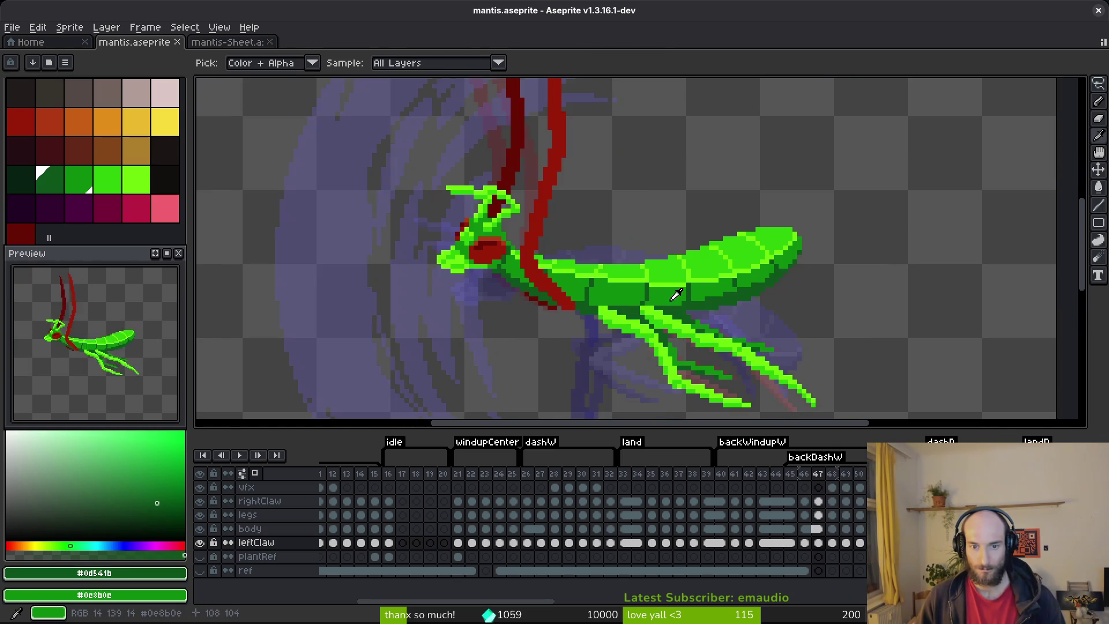
{"action": "scroll", "coordinate": [674, 303], "scroll_direction": "down", "scroll_amount": 6}
{"action": "key", "text": "i"}
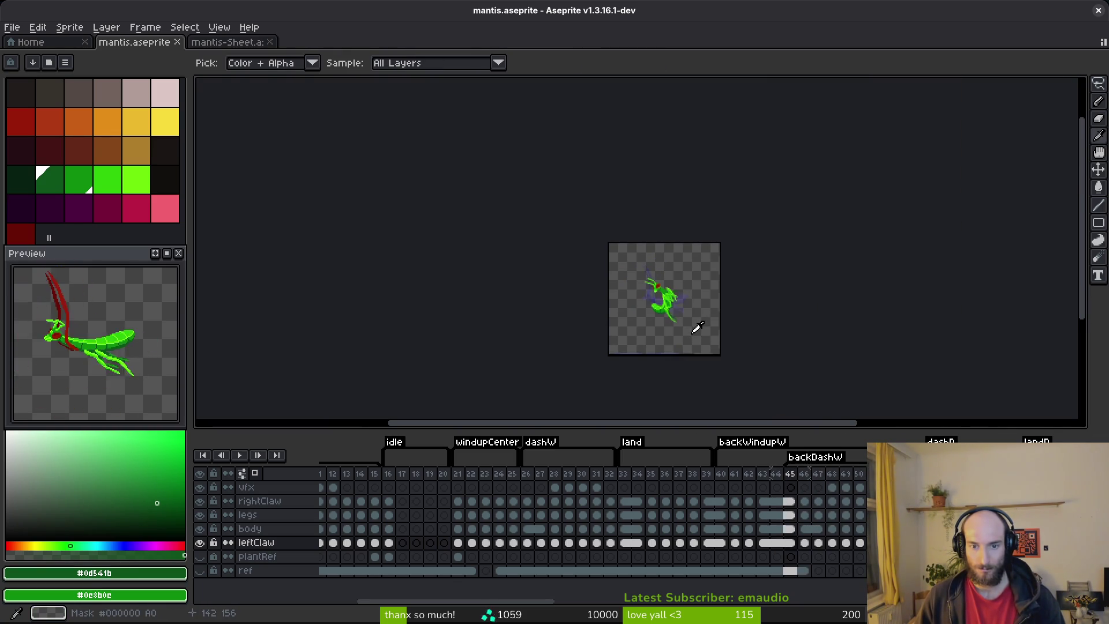
{"action": "key", "text": "m"}
{"action": "scroll", "coordinate": [676, 298], "scroll_direction": "up", "scroll_amount": 4}
{"action": "key", "text": "ctrl+s"}
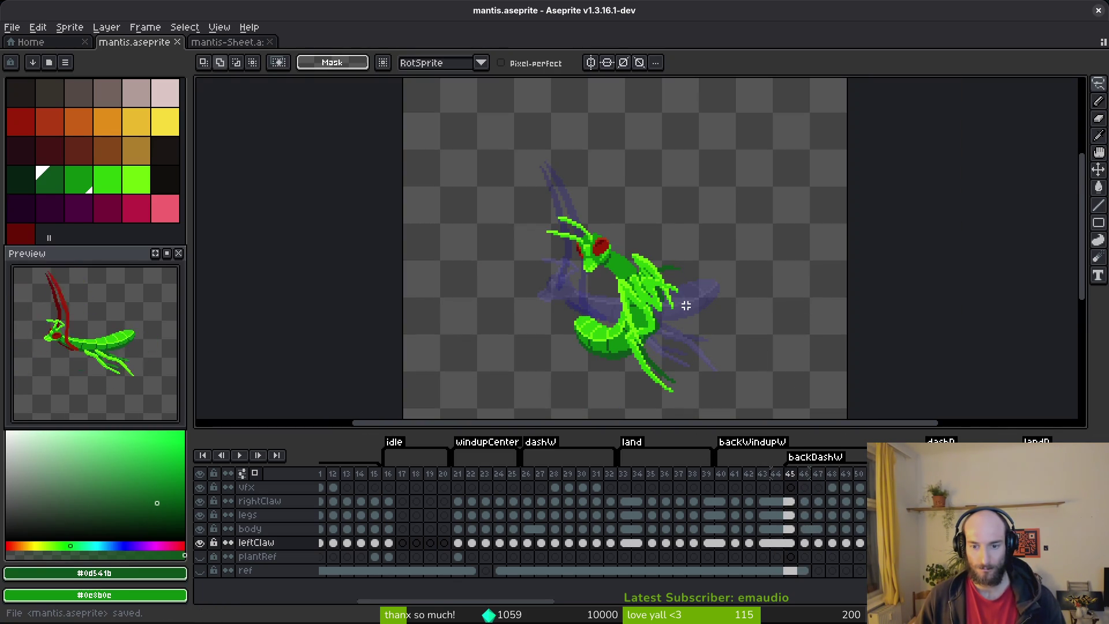
- Compare the poses of frames 44 to 46 on the vfx layer
{"action": "key", "text": "i"}
{"action": "key", "text": "period"}
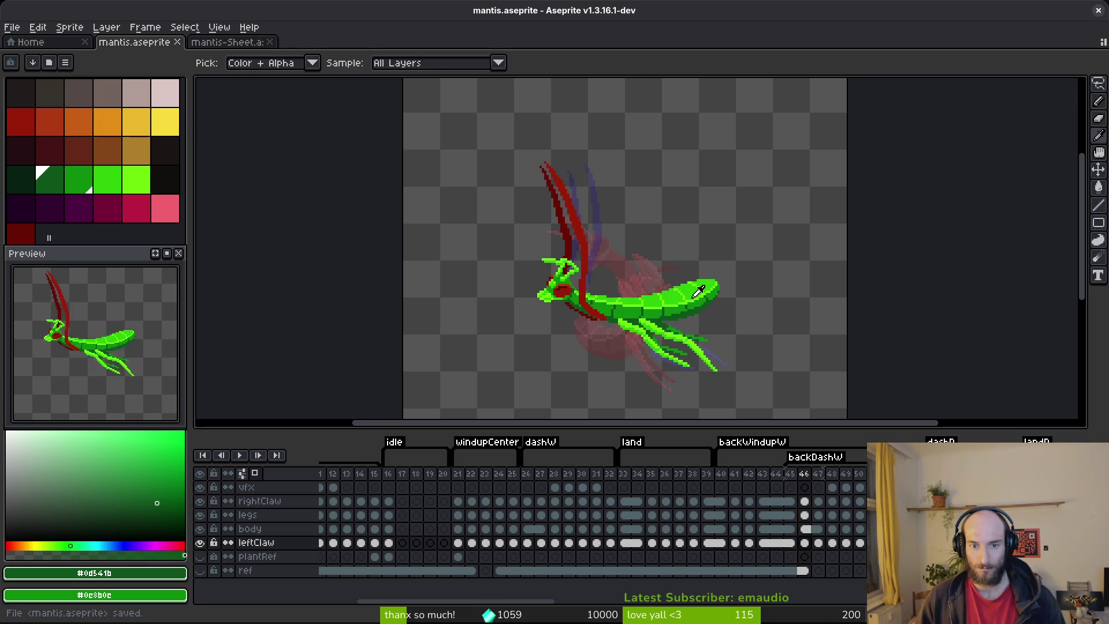
{"action": "key", "text": "comma"}
{"action": "key", "text": "period"}
{"action": "key", "text": "m"}
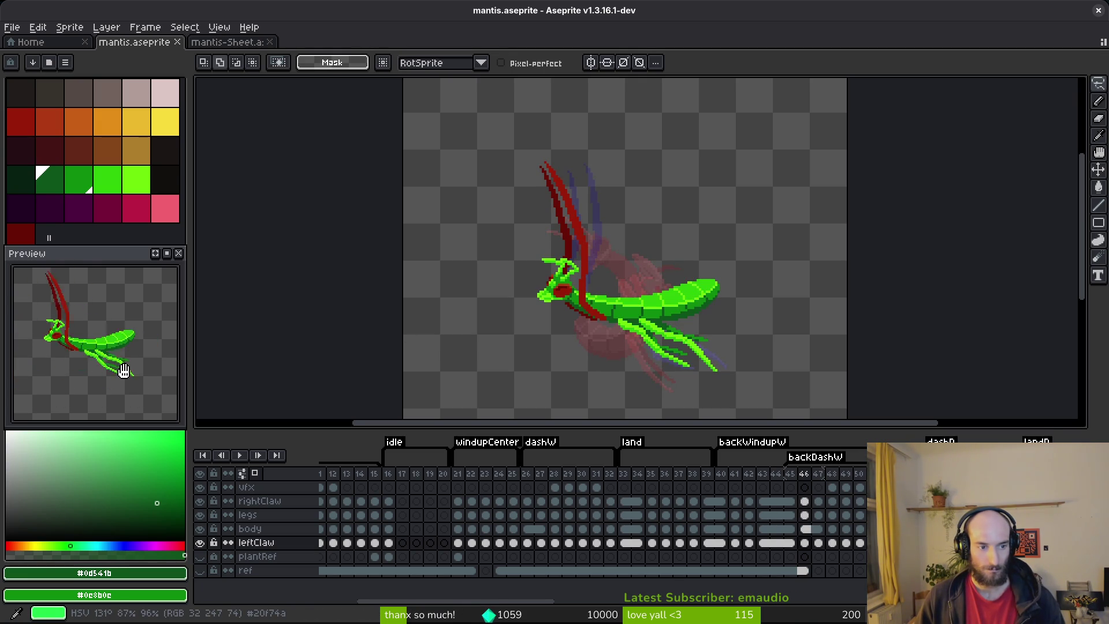
{"action": "left_click", "coordinate": [774, 489]}
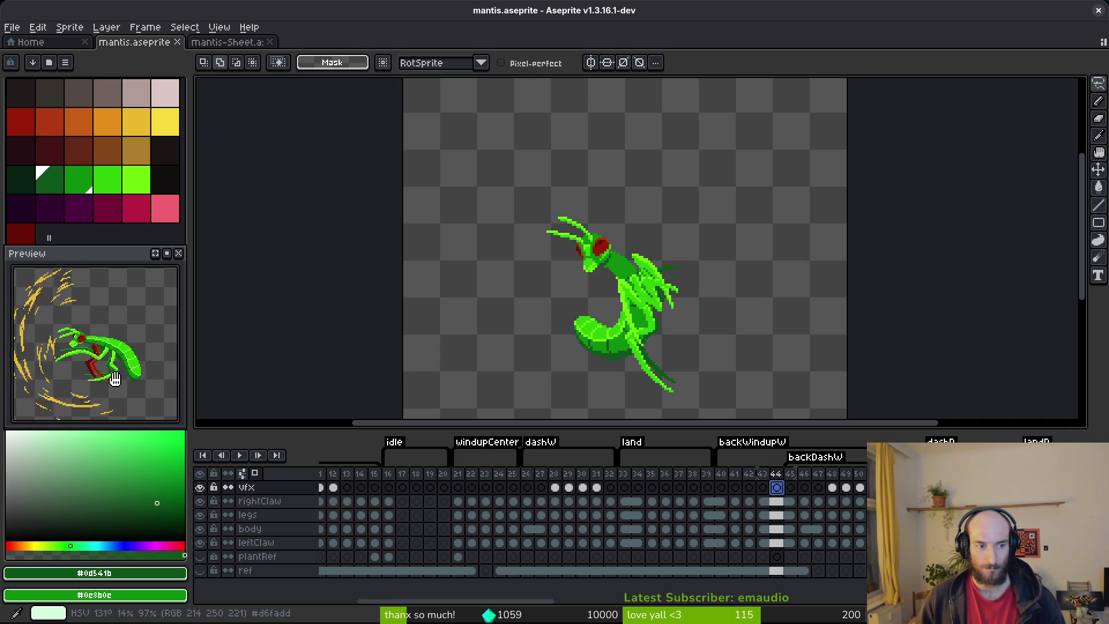
{"action": "key", "text": "Right"}
{"action": "key", "text": "i"}
{"action": "key", "text": "Left"}
{"action": "key", "text": "Right"}
{"action": "key", "text": "m"}
{"action": "scroll", "coordinate": [610, 271], "scroll_direction": "down", "scroll_amount": 1}
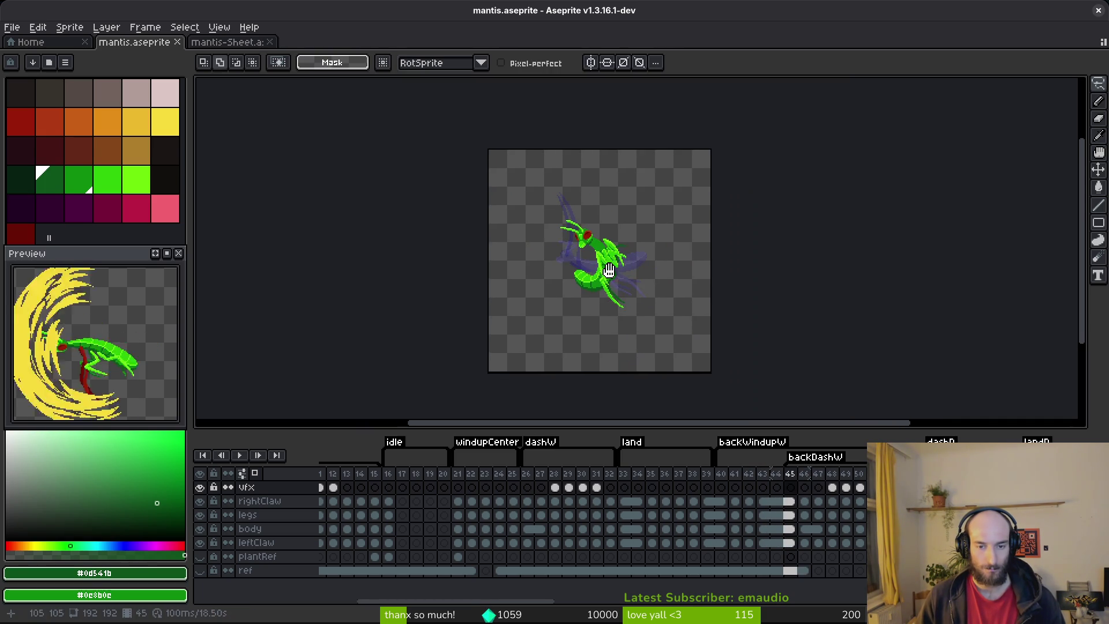
{"action": "key", "text": "Right"}
- Select the body cels at frames 46–47, settle on body frame 46 centred, and save
{"action": "left_click_drag", "start_coordinate": [807, 529], "coordinate": [816, 531]}
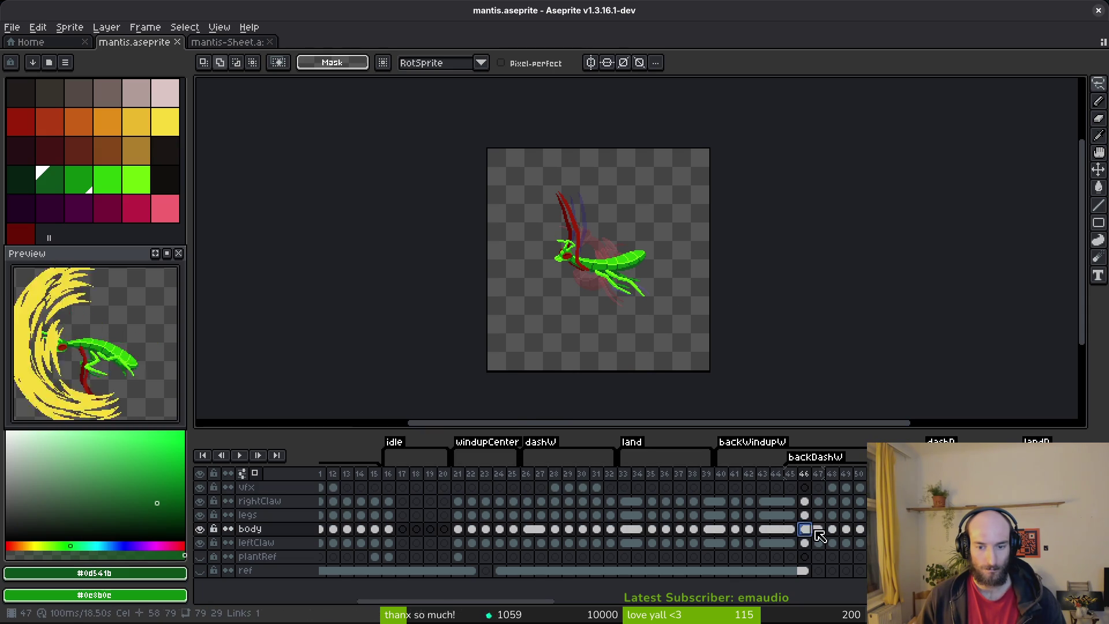
{"action": "right_click", "coordinate": [809, 533]}
{"action": "key", "text": "Escape"}
{"action": "key", "text": "ctrl+s"}
{"action": "left_click", "coordinate": [818, 530]}
{"action": "key", "text": "Left"}
{"action": "scroll", "coordinate": [600, 249], "scroll_direction": "up", "scroll_amount": 4}
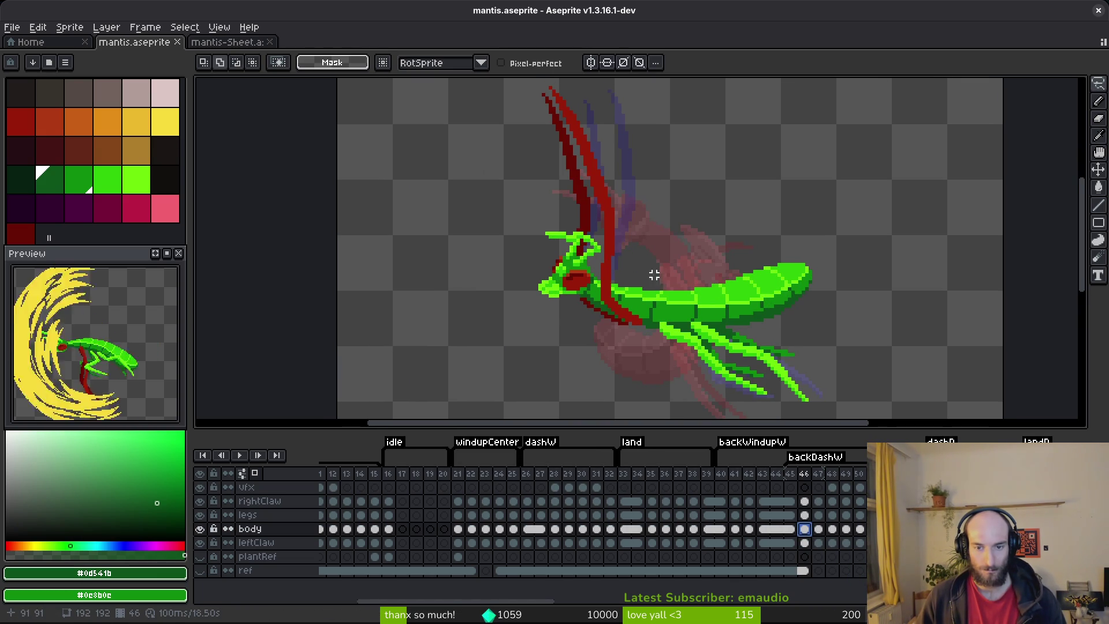
{"action": "left_click_drag", "start_coordinate": [665, 285], "coordinate": [629, 255]}
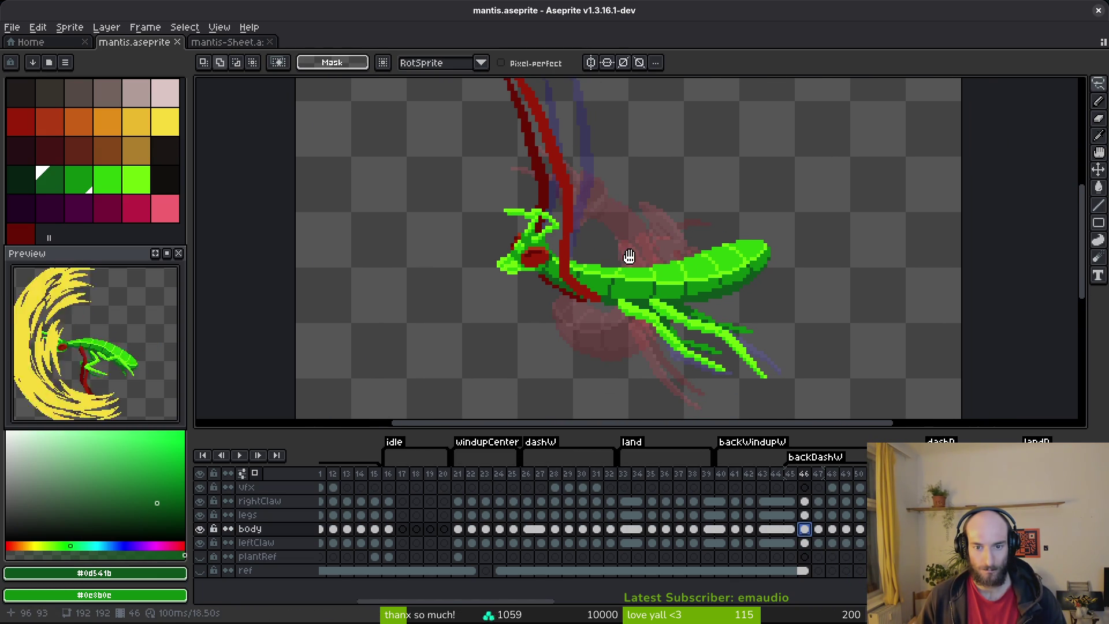
{"action": "scroll", "coordinate": [674, 276], "scroll_direction": "up", "scroll_amount": 2}
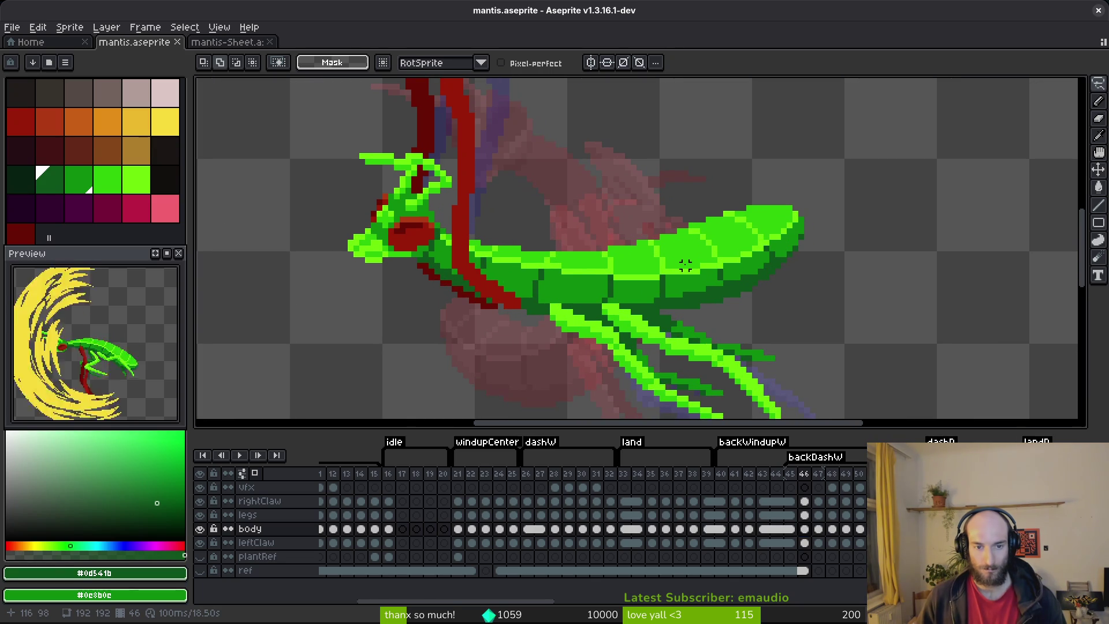
{"action": "key", "text": "ctrl+s"}
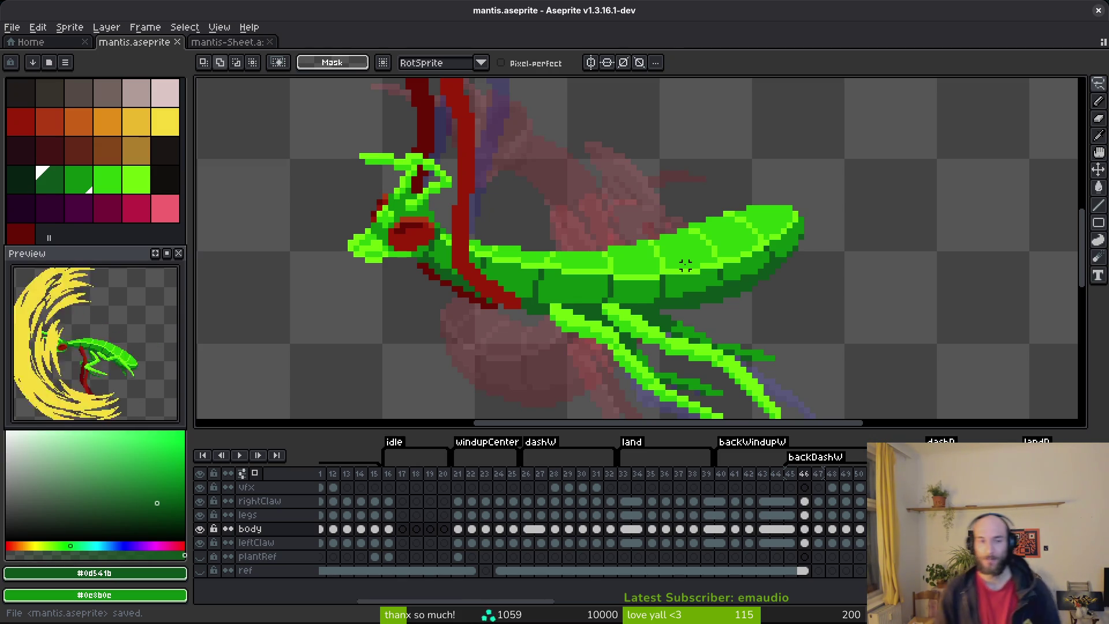
- Flip through frames 41 to 46 to compare the back-dash poses
{"action": "scroll", "coordinate": [658, 248], "scroll_direction": "down", "scroll_amount": 2}
{"action": "key", "text": "comma"}
{"action": "key", "text": "alt"}
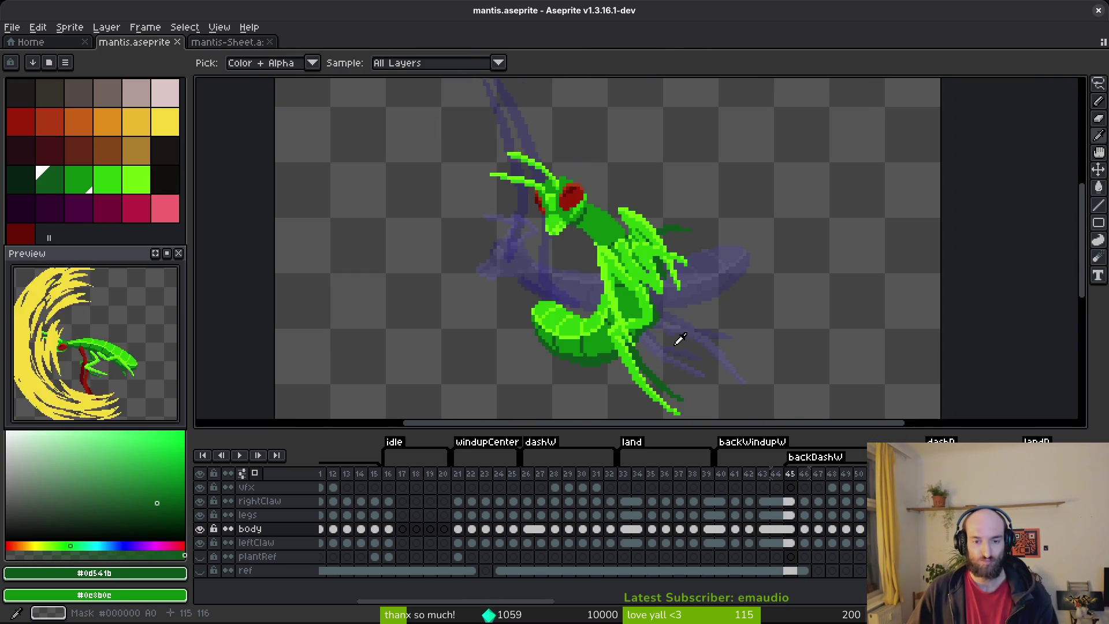
{"action": "key", "text": "period"}
{"action": "key", "text": "comma"}
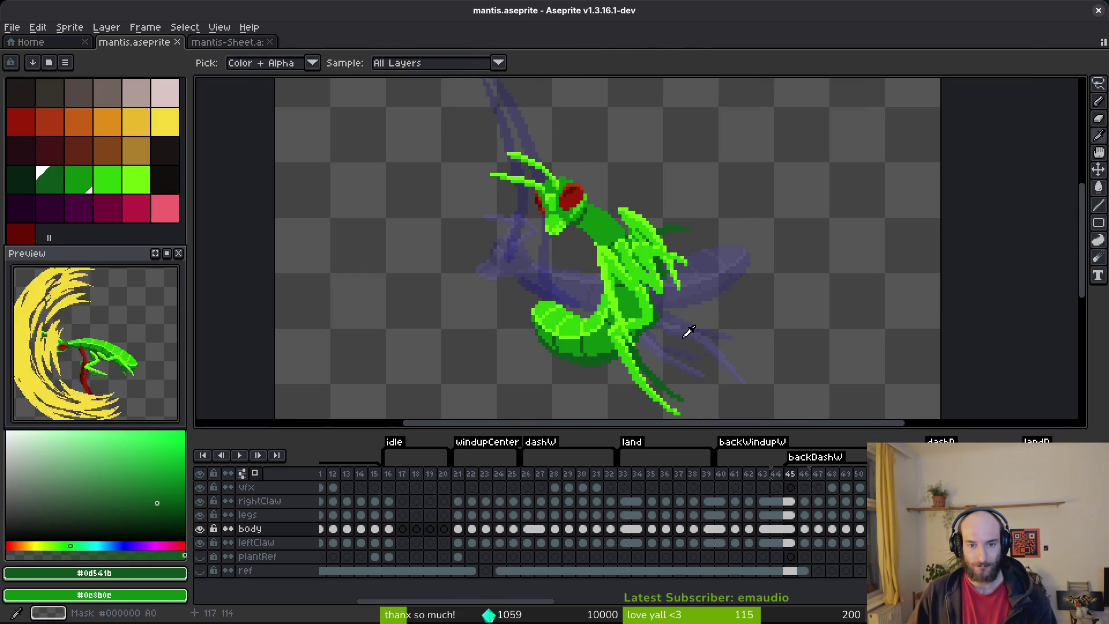
{"action": "key", "text": "period"}
{"action": "key", "text": "comma"}
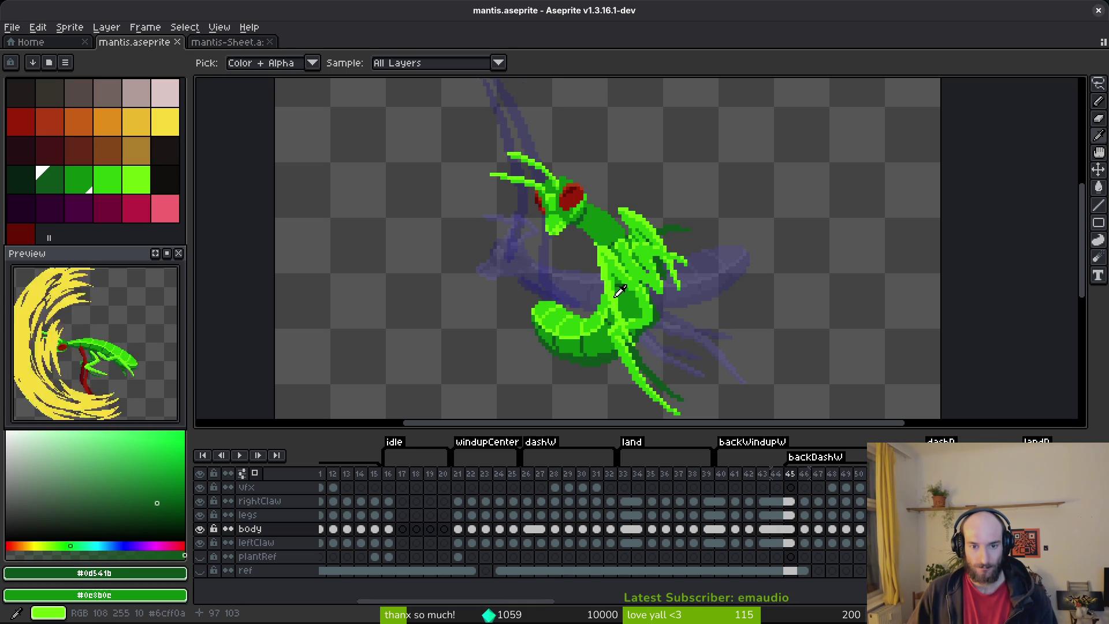
{"action": "key", "text": "period"}
{"action": "key", "text": "comma"}
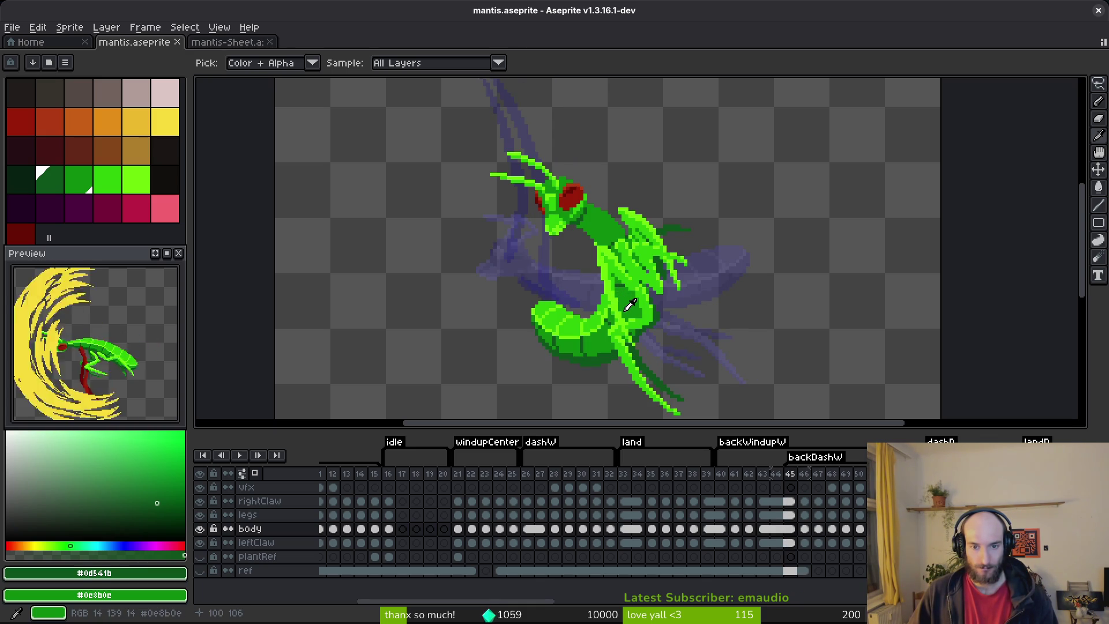
{"action": "key", "text": "comma"}
{"action": "key", "text": "comma"}
{"action": "key", "text": "comma"}
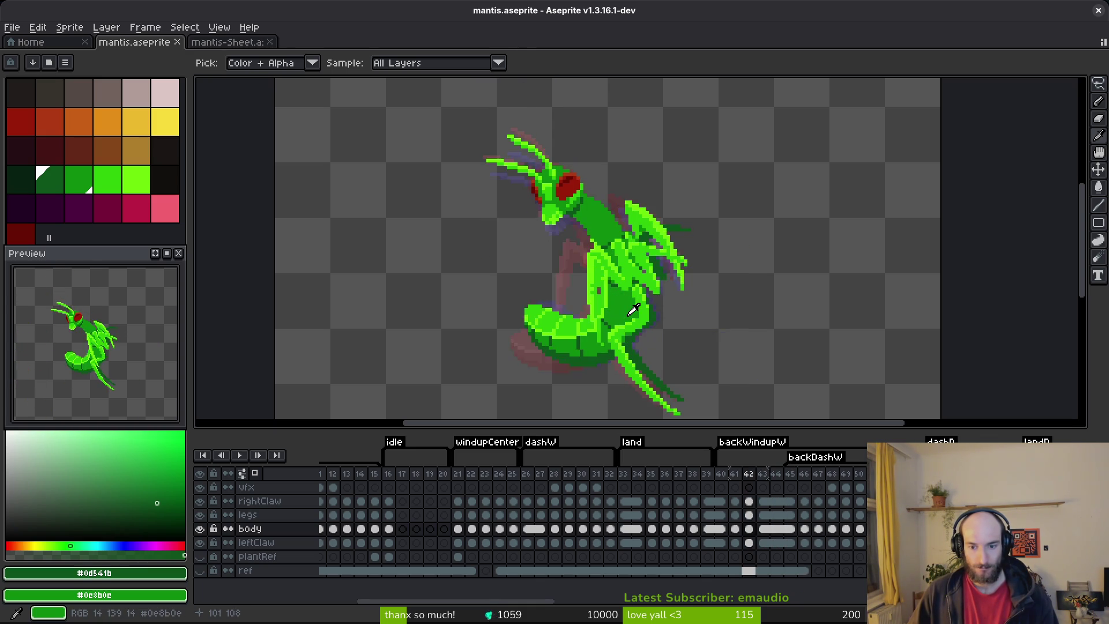
{"action": "key", "text": "period"}
{"action": "key", "text": "period"}
{"action": "key", "text": "period"}
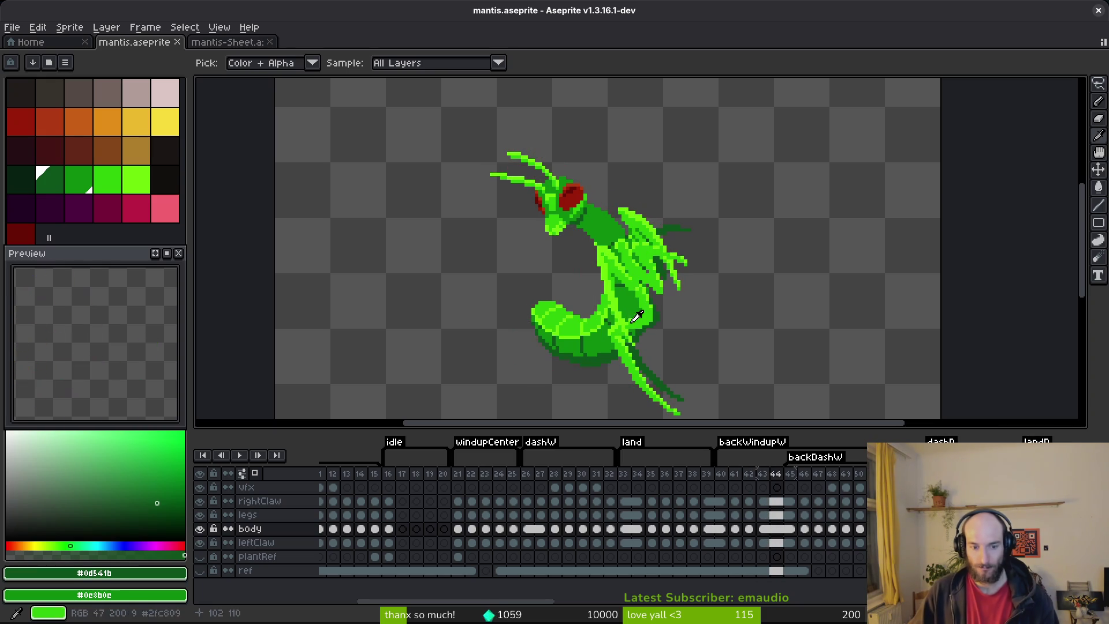
{"action": "key", "text": "period"}
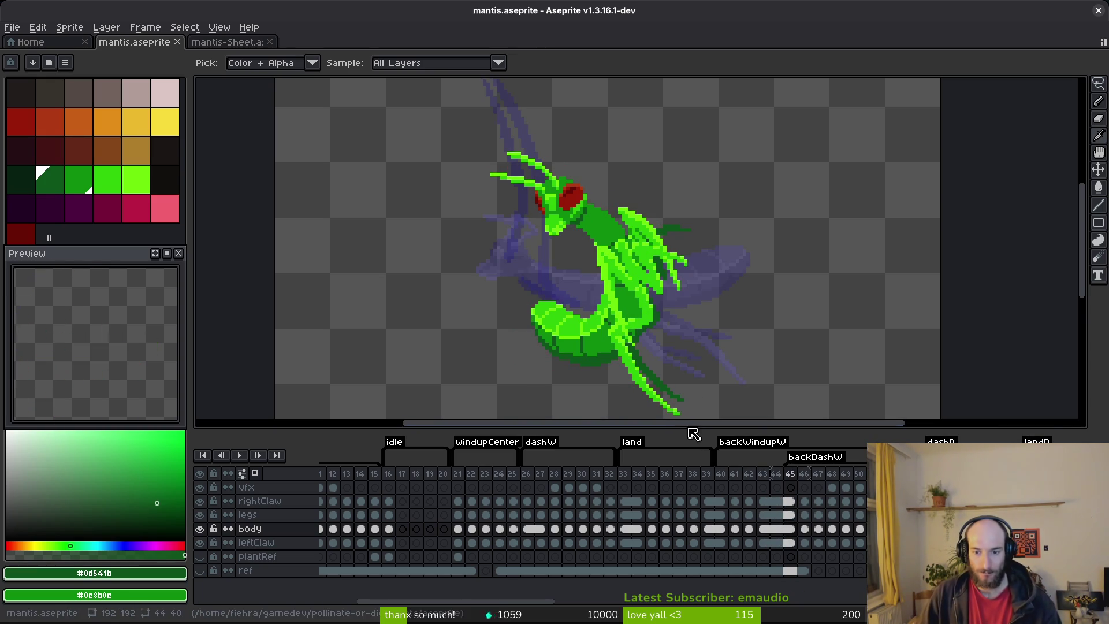
- Delete the old frame 45, then select the leftClaw cel on frame 44
{"action": "left_click", "coordinate": [747, 488]}
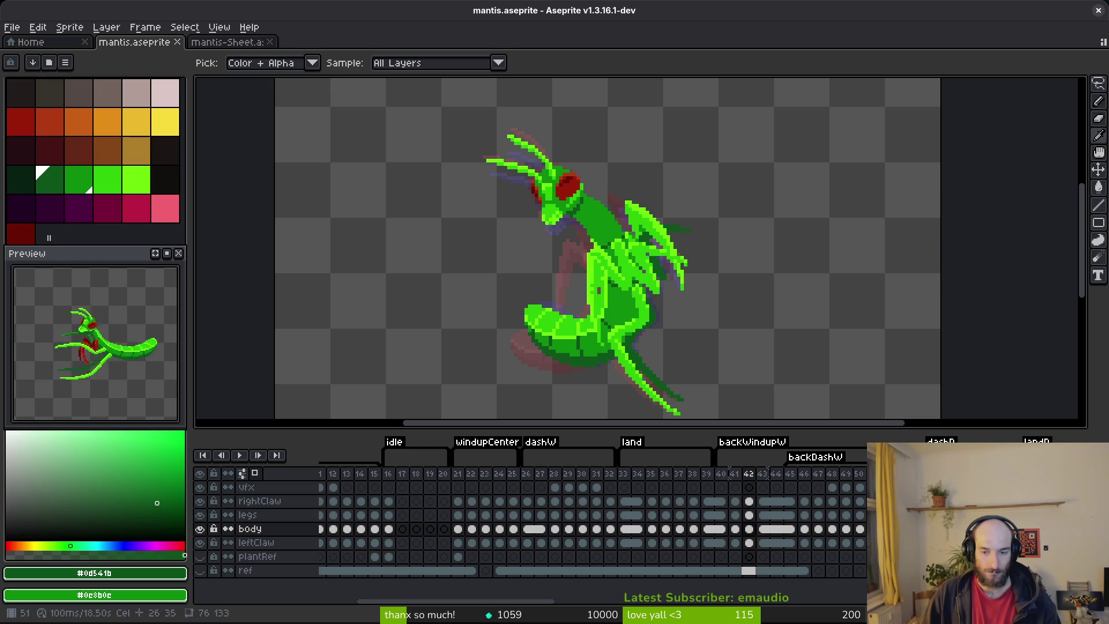
{"action": "left_click", "coordinate": [796, 474]}
{"action": "key", "text": "Delete"}
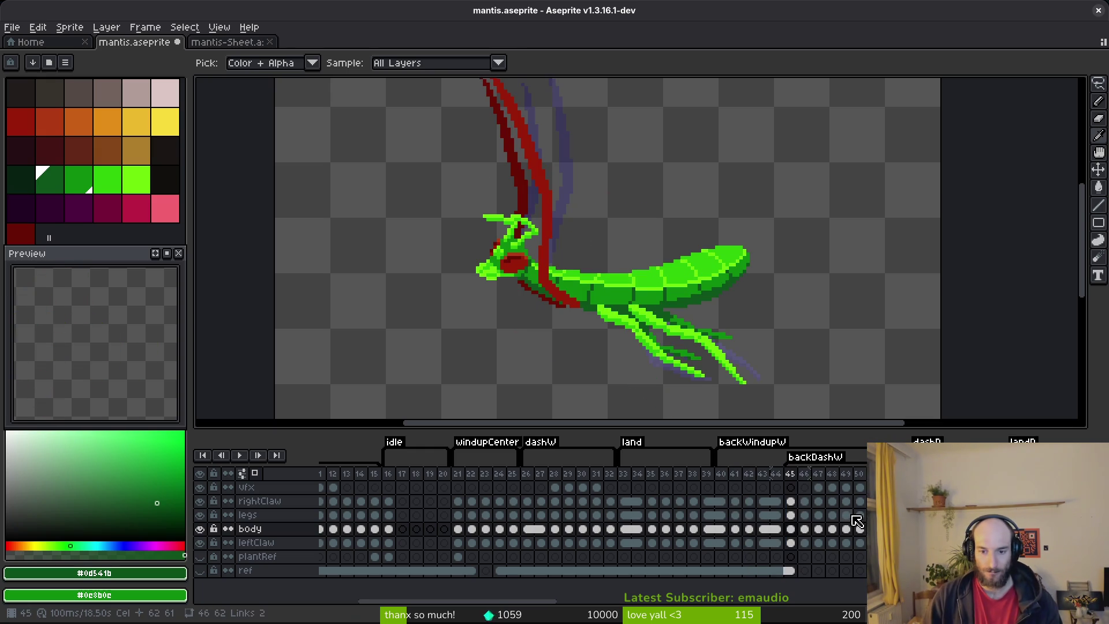
{"action": "left_click", "coordinate": [803, 486]}
{"action": "left_click", "coordinate": [790, 487]}
{"action": "left_click", "coordinate": [776, 514]}
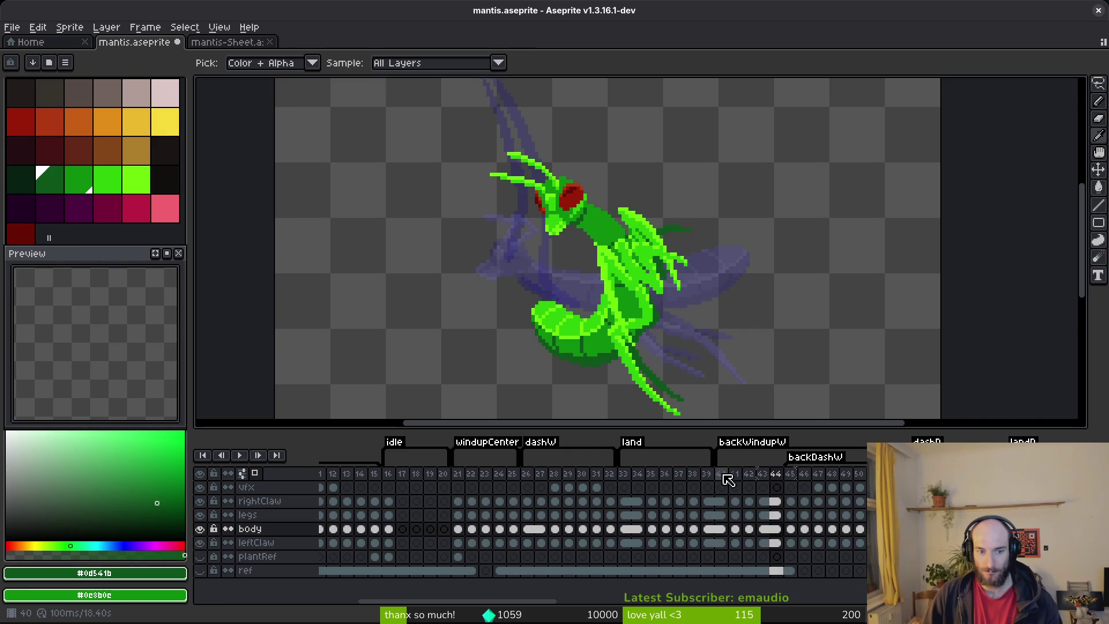
{"action": "left_click", "coordinate": [818, 488]}
{"action": "left_click", "coordinate": [776, 513]}
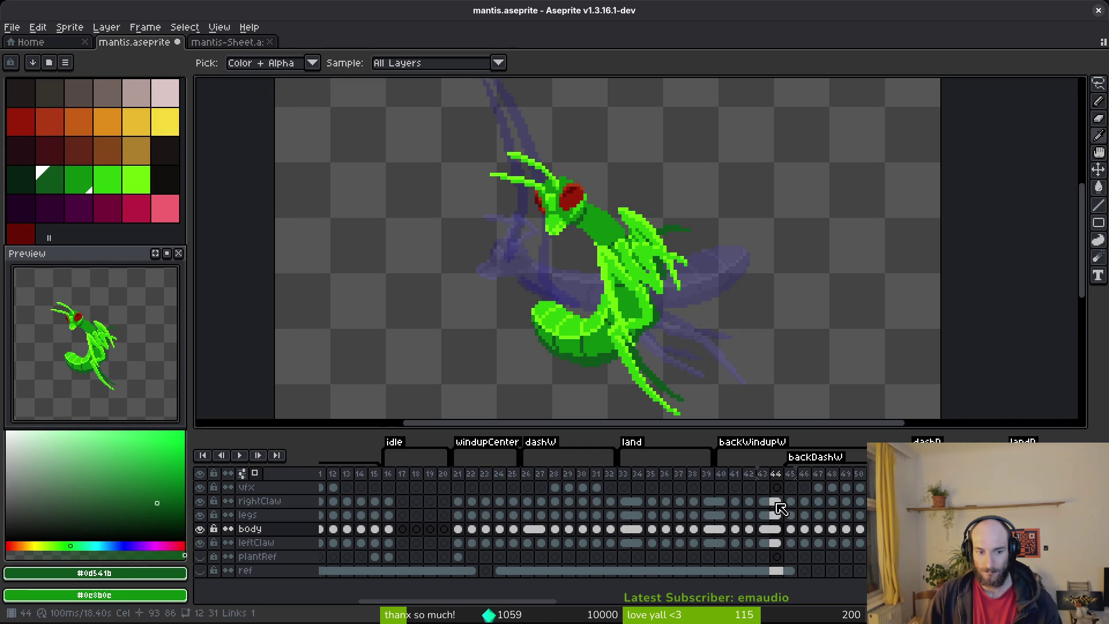
{"action": "left_click", "coordinate": [777, 543]}
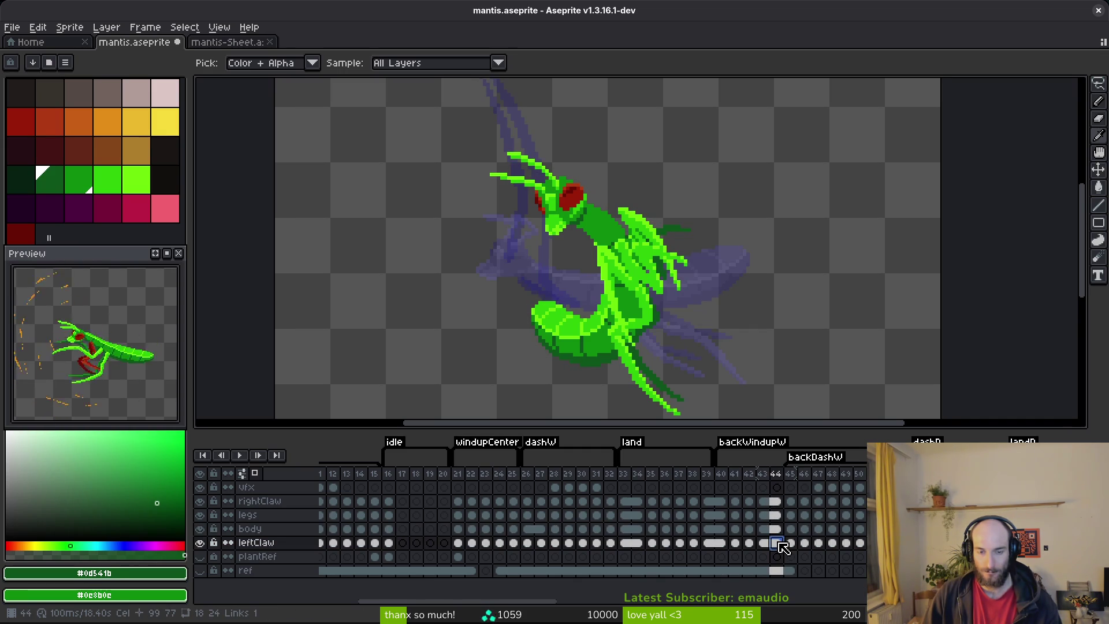
- Hide the body and legs layers so only the claw shows on frame 44
{"action": "right_click", "coordinate": [776, 501]}
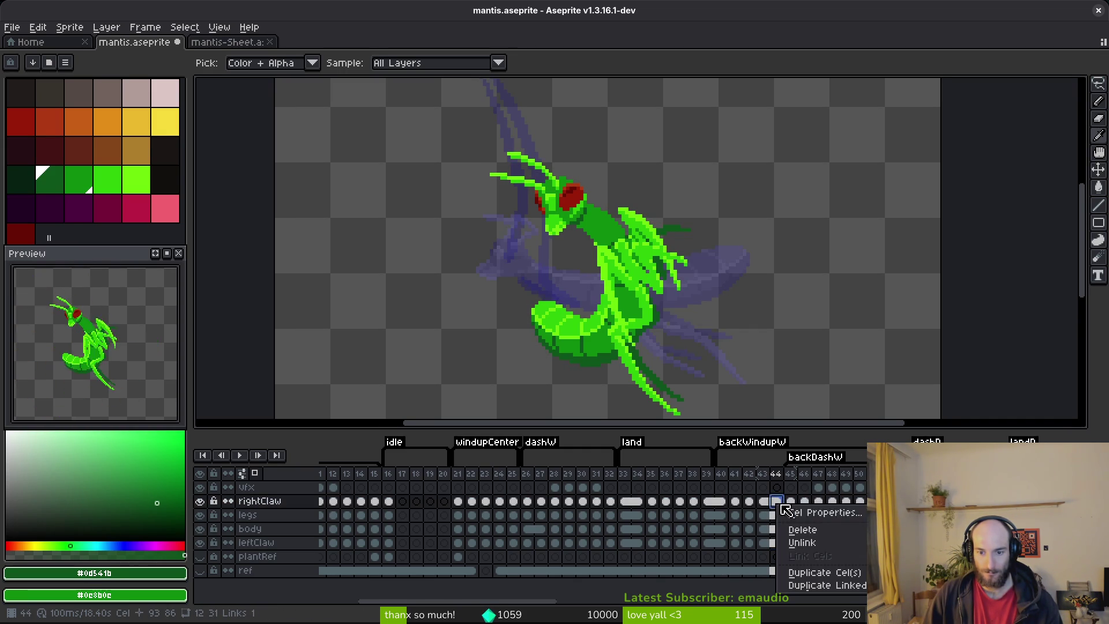
{"action": "left_click", "coordinate": [818, 544]}
{"action": "key", "text": "m"}
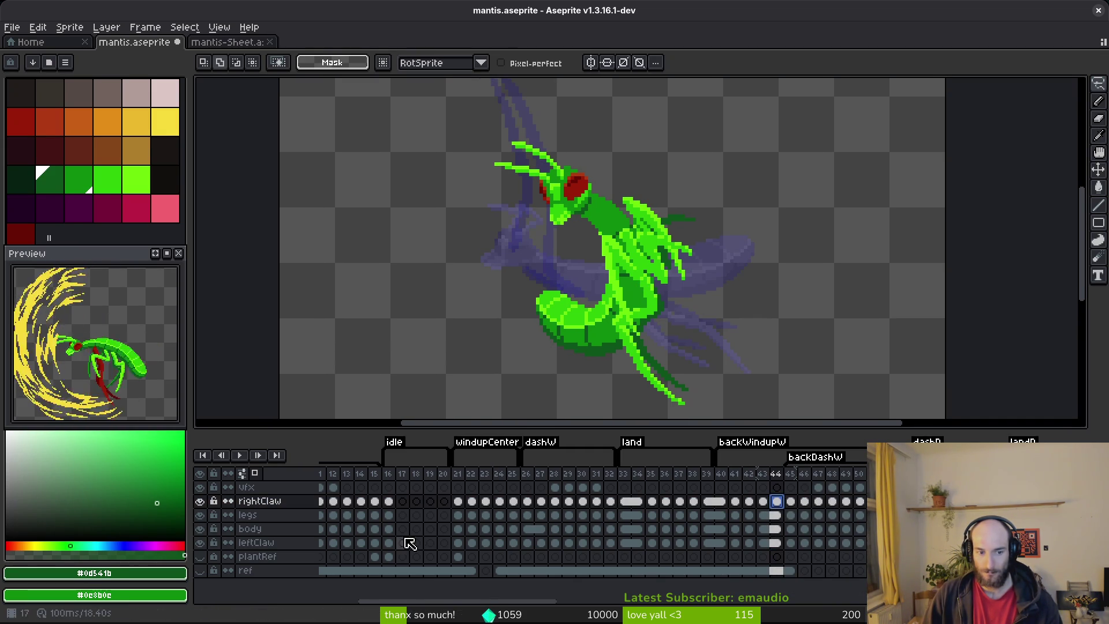
{"action": "scroll", "coordinate": [606, 254], "scroll_direction": "up", "scroll_amount": 3}
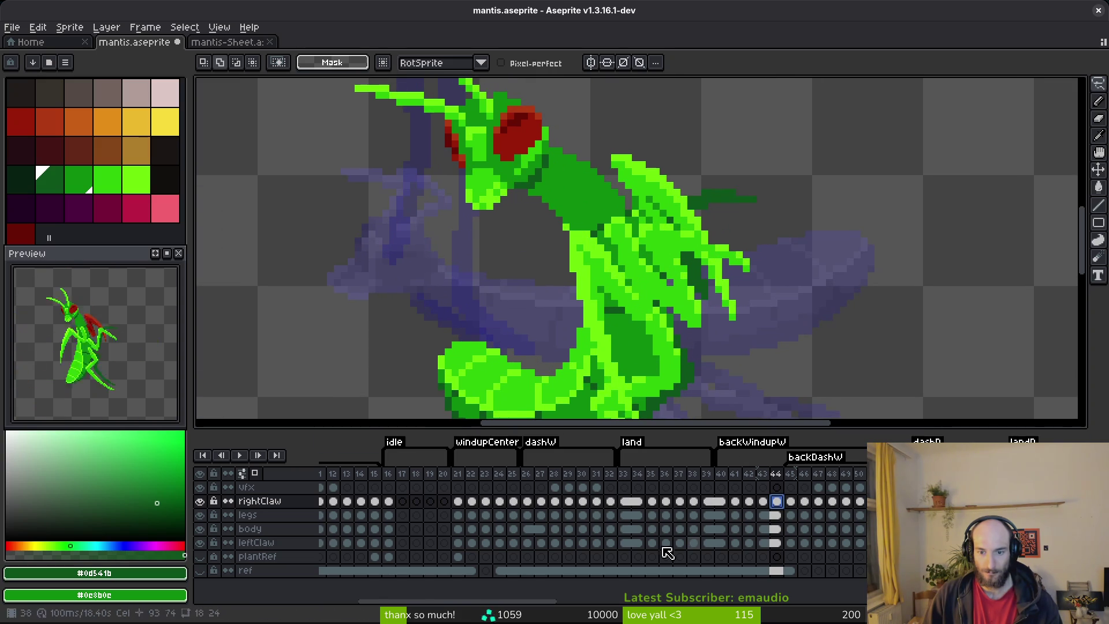
{"action": "left_click", "coordinate": [201, 529]}
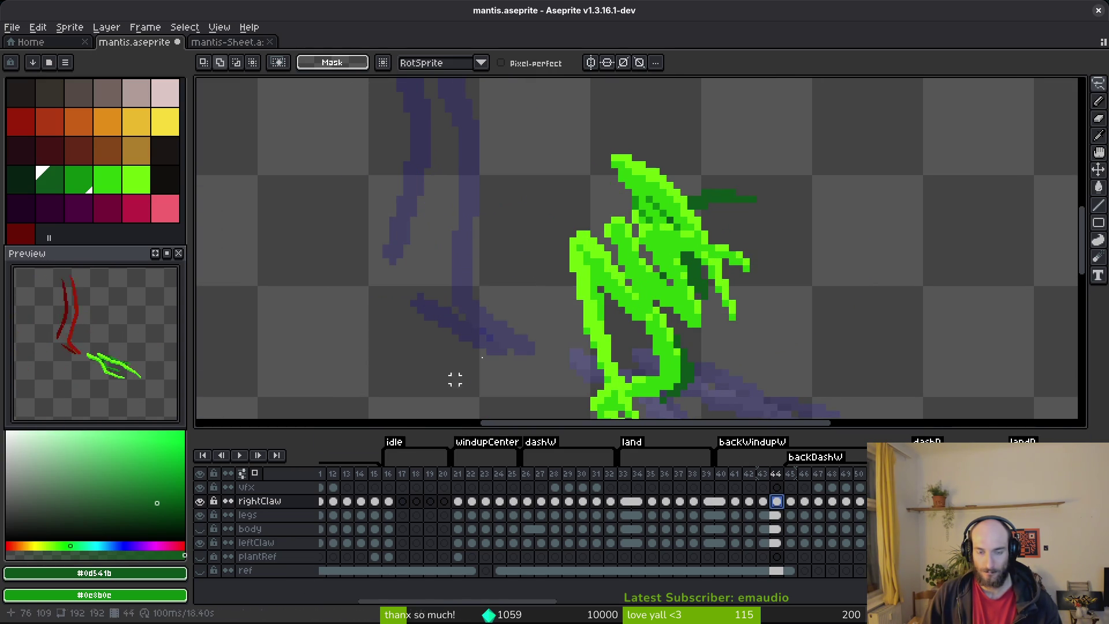
{"action": "left_click", "coordinate": [200, 515]}
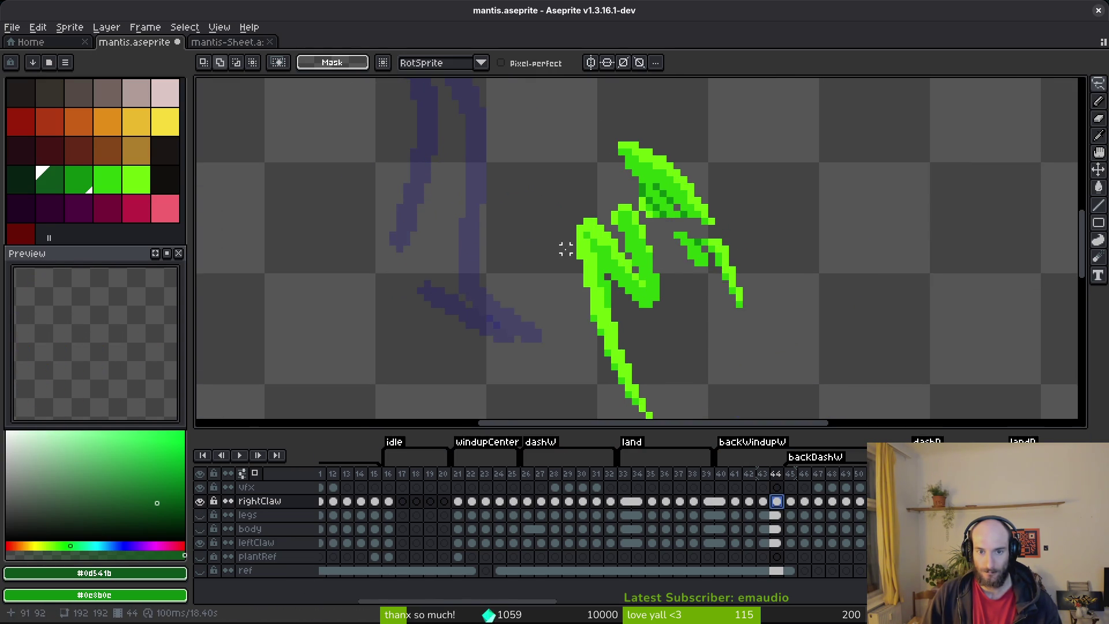
{"action": "scroll", "coordinate": [643, 178], "scroll_direction": "up", "scroll_amount": 1}
- Replace the claw's bright green with red using Replace Color
{"action": "key", "text": "i"}
{"action": "left_click", "coordinate": [643, 178]}
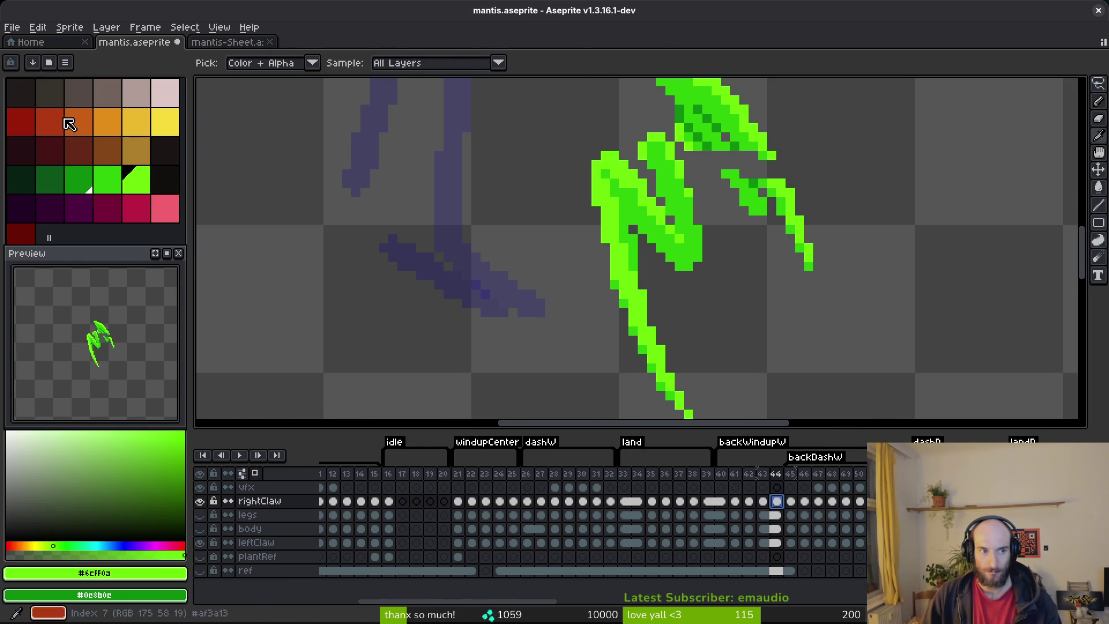
{"action": "right_click", "coordinate": [49, 121]}
{"action": "key", "text": "shift+r"}
{"action": "left_click", "coordinate": [663, 142]}
- Replace the claw's dark green with red as well, then save the file
{"action": "key", "text": "i"}
{"action": "left_click", "coordinate": [630, 224]}
{"action": "right_click", "coordinate": [21, 121]}
{"action": "key", "text": "shift+r"}
{"action": "left_click", "coordinate": [679, 143]}
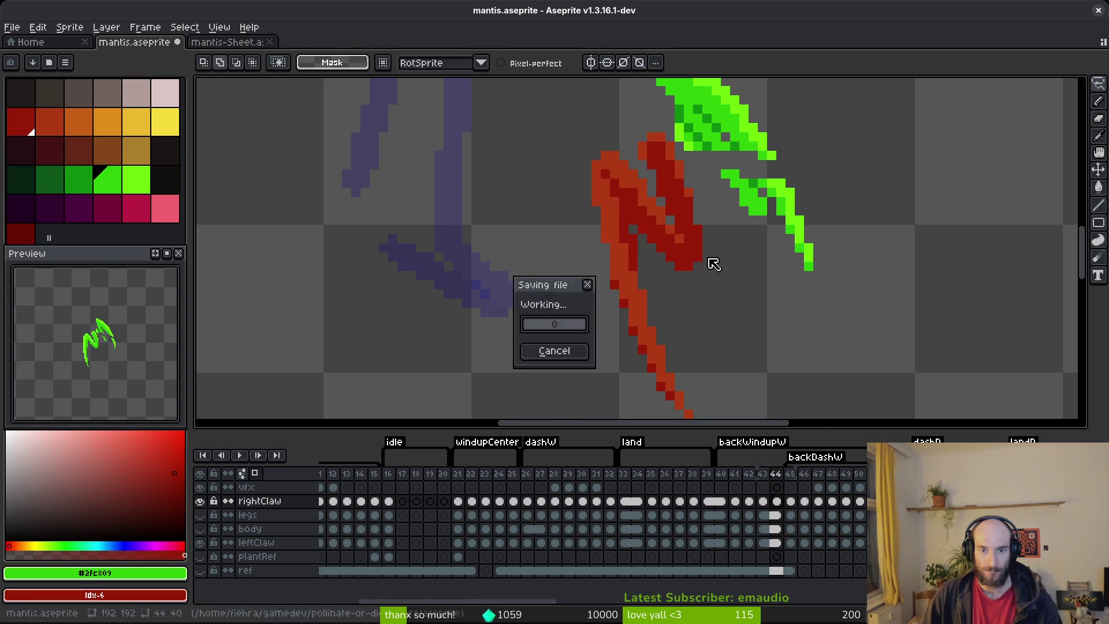
{"action": "key", "text": "ctrl+s"}
- Sample the new red and compare the claw before and after the recolour, keeping it
{"action": "scroll", "coordinate": [705, 279], "scroll_direction": "down", "scroll_amount": 2}
{"action": "scroll", "coordinate": [631, 264], "scroll_direction": "up", "scroll_amount": 2}
{"action": "key", "text": "i"}
{"action": "left_click", "coordinate": [618, 247]}
{"action": "key", "text": "ctrl+z"}
{"action": "key", "text": "ctrl+y"}
- Show the body and legs layers again
{"action": "left_click", "coordinate": [202, 529]}
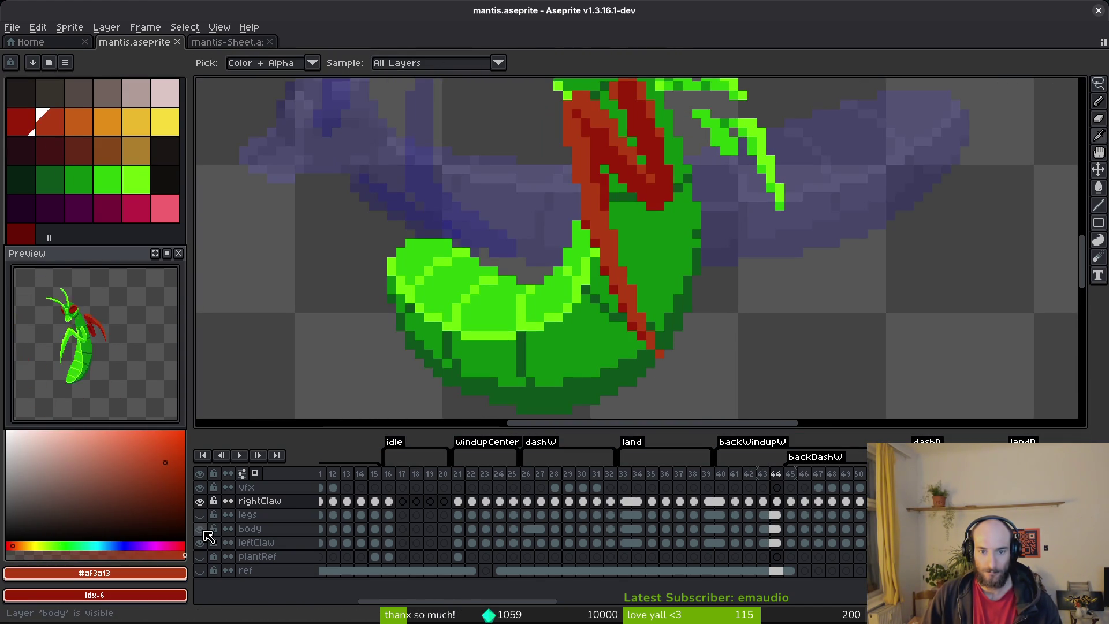
{"action": "key", "text": "m"}
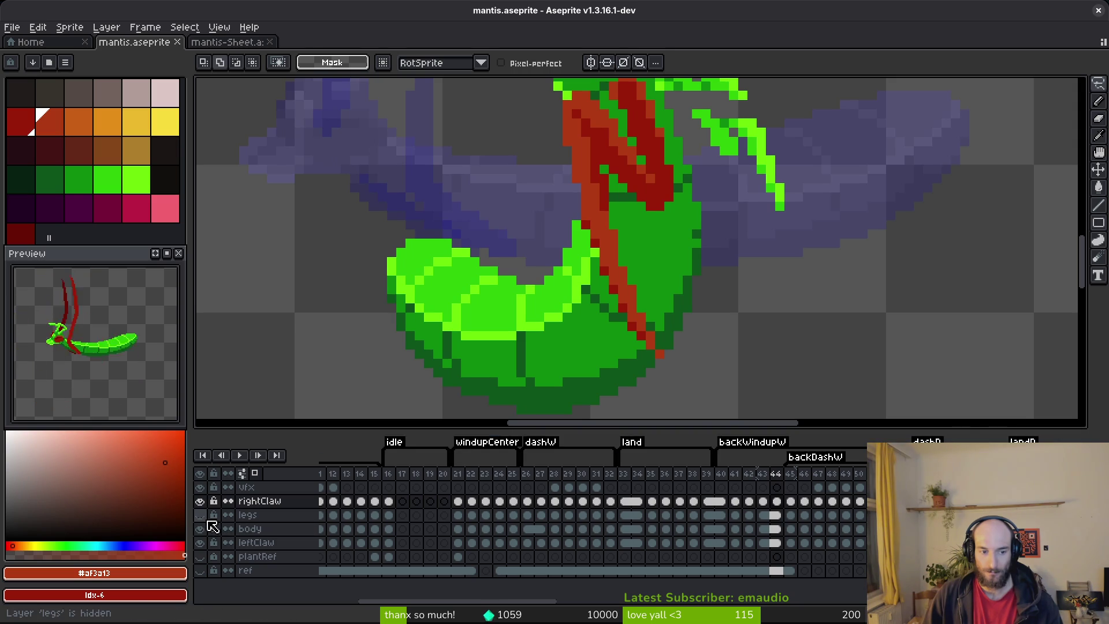
{"action": "left_click", "coordinate": [200, 515]}
{"action": "left_click", "coordinate": [202, 529]}
{"action": "left_click", "coordinate": [200, 515]}
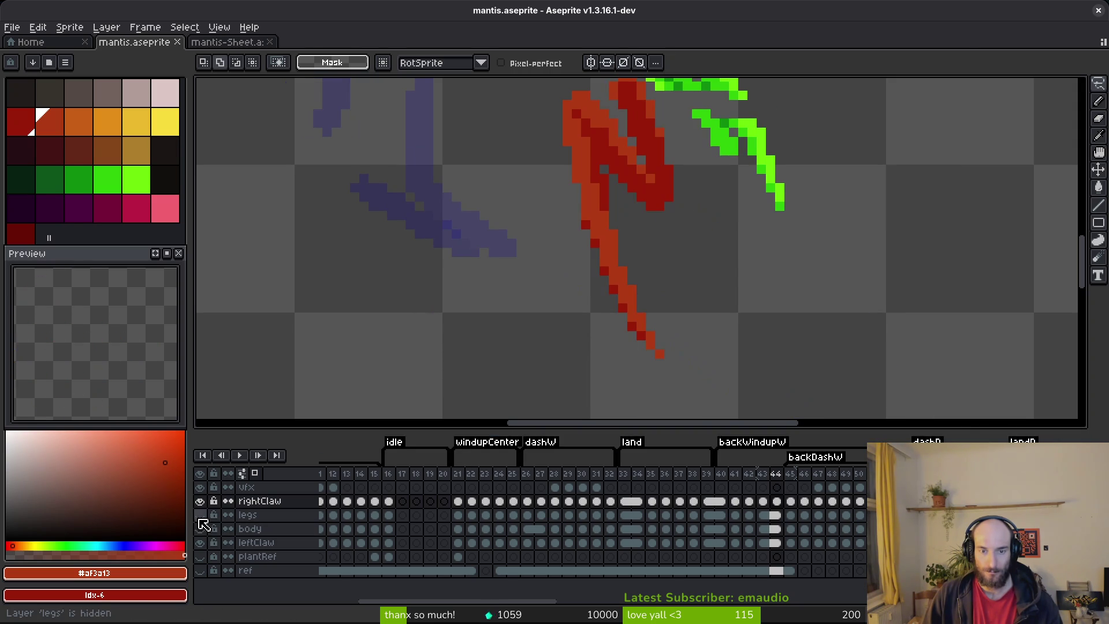
{"action": "left_click", "coordinate": [203, 523]}
{"action": "left_click", "coordinate": [200, 515]}
- Save the file while comparing frame 44 with frame 43
{"action": "key", "text": "Left"}
{"action": "scroll", "coordinate": [703, 241], "scroll_direction": "down", "scroll_amount": 2}
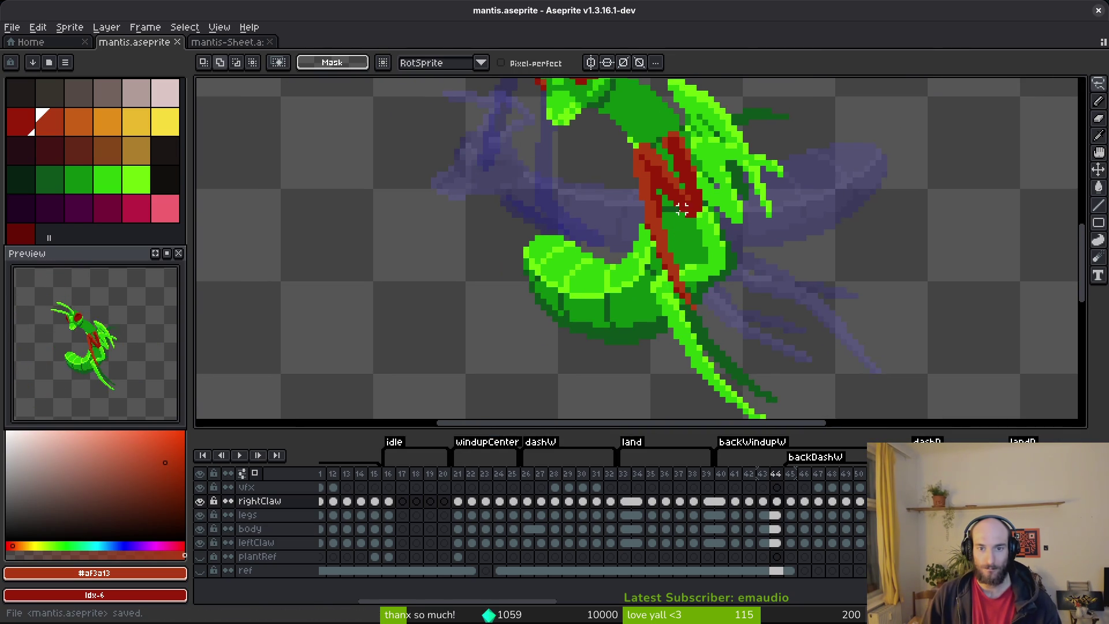
{"action": "key", "text": "ctrl+s"}
{"action": "key", "text": "i"}
{"action": "key", "text": "Right"}
{"action": "key", "text": "Right"}
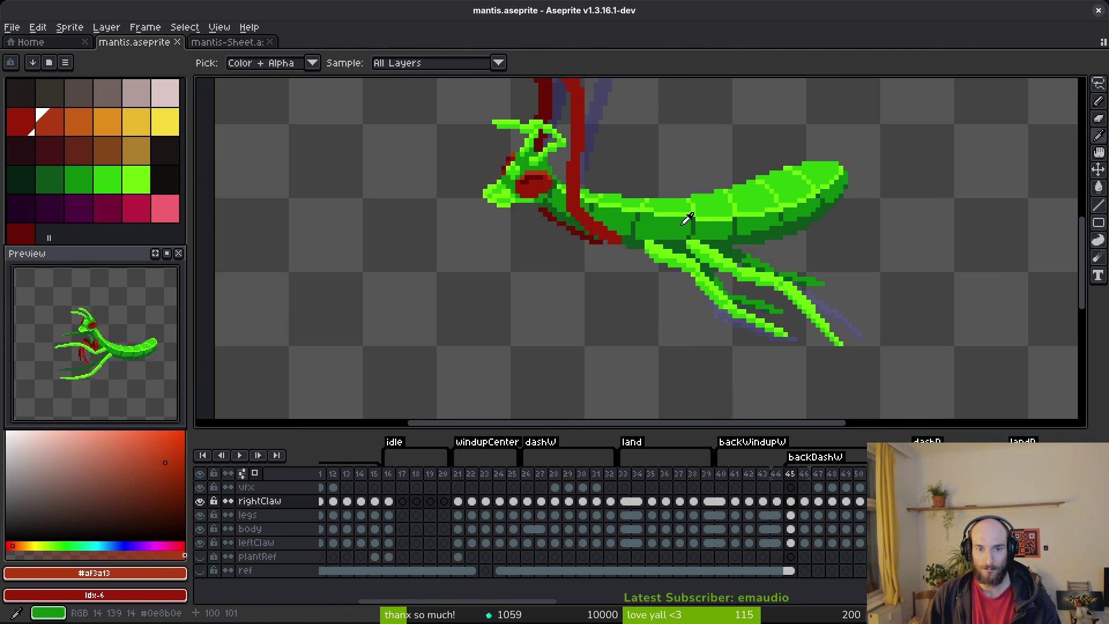
{"action": "key", "text": "Left"}
{"action": "key", "text": "m"}
{"action": "scroll", "coordinate": [678, 223], "scroll_direction": "down", "scroll_amount": 2}
- Step between frames 43, 44 and 45 to compare the mantis poses
{"action": "key", "text": "i"}
{"action": "key", "text": "Left"}
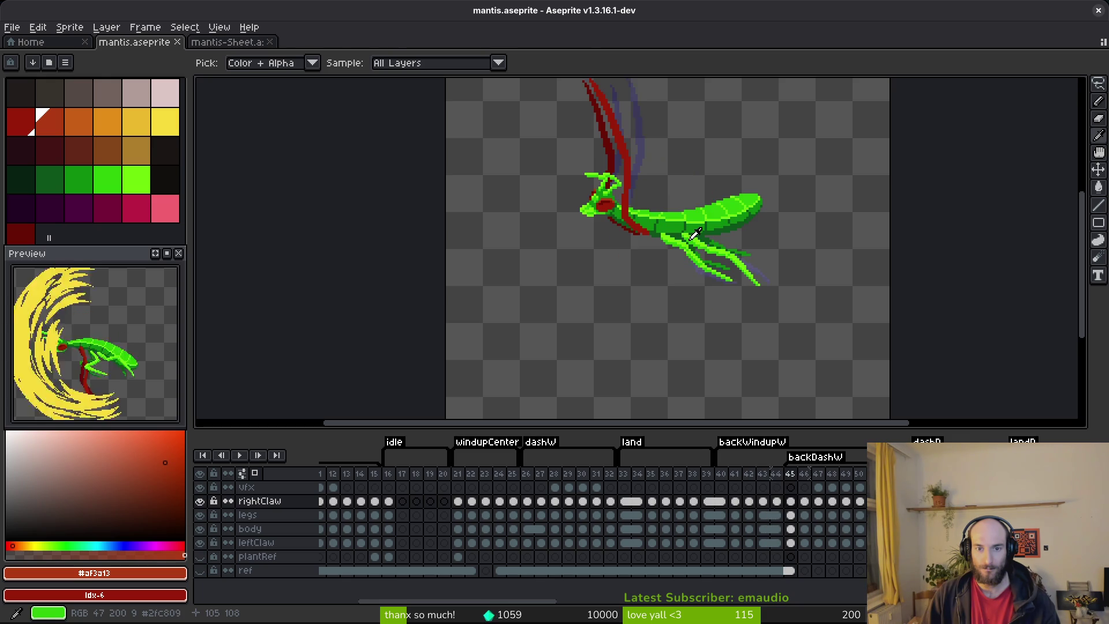
{"action": "key", "text": "Right"}
{"action": "key", "text": "m"}
{"action": "scroll", "coordinate": [675, 227], "scroll_direction": "up", "scroll_amount": 4}
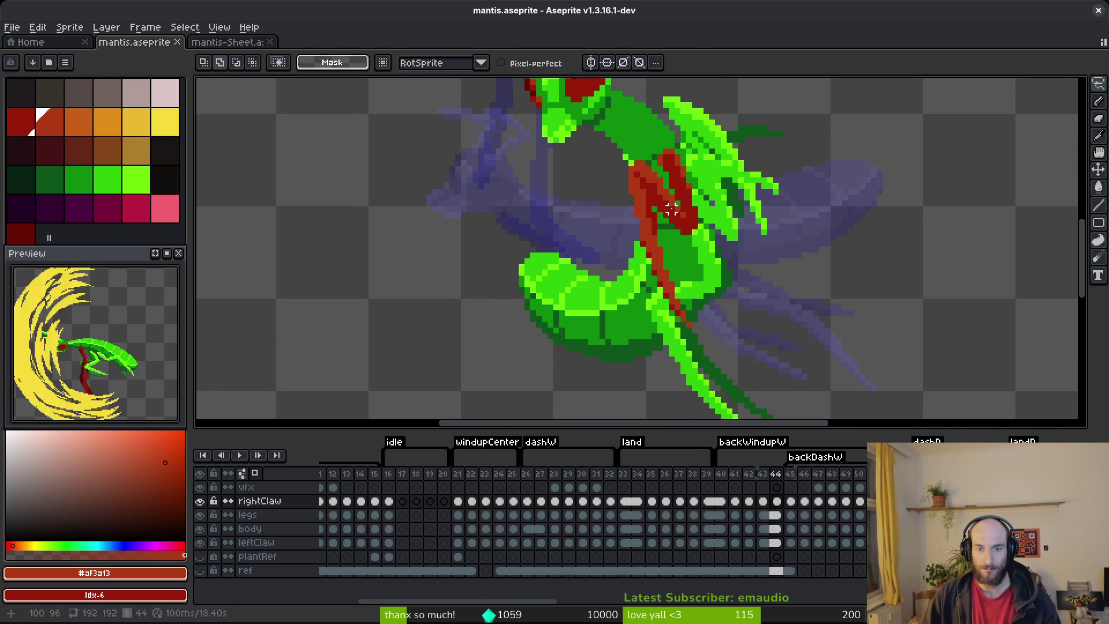
{"action": "key", "text": "i"}
{"action": "key", "text": "Right"}
{"action": "key", "text": "m"}
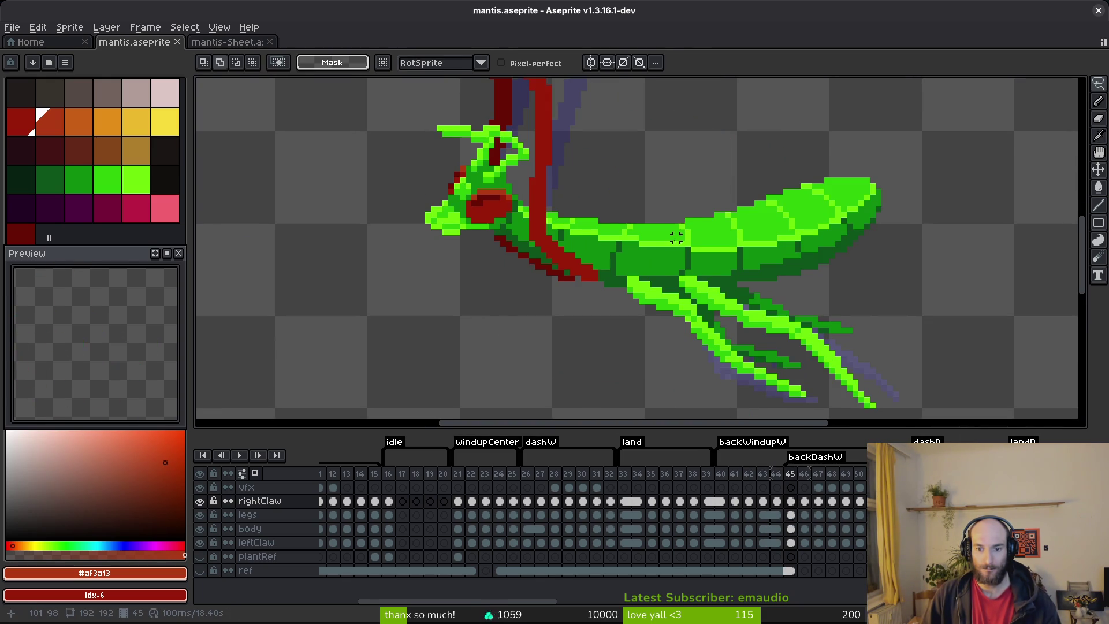
{"action": "scroll", "coordinate": [670, 238], "scroll_direction": "down", "scroll_amount": 3}
{"action": "key", "text": "Left"}
{"action": "key", "text": "i"}
{"action": "key", "text": "Right"}
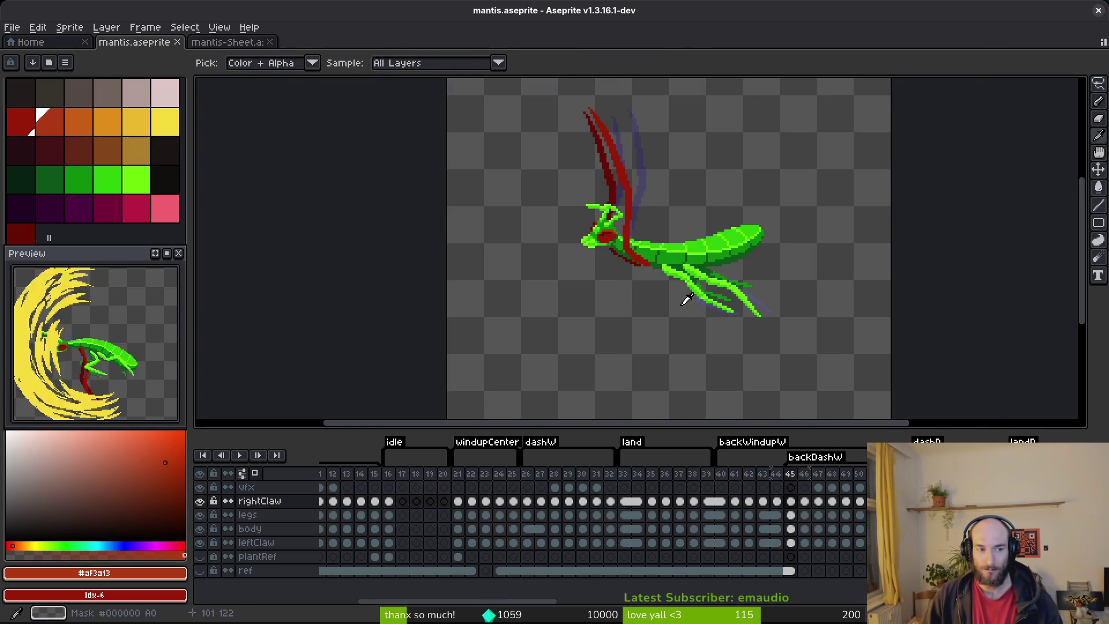
{"action": "key", "text": "Left"}
{"action": "key", "text": "Right"}
{"action": "key", "text": "m"}
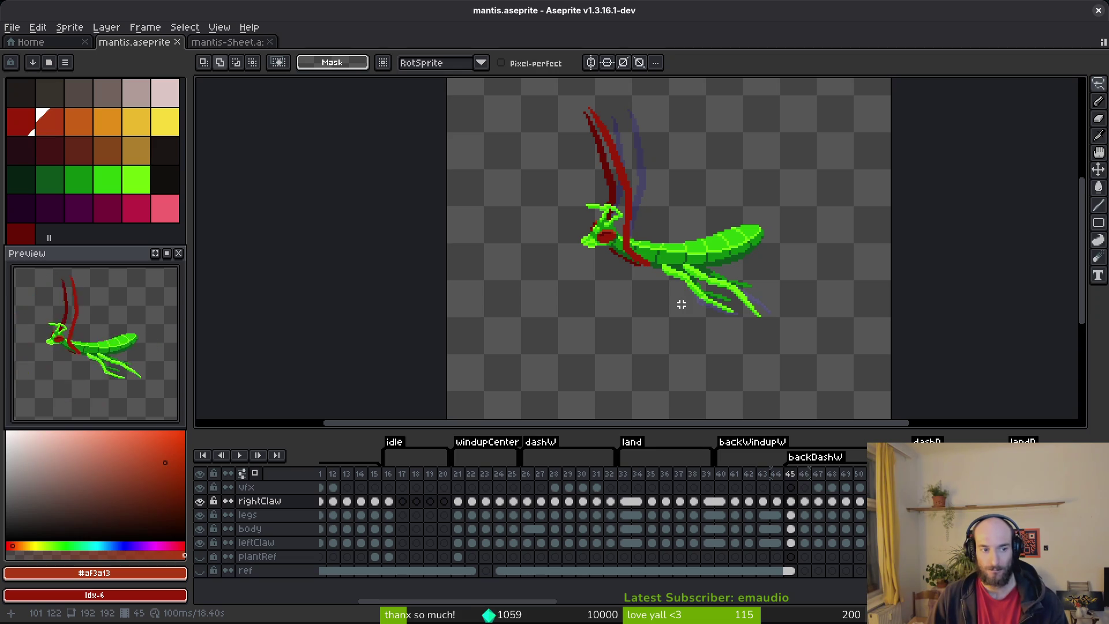
{"action": "key", "text": "Left"}
{"action": "key", "text": "i"}
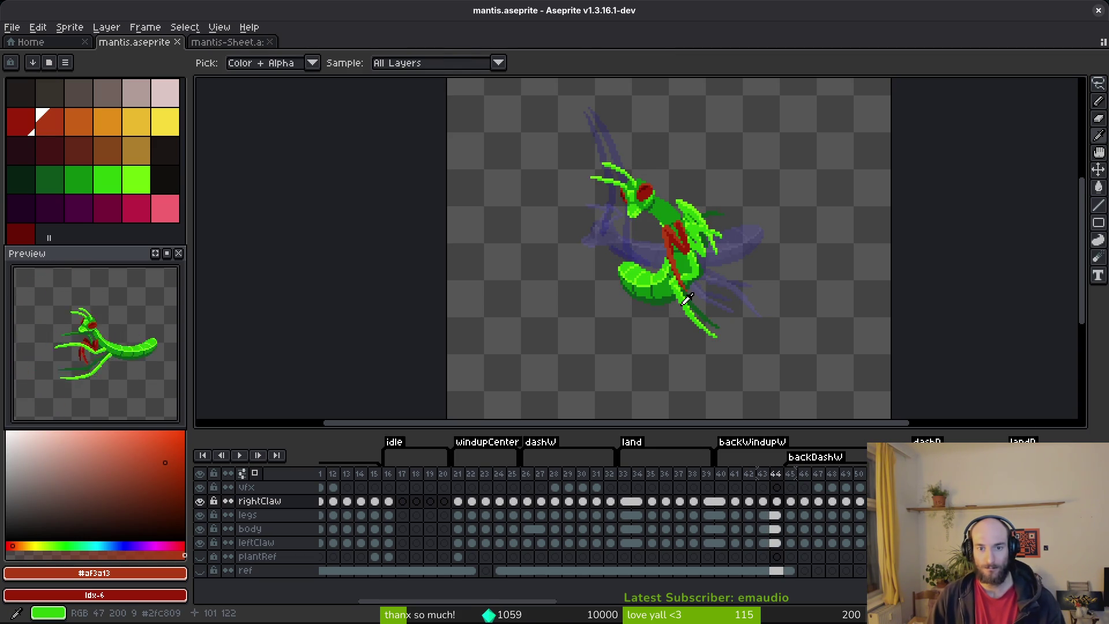
{"action": "key", "text": "m"}
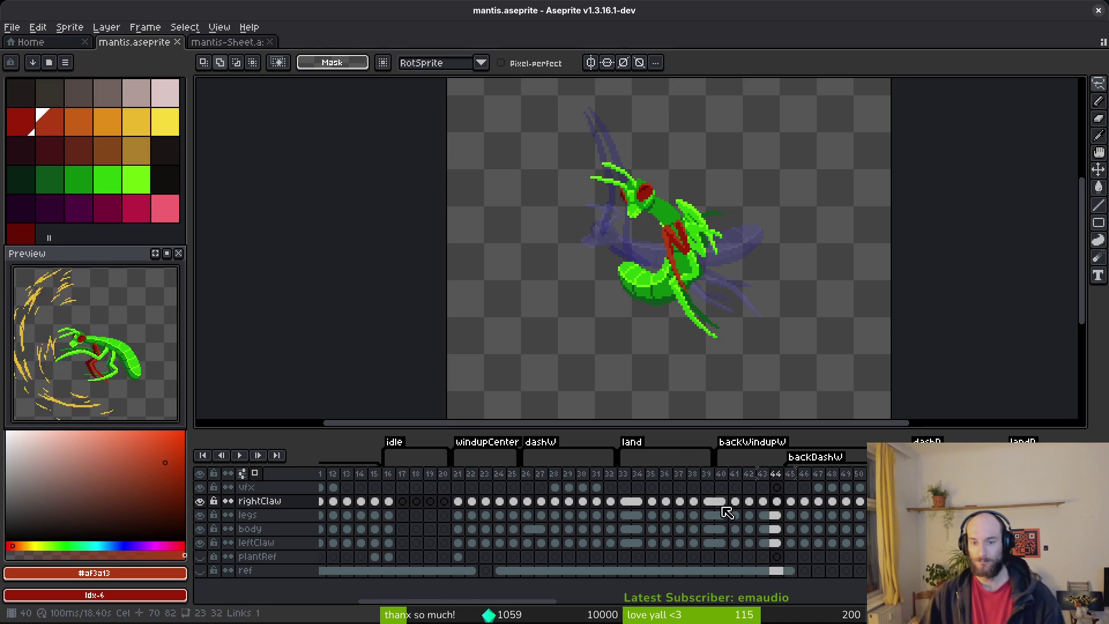
{"action": "left_click_drag", "start_coordinate": [723, 501], "coordinate": [732, 545]}
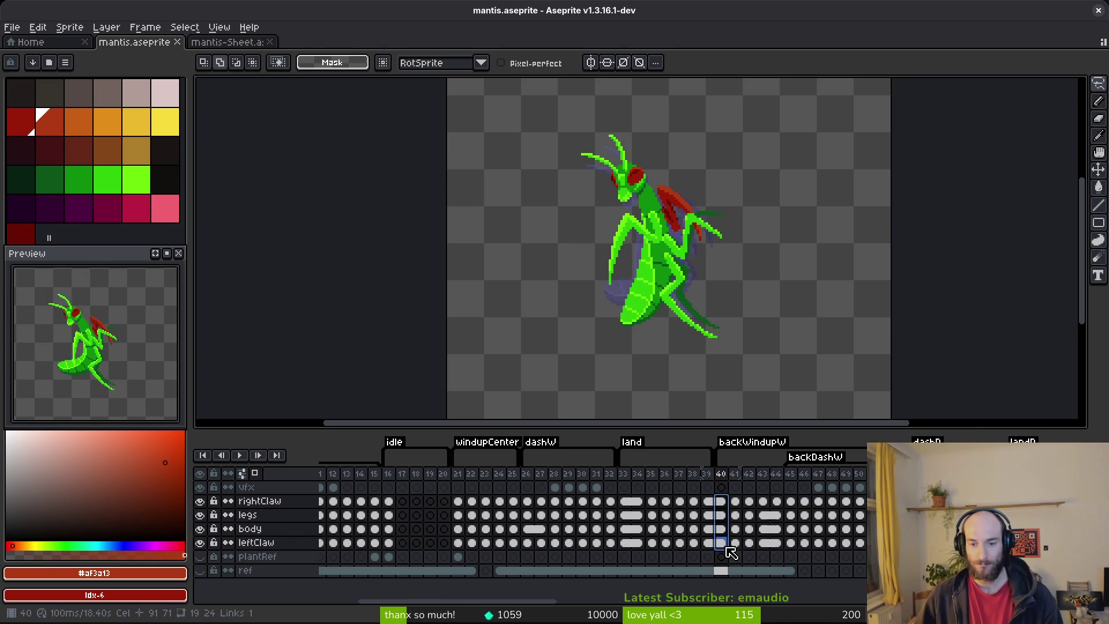
- Unlink the frame 40 cels
{"action": "right_click", "coordinate": [729, 549]}
{"action": "left_click", "coordinate": [802, 575]}
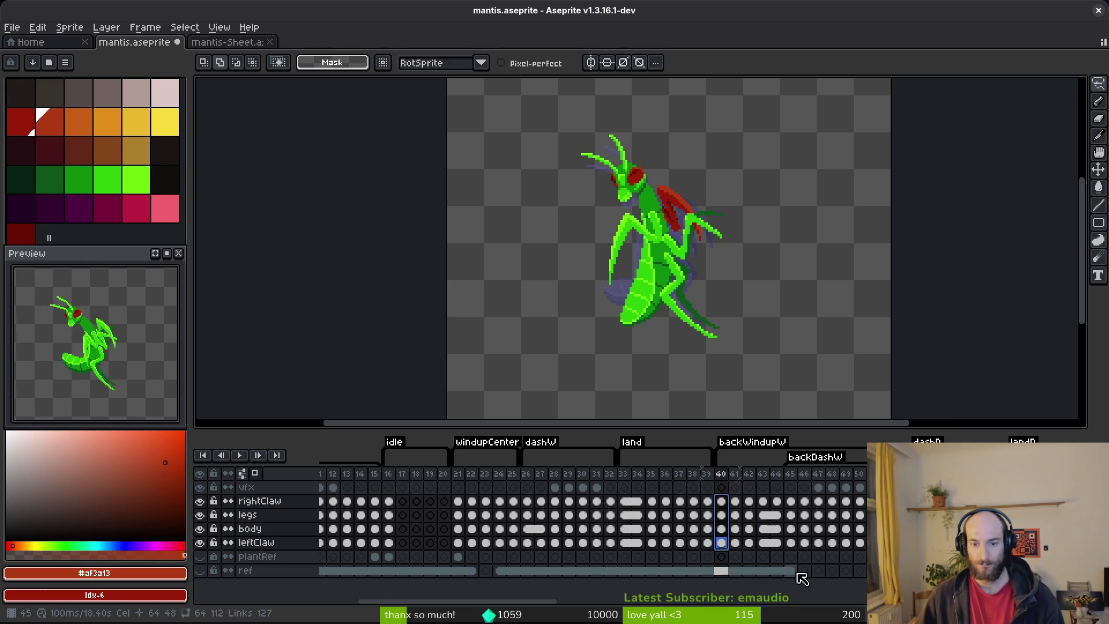
{"action": "left_click", "coordinate": [721, 501]}
- Select frames 40–50, flip the mantis horizontally, and play it back
{"action": "left_click", "coordinate": [702, 475]}
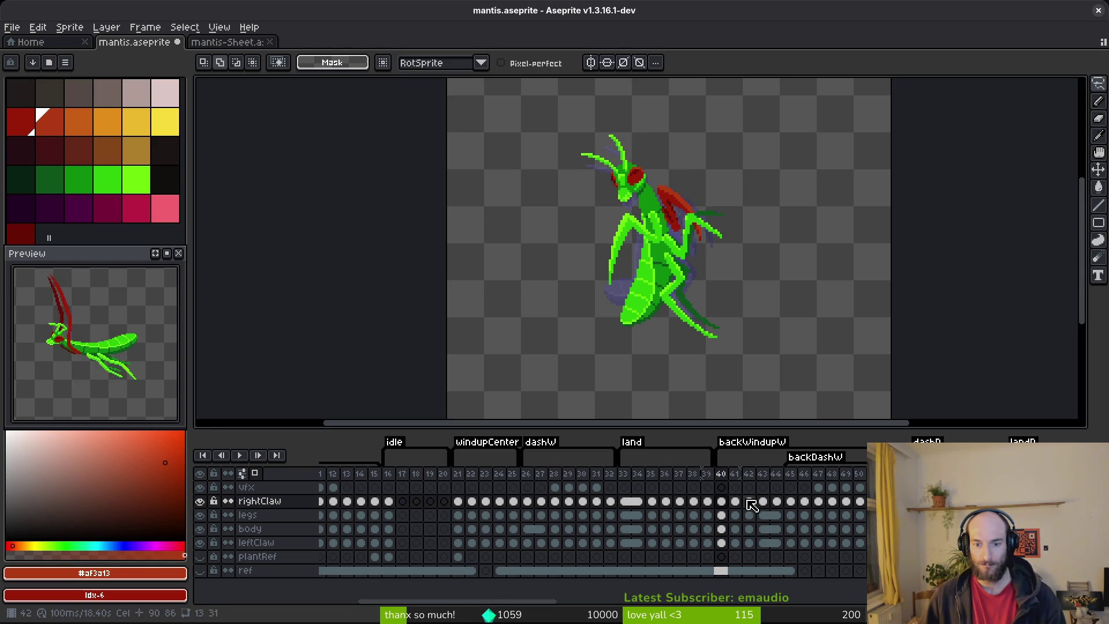
{"action": "left_click", "coordinate": [722, 475]}
{"action": "left_click_drag", "start_coordinate": [721, 475], "coordinate": [859, 474]}
{"action": "key", "text": "Return"}
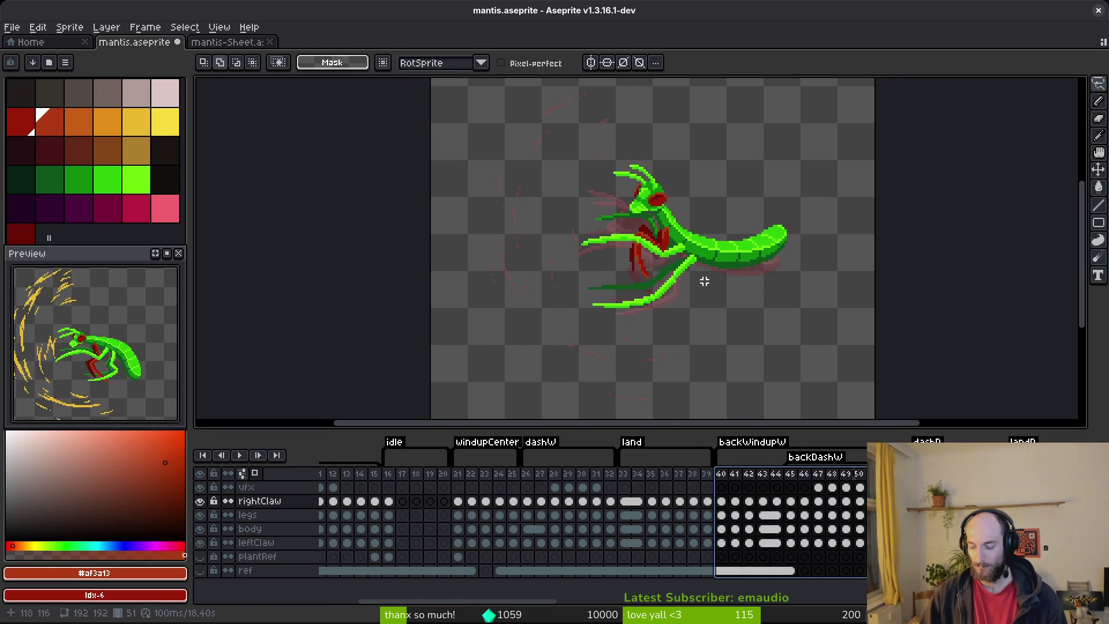
{"action": "key", "text": "shift+h"}
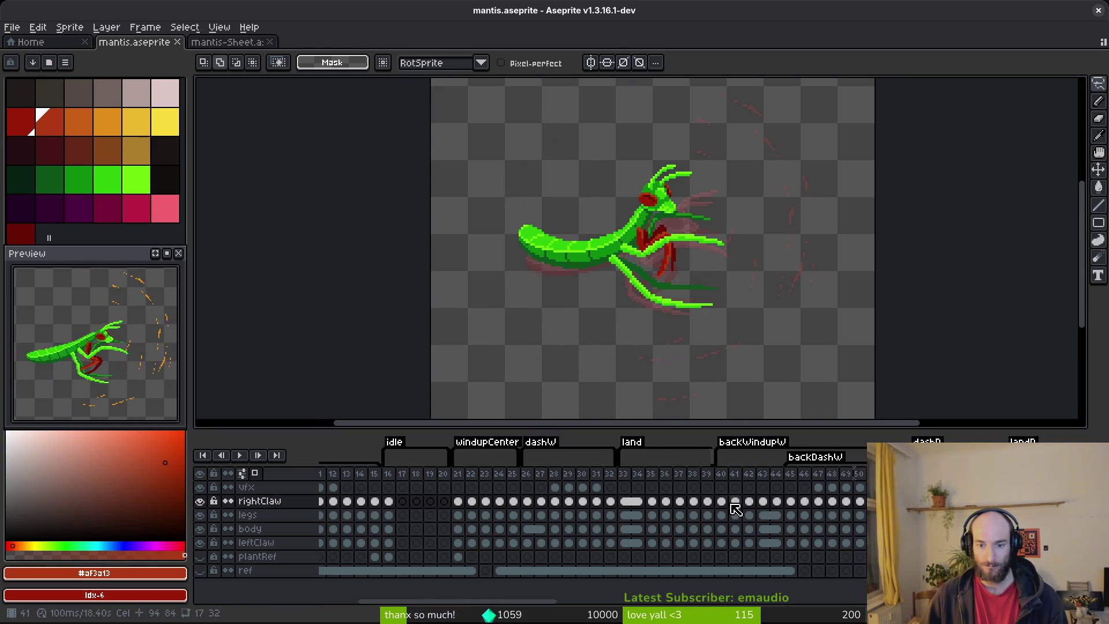
{"action": "left_click", "coordinate": [721, 504]}
{"action": "key", "text": "i"}
{"action": "key", "text": "Return"}
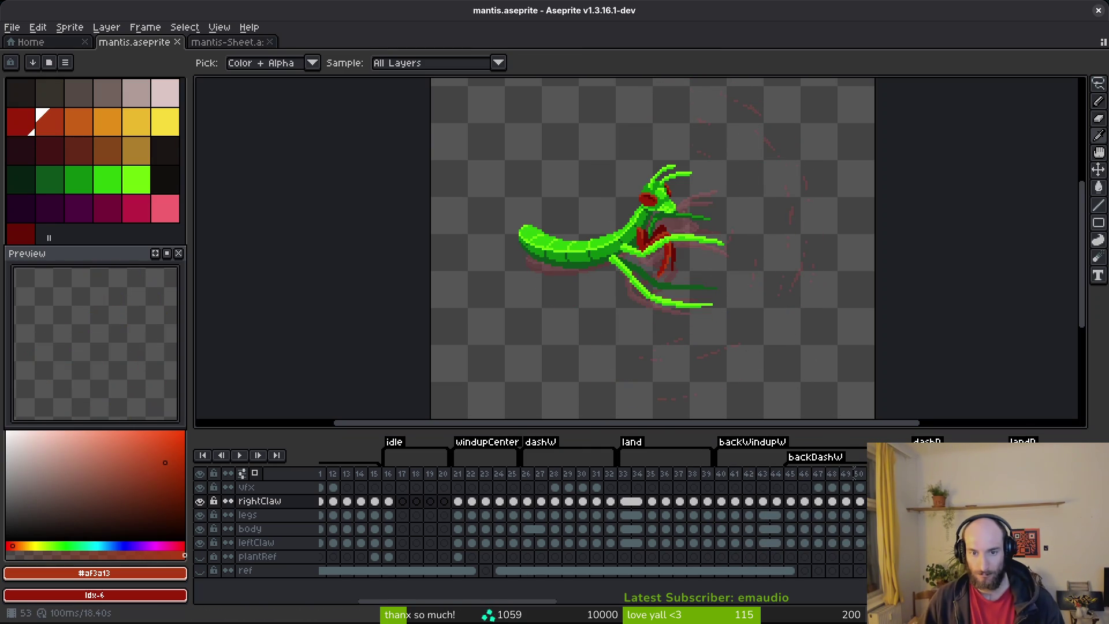
{"action": "left_click", "coordinate": [596, 514]}
{"action": "left_click", "coordinate": [610, 514]}
{"action": "left_click", "coordinate": [617, 515]}
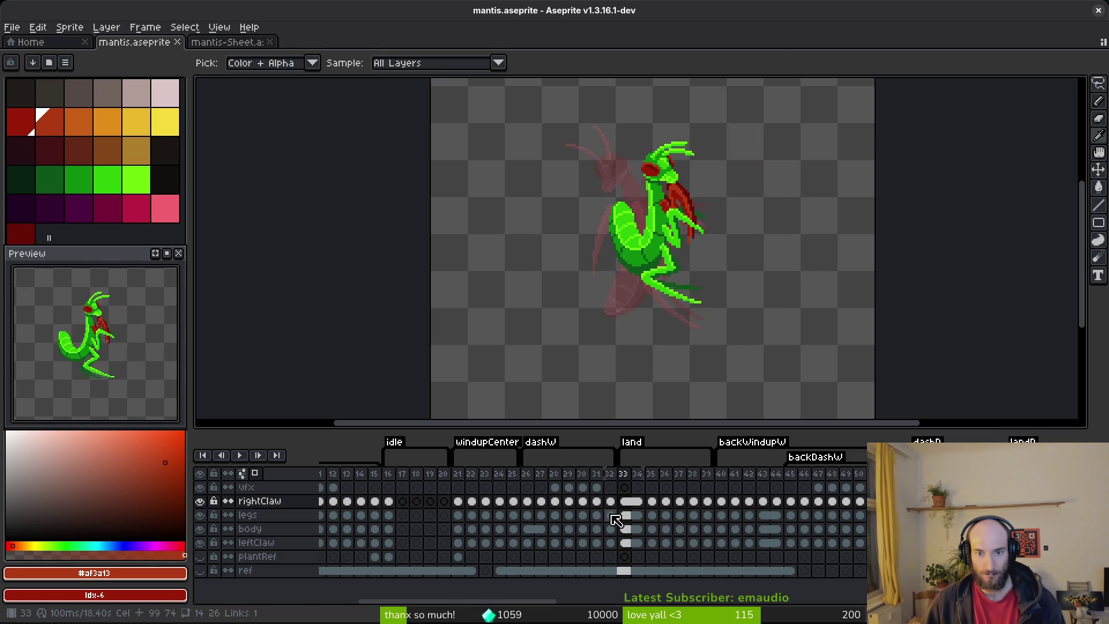
{"action": "key", "text": "Return"}
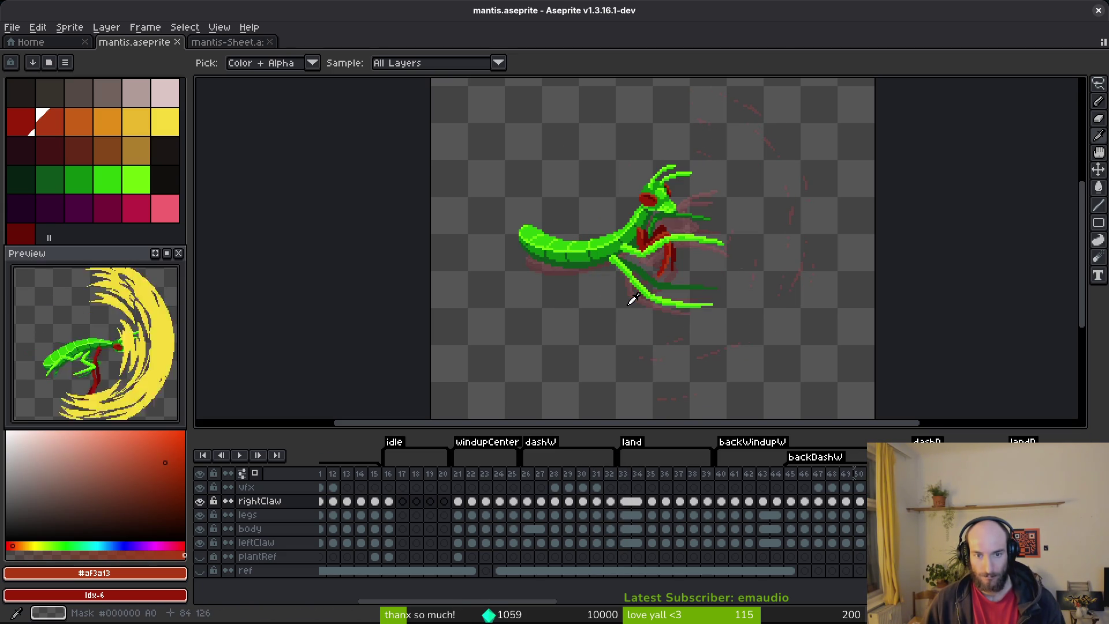
{"action": "key", "text": "m"}
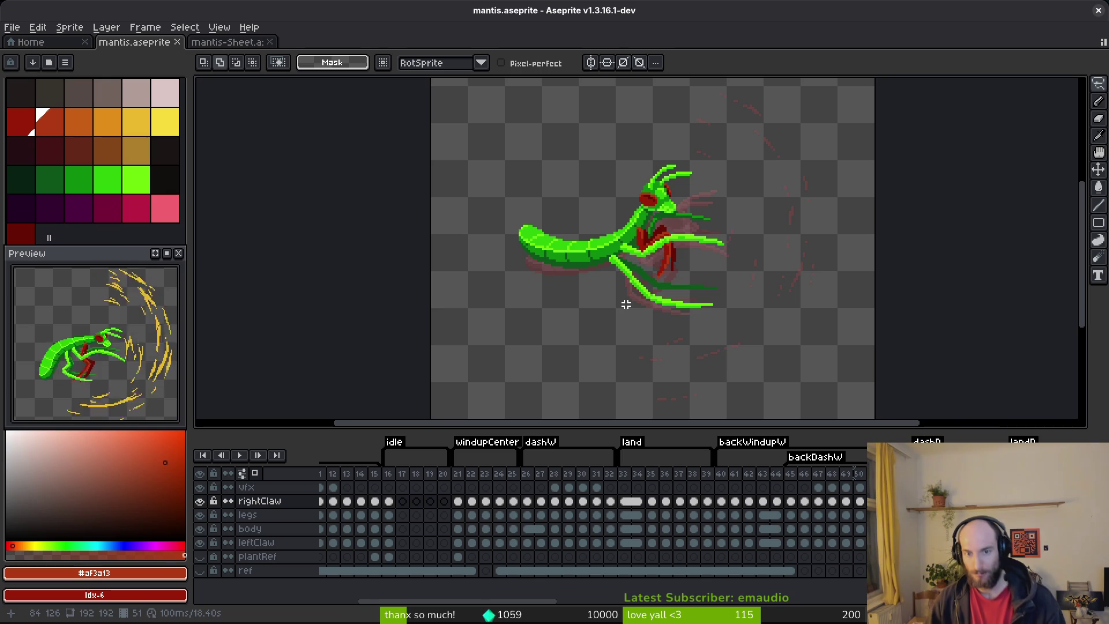
{"action": "key", "text": "i"}
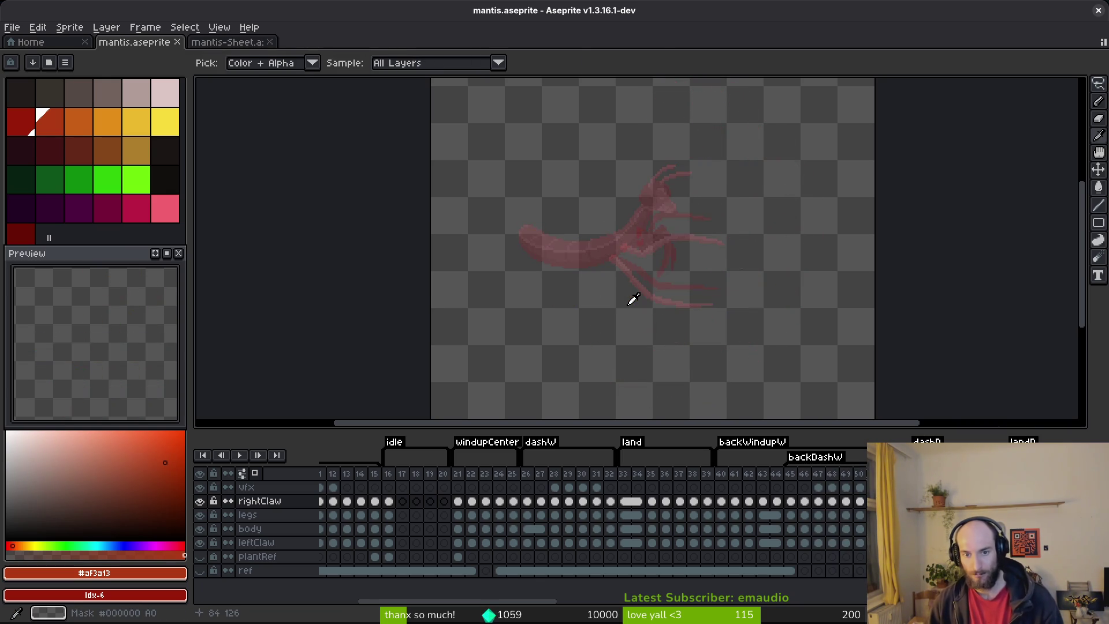
{"action": "key", "text": "m"}
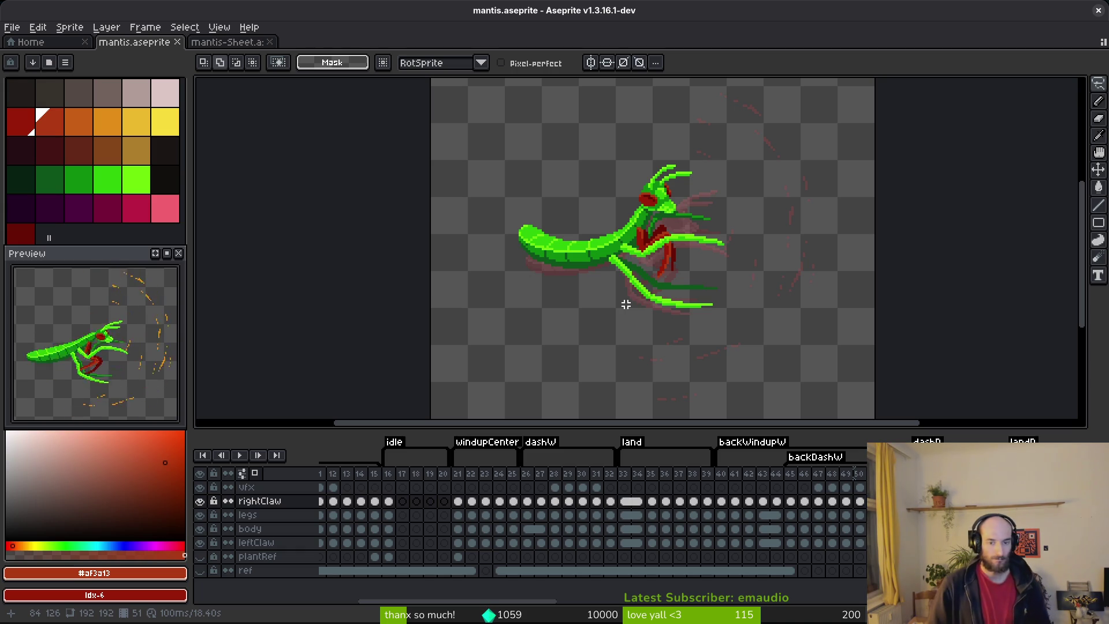
{"action": "key", "text": "i"}
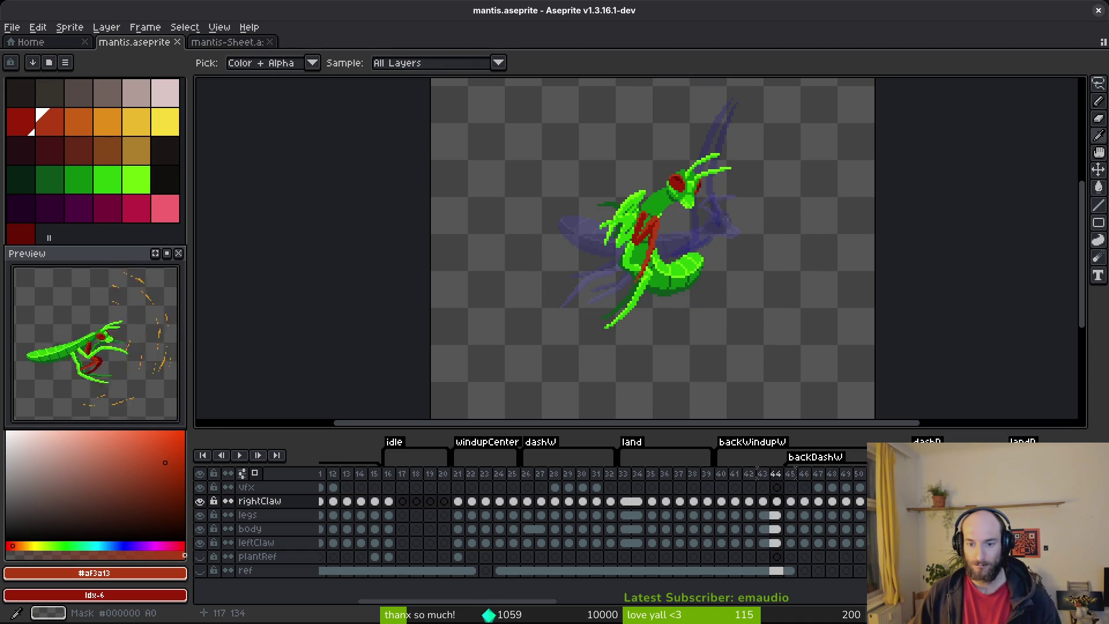
{"action": "key", "text": "m"}
{"action": "scroll", "coordinate": [690, 246], "scroll_direction": "up", "scroll_amount": 1}
- Hide the rightClaw and leftClaw layers, then select frame 45's body cel
{"action": "scroll", "coordinate": [690, 246], "scroll_direction": "down", "scroll_amount": 1}
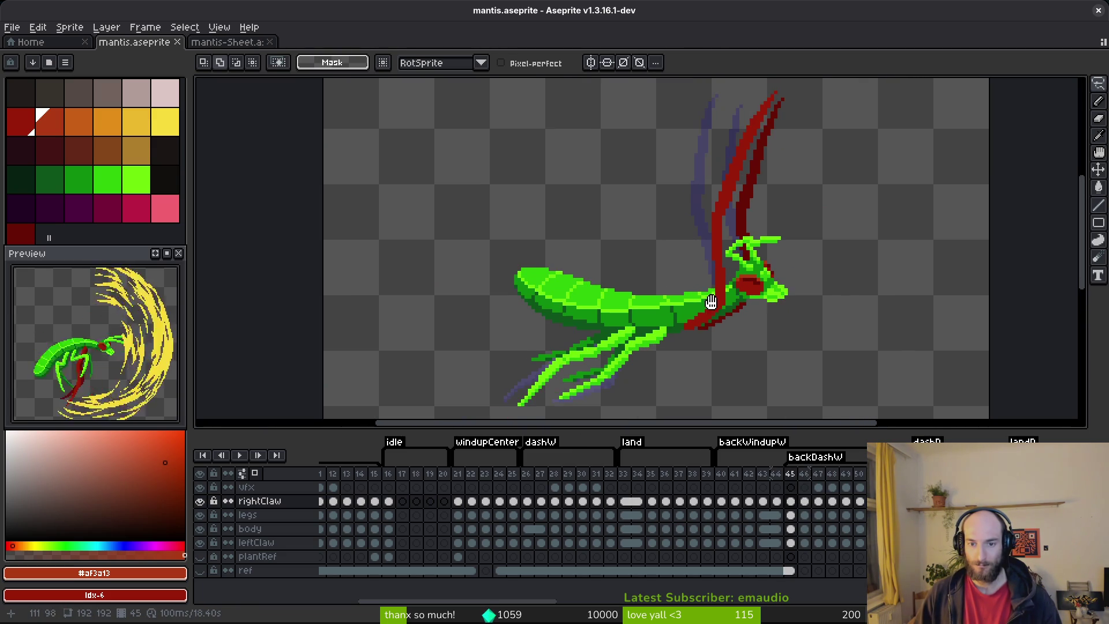
{"action": "left_click", "coordinate": [202, 501]}
{"action": "left_click", "coordinate": [201, 543]}
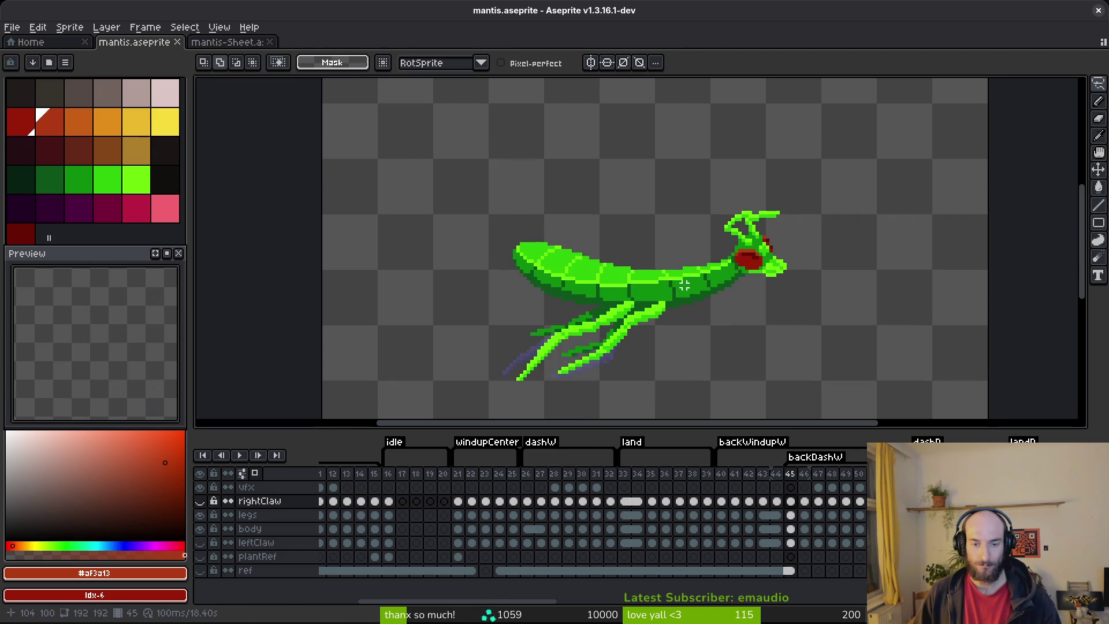
{"action": "key", "text": "i"}
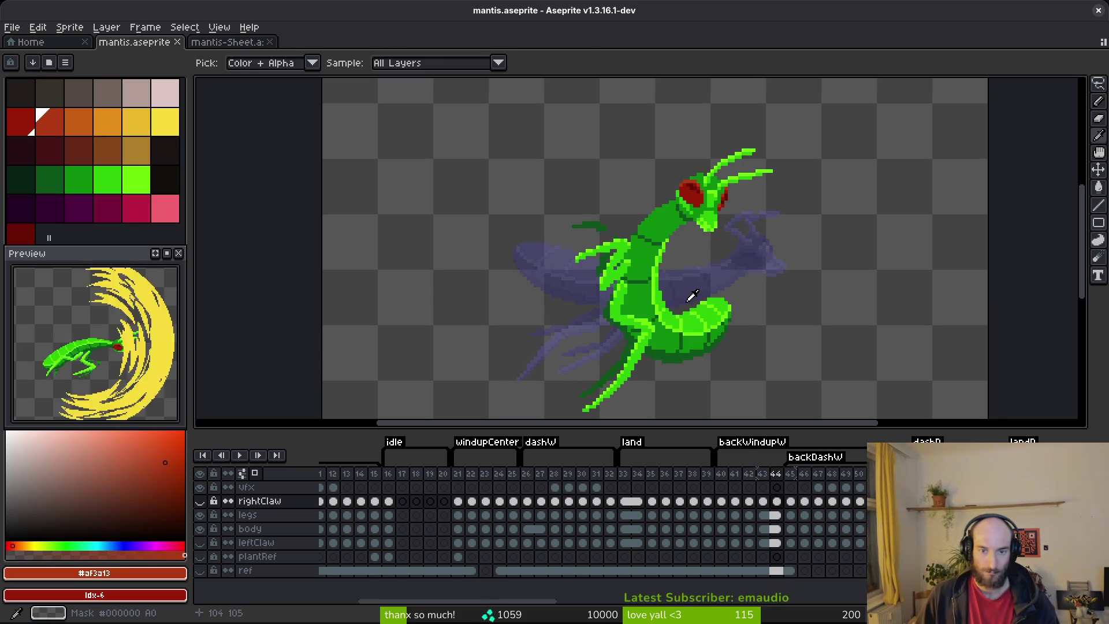
{"action": "key", "text": "m"}
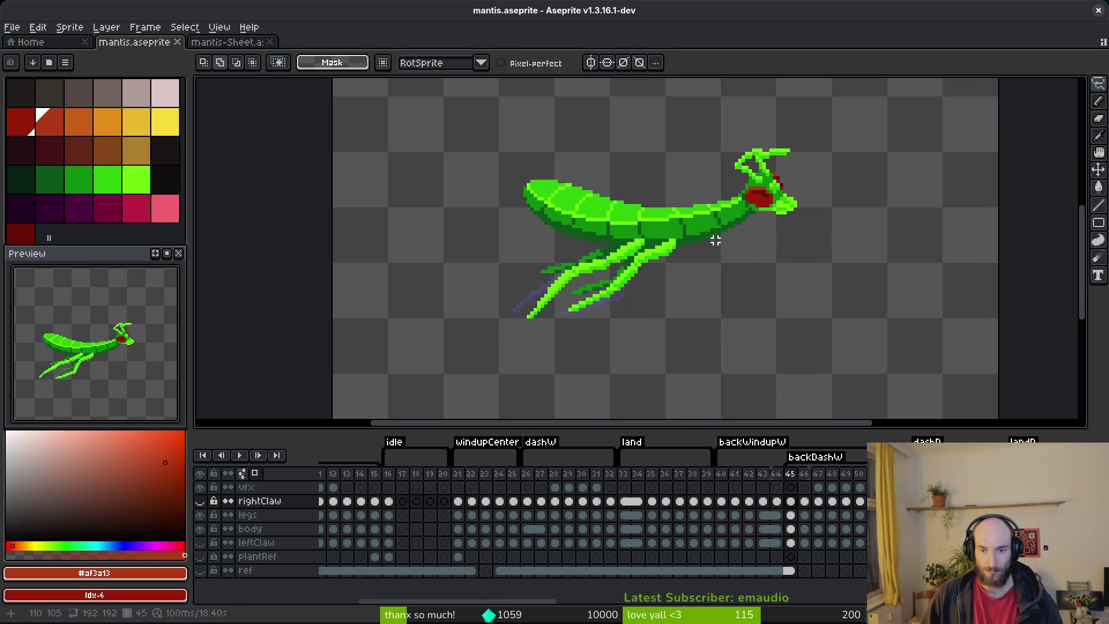
{"action": "left_click", "coordinate": [792, 530]}
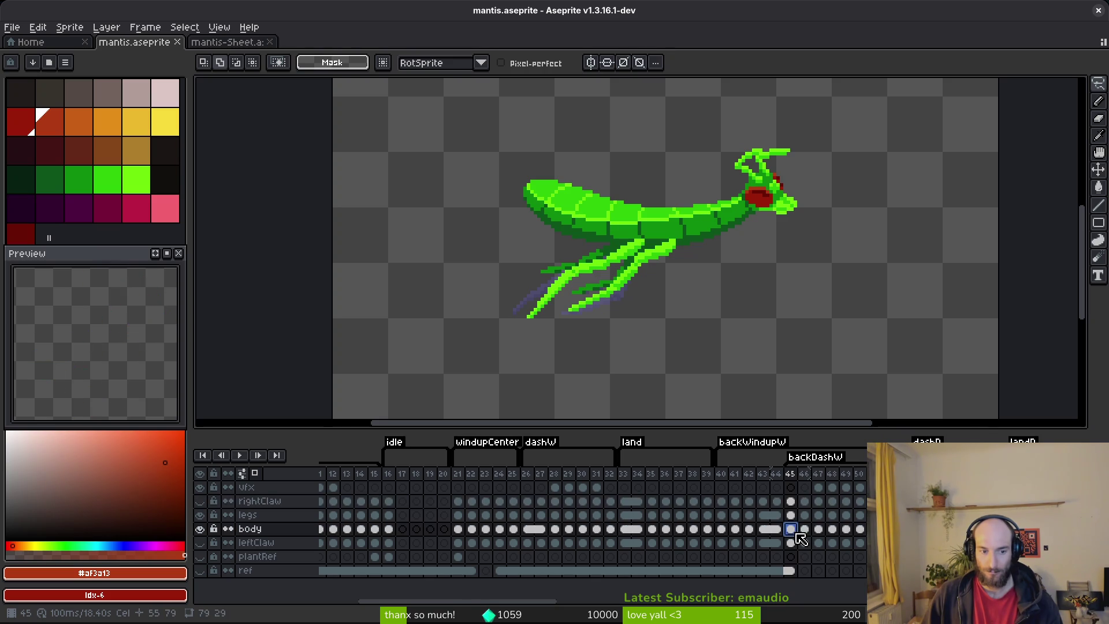
- Delete frame 45's body drawing, make the legs cel active, and save mantis.aseprite
{"action": "key", "text": "Delete"}
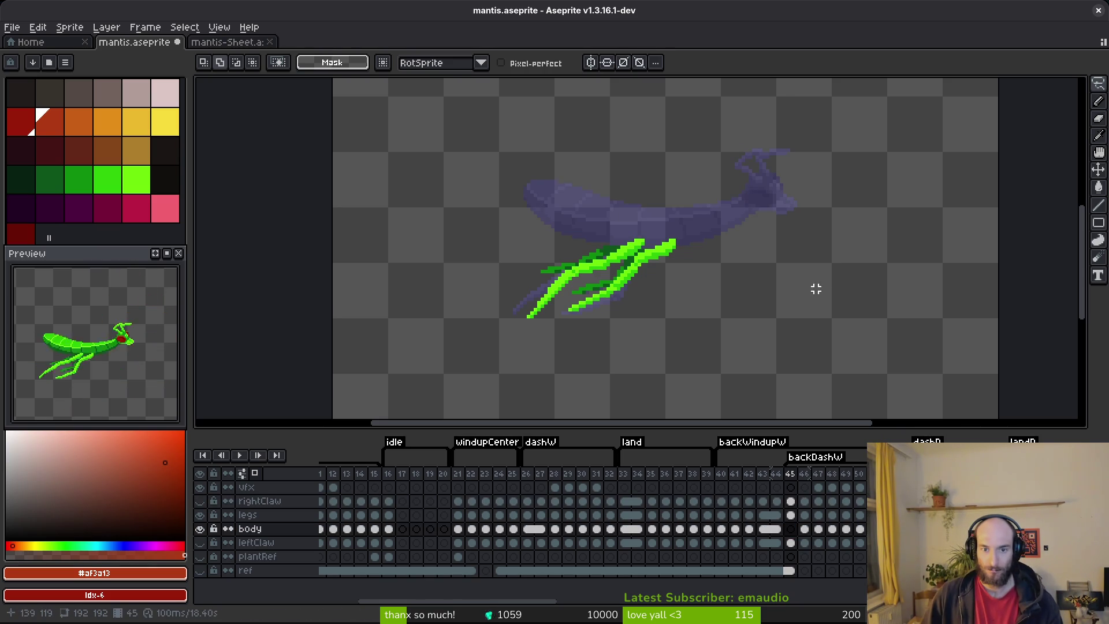
{"action": "left_click", "coordinate": [791, 515]}
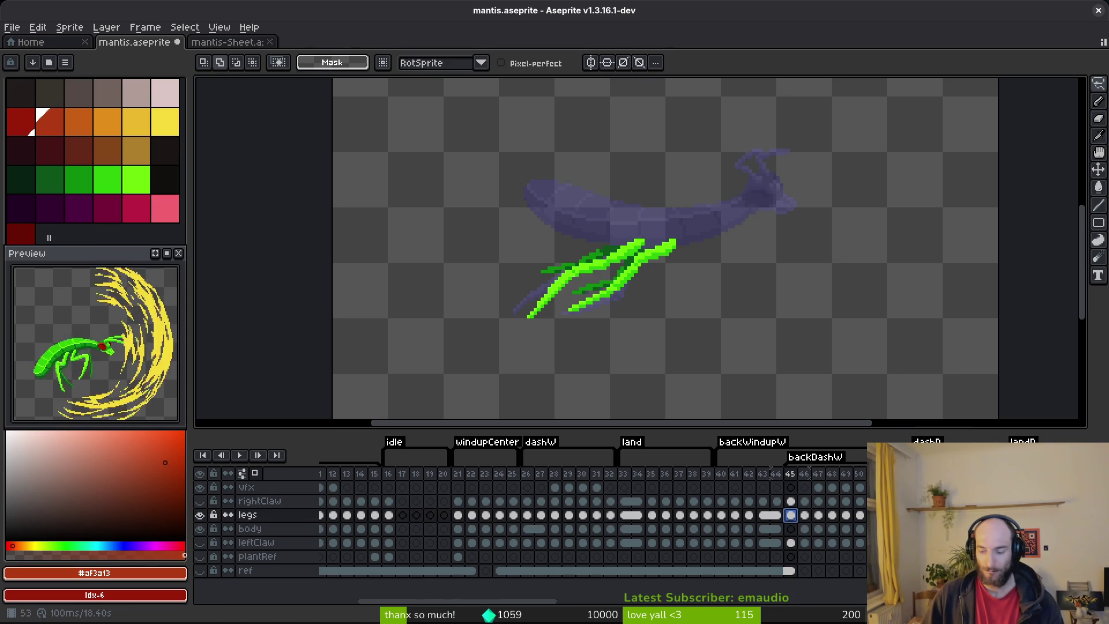
{"action": "key", "text": "ctrl+s"}
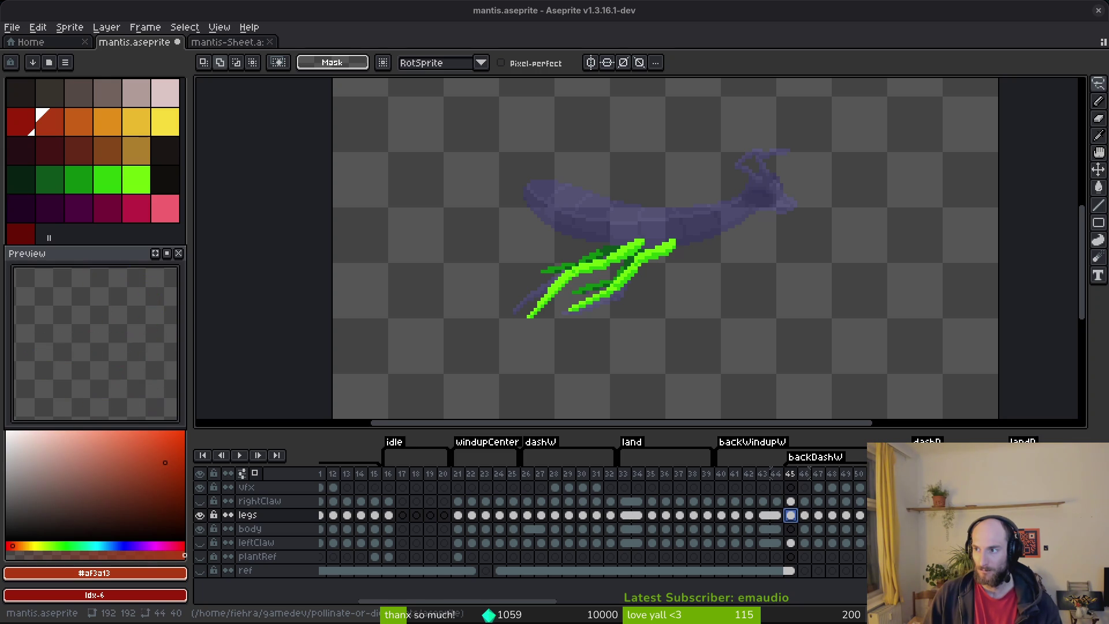
{"action": "scroll", "coordinate": [786, 353], "scroll_direction": "left", "scroll_amount": 2}
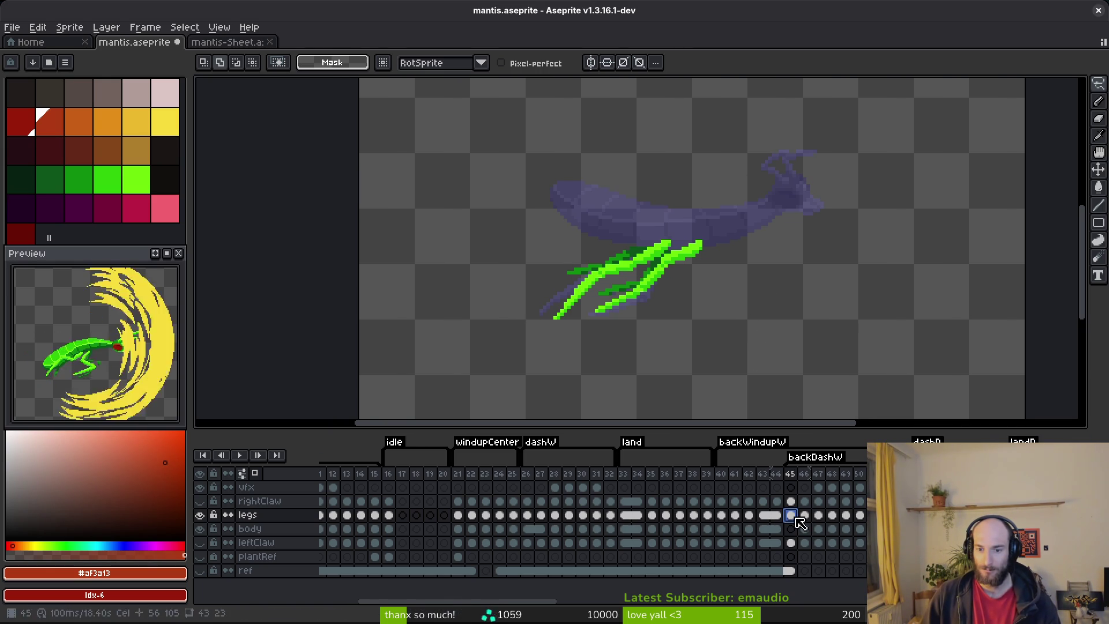
- Insert a new frame after frame 44, carrying over its curled mantis pose
{"action": "left_click", "coordinate": [813, 518]}
{"action": "key", "text": "Left"}
{"action": "key", "text": "Left"}
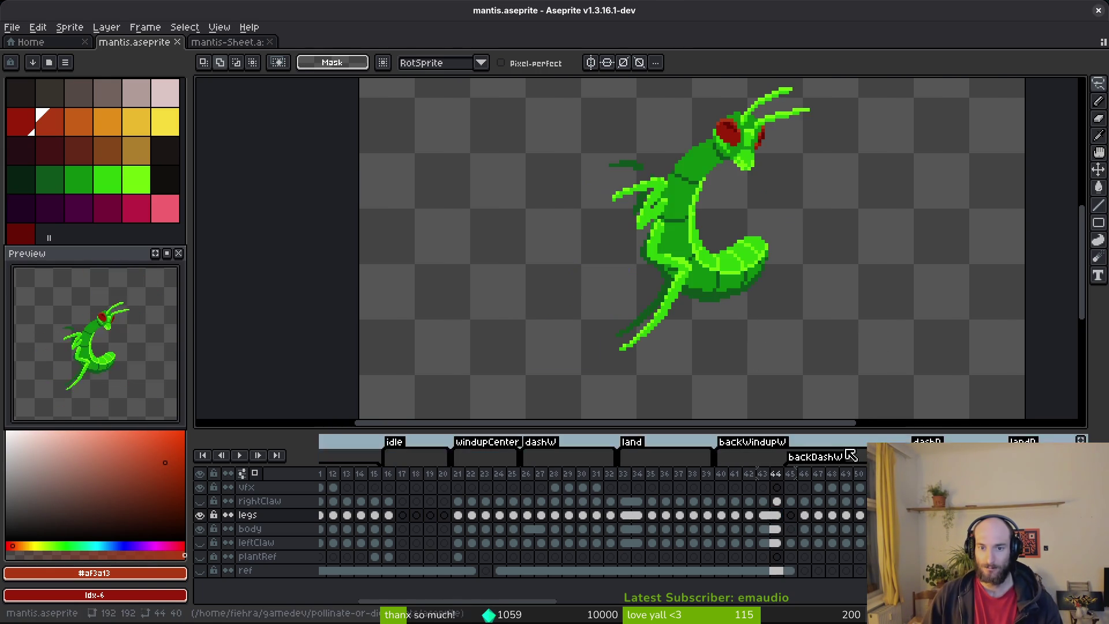
{"action": "key", "text": "i"}
{"action": "key", "text": "Right"}
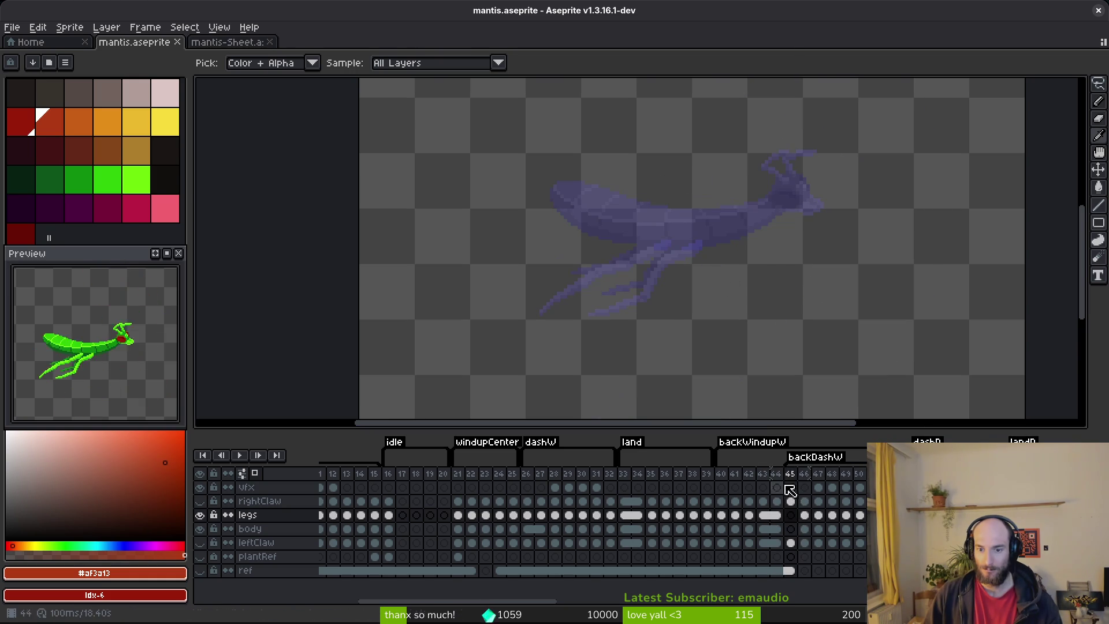
{"action": "left_click", "coordinate": [776, 474]}
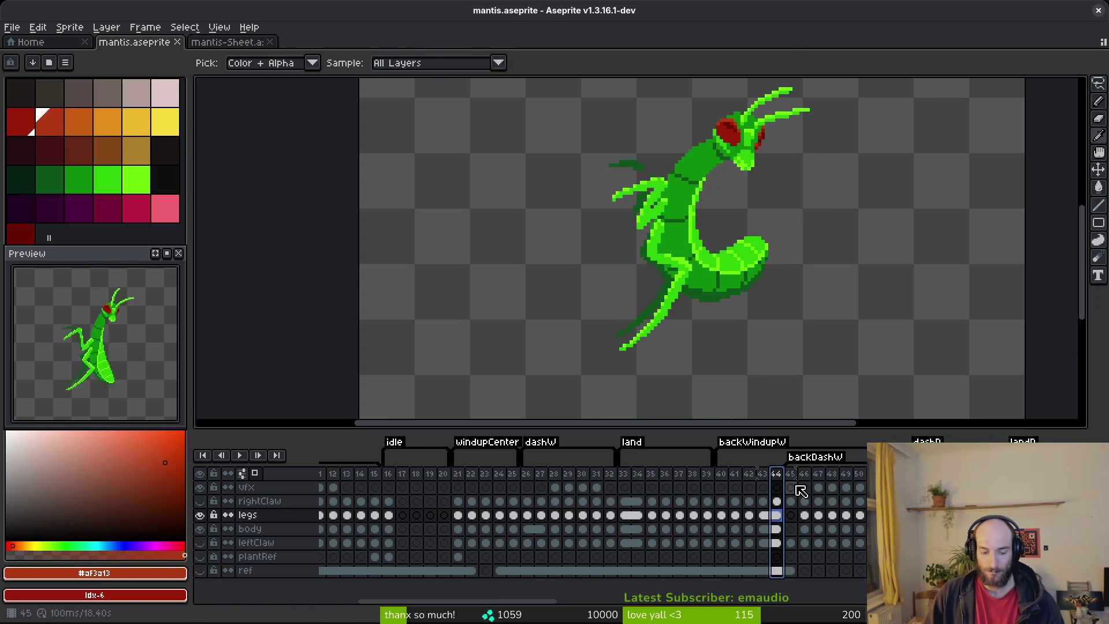
{"action": "key", "text": "ctrl+v"}
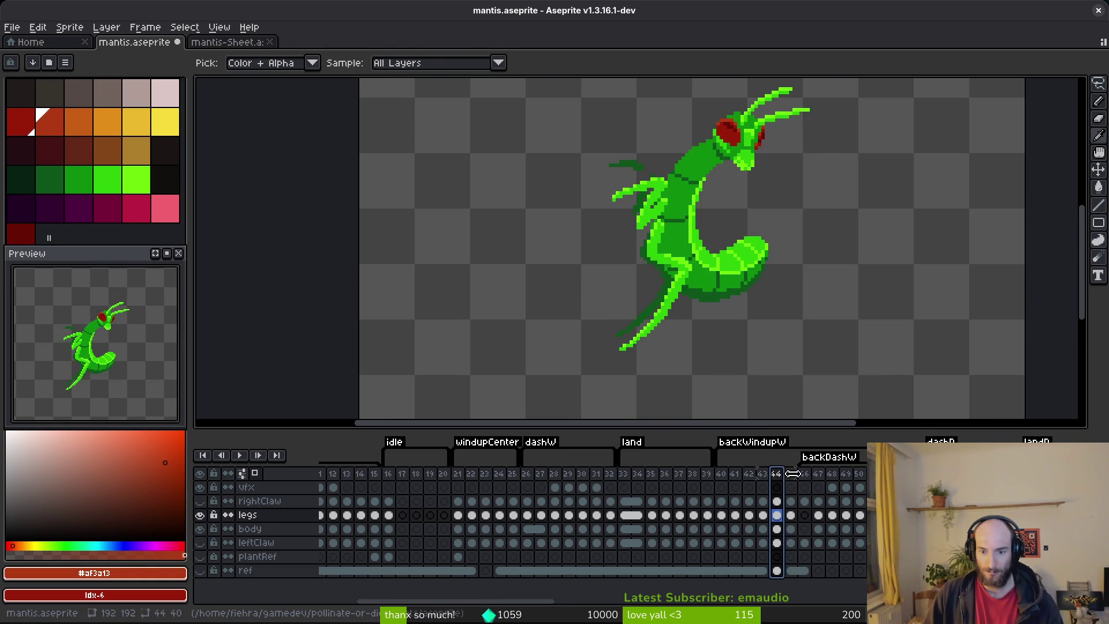
- Go to frame 46, choose green from the palette and select its body cel
{"action": "left_click", "coordinate": [790, 475]}
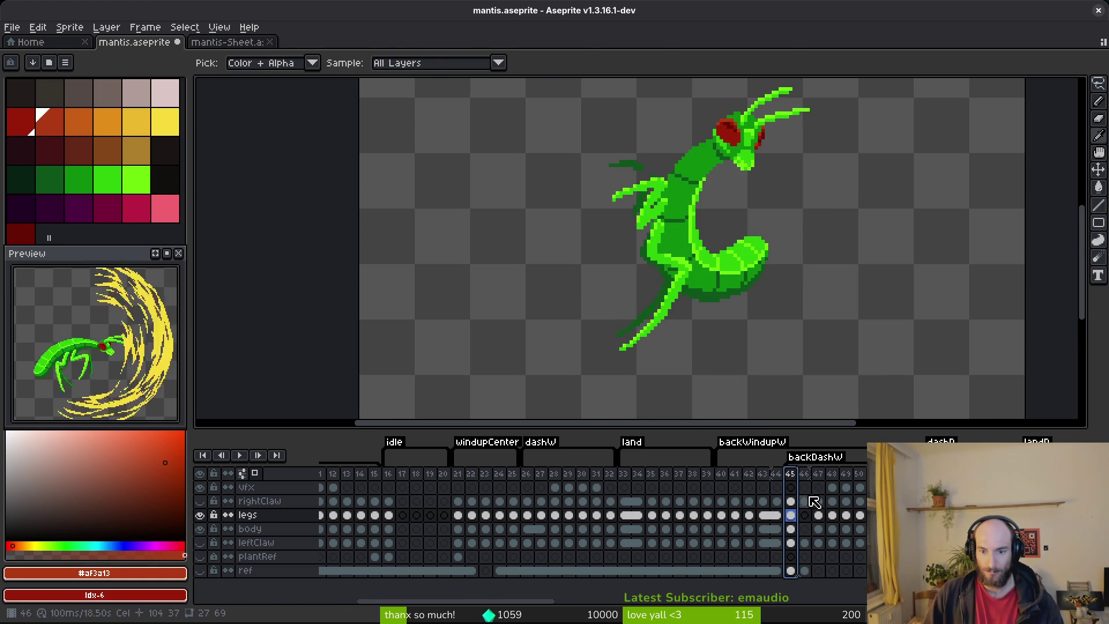
{"action": "key", "text": "Right"}
{"action": "key", "text": "m"}
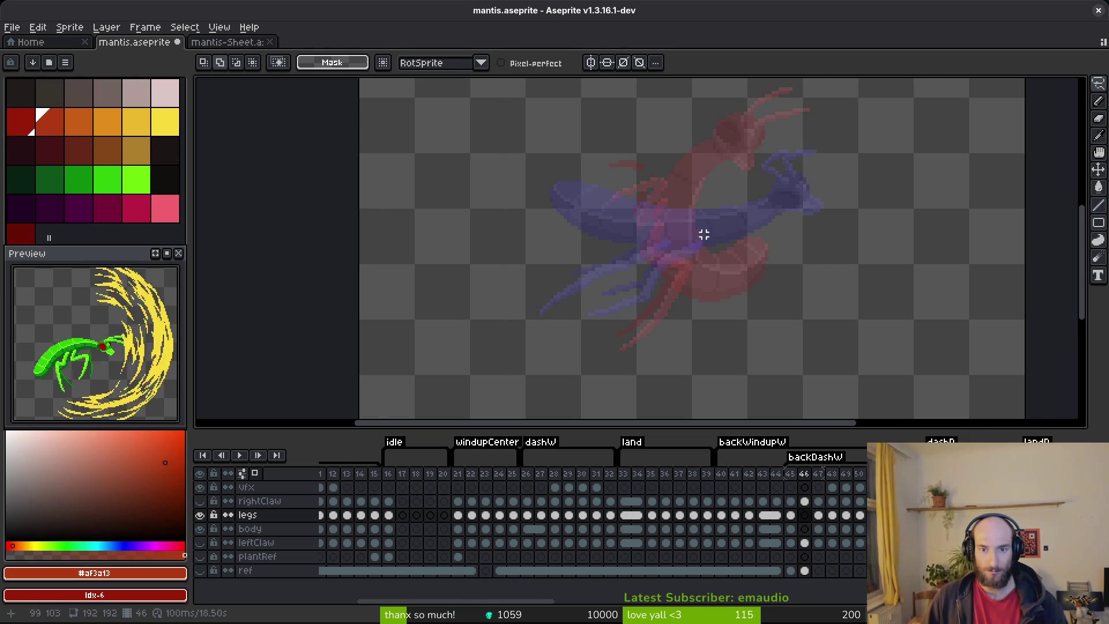
{"action": "left_click", "coordinate": [78, 179]}
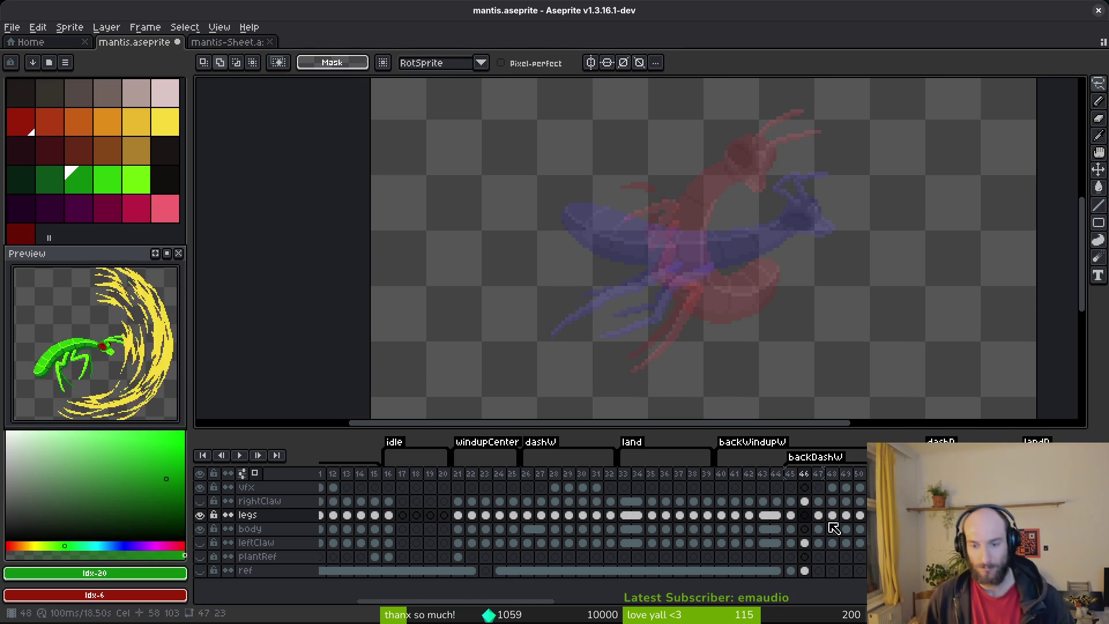
{"action": "left_click", "coordinate": [804, 529]}
- Draw the diagonal body outline on frame 46 with the 1px pencil and save
{"action": "key", "text": "b"}
{"action": "scroll", "coordinate": [769, 225], "scroll_direction": "up", "scroll_amount": 1}
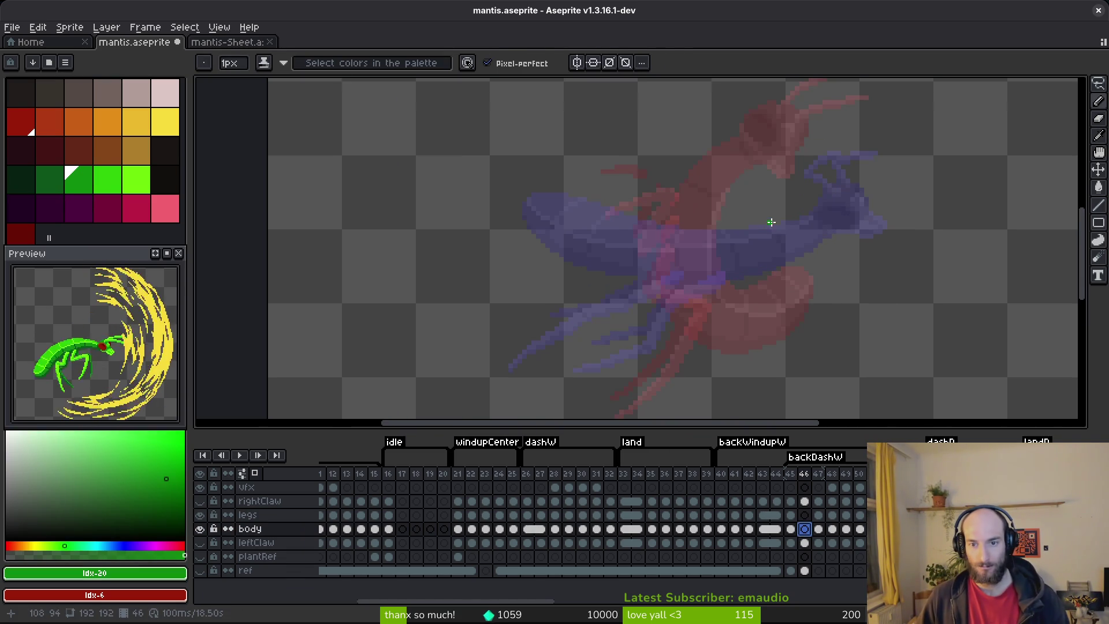
{"action": "left_click_drag", "start_coordinate": [770, 232], "coordinate": [773, 237]}
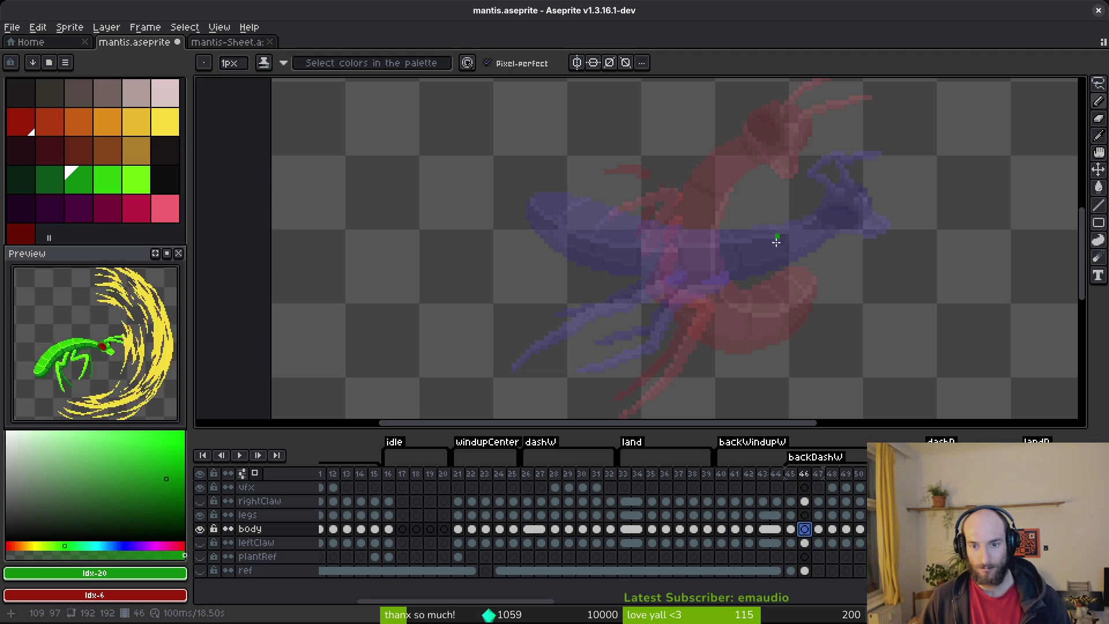
{"action": "mouse_move", "coordinate": [785, 205]}
{"action": "left_mouse_down"}
{"action": "mouse_move", "coordinate": [764, 271]}
{"action": "mouse_move", "coordinate": [706, 351]}
{"action": "mouse_move", "coordinate": [662, 379]}
{"action": "mouse_move", "coordinate": [601, 375]}
{"action": "mouse_move", "coordinate": [778, 192]}
{"action": "left_mouse_up"}
{"action": "key", "text": "ctrl+z"}
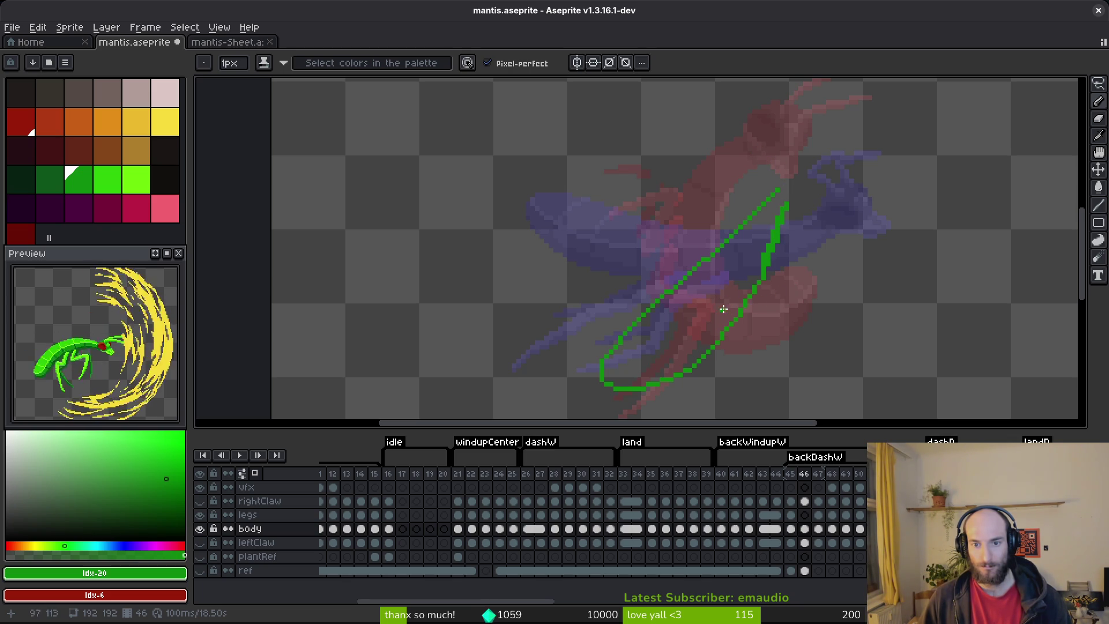
{"action": "key", "text": "ctrl+z"}
{"action": "key", "text": "ctrl+z"}
{"action": "mouse_move", "coordinate": [782, 185]}
{"action": "left_mouse_down"}
{"action": "mouse_move", "coordinate": [720, 307]}
{"action": "mouse_move", "coordinate": [813, 188]}
{"action": "left_mouse_up"}
{"action": "left_click_drag", "start_coordinate": [735, 339], "coordinate": [696, 325]}
{"action": "left_click_drag", "start_coordinate": [759, 193], "coordinate": [686, 273]}
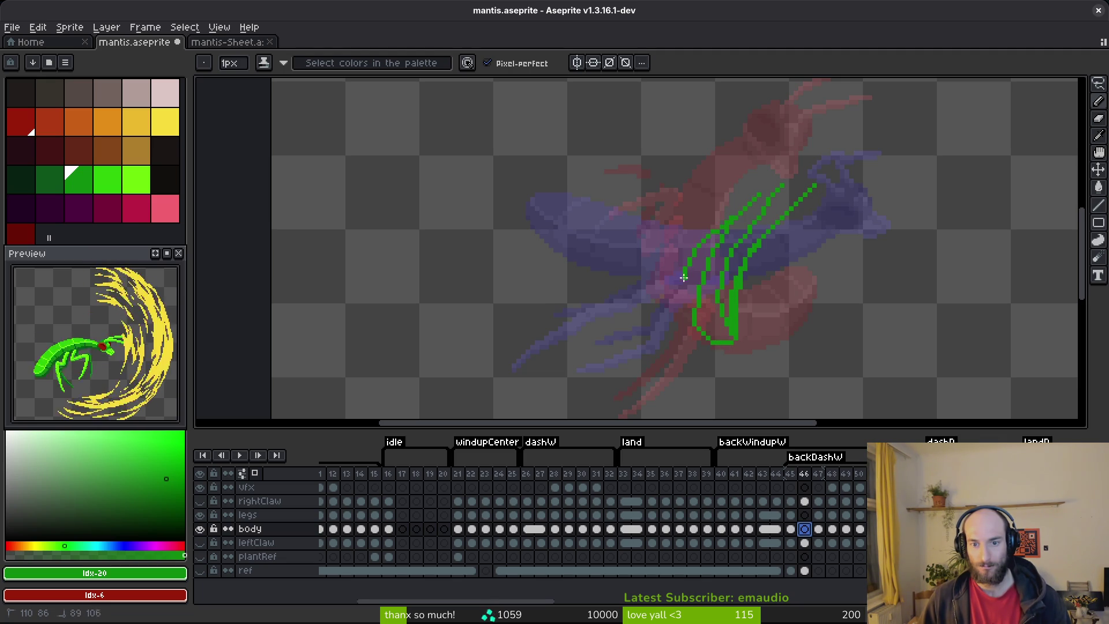
{"action": "mouse_move", "coordinate": [681, 322]}
{"action": "left_mouse_down"}
{"action": "mouse_move", "coordinate": [719, 348]}
{"action": "mouse_move", "coordinate": [779, 225]}
{"action": "mouse_move", "coordinate": [841, 179]}
{"action": "mouse_move", "coordinate": [754, 197]}
{"action": "left_mouse_up"}
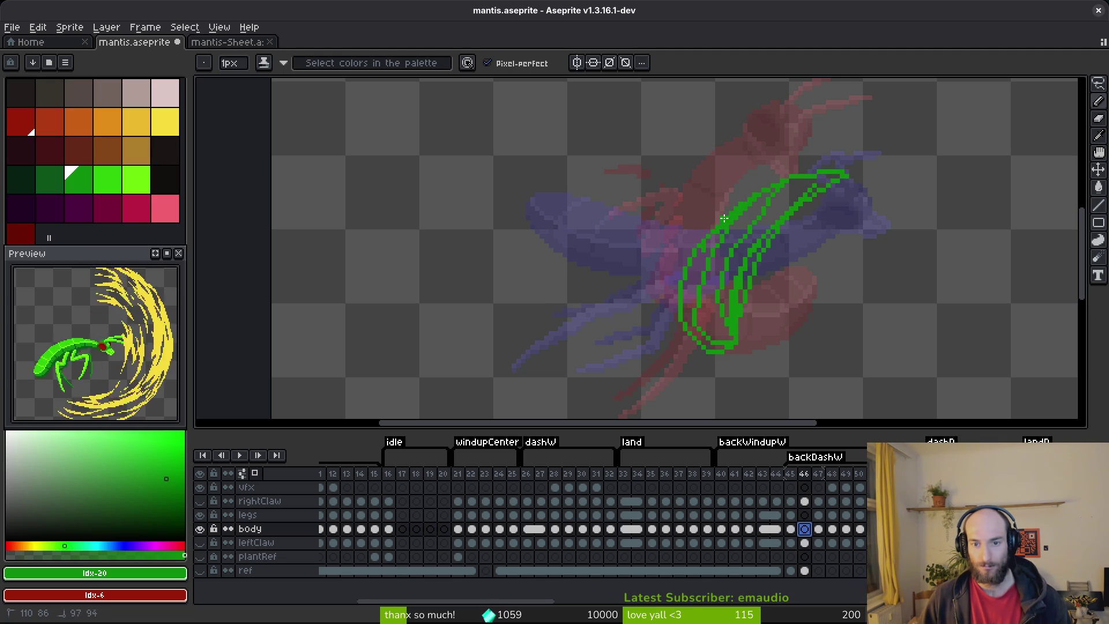
{"action": "scroll", "coordinate": [707, 239], "scroll_direction": "up", "scroll_amount": 1}
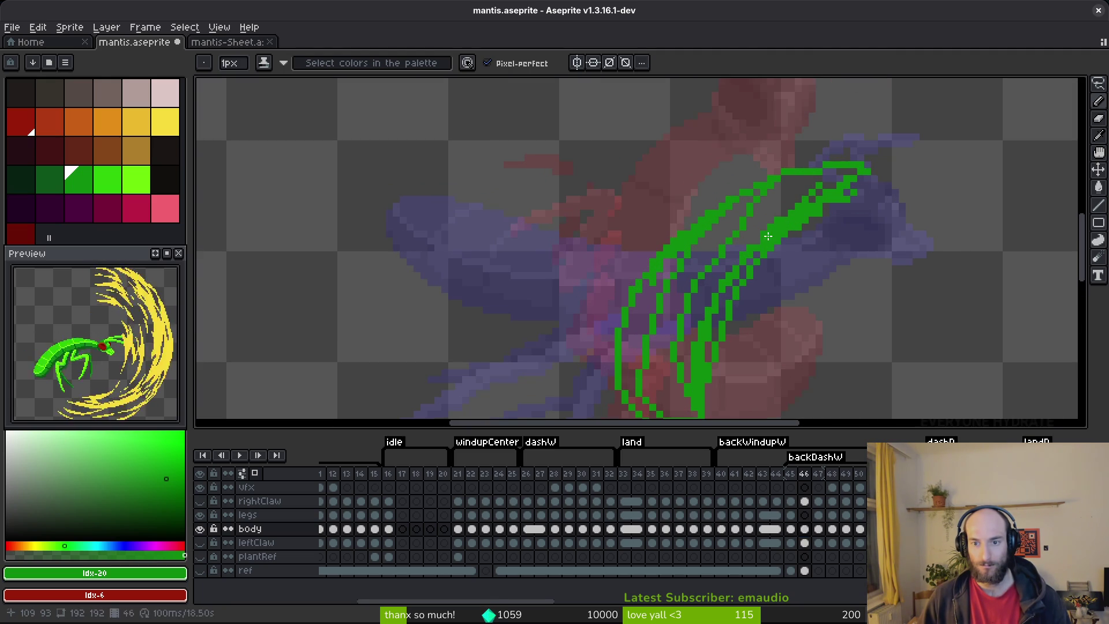
{"action": "key", "text": "ctrl+s"}
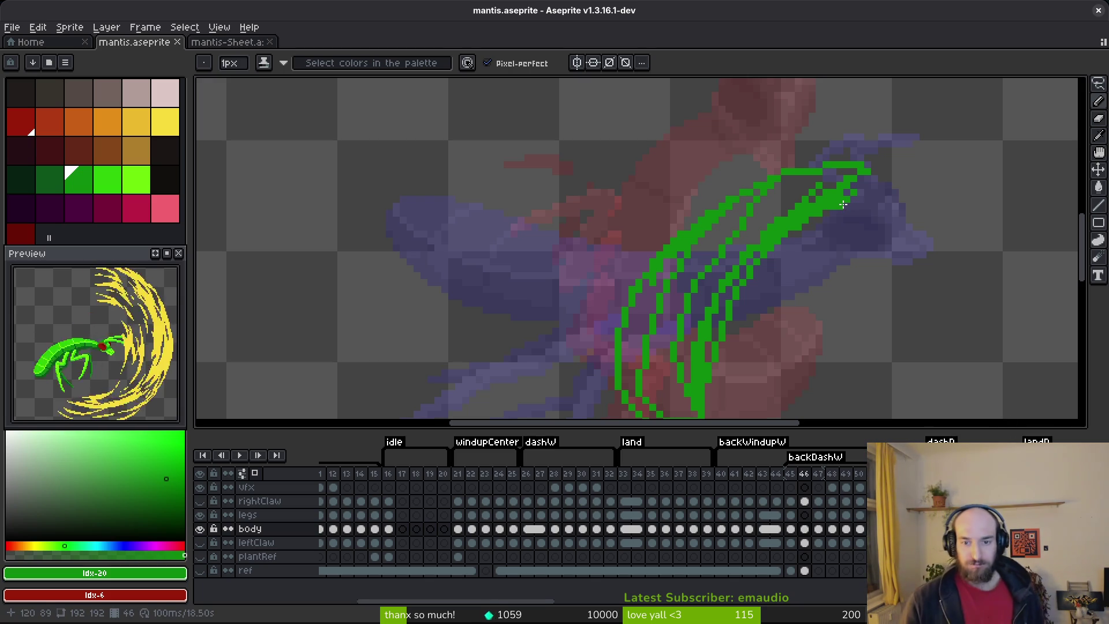
- Flood-fill the inside of the body outline with green
{"action": "scroll", "coordinate": [843, 204], "scroll_direction": "up", "scroll_amount": 3}
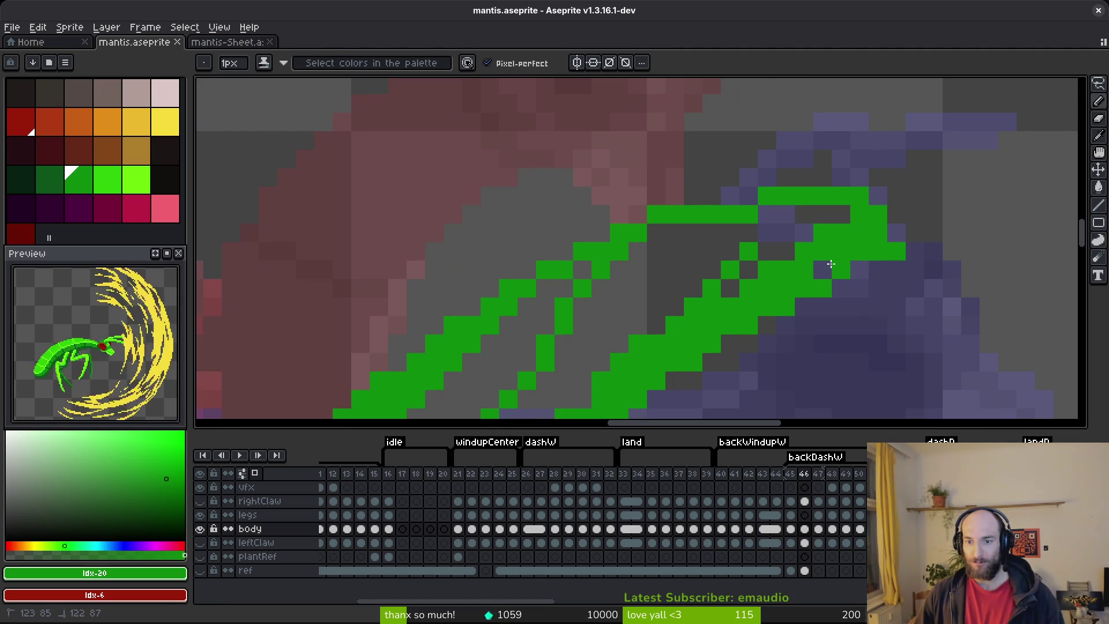
{"action": "left_click", "coordinate": [833, 263]}
{"action": "key", "text": "g"}
{"action": "scroll", "coordinate": [762, 198], "scroll_direction": "down", "scroll_amount": 3}
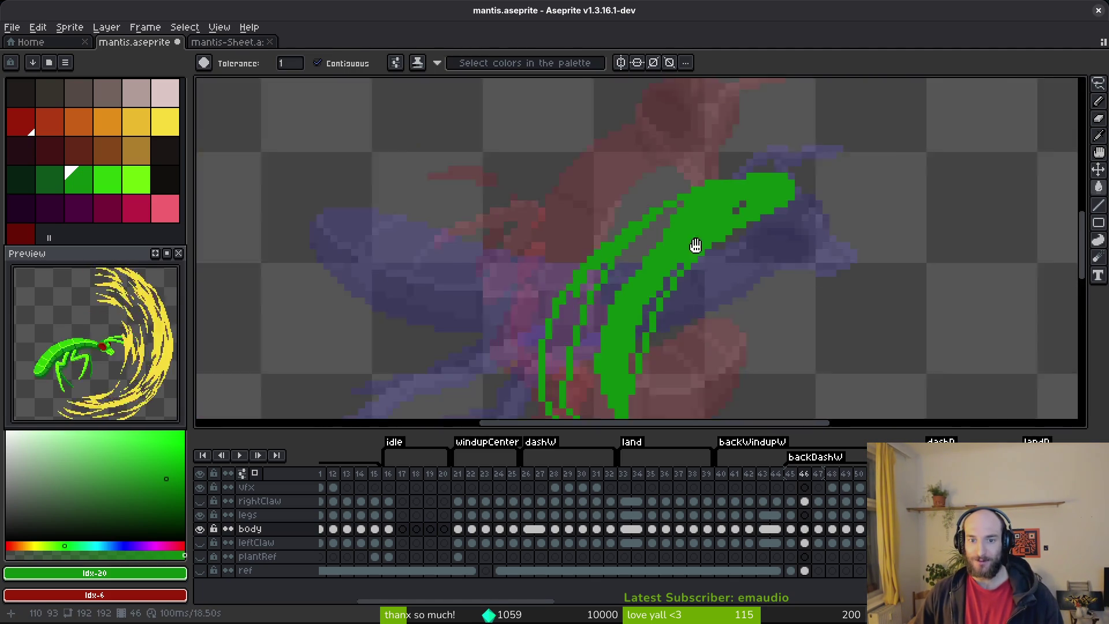
{"action": "scroll", "coordinate": [690, 249], "scroll_direction": "up", "scroll_amount": 2}
{"action": "left_click", "coordinate": [647, 243]}
- Fill the remaining gaps and stray edge pixels of the body green
{"action": "left_click", "coordinate": [543, 324]}
{"action": "left_click", "coordinate": [699, 289]}
{"action": "left_click", "coordinate": [742, 202]}
{"action": "left_click", "coordinate": [762, 173]}
{"action": "left_click", "coordinate": [728, 223]}
{"action": "left_click", "coordinate": [617, 167]}
{"action": "left_click", "coordinate": [671, 346]}
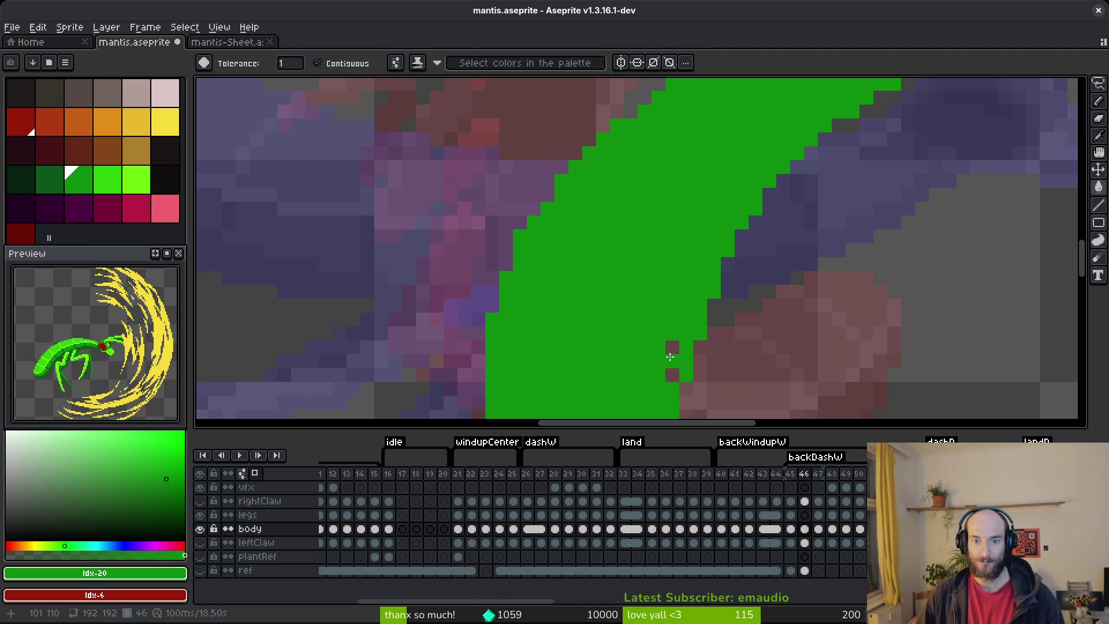
{"action": "left_click", "coordinate": [670, 361]}
{"action": "scroll", "coordinate": [683, 312], "scroll_direction": "down", "scroll_amount": 3}
- Compare frame 46's green body against frame 45's finished mantis
{"action": "key", "text": "b"}
{"action": "scroll", "coordinate": [742, 175], "scroll_direction": "up", "scroll_amount": 2}
{"action": "scroll", "coordinate": [722, 179], "scroll_direction": "up", "scroll_amount": 1}
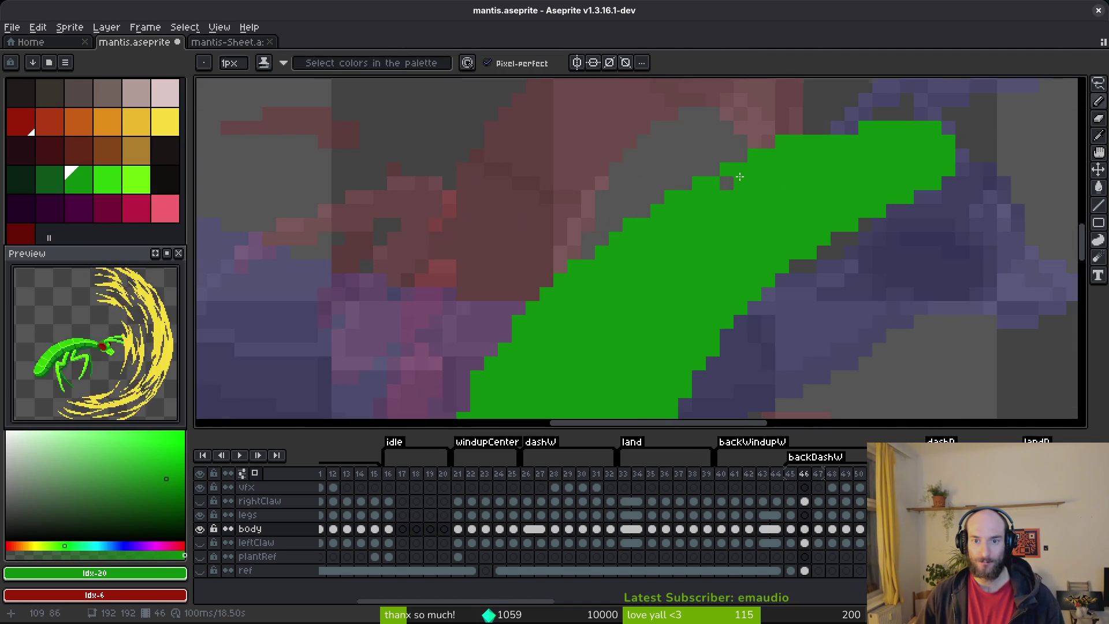
{"action": "scroll", "coordinate": [837, 136], "scroll_direction": "up", "scroll_amount": 1}
{"action": "scroll", "coordinate": [820, 174], "scroll_direction": "down", "scroll_amount": 3}
{"action": "scroll", "coordinate": [806, 197], "scroll_direction": "up", "scroll_amount": 1}
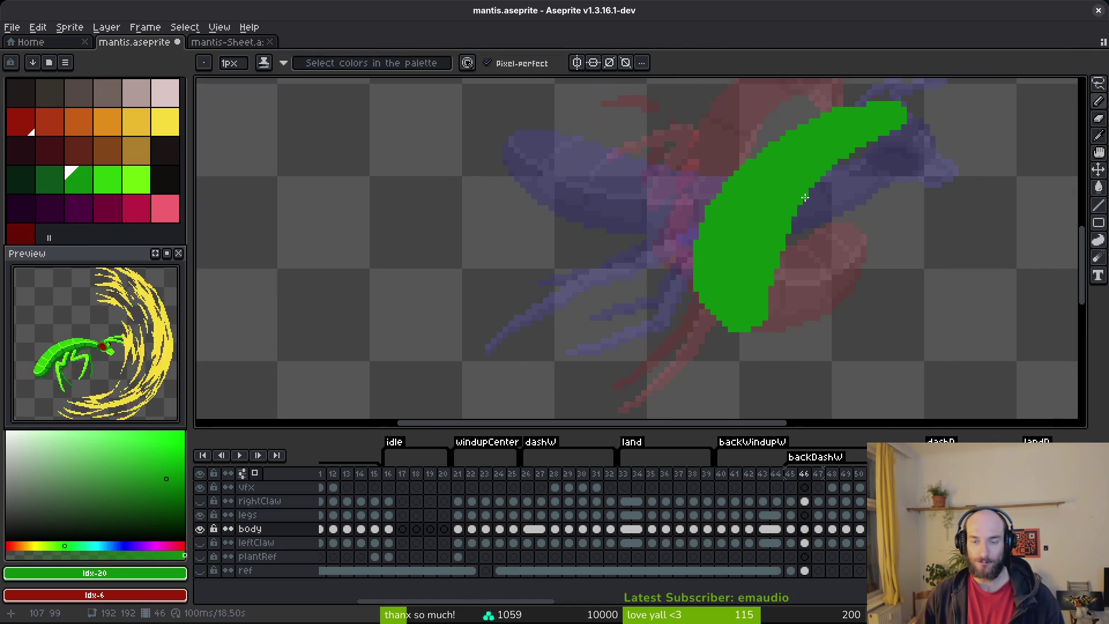
{"action": "scroll", "coordinate": [807, 197], "scroll_direction": "down", "scroll_amount": 2}
{"action": "key", "text": "Left"}
{"action": "key", "text": "Right"}
{"action": "key", "text": "Left"}
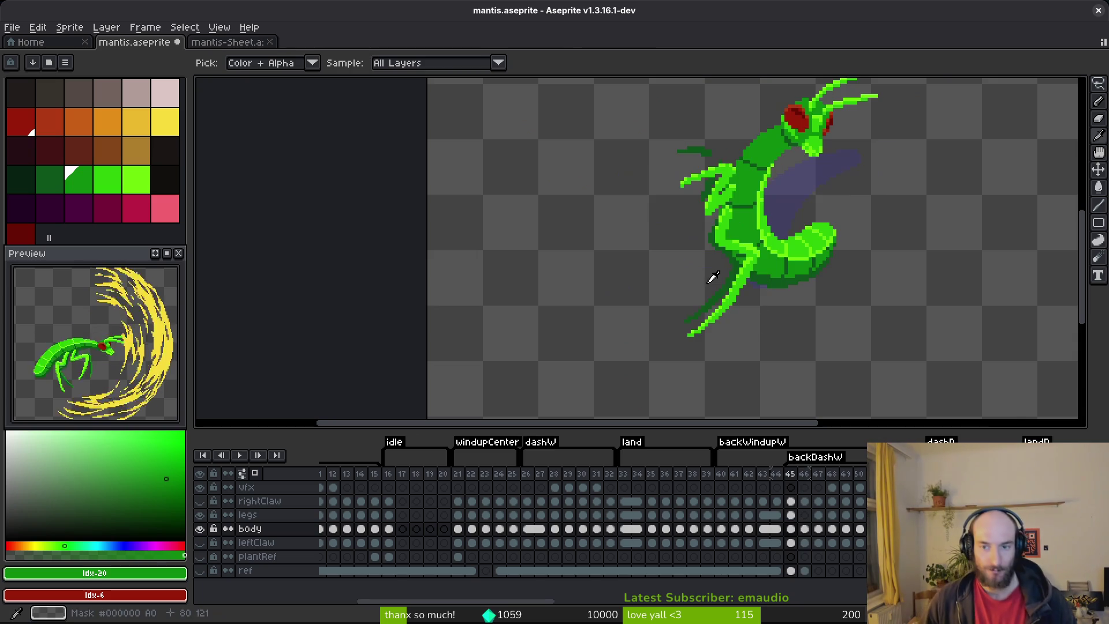
{"action": "key", "text": "Right"}
{"action": "scroll", "coordinate": [751, 312], "scroll_direction": "up", "scroll_amount": 2}
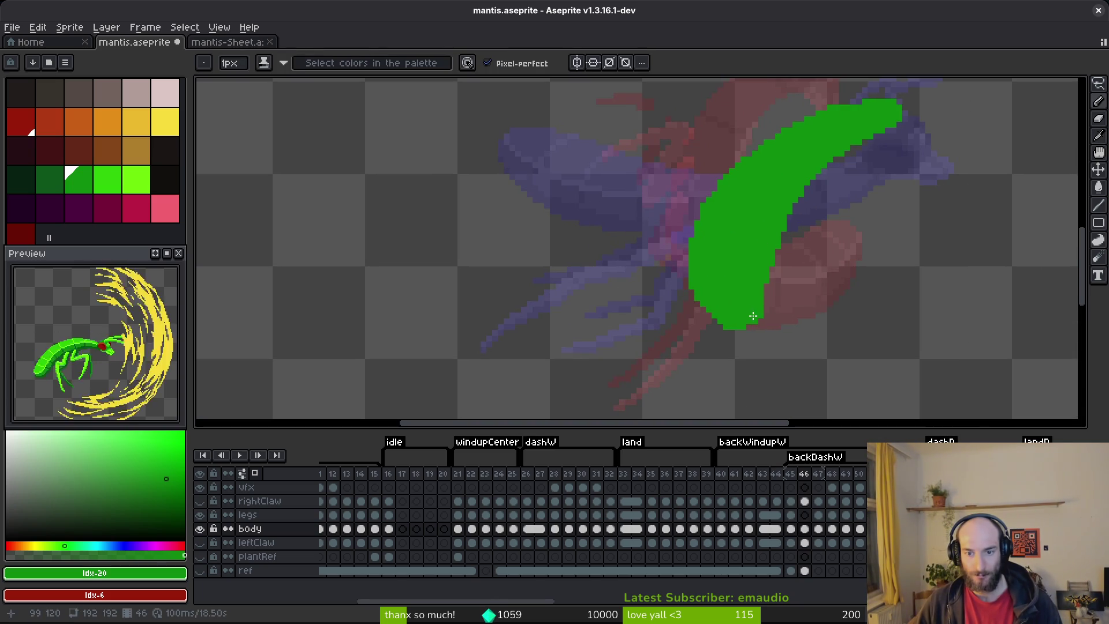
{"action": "scroll", "coordinate": [753, 314], "scroll_direction": "up", "scroll_amount": 1}
- Thicken the body's lower end in green, fix the dark red pixel, and save
{"action": "mouse_move", "coordinate": [743, 343]}
{"action": "left_mouse_down"}
{"action": "mouse_move", "coordinate": [708, 361]}
{"action": "mouse_move", "coordinate": [681, 332]}
{"action": "left_mouse_up"}
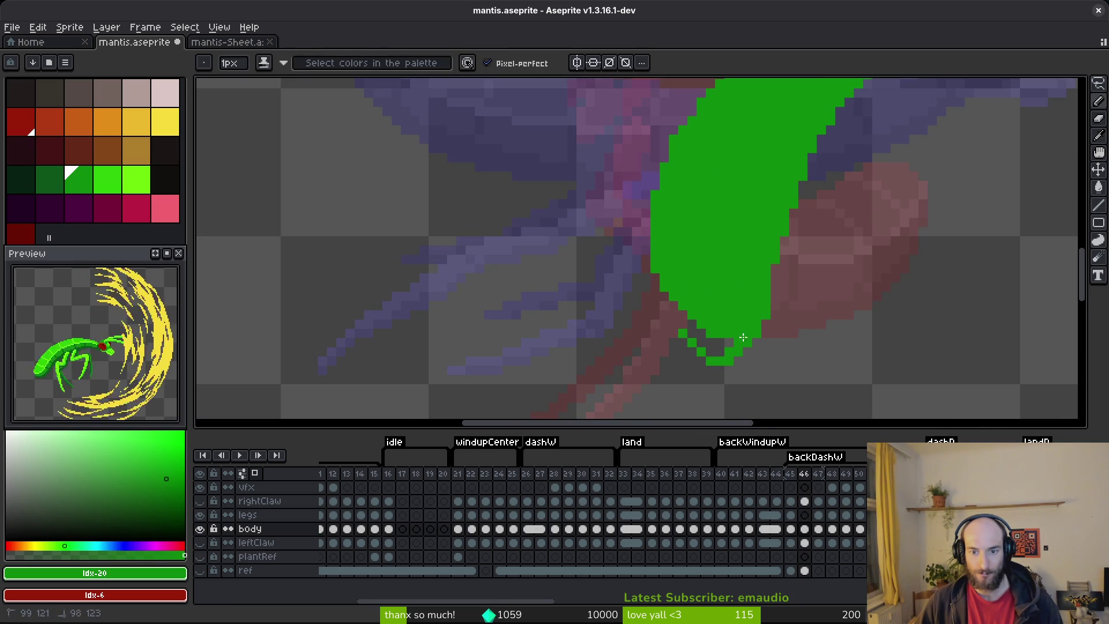
{"action": "left_click_drag", "start_coordinate": [683, 341], "coordinate": [715, 365]}
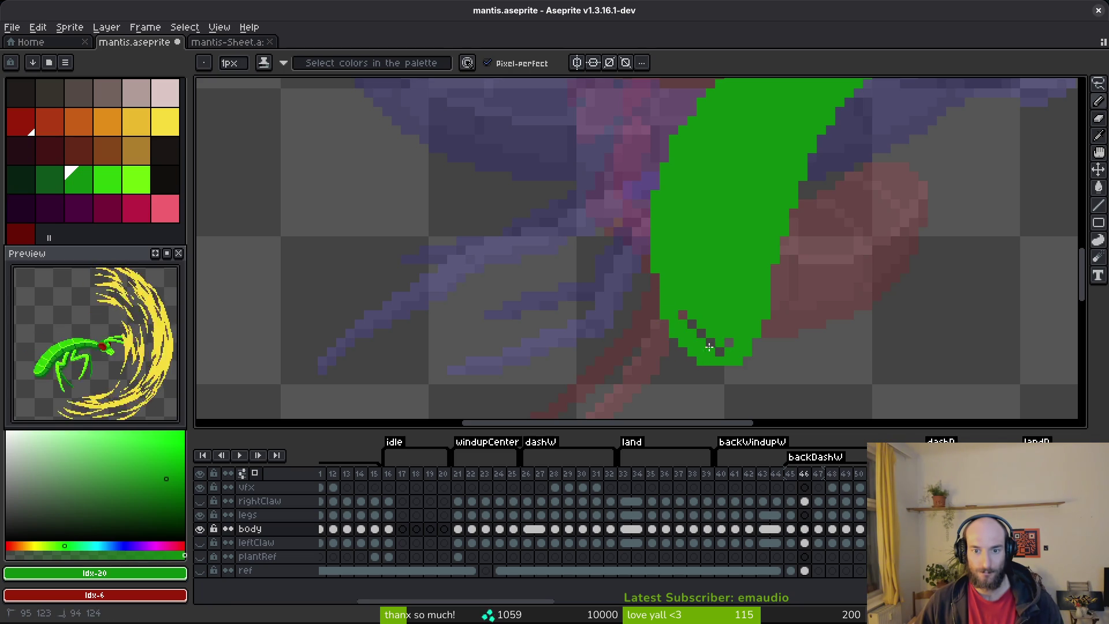
{"action": "left_click", "coordinate": [683, 313]}
{"action": "key", "text": "ctrl+s"}
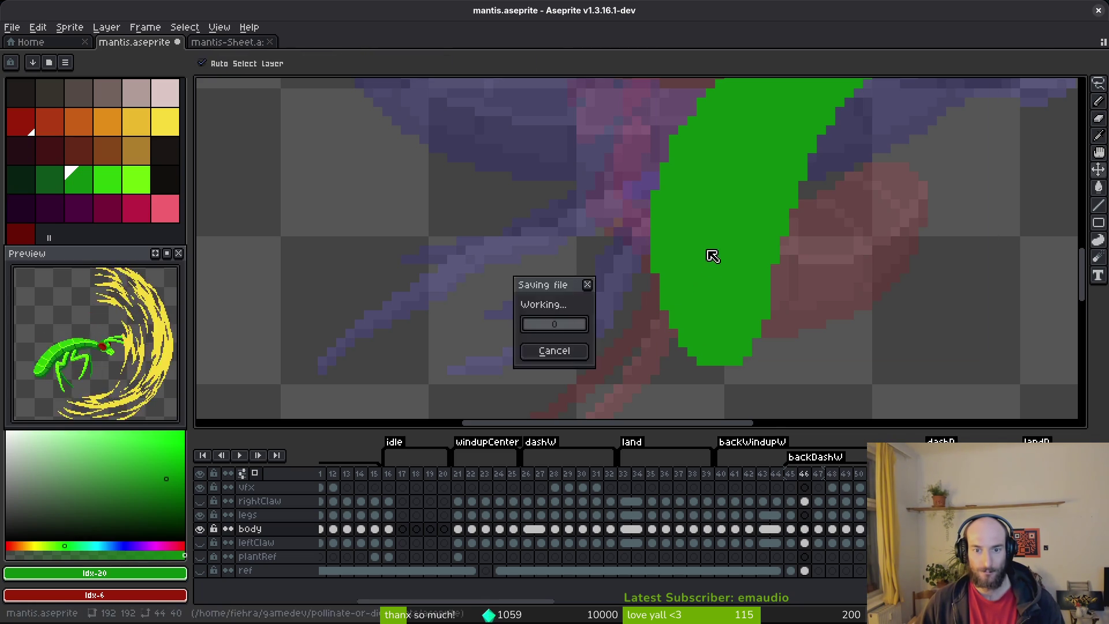
{"action": "scroll", "coordinate": [720, 252], "scroll_direction": "down", "scroll_amount": 3}
{"action": "scroll", "coordinate": [733, 280], "scroll_direction": "down", "scroll_amount": 1}
{"action": "left_click_drag", "start_coordinate": [732, 280], "coordinate": [725, 270]}
{"action": "key", "text": "ctrl+s"}
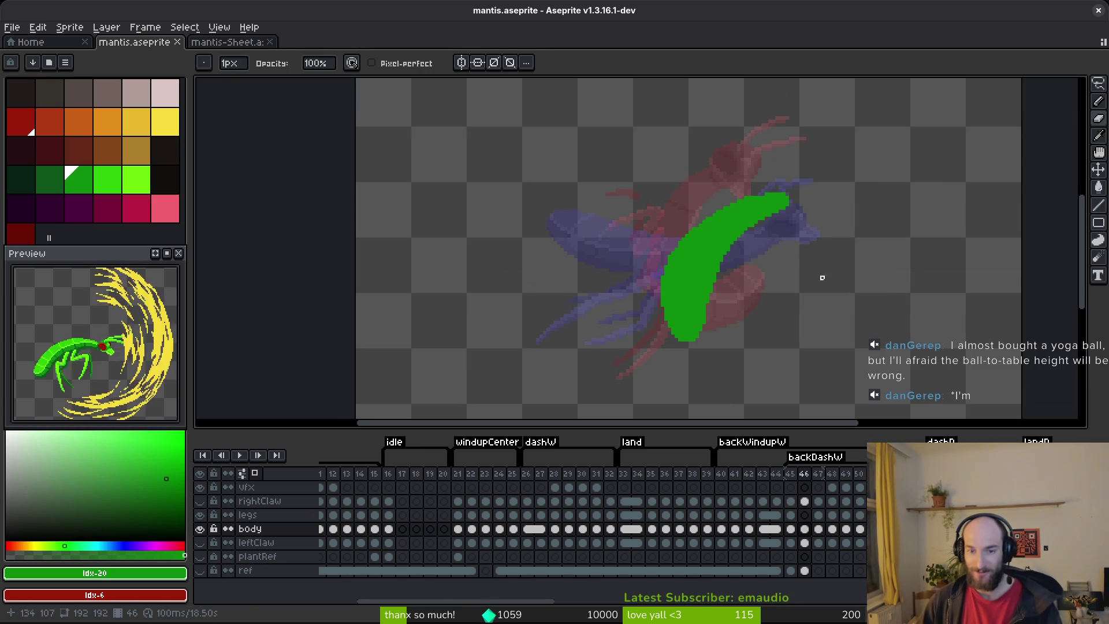
- Compare frame 46's green body with frame 45's finished mantis
{"action": "key", "text": "i"}
{"action": "key", "text": "Left"}
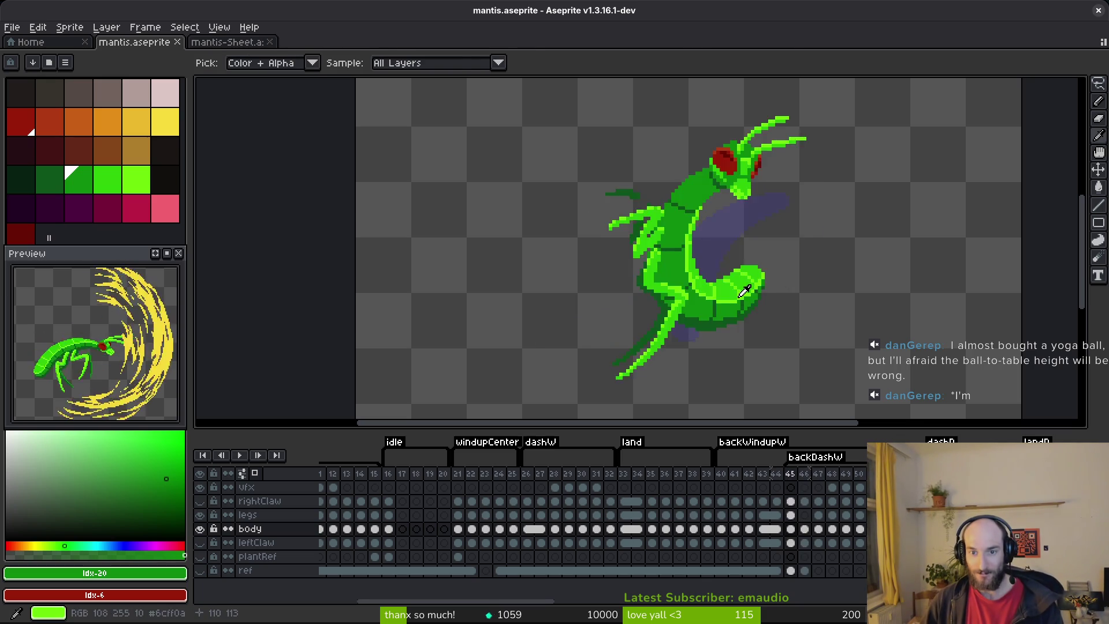
{"action": "key", "text": "Right"}
{"action": "key", "text": "Left"}
{"action": "scroll", "coordinate": [760, 230], "scroll_direction": "up", "scroll_amount": 2}
{"action": "key", "text": "Right"}
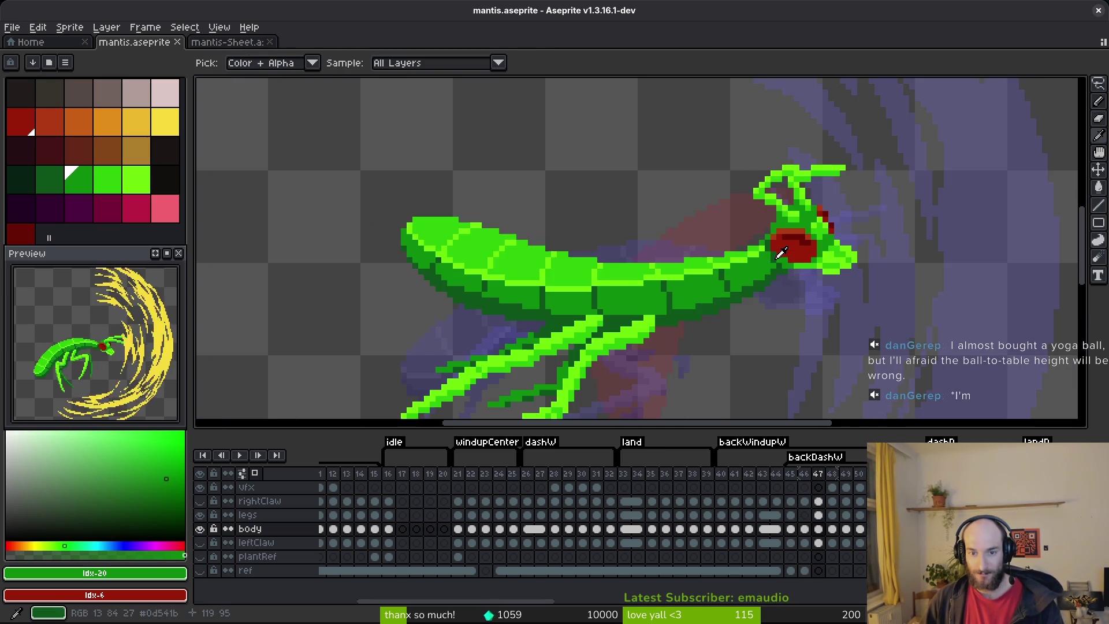
- Pencil green along the body's right edge to its bottom, filling the lower-left gaps and dark notch
{"action": "key", "text": "b"}
{"action": "scroll", "coordinate": [647, 254], "scroll_direction": "up", "scroll_amount": 1}
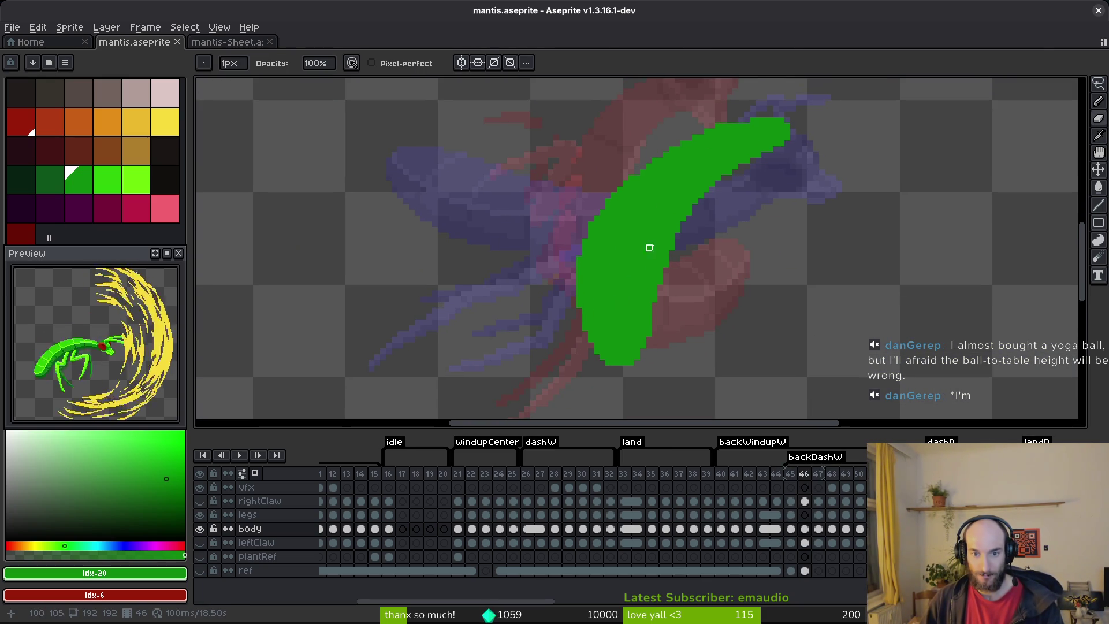
{"action": "key", "text": "b"}
{"action": "scroll", "coordinate": [659, 260], "scroll_direction": "up", "scroll_amount": 2}
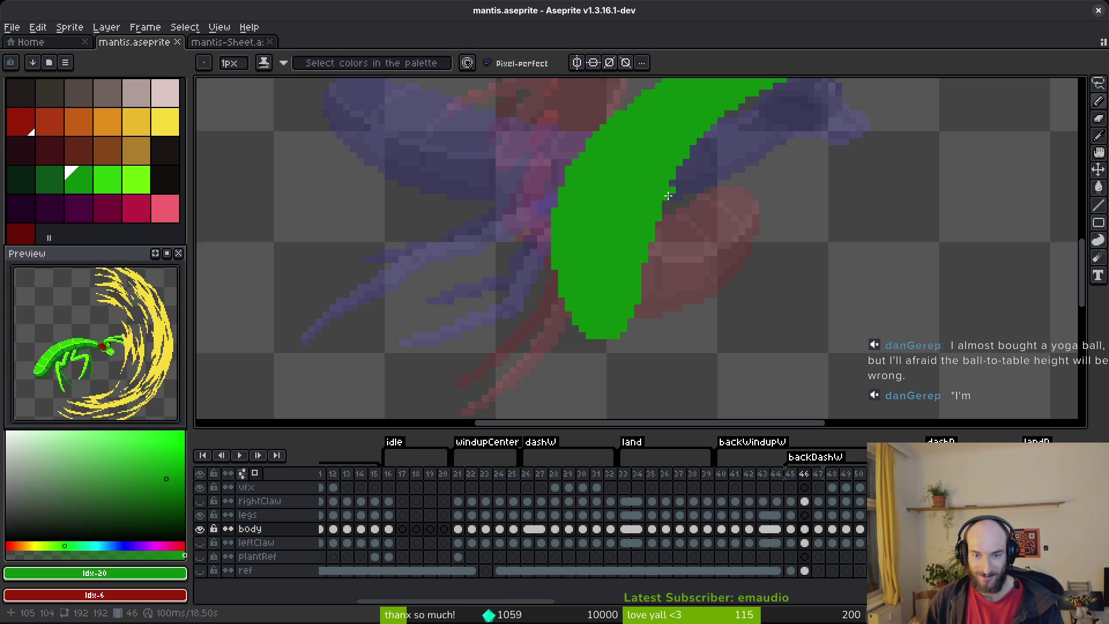
{"action": "mouse_move", "coordinate": [649, 258]}
{"action": "left_mouse_down"}
{"action": "mouse_move", "coordinate": [648, 302]}
{"action": "mouse_move", "coordinate": [602, 351]}
{"action": "left_mouse_up"}
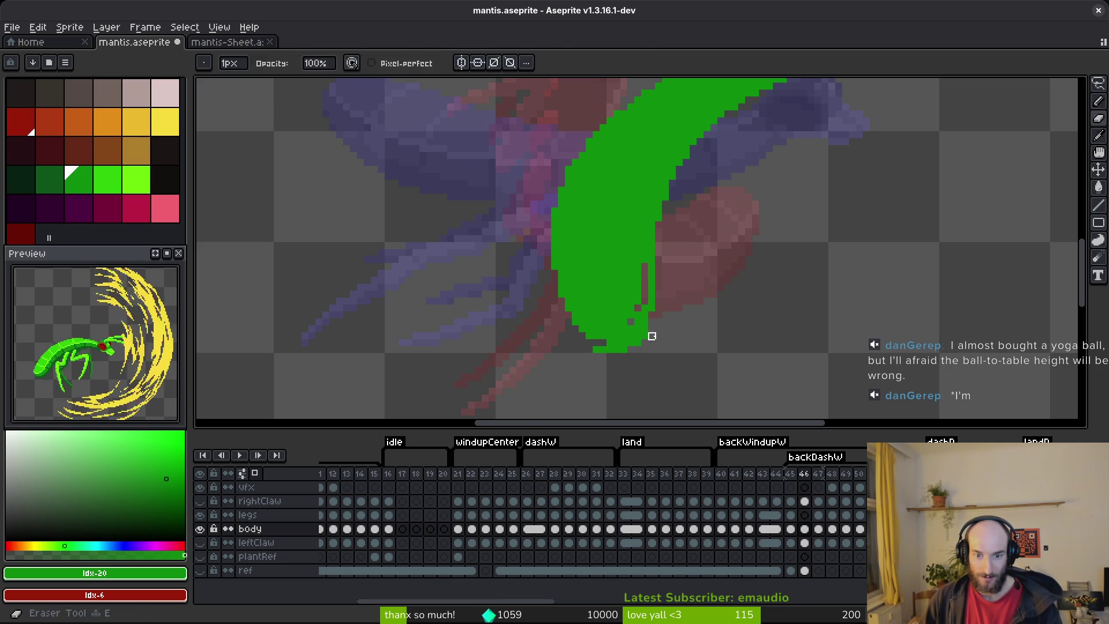
{"action": "scroll", "coordinate": [648, 334], "scroll_direction": "up", "scroll_amount": 2}
{"action": "mouse_move", "coordinate": [536, 300]}
{"action": "left_mouse_down"}
{"action": "mouse_move", "coordinate": [557, 338]}
{"action": "mouse_move", "coordinate": [589, 331]}
{"action": "mouse_move", "coordinate": [668, 243]}
{"action": "mouse_move", "coordinate": [677, 142]}
{"action": "mouse_move", "coordinate": [671, 194]}
{"action": "left_mouse_up"}
{"action": "key", "text": "e"}
{"action": "left_click", "coordinate": [697, 184]}
- Erase stray green pixels on the lower-right edge and bottom-left, and save mantis.aseprite
{"action": "key", "text": "b"}
{"action": "key", "text": "e"}
{"action": "mouse_move", "coordinate": [684, 309]}
{"action": "left_mouse_down"}
{"action": "mouse_move", "coordinate": [683, 322]}
{"action": "mouse_move", "coordinate": [626, 351]}
{"action": "mouse_move", "coordinate": [642, 344]}
{"action": "left_mouse_up"}
{"action": "key", "text": "b"}
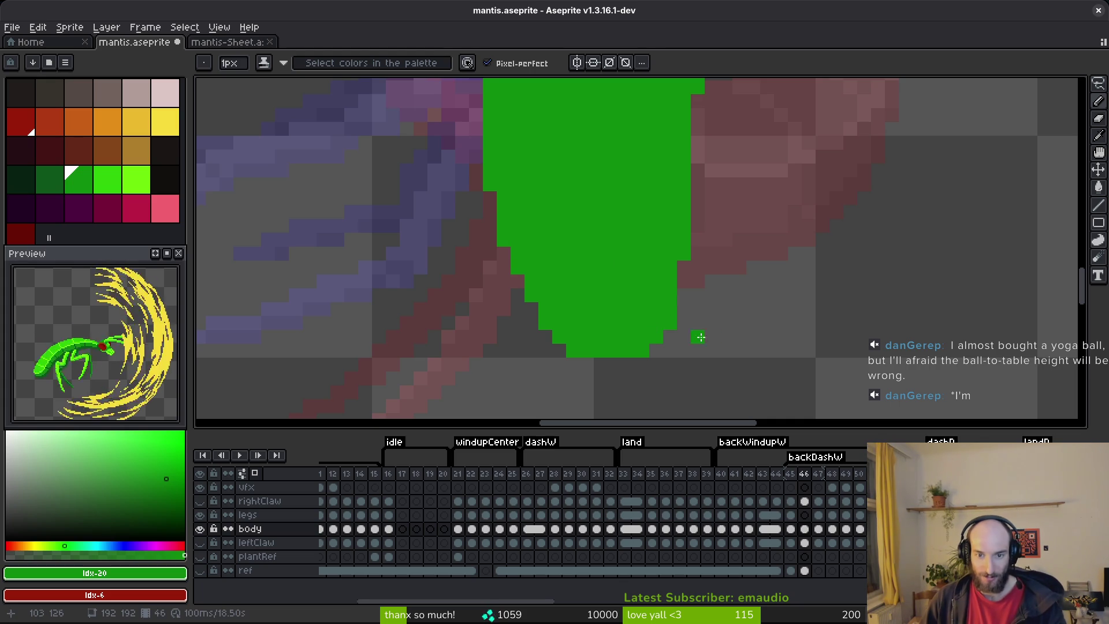
{"action": "key", "text": "ctrl+s"}
{"action": "key", "text": "e"}
{"action": "left_click", "coordinate": [573, 351]}
{"action": "key", "text": "b"}
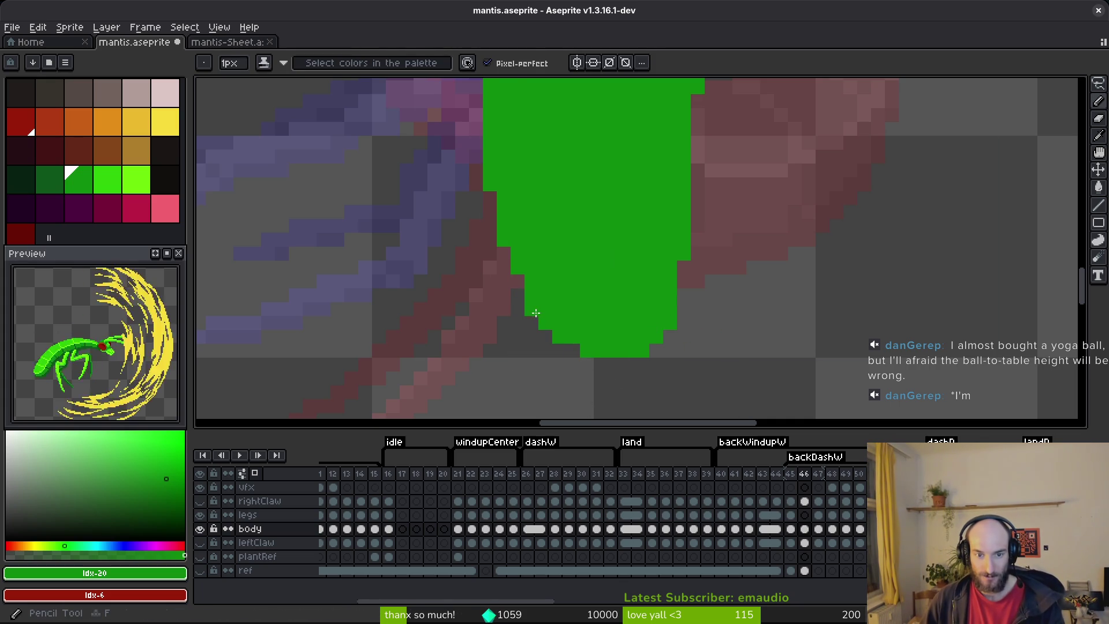
{"action": "key", "text": "ctrl+s"}
{"action": "scroll", "coordinate": [653, 292], "scroll_direction": "down", "scroll_amount": 3}
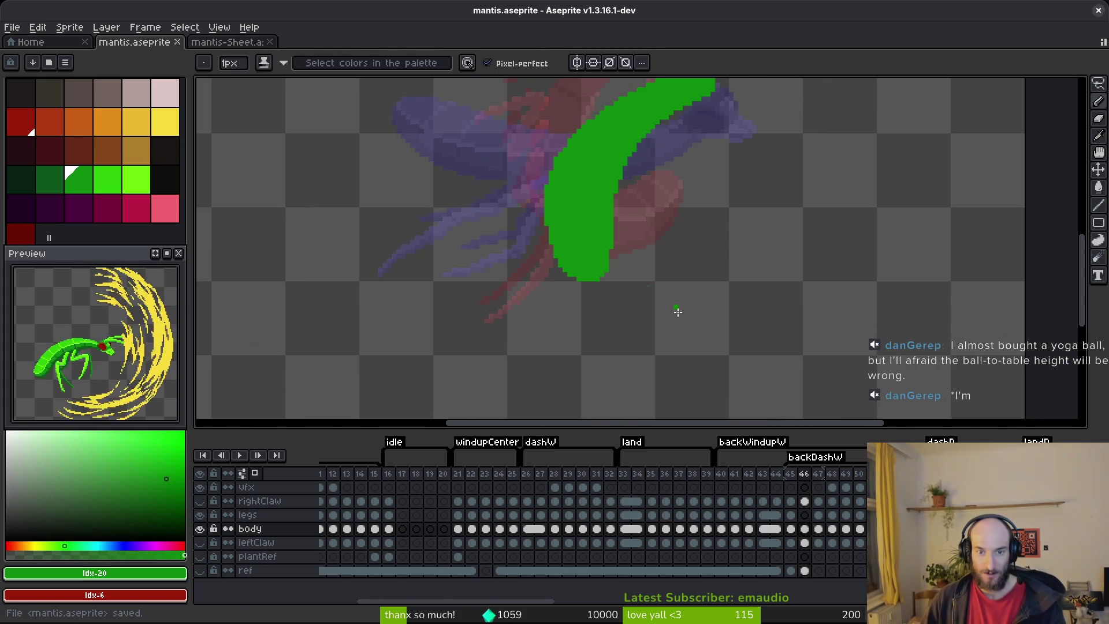
{"action": "scroll", "coordinate": [605, 259], "scroll_direction": "up", "scroll_amount": 3}
{"action": "scroll", "coordinate": [611, 292], "scroll_direction": "down", "scroll_amount": 2}
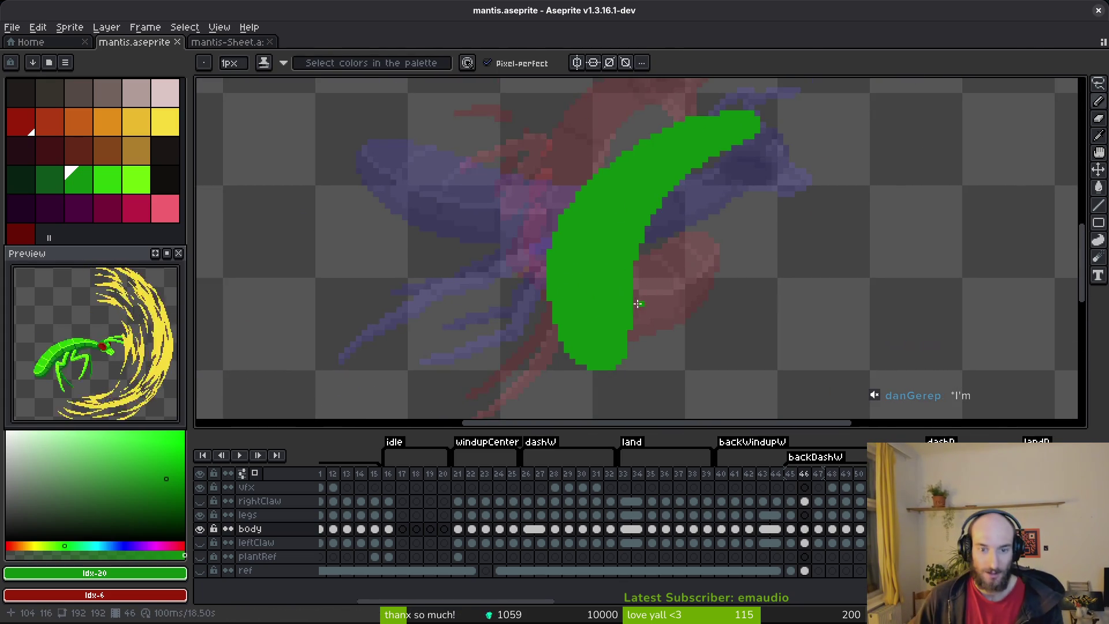
{"action": "scroll", "coordinate": [626, 392], "scroll_direction": "up", "scroll_amount": 2}
{"action": "key", "text": "e"}
{"action": "key", "text": "ctrl+s"}
{"action": "scroll", "coordinate": [693, 339], "scroll_direction": "down", "scroll_amount": 2}
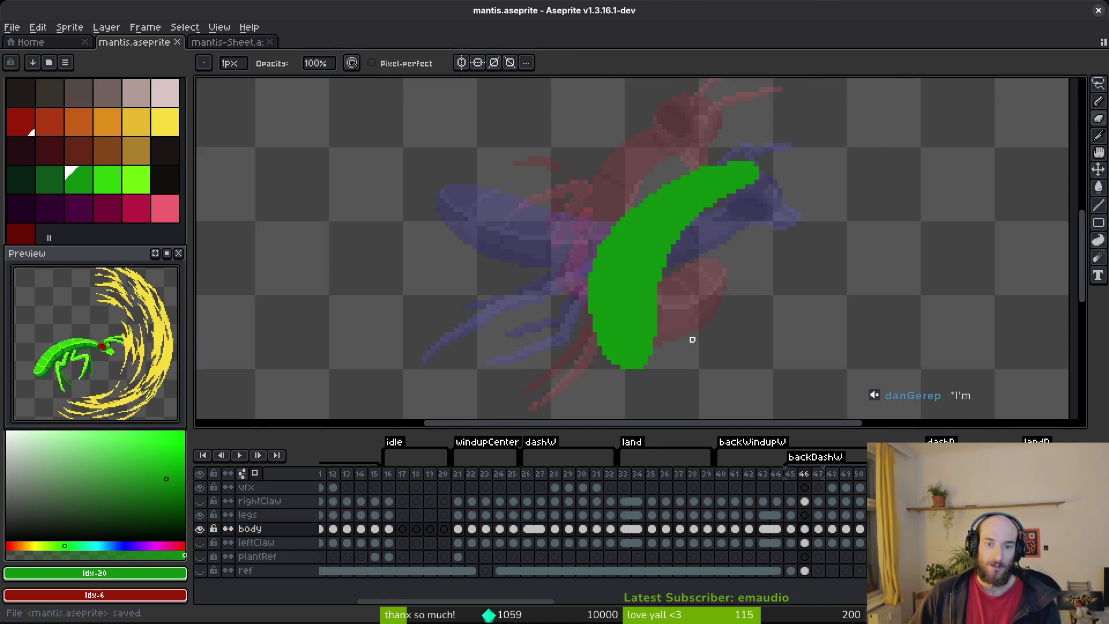
{"action": "scroll", "coordinate": [672, 332], "scroll_direction": "up", "scroll_amount": 2}
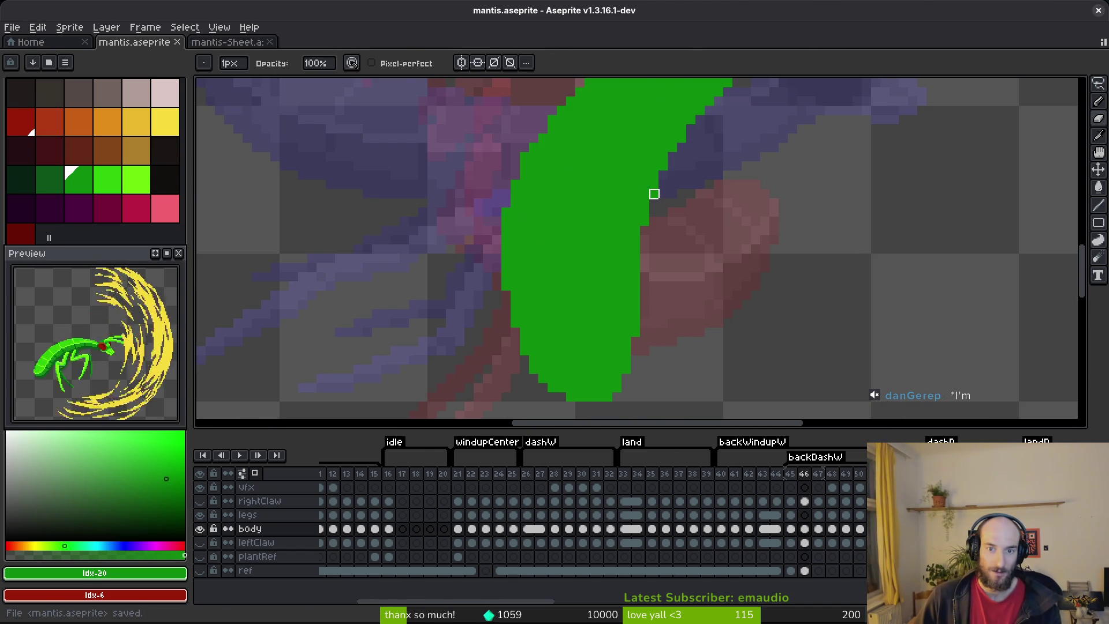
{"action": "scroll", "coordinate": [681, 166], "scroll_direction": "up", "scroll_amount": 1}
{"action": "key", "text": "ctrl+z"}
{"action": "scroll", "coordinate": [694, 165], "scroll_direction": "down", "scroll_amount": 3}
{"action": "key", "text": "ctrl+y"}
{"action": "key", "text": "ctrl+s"}
{"action": "left_click_drag", "start_coordinate": [726, 204], "coordinate": [713, 200]}
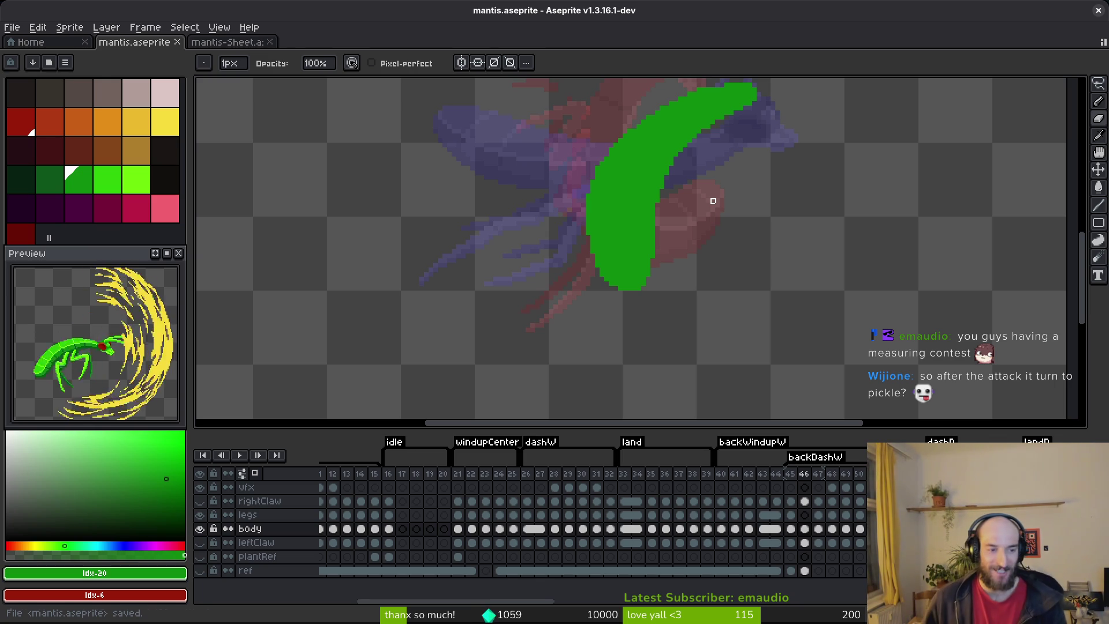
{"action": "left_click_drag", "start_coordinate": [626, 310], "coordinate": [514, 327]}
{"action": "key", "text": "ctrl+s"}
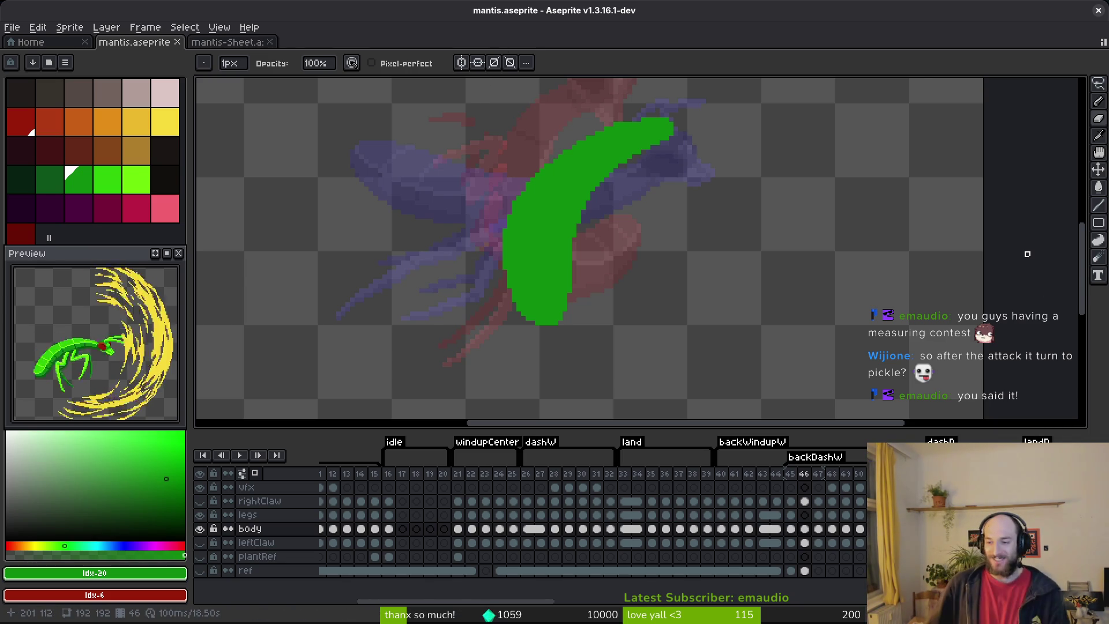
{"action": "scroll", "coordinate": [549, 299], "scroll_direction": "up", "scroll_amount": 2}
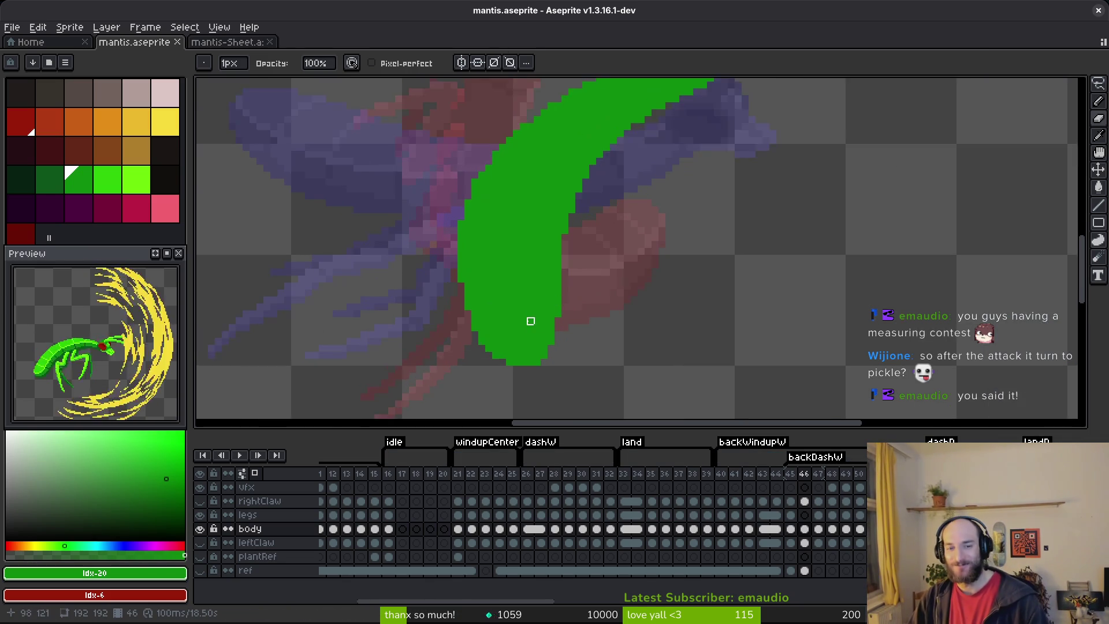
{"action": "key", "text": "ctrl+s"}
{"action": "key", "text": "b"}
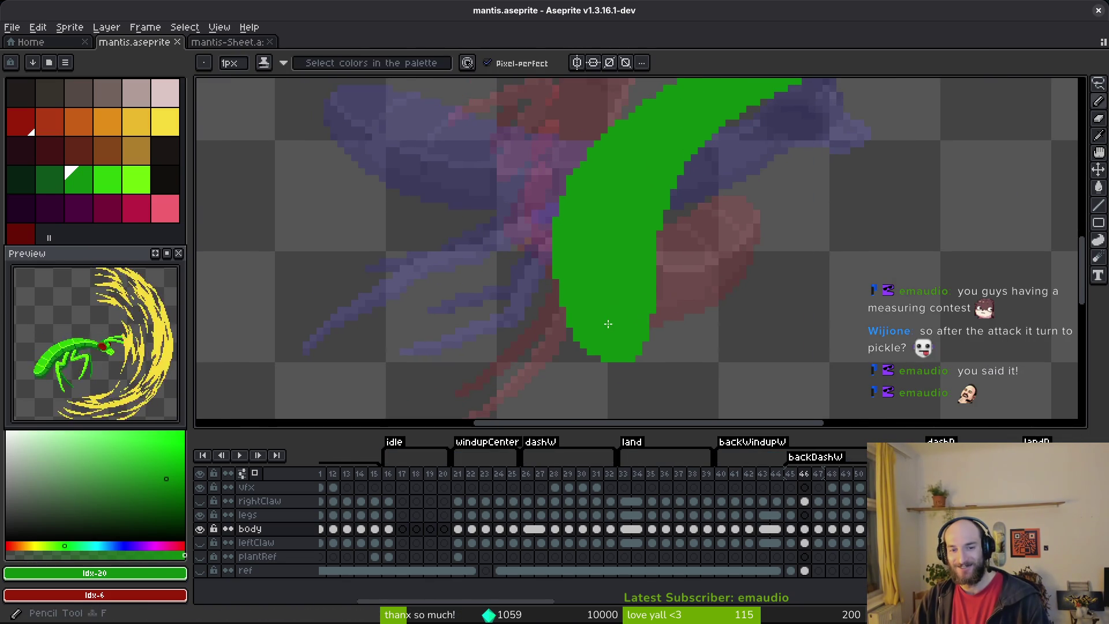
{"action": "scroll", "coordinate": [598, 322], "scroll_direction": "up", "scroll_amount": 2}
{"action": "key", "text": "e"}
{"action": "left_click", "coordinate": [593, 188]}
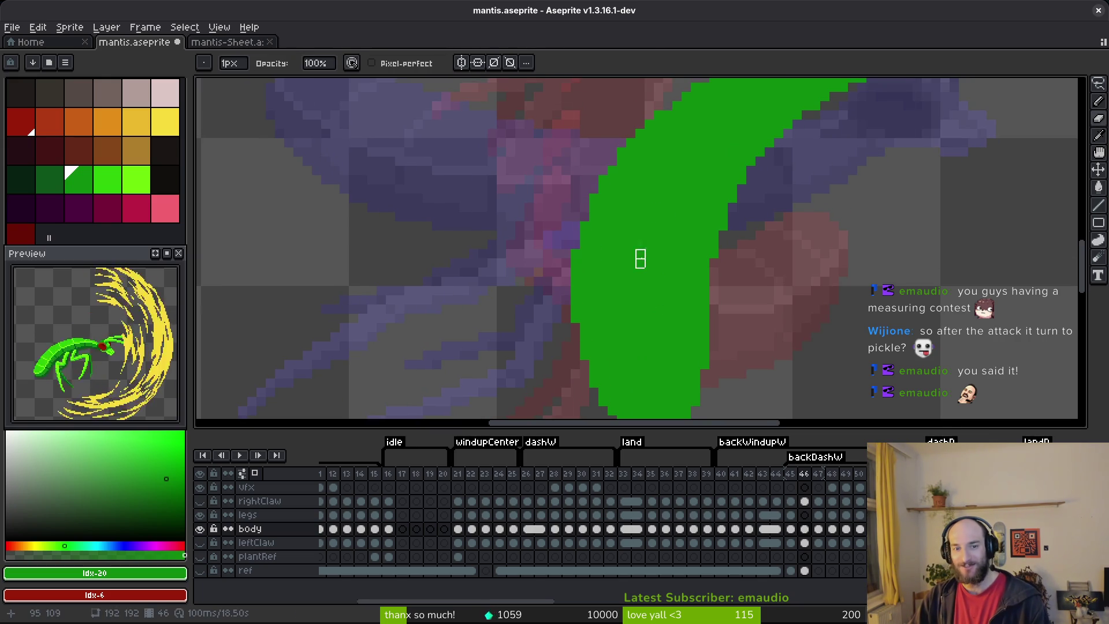
{"action": "key", "text": "ctrl+z"}
{"action": "key", "text": "b"}
{"action": "key", "text": "ctrl+s"}
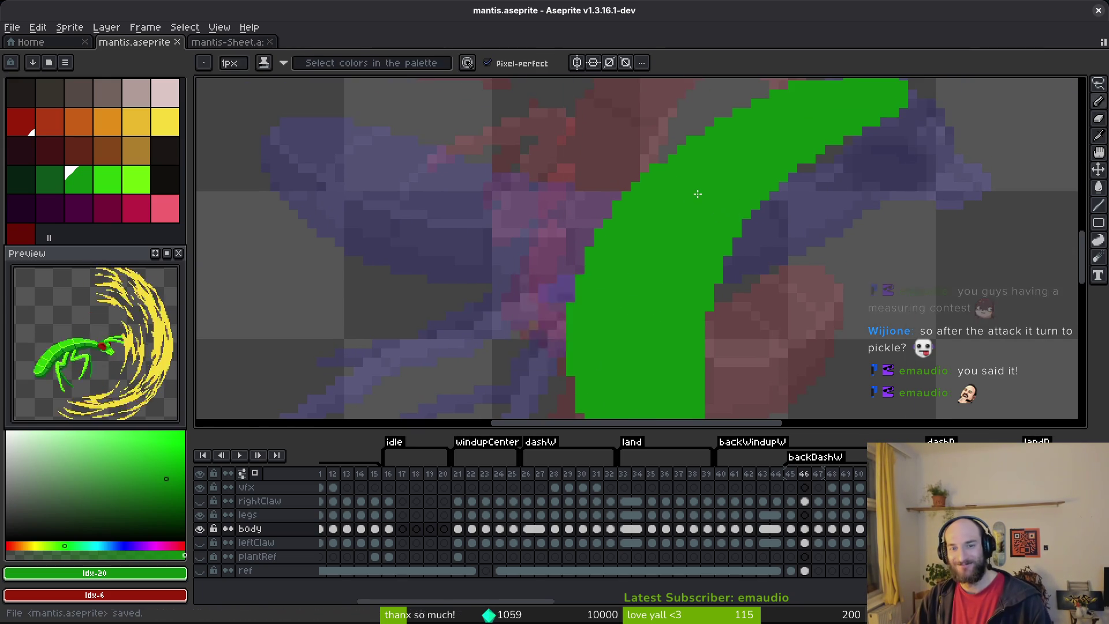
{"action": "scroll", "coordinate": [693, 282], "scroll_direction": "up", "scroll_amount": 2}
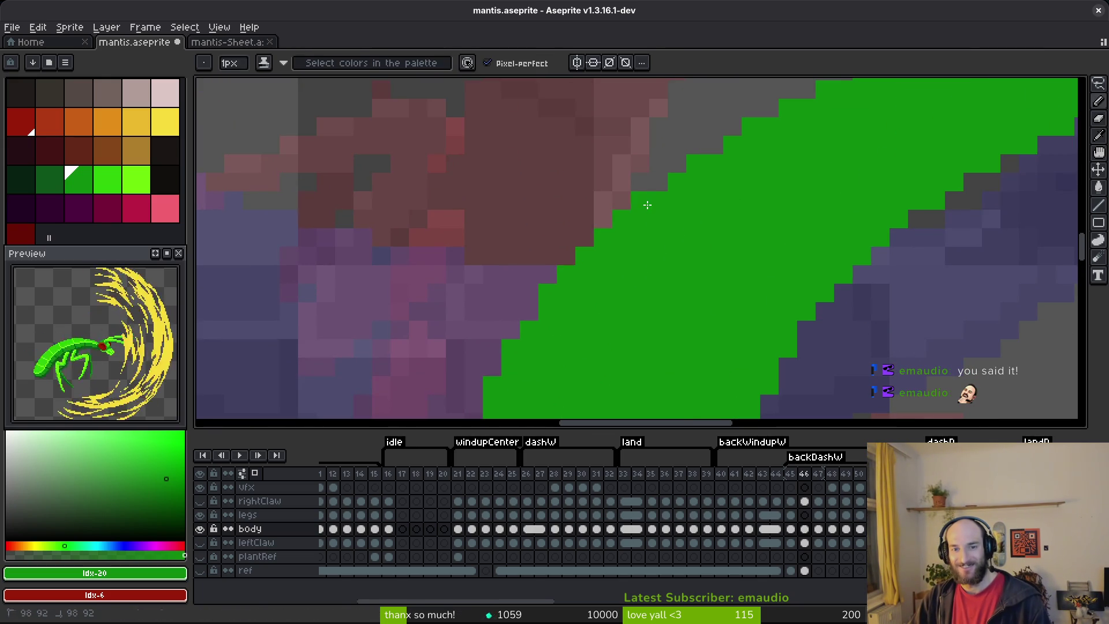
{"action": "scroll", "coordinate": [651, 202], "scroll_direction": "down", "scroll_amount": 3}
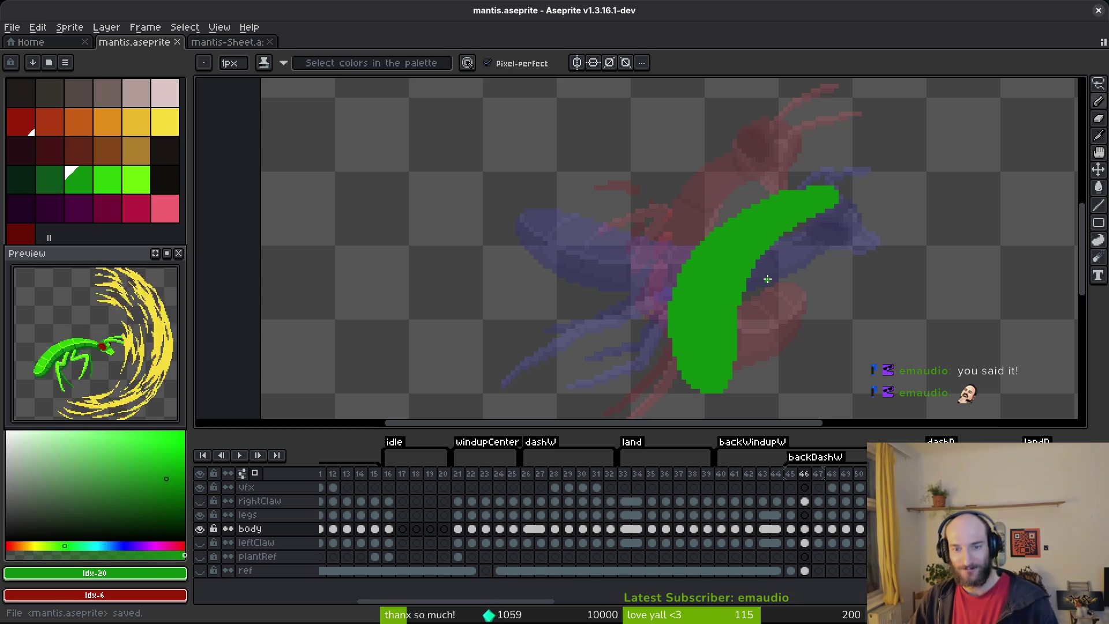
{"action": "scroll", "coordinate": [719, 237], "scroll_direction": "up", "scroll_amount": 1}
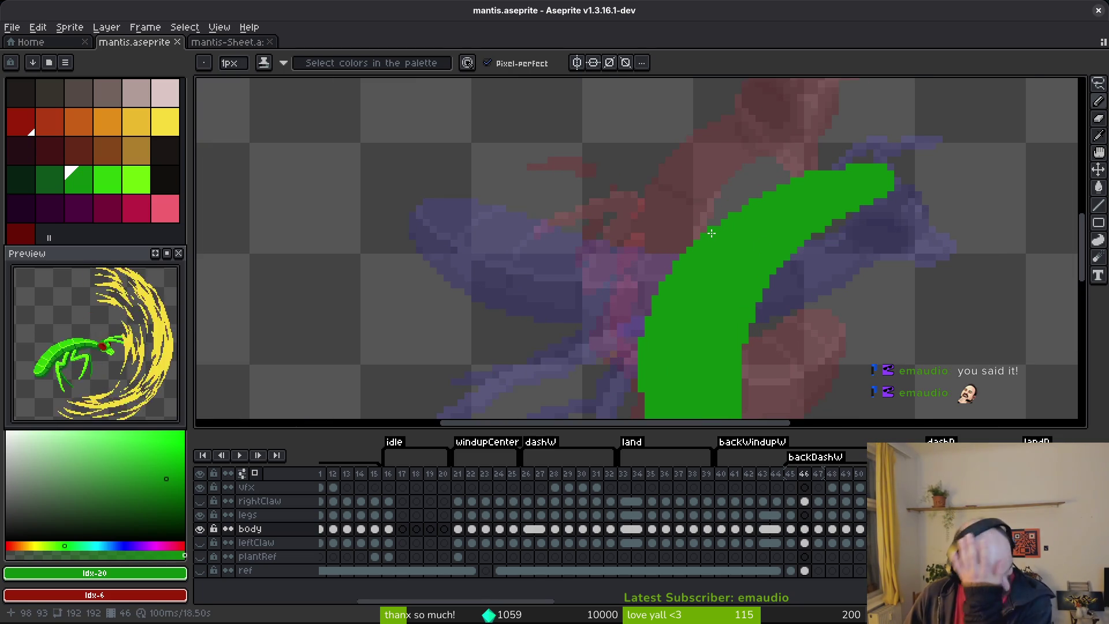
{"action": "scroll", "coordinate": [751, 208], "scroll_direction": "down", "scroll_amount": 1}
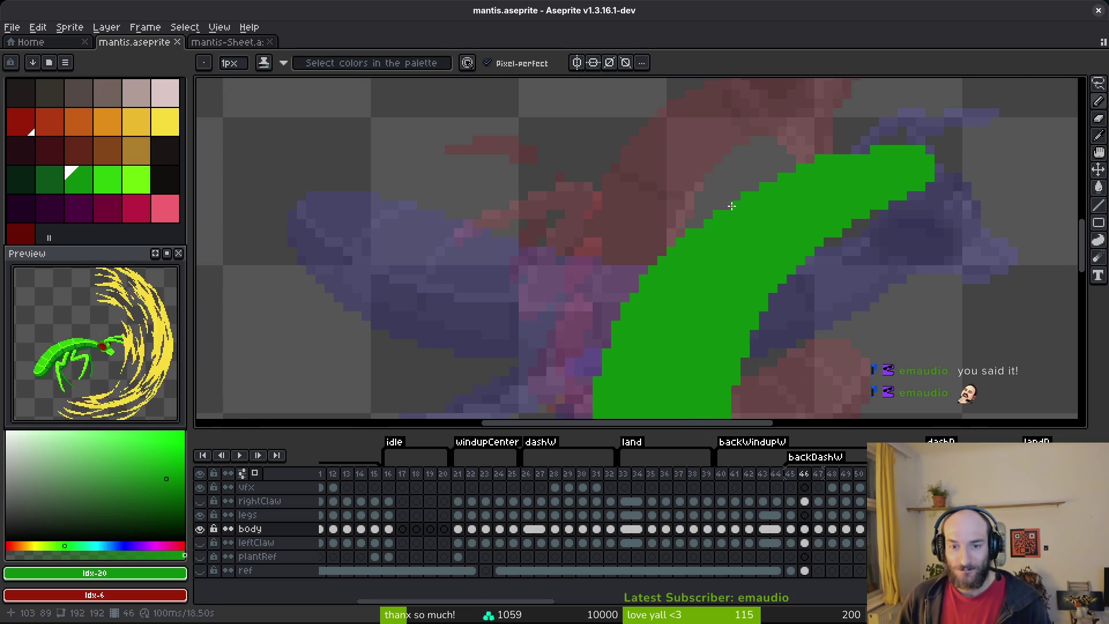
{"action": "scroll", "coordinate": [756, 220], "scroll_direction": "down", "scroll_amount": 1}
{"action": "key", "text": "ctrl+s"}
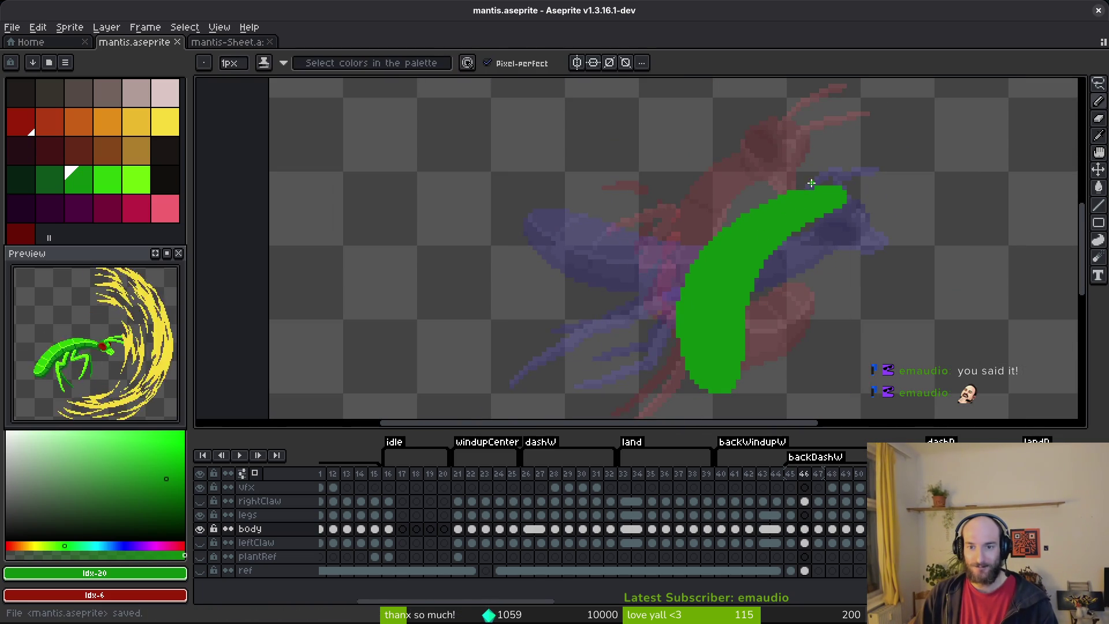
{"action": "scroll", "coordinate": [797, 191], "scroll_direction": "up", "scroll_amount": 2}
{"action": "key", "text": "b"}
{"action": "scroll", "coordinate": [820, 250], "scroll_direction": "down", "scroll_amount": 3}
{"action": "scroll", "coordinate": [836, 253], "scroll_direction": "up", "scroll_amount": 2}
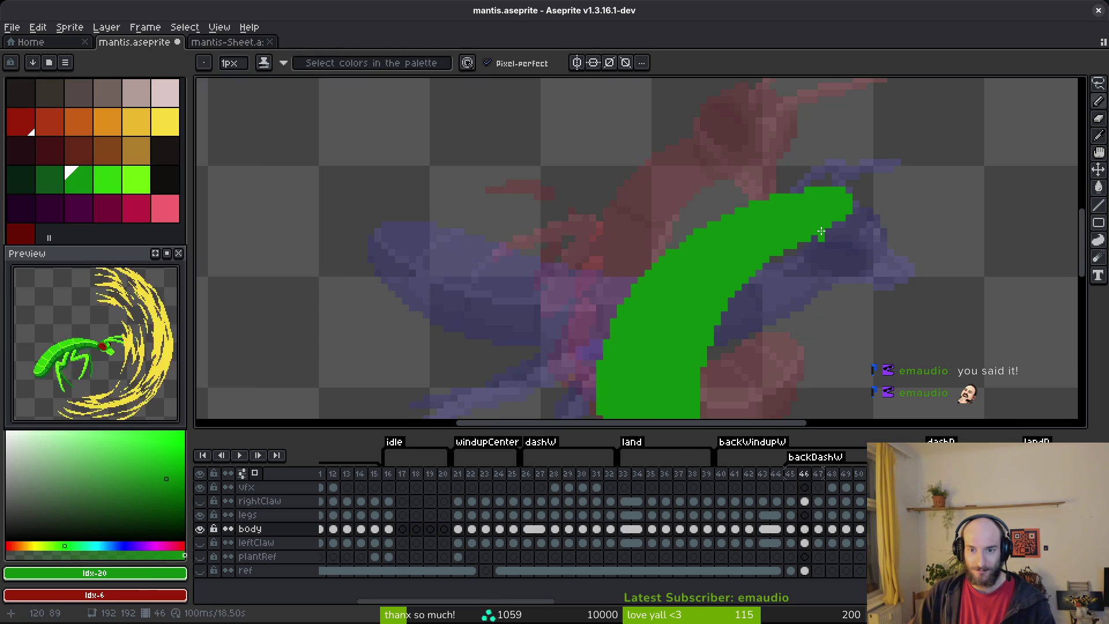
{"action": "key", "text": "ctrl+s"}
{"action": "left_click", "coordinate": [863, 247]}
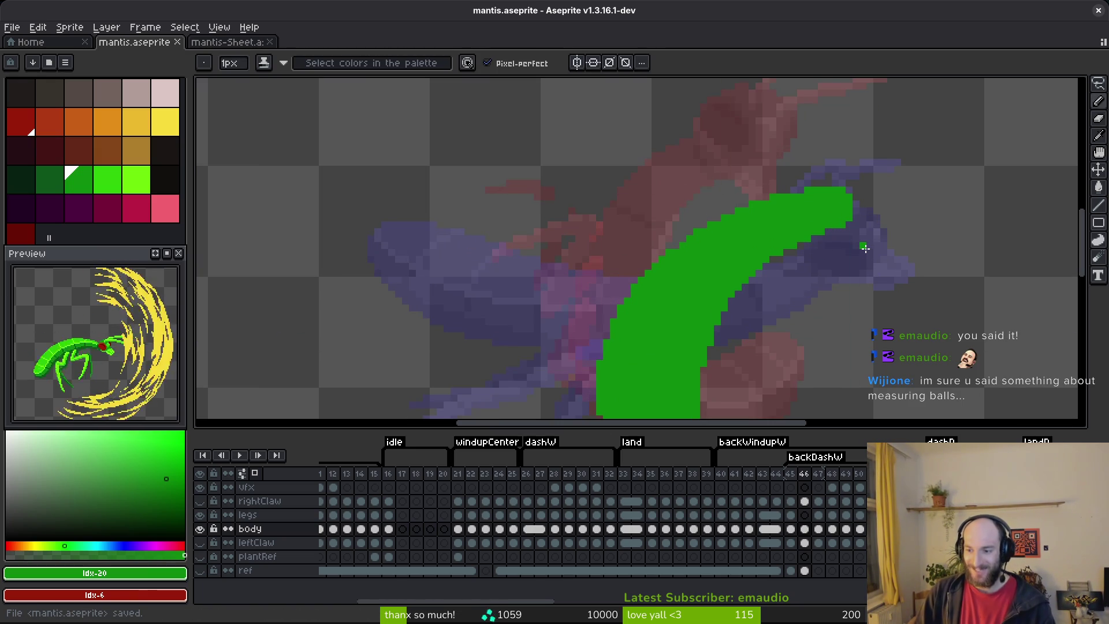
{"action": "key", "text": "ctrl+z"}
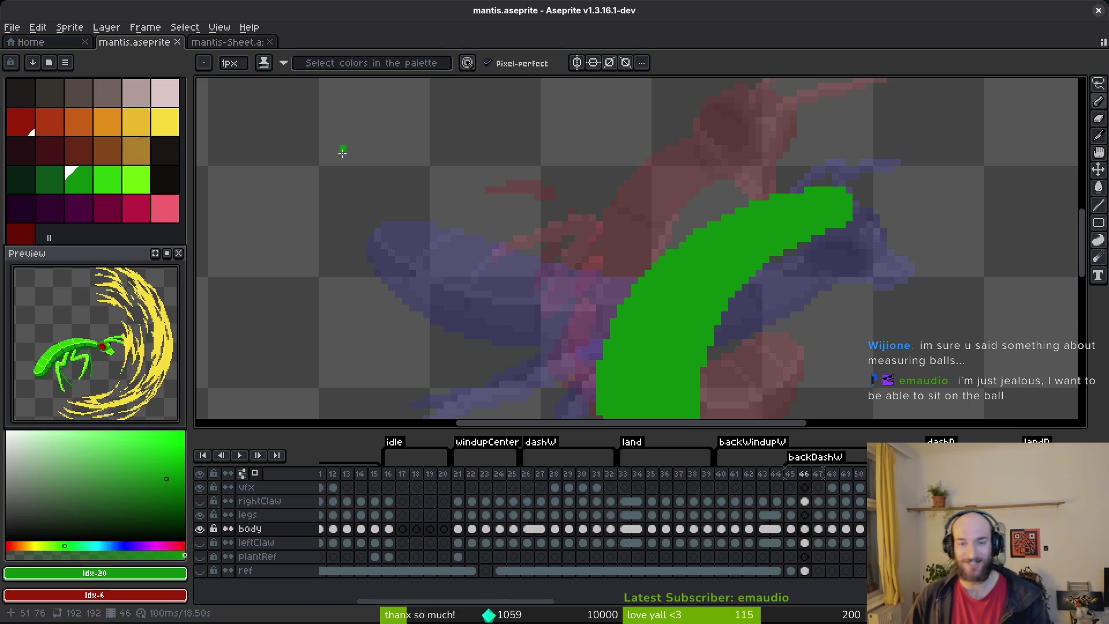
{"action": "key", "text": "v"}
{"action": "key", "text": "ctrl+s"}
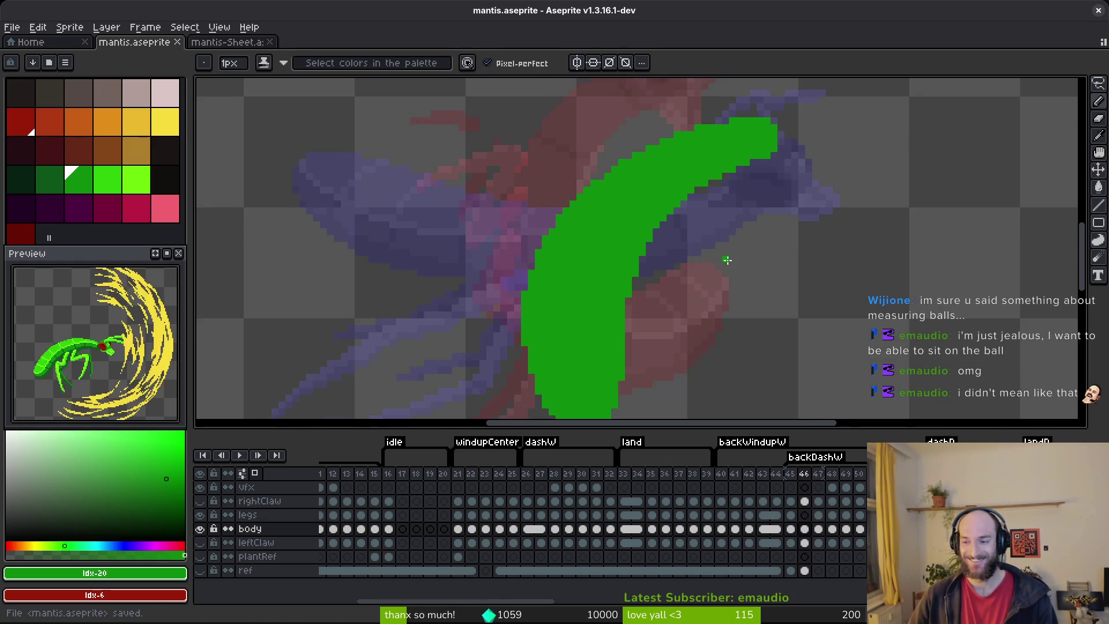
{"action": "scroll", "coordinate": [724, 317], "scroll_direction": "down", "scroll_amount": 3}
{"action": "key", "text": "ctrl+s"}
{"action": "scroll", "coordinate": [653, 203], "scroll_direction": "down", "scroll_amount": 2}
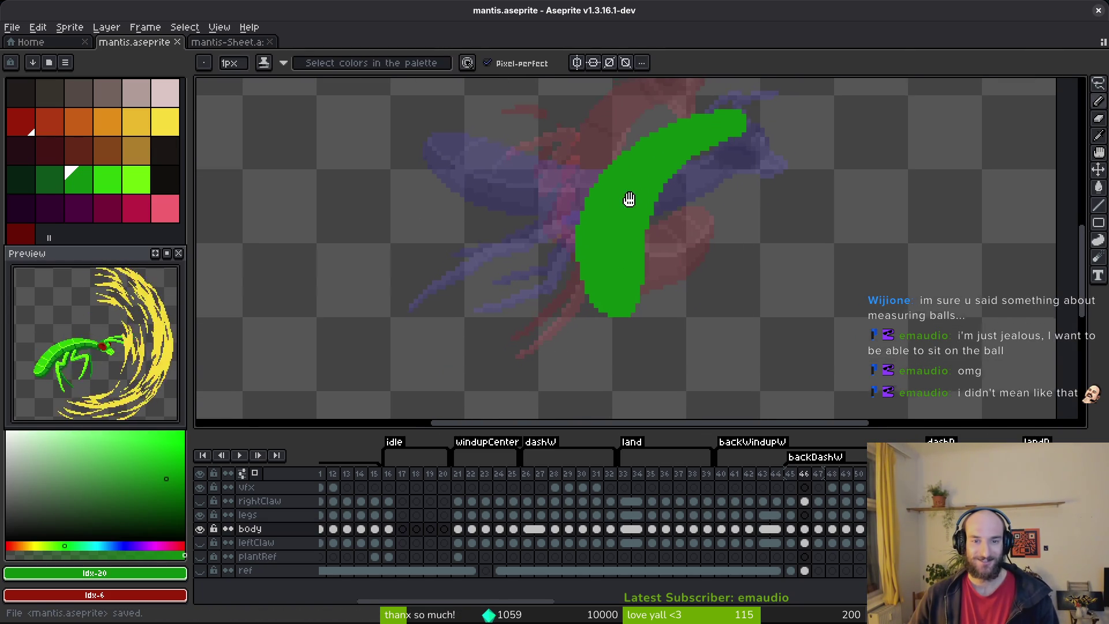
{"action": "scroll", "coordinate": [654, 174], "scroll_direction": "up", "scroll_amount": 3}
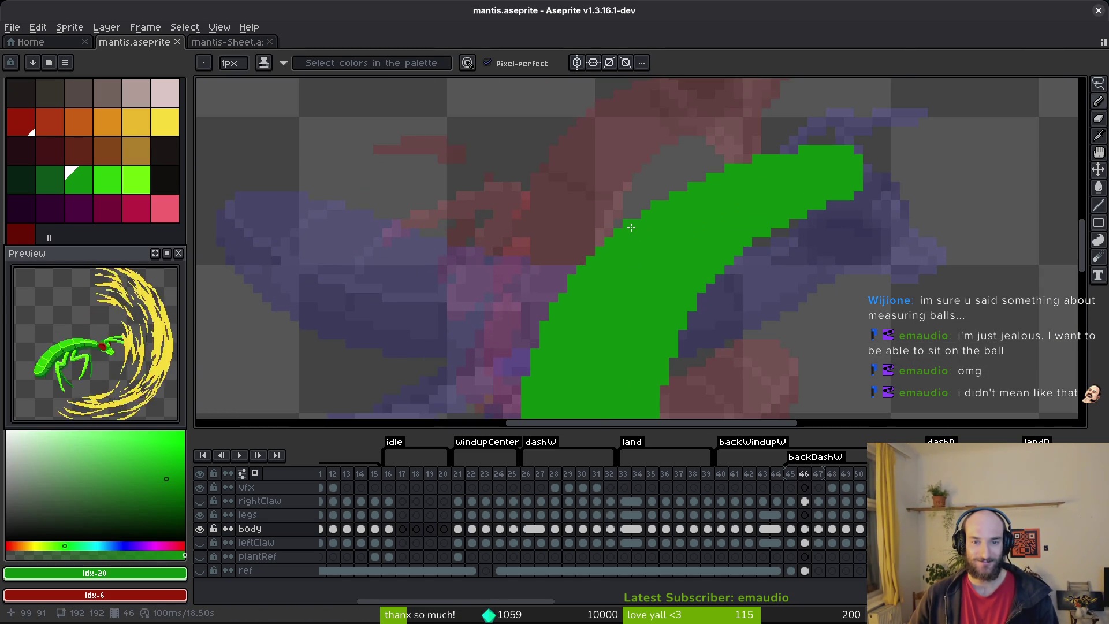
{"action": "scroll", "coordinate": [664, 250], "scroll_direction": "down", "scroll_amount": 3}
{"action": "scroll", "coordinate": [664, 250], "scroll_direction": "right", "scroll_amount": 3}
{"action": "left_click", "coordinate": [634, 239]}
{"action": "scroll", "coordinate": [624, 237], "scroll_direction": "up", "scroll_amount": 2}
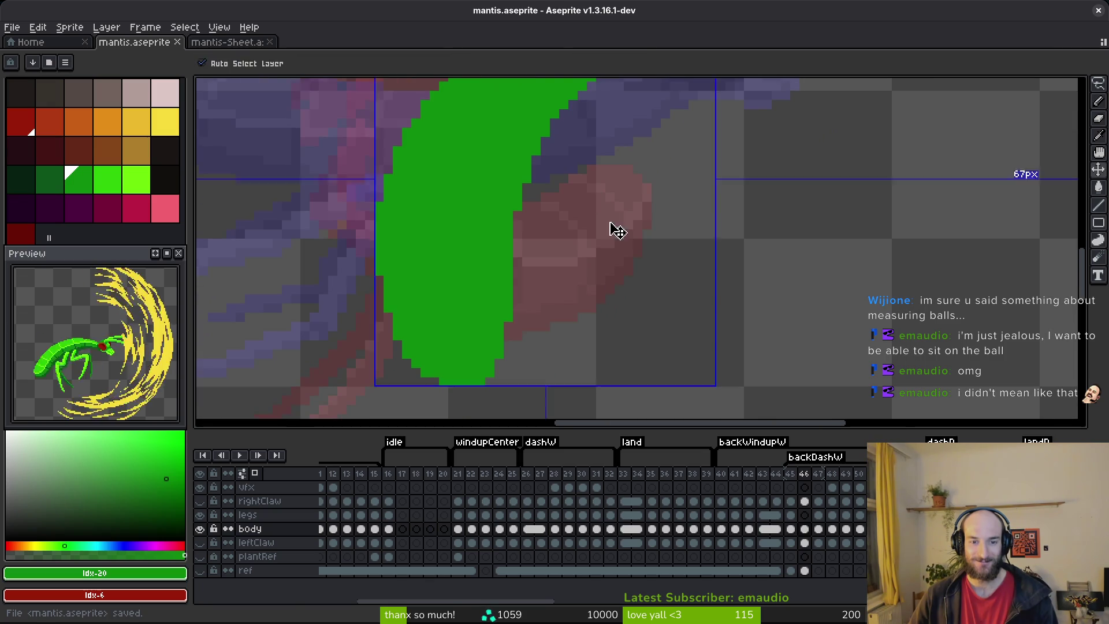
{"action": "scroll", "coordinate": [600, 254], "scroll_direction": "down", "scroll_amount": 1}
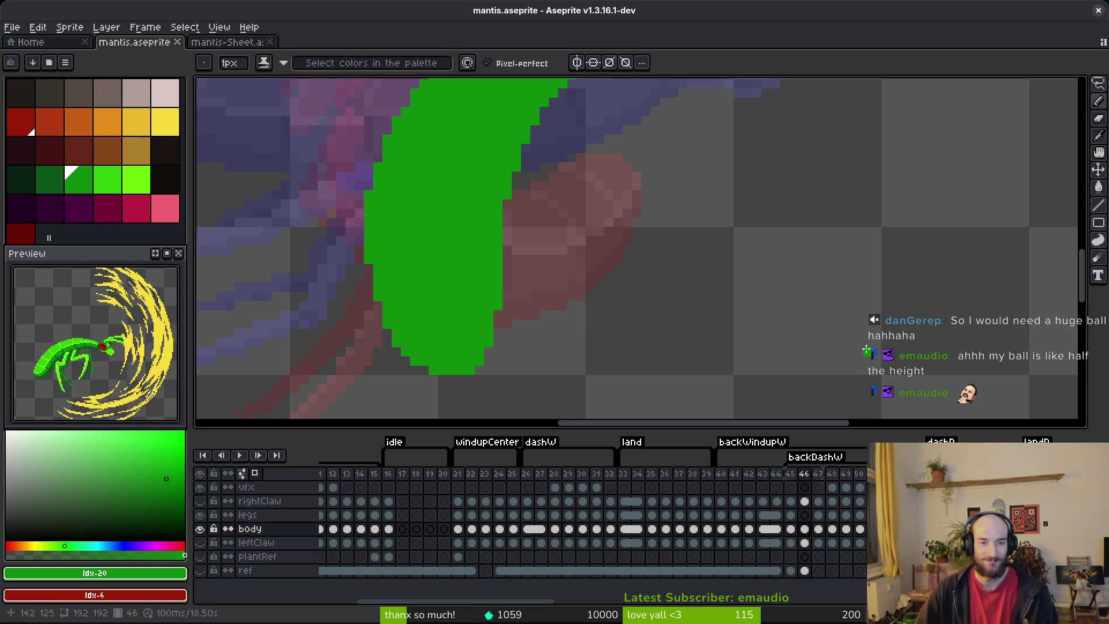
- Sample the body's green as the drawing colour and save the file
{"action": "scroll", "coordinate": [658, 314], "scroll_direction": "down", "scroll_amount": 3}
{"action": "key", "text": "ctrl+s"}
{"action": "scroll", "coordinate": [576, 255], "scroll_direction": "up", "scroll_amount": 3}
{"action": "left_click", "coordinate": [609, 276], "text": "alt"}
{"action": "scroll", "coordinate": [610, 275], "scroll_direction": "down", "scroll_amount": 1}
{"action": "key", "text": "ctrl+s"}
{"action": "scroll", "coordinate": [690, 285], "scroll_direction": "down", "scroll_amount": 2}
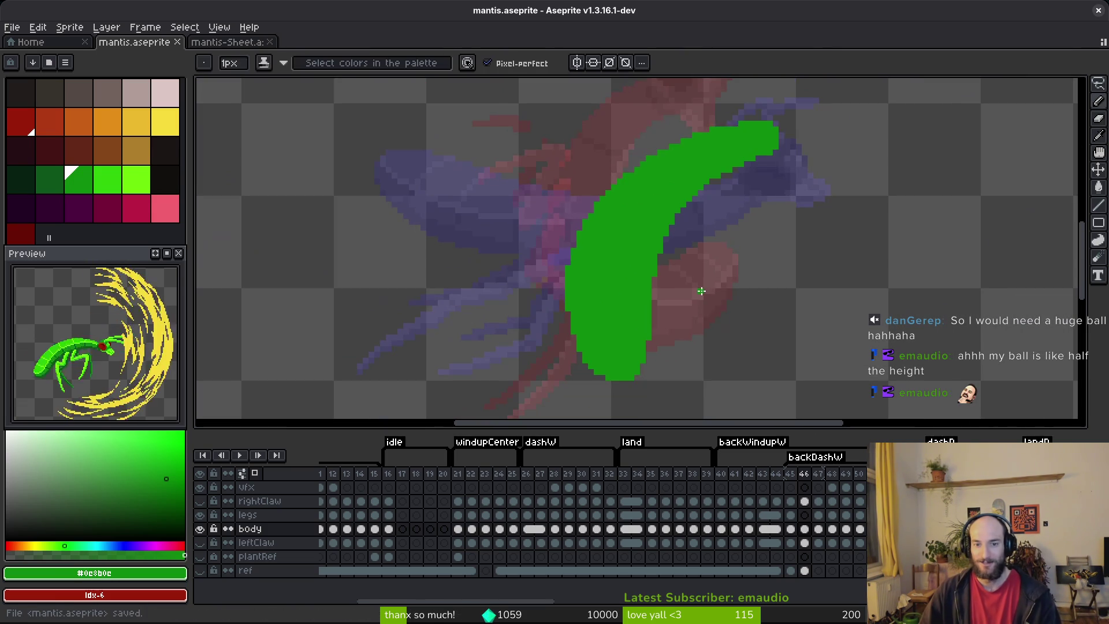
{"action": "key", "text": "ctrl+s"}
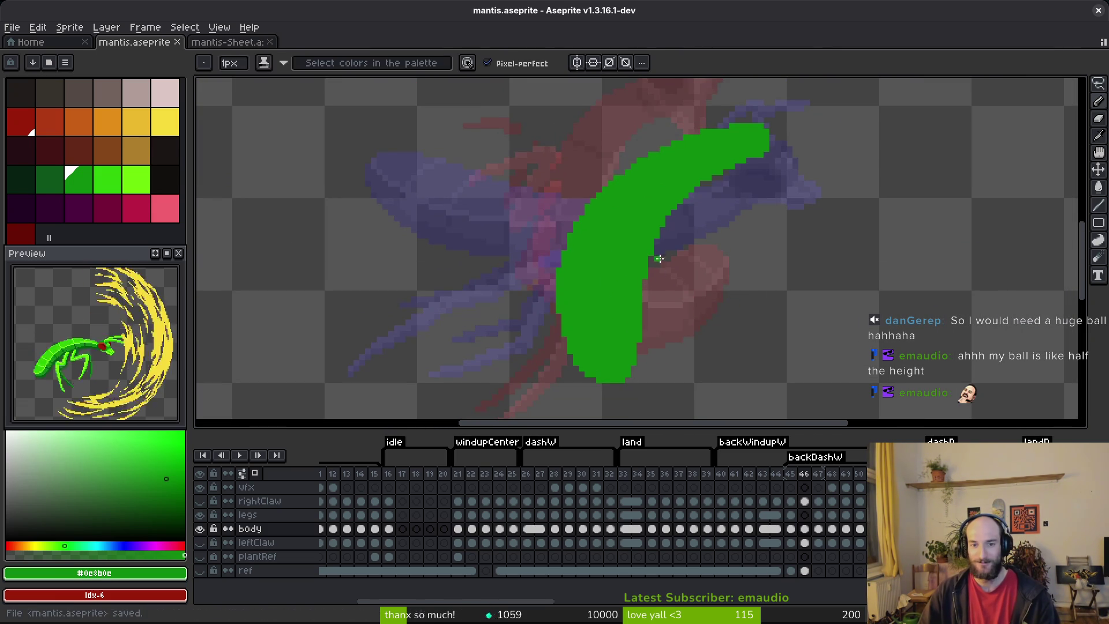
{"action": "key", "text": "ctrl+s"}
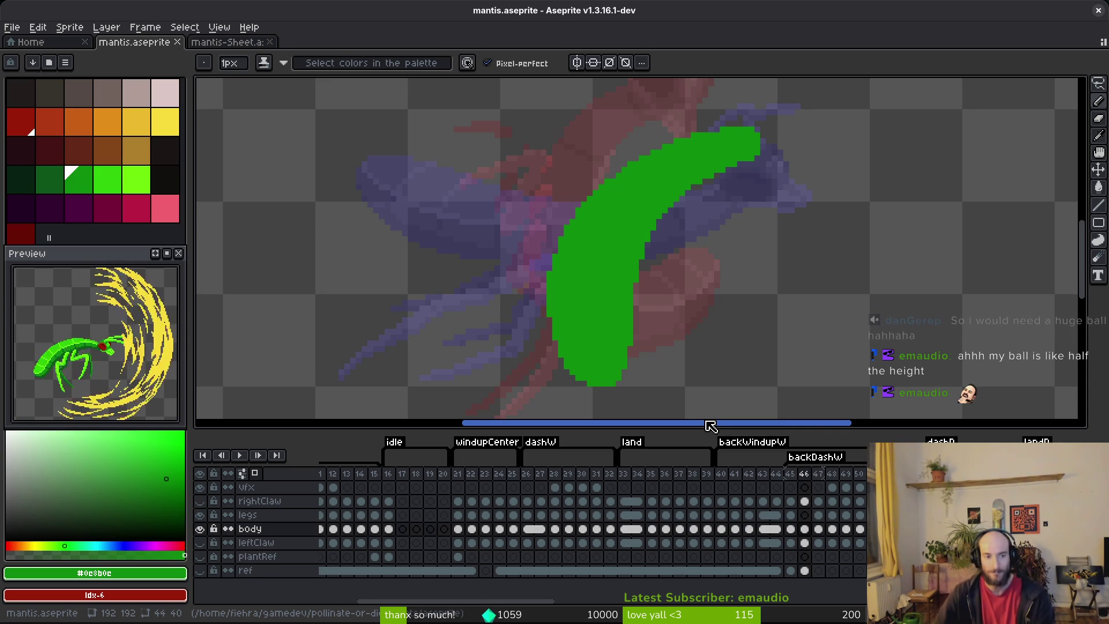
{"action": "scroll", "coordinate": [698, 245], "scroll_direction": "down", "scroll_amount": 2}
- Make a trial Lasso selection on part of the body, then clear it
{"action": "key", "text": "alt"}
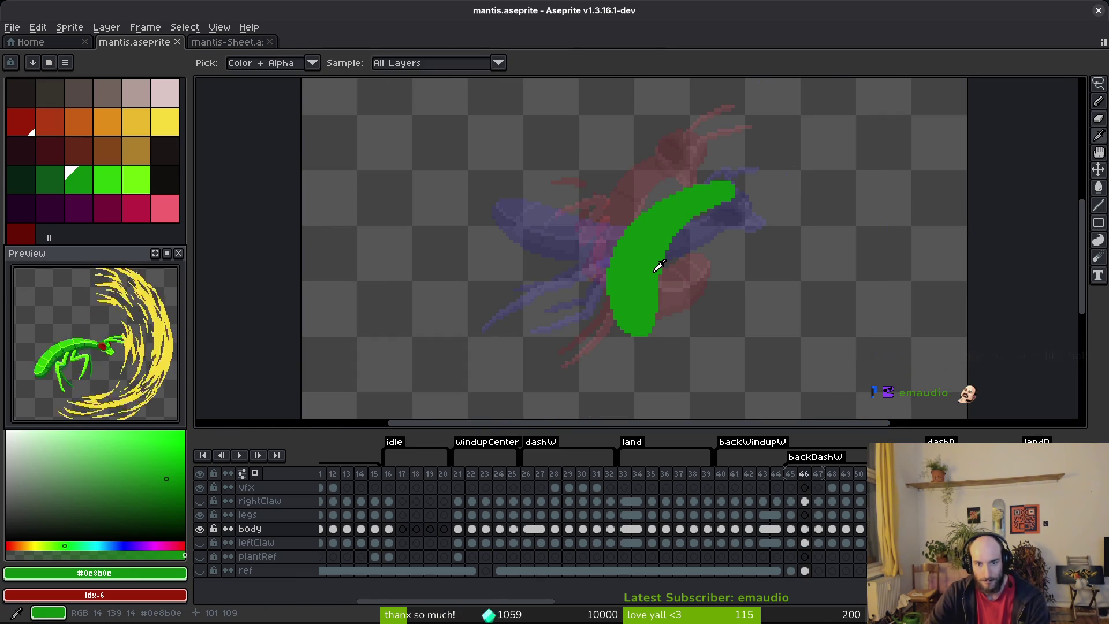
{"action": "scroll", "coordinate": [681, 266], "scroll_direction": "up", "scroll_amount": 1}
{"action": "key", "text": "q"}
{"action": "mouse_move", "coordinate": [748, 172]}
{"action": "left_mouse_down"}
{"action": "mouse_move", "coordinate": [577, 243]}
{"action": "mouse_move", "coordinate": [735, 218]}
{"action": "left_mouse_up"}
{"action": "key", "text": "ctrl+d"}
{"action": "key", "text": "b"}
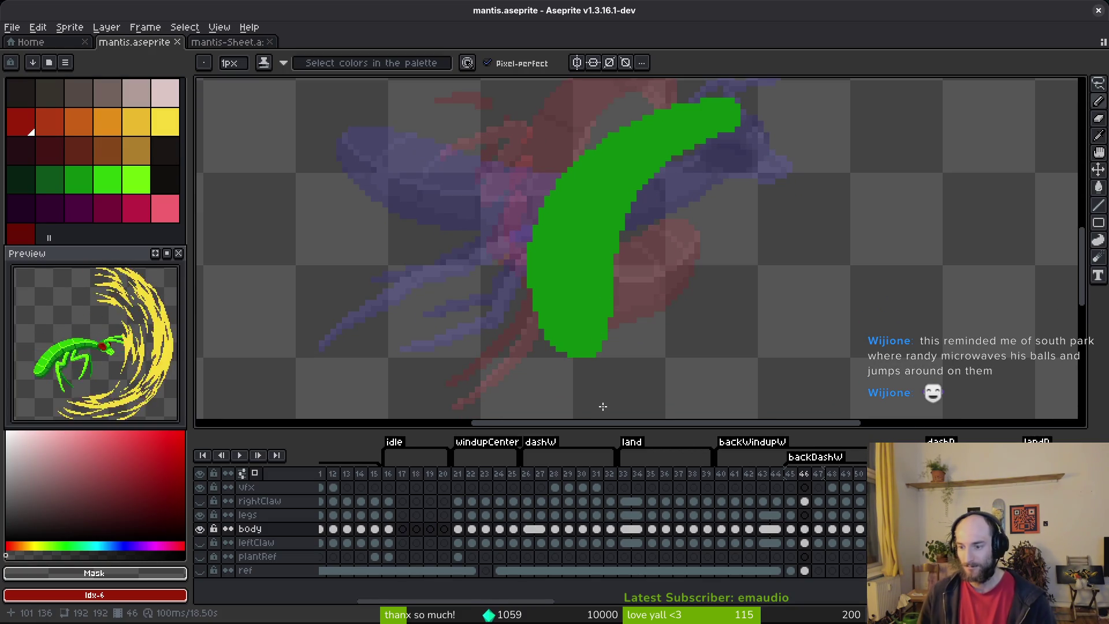
- Trace a freehand Lasso outline around the green body's upper end
{"action": "key", "text": "b"}
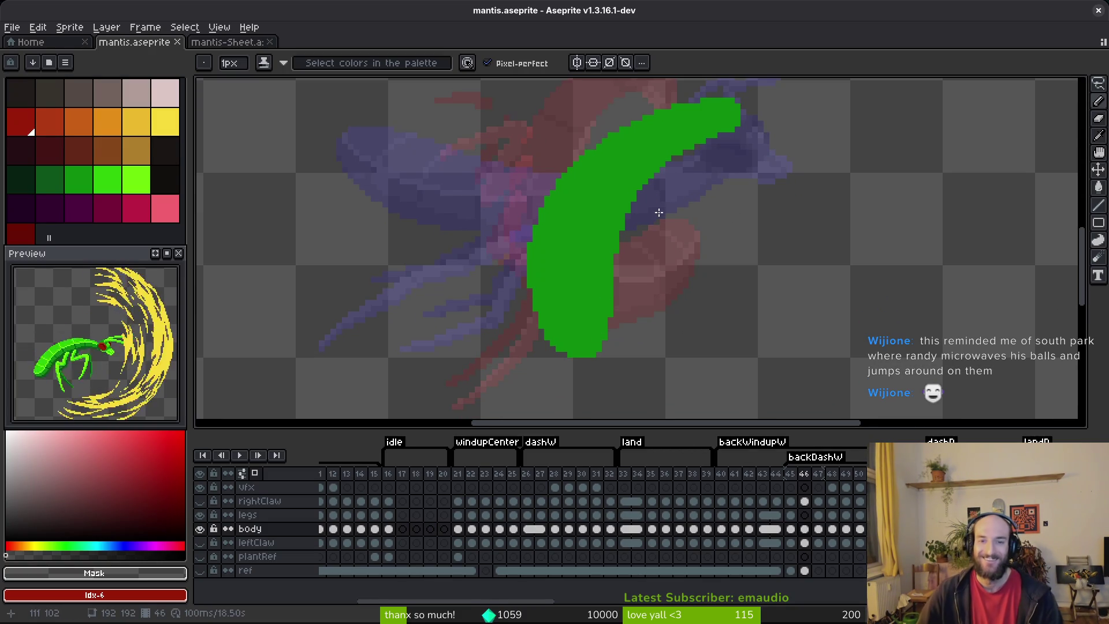
{"action": "scroll", "coordinate": [587, 302], "scroll_direction": "up", "scroll_amount": 3}
{"action": "scroll", "coordinate": [613, 246], "scroll_direction": "right", "scroll_amount": 1}
{"action": "scroll", "coordinate": [614, 247], "scroll_direction": "up", "scroll_amount": 1}
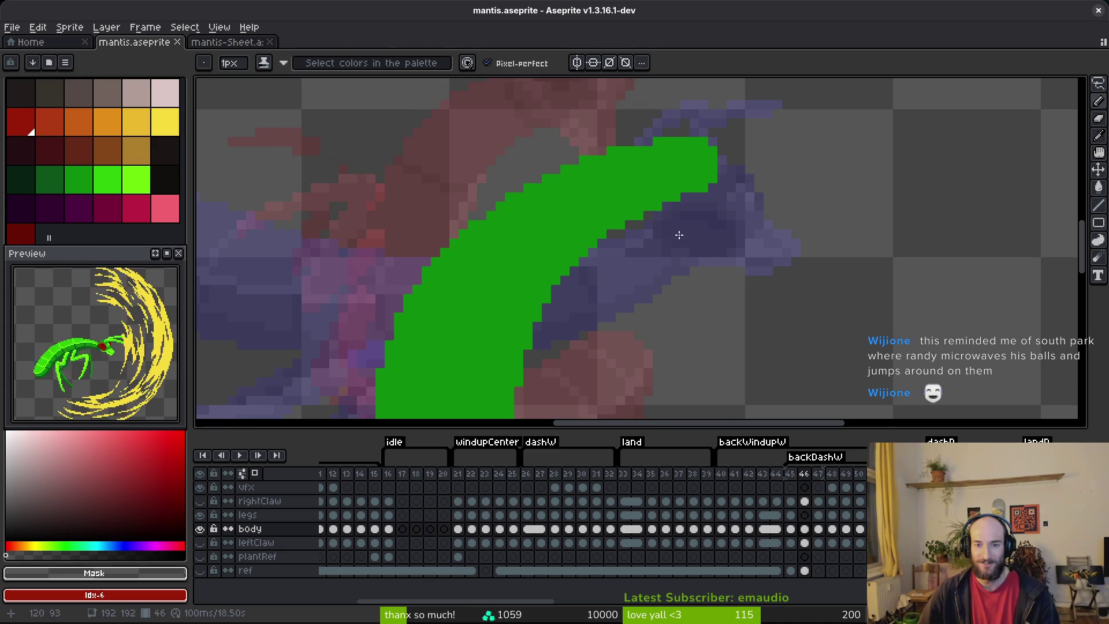
{"action": "key", "text": "q"}
{"action": "mouse_move", "coordinate": [761, 129]}
{"action": "left_mouse_down"}
{"action": "mouse_move", "coordinate": [337, 250]}
{"action": "mouse_move", "coordinate": [574, 351]}
{"action": "mouse_move", "coordinate": [947, 124]}
{"action": "left_mouse_up"}
{"action": "key", "text": "ctrl+d"}
{"action": "mouse_move", "coordinate": [516, 120]}
{"action": "left_mouse_down"}
{"action": "mouse_move", "coordinate": [402, 248]}
{"action": "mouse_move", "coordinate": [444, 282]}
{"action": "mouse_move", "coordinate": [710, 343]}
{"action": "mouse_move", "coordinate": [470, 110]}
{"action": "mouse_move", "coordinate": [508, 118]}
{"action": "left_mouse_up"}
- Move the selected body section, commit it with Enter, and save
{"action": "left_click_drag", "start_coordinate": [544, 233], "coordinate": [543, 240]}
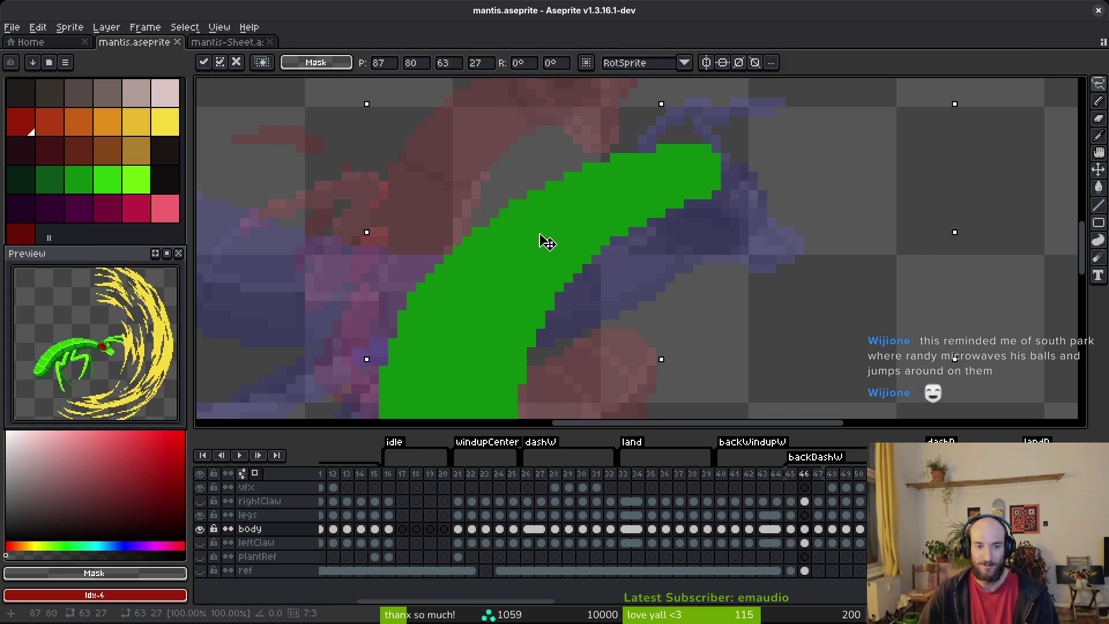
{"action": "key", "text": "Return"}
{"action": "scroll", "coordinate": [549, 240], "scroll_direction": "down", "scroll_amount": 3}
{"action": "key", "text": "ctrl+s"}
{"action": "scroll", "coordinate": [547, 202], "scroll_direction": "up", "scroll_amount": 2}
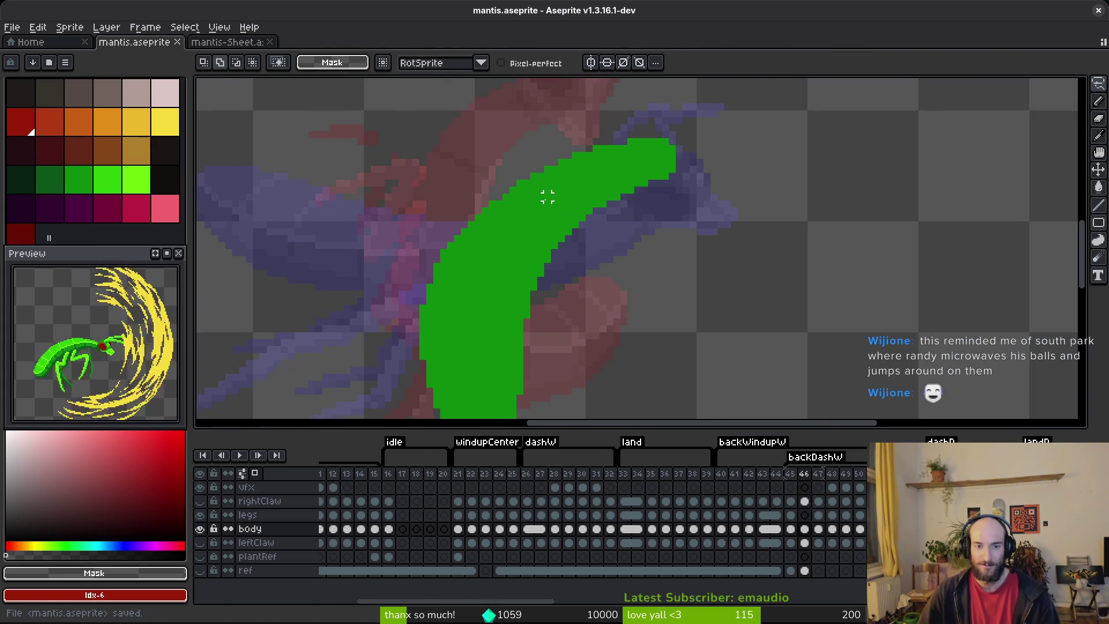
- Lasso the body's upper tip, lower it slightly, commit, and save the file
{"action": "mouse_move", "coordinate": [761, 139]}
{"action": "left_mouse_down"}
{"action": "mouse_move", "coordinate": [535, 154]}
{"action": "mouse_move", "coordinate": [513, 202]}
{"action": "mouse_move", "coordinate": [690, 140]}
{"action": "left_mouse_up"}
{"action": "left_click_drag", "start_coordinate": [643, 179], "coordinate": [646, 191]}
{"action": "key", "text": "Return"}
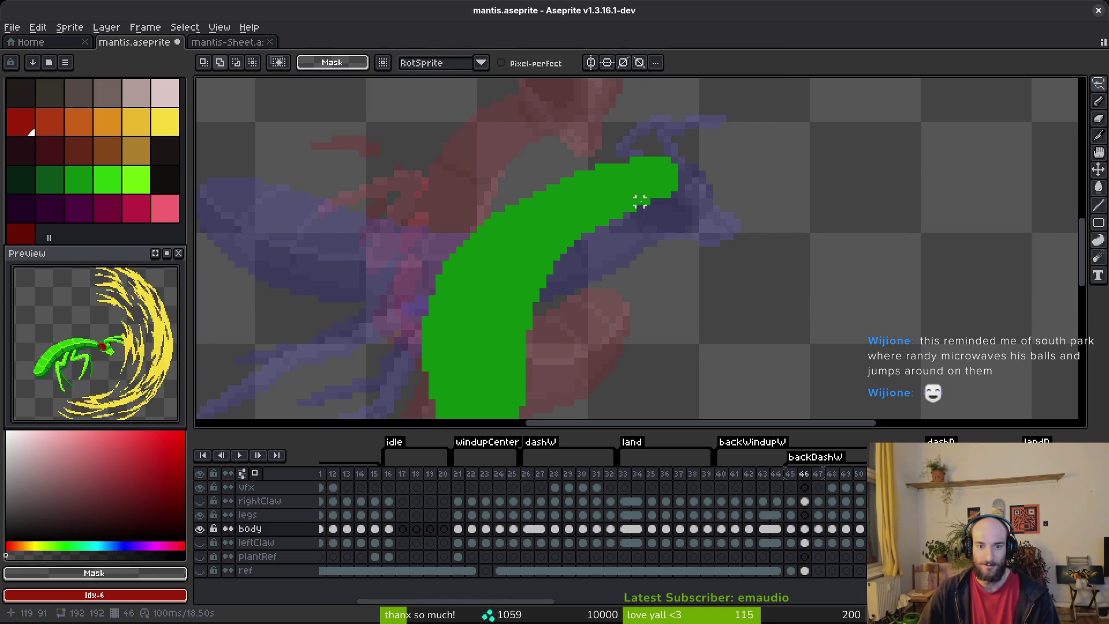
{"action": "key", "text": "ctrl+s"}
{"action": "scroll", "coordinate": [650, 193], "scroll_direction": "down", "scroll_amount": 3}
{"action": "scroll", "coordinate": [637, 244], "scroll_direction": "down", "scroll_amount": 1}
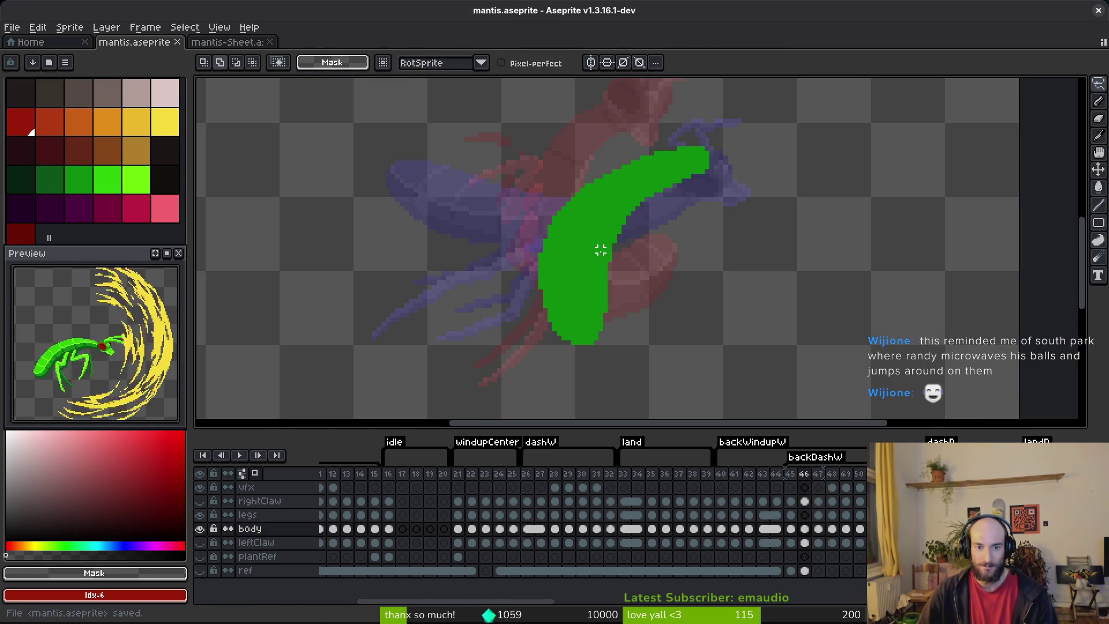
{"action": "key", "text": "i"}
{"action": "key", "text": "Left"}
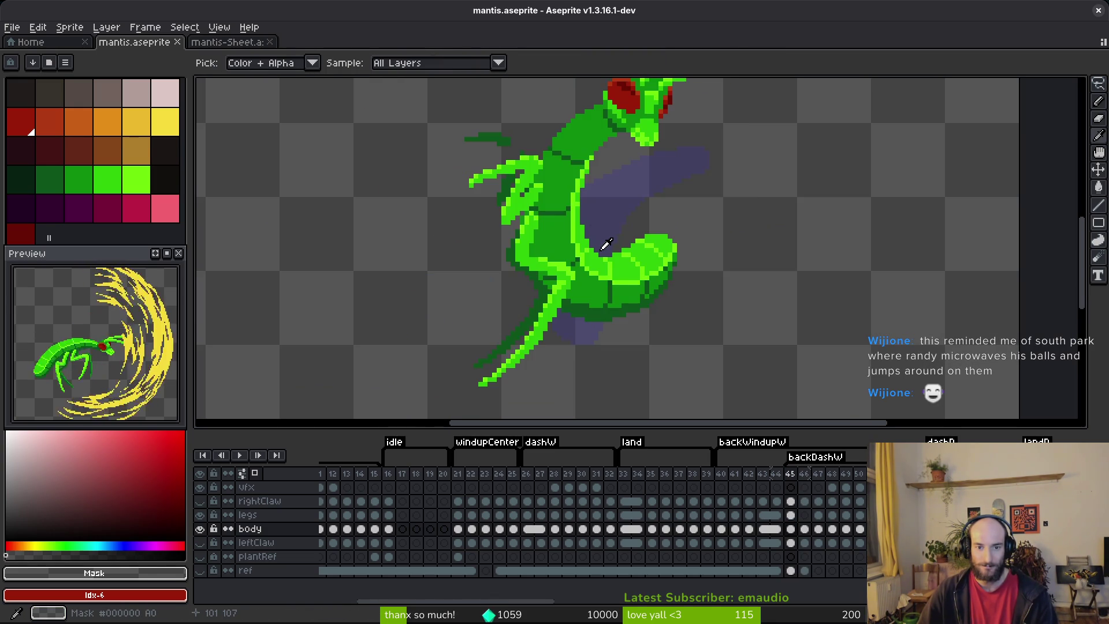
- Compare frames 45 and 46 and sample the bright highlight green from frame 45
{"action": "key", "text": "Right"}
{"action": "key", "text": "Left"}
{"action": "key", "text": "Right"}
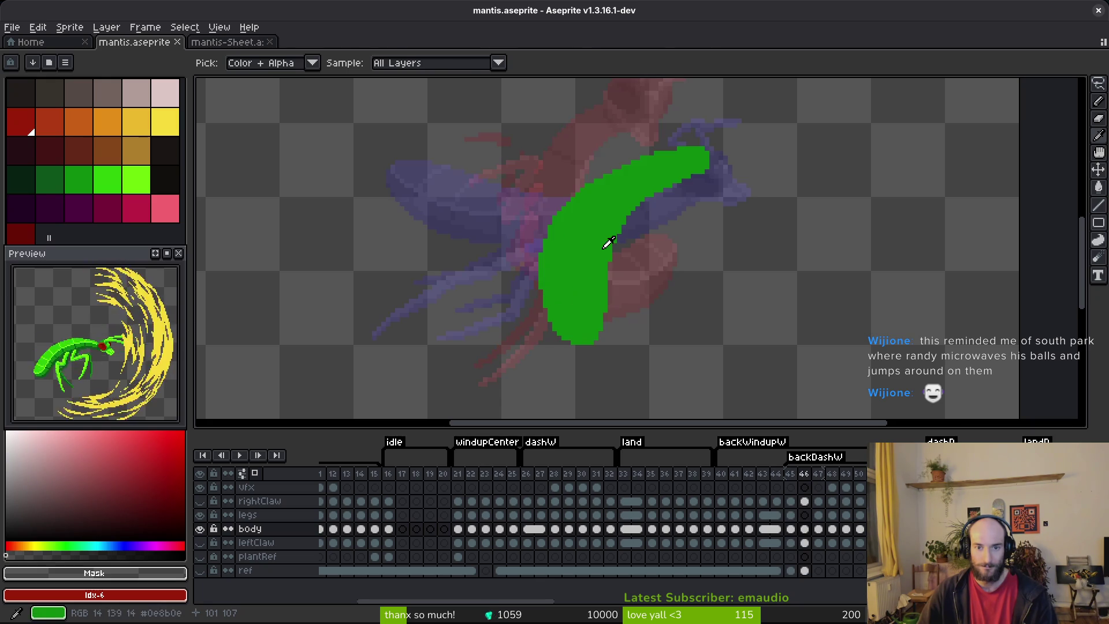
{"action": "key", "text": "m"}
{"action": "key", "text": "Left"}
{"action": "key", "text": "i"}
{"action": "key", "text": "Right"}
{"action": "key", "text": "m"}
{"action": "scroll", "coordinate": [602, 269], "scroll_direction": "up", "scroll_amount": 1}
{"action": "key", "text": "Left"}
{"action": "key", "text": "i"}
{"action": "left_click", "coordinate": [623, 277]}
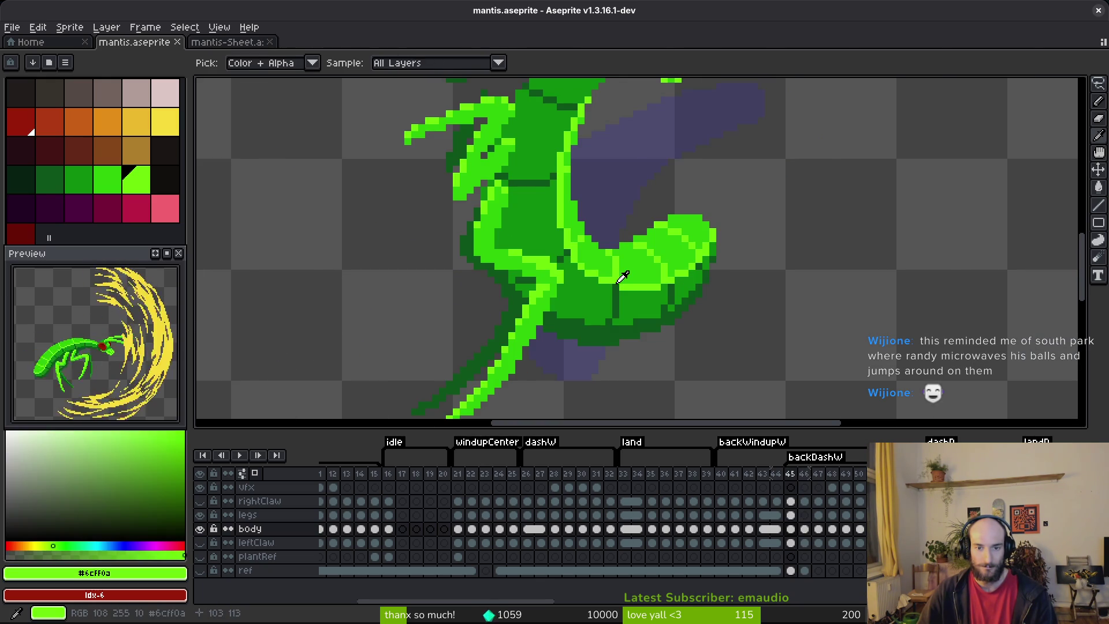
- Pencil a bright green highlight line along the body's edge down to its bottom
{"action": "key", "text": "Right"}
{"action": "key", "text": "b"}
{"action": "scroll", "coordinate": [656, 162], "scroll_direction": "up", "scroll_amount": 2}
{"action": "mouse_move", "coordinate": [645, 173]}
{"action": "left_mouse_down"}
{"action": "mouse_move", "coordinate": [587, 267]}
{"action": "mouse_move", "coordinate": [572, 396]}
{"action": "left_mouse_up"}
{"action": "left_click", "coordinate": [577, 402]}
{"action": "scroll", "coordinate": [575, 321], "scroll_direction": "down", "scroll_amount": 2}
{"action": "scroll", "coordinate": [571, 260], "scroll_direction": "up", "scroll_amount": 2}
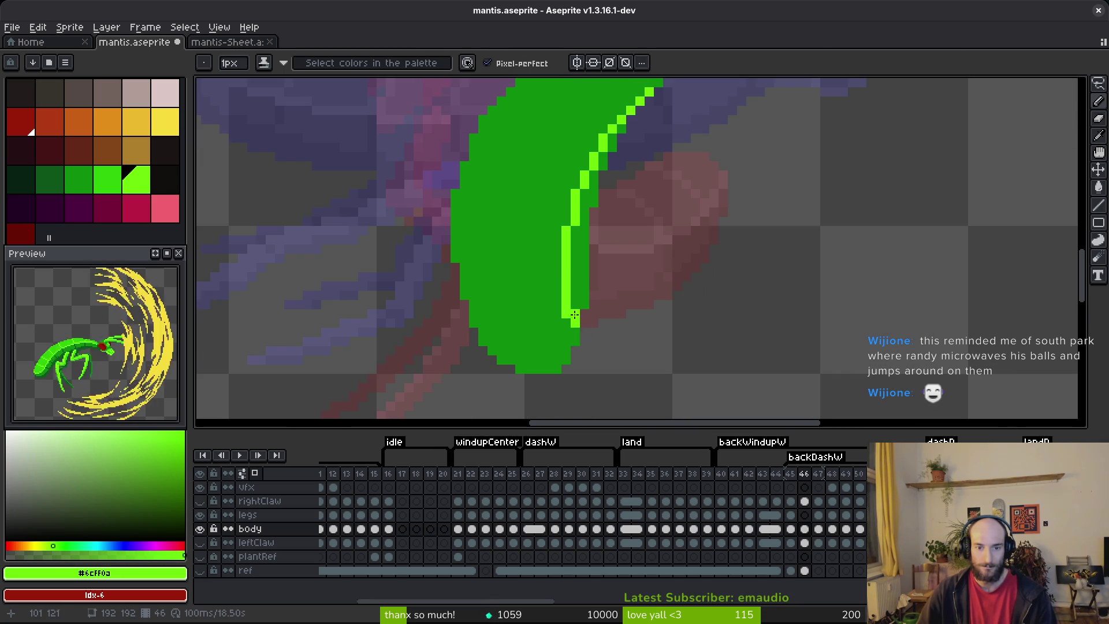
{"action": "scroll", "coordinate": [576, 321], "scroll_direction": "down", "scroll_amount": 2}
{"action": "scroll", "coordinate": [581, 304], "scroll_direction": "up", "scroll_amount": 2}
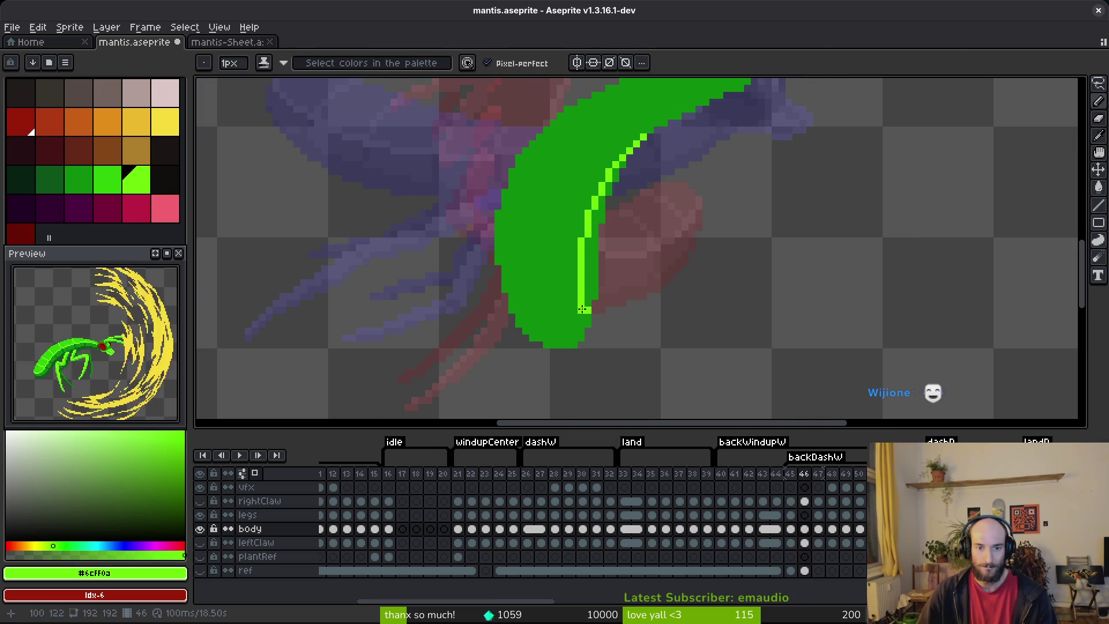
{"action": "left_click_drag", "start_coordinate": [574, 301], "coordinate": [577, 339]}
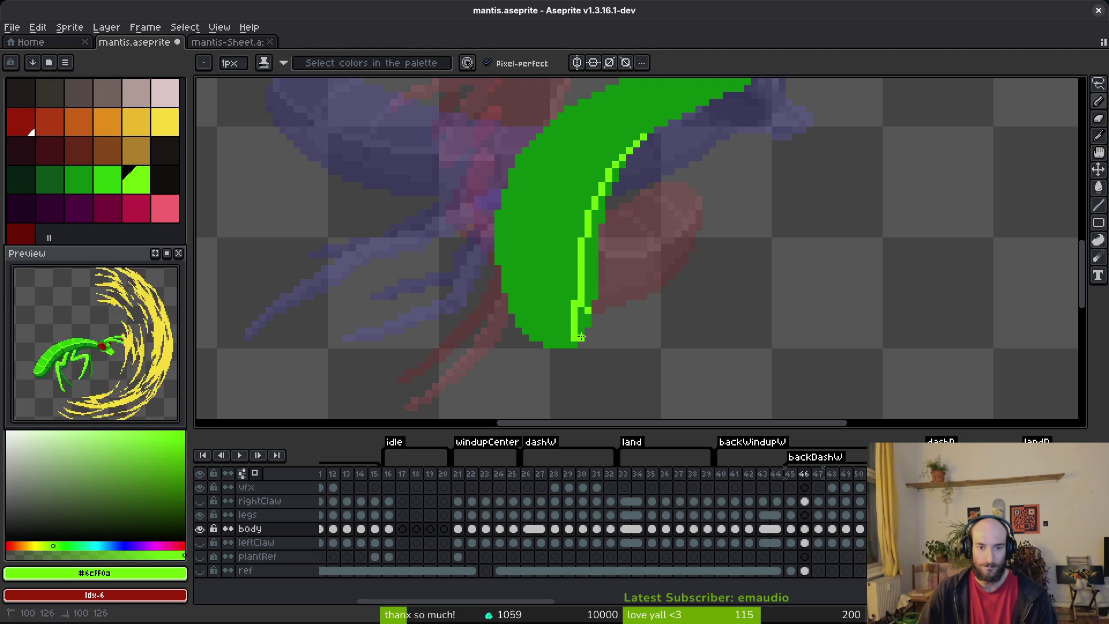
- Refine highlight pixels with light and dark green to smooth the edge, then save
{"action": "right_click", "coordinate": [566, 316], "text": "alt"}
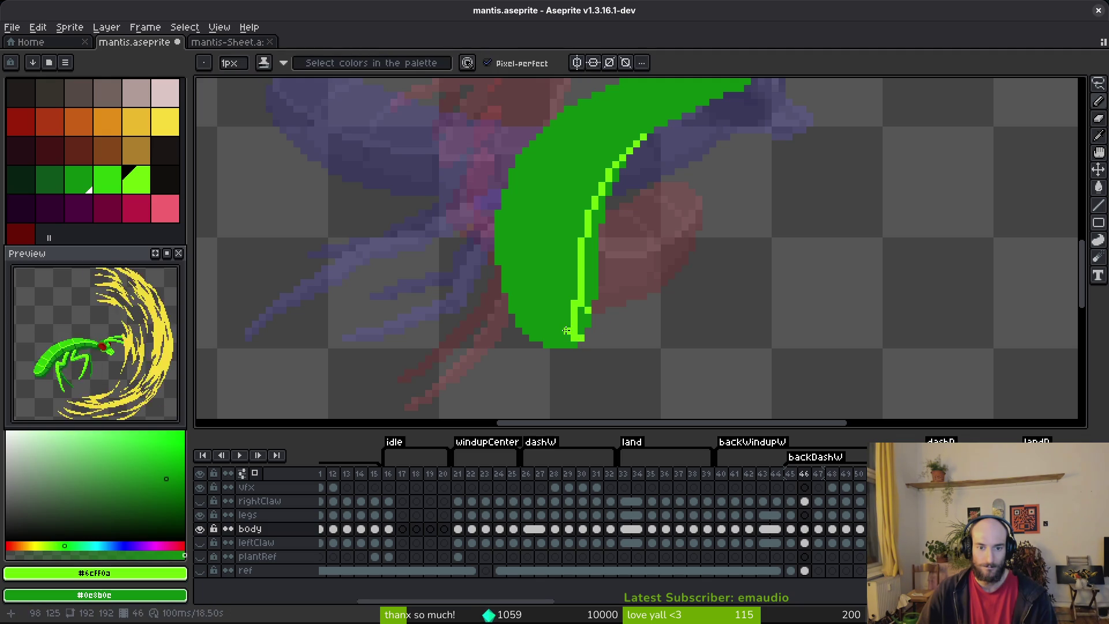
{"action": "scroll", "coordinate": [573, 338], "scroll_direction": "up", "scroll_amount": 4}
{"action": "right_click", "coordinate": [578, 342]}
{"action": "left_click", "coordinate": [607, 342]}
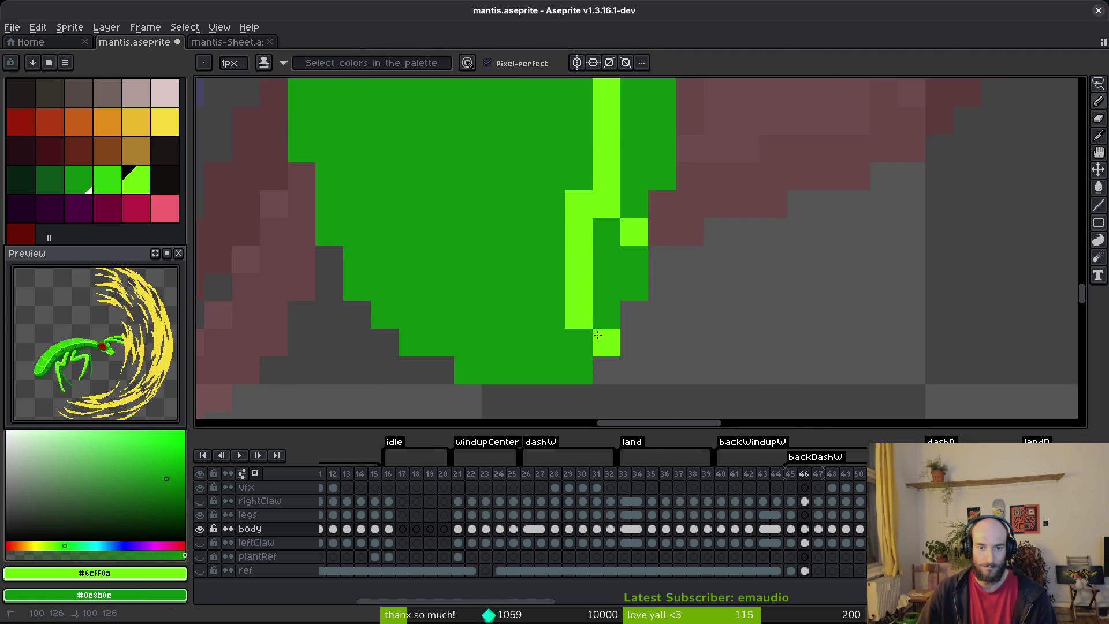
{"action": "right_click", "coordinate": [625, 223]}
{"action": "scroll", "coordinate": [618, 202], "scroll_direction": "down", "scroll_amount": 1}
{"action": "scroll", "coordinate": [630, 185], "scroll_direction": "up", "scroll_amount": 1}
{"action": "left_click", "coordinate": [608, 195]}
{"action": "right_click", "coordinate": [634, 173]}
{"action": "right_click", "coordinate": [634, 190]}
{"action": "scroll", "coordinate": [634, 190], "scroll_direction": "down", "scroll_amount": 3}
{"action": "scroll", "coordinate": [685, 188], "scroll_direction": "down", "scroll_amount": 1}
{"action": "key", "text": "ctrl+s"}
- Check frame 45 again and sample the body green as the secondary colour
{"action": "scroll", "coordinate": [659, 197], "scroll_direction": "up", "scroll_amount": 1}
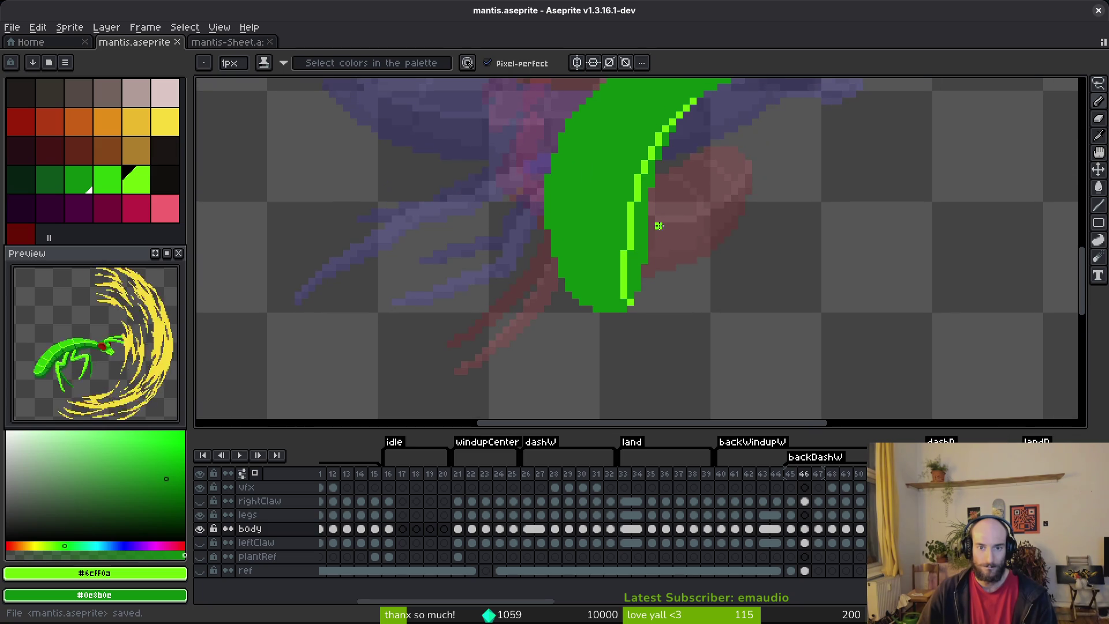
{"action": "scroll", "coordinate": [666, 151], "scroll_direction": "down", "scroll_amount": 3}
{"action": "scroll", "coordinate": [646, 172], "scroll_direction": "up", "scroll_amount": 4}
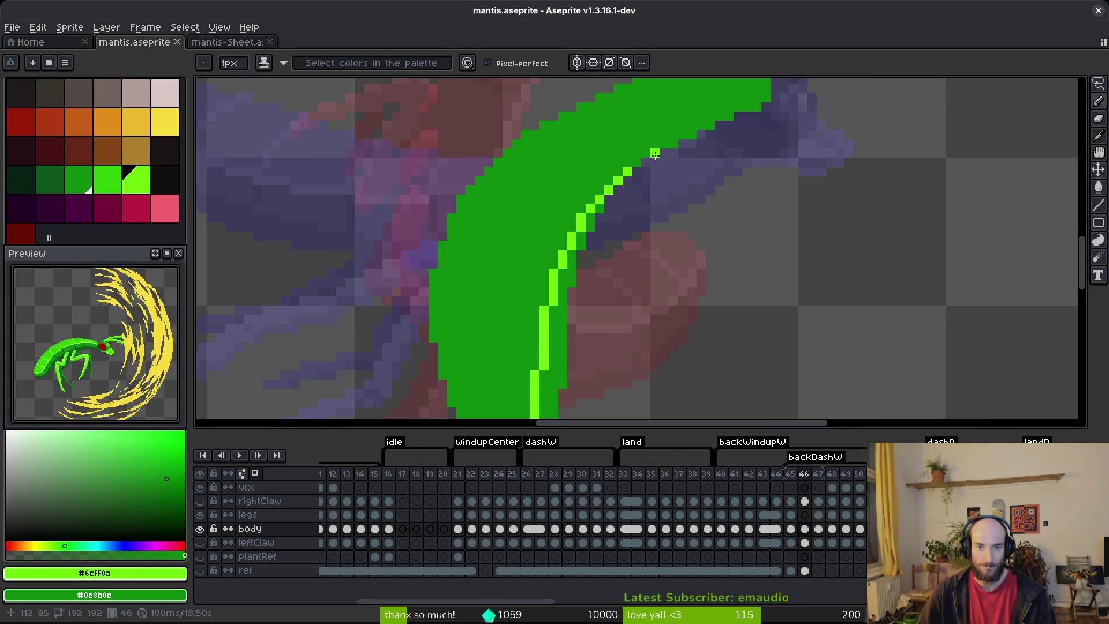
{"action": "scroll", "coordinate": [693, 243], "scroll_direction": "down", "scroll_amount": 4}
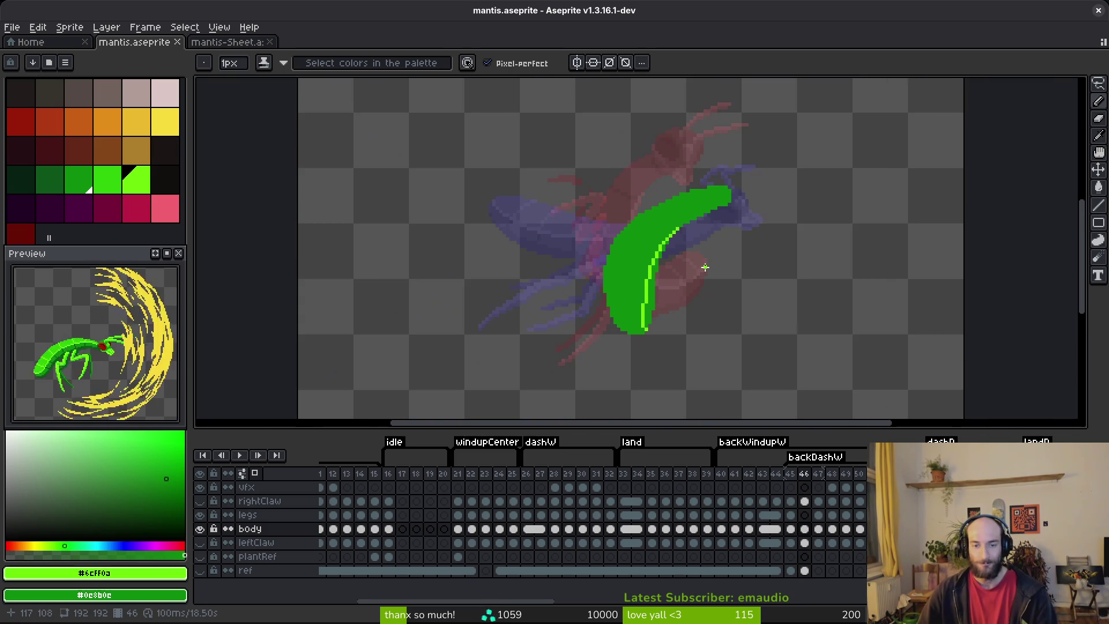
{"action": "key", "text": "Left"}
{"action": "scroll", "coordinate": [690, 249], "scroll_direction": "up", "scroll_amount": 4}
{"action": "key", "text": "ctrl+s"}
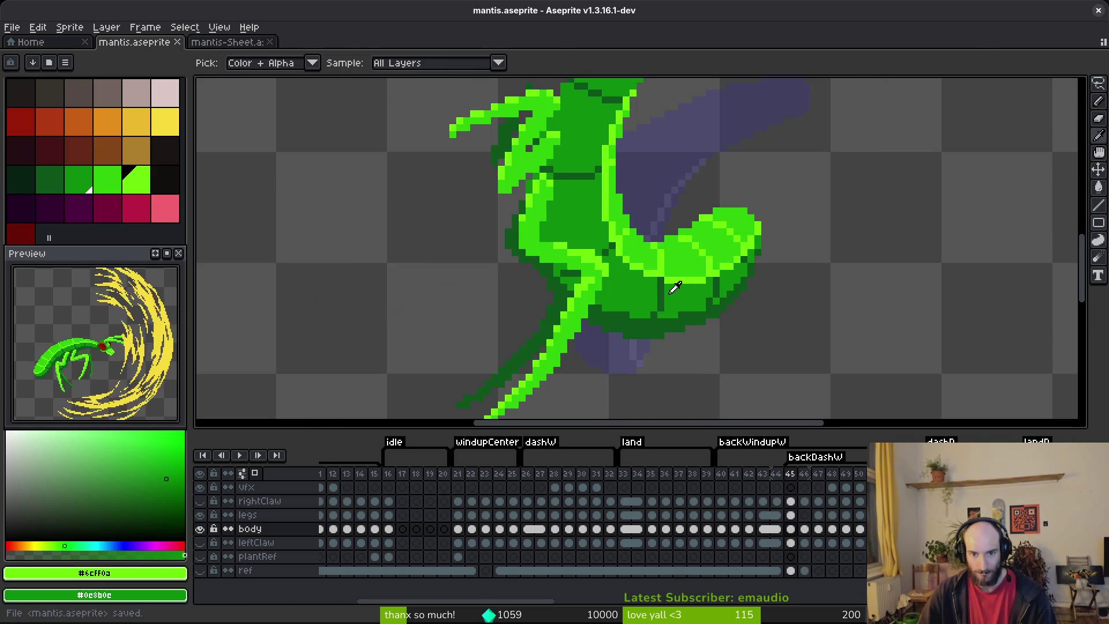
{"action": "right_click", "coordinate": [689, 247], "text": "alt"}
{"action": "key", "text": "Right"}
- Magic-wand the light-green highlight, nudge it down, add an edge pixel, and save
{"action": "key", "text": "w"}
{"action": "left_click", "coordinate": [670, 205]}
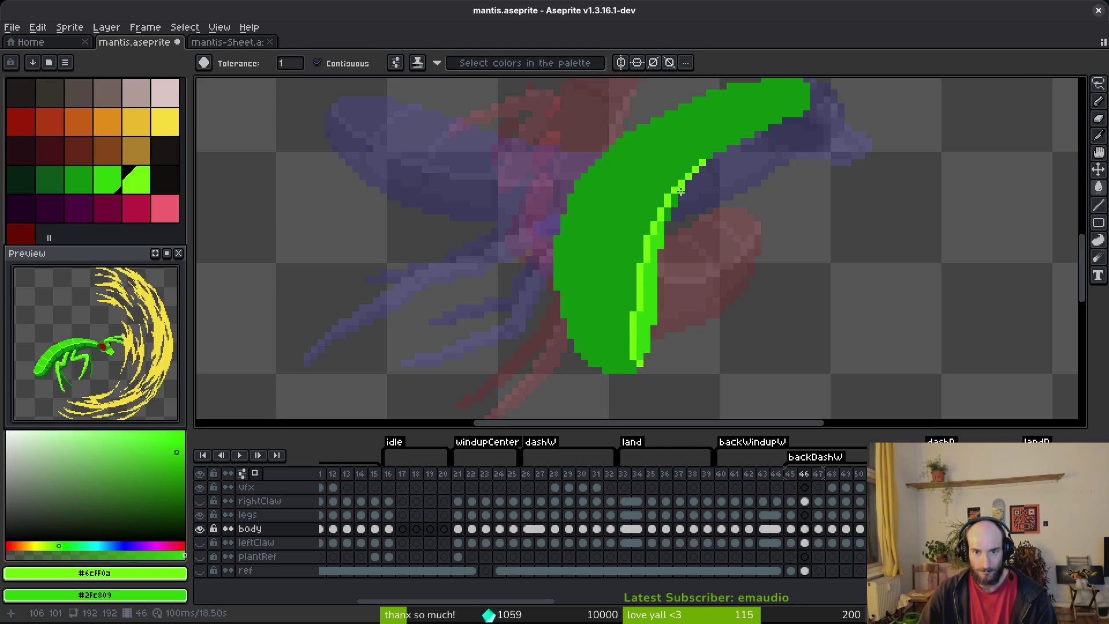
{"action": "scroll", "coordinate": [671, 202], "scroll_direction": "up", "scroll_amount": 3}
{"action": "key", "text": "Down"}
{"action": "key", "text": "Down"}
{"action": "key", "text": "Down"}
{"action": "scroll", "coordinate": [718, 332], "scroll_direction": "down", "scroll_amount": 3}
{"action": "key", "text": "ctrl+s"}
{"action": "scroll", "coordinate": [710, 240], "scroll_direction": "down", "scroll_amount": 2}
{"action": "scroll", "coordinate": [698, 261], "scroll_direction": "up", "scroll_amount": 4}
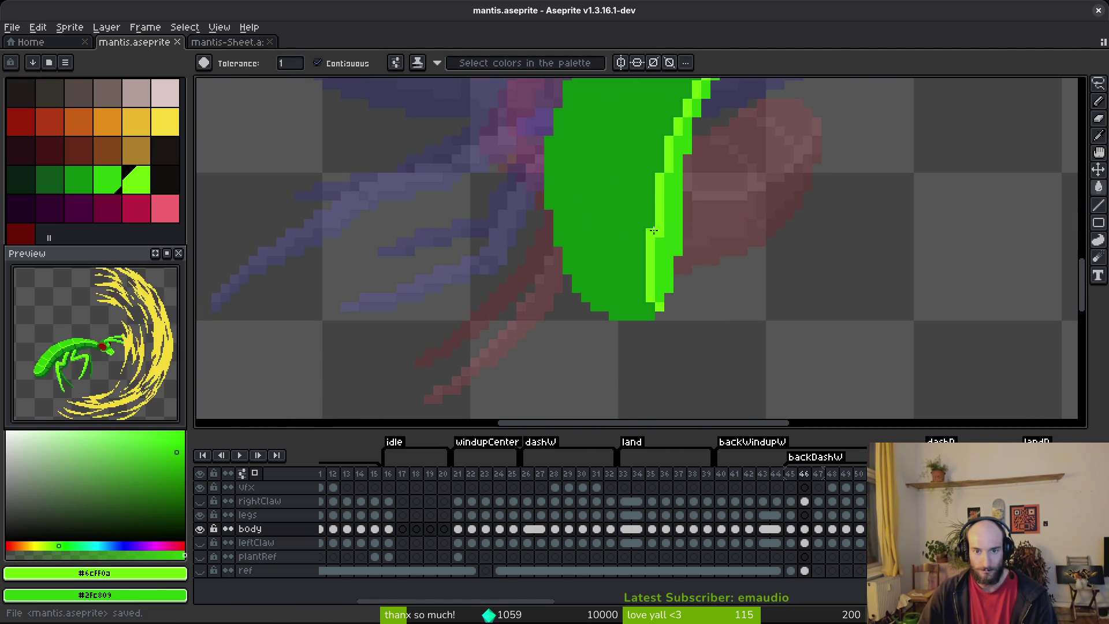
{"action": "key", "text": "b"}
{"action": "left_click", "coordinate": [651, 230]}
{"action": "key", "text": "ctrl+s"}
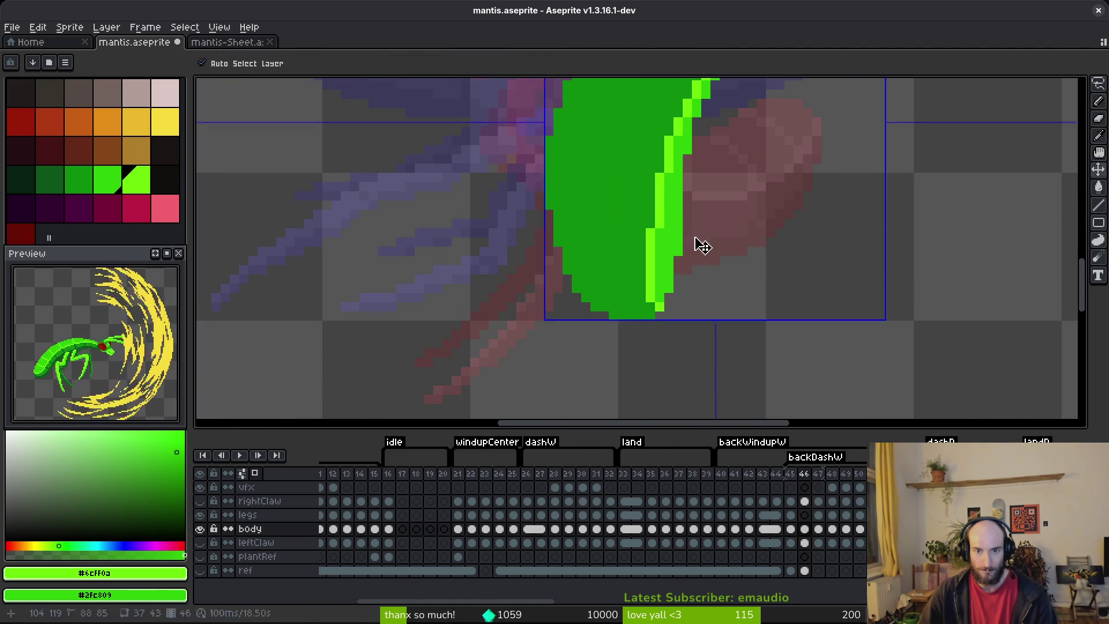
- Touch up the light-green edge pixels on frame 46's body and save the file
{"action": "left_click", "coordinate": [658, 170]}
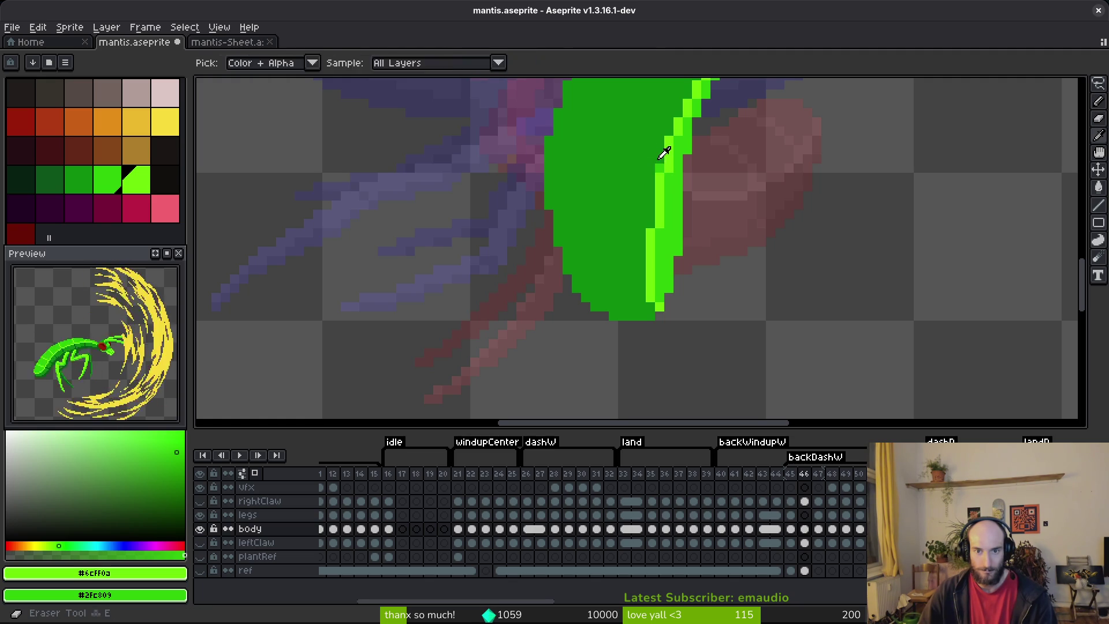
{"action": "right_click", "coordinate": [660, 165], "text": "alt"}
{"action": "key", "text": "ctrl+s"}
{"action": "left_click_drag", "start_coordinate": [694, 197], "coordinate": [692, 223]}
{"action": "left_click", "coordinate": [665, 200]}
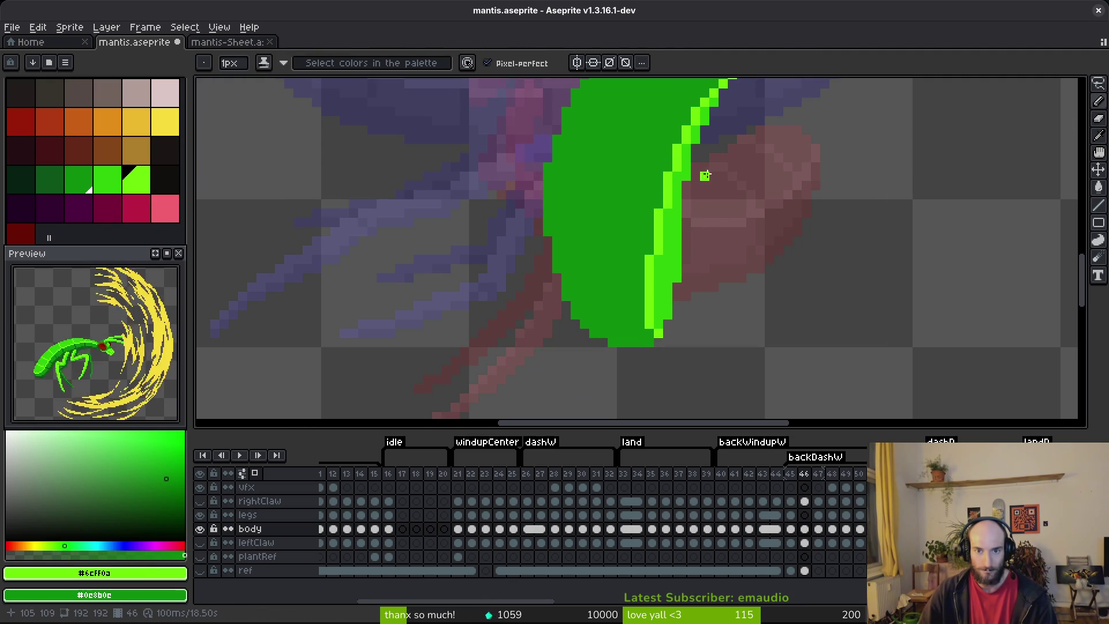
{"action": "scroll", "coordinate": [703, 173], "scroll_direction": "down", "scroll_amount": 4}
{"action": "key", "text": "ctrl"}
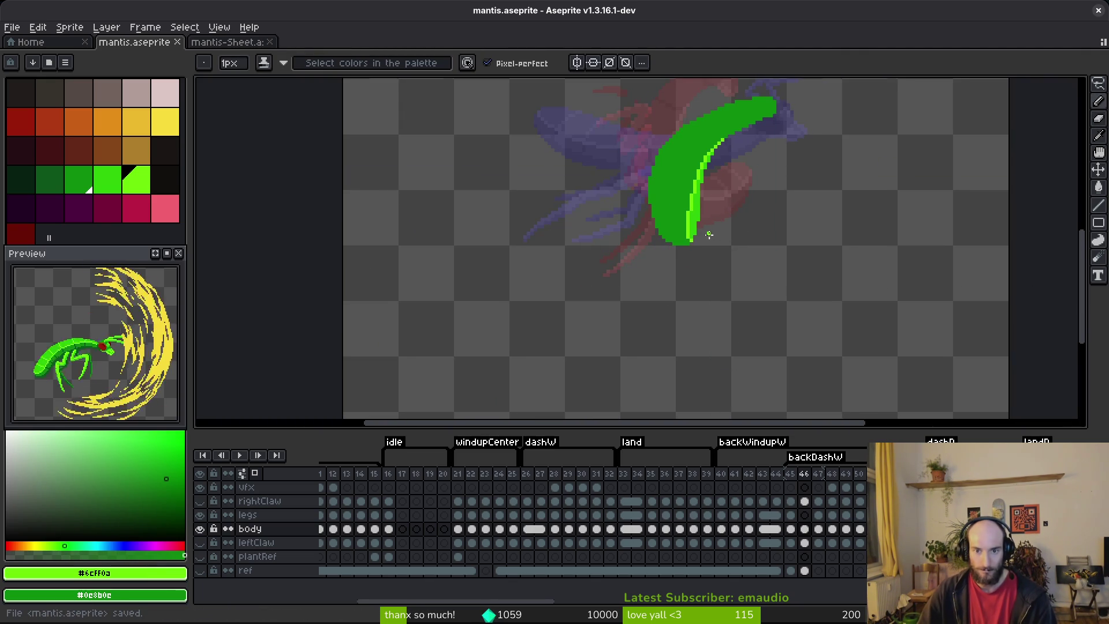
{"action": "scroll", "coordinate": [705, 235], "scroll_direction": "up", "scroll_amount": 1}
{"action": "scroll", "coordinate": [753, 227], "scroll_direction": "down", "scroll_amount": 2}
{"action": "scroll", "coordinate": [753, 227], "scroll_direction": "down", "scroll_amount": 2}
- Compare the back-dash frame with its neighbouring frames, readying the Pencil and Eyedropper
{"action": "key", "text": "Right"}
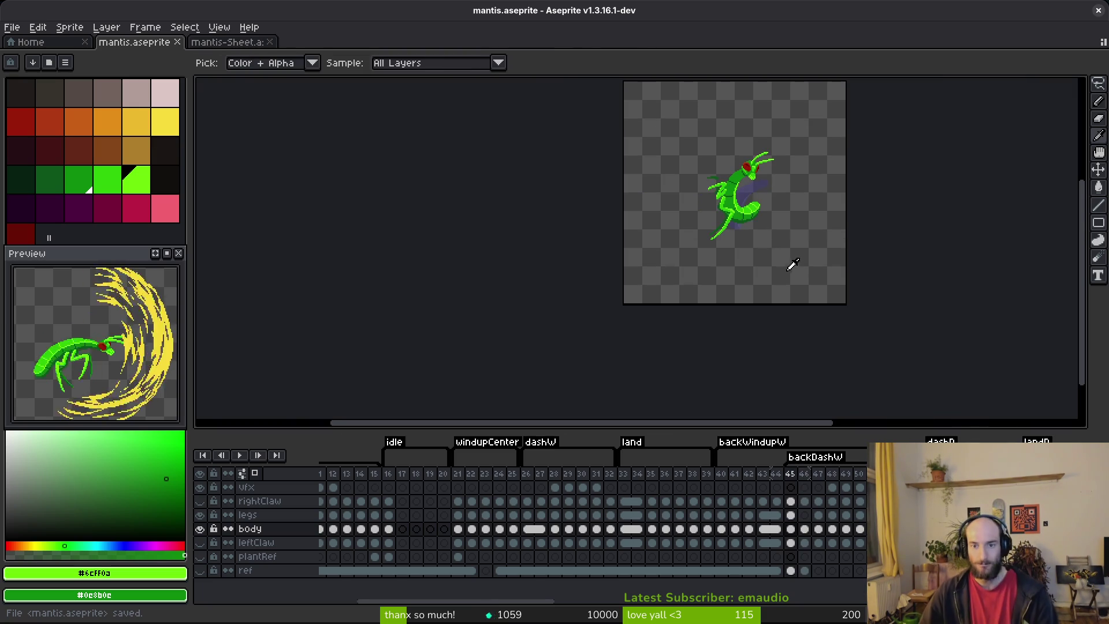
{"action": "key", "text": "Left"}
{"action": "key", "text": "Right"}
{"action": "key", "text": "b"}
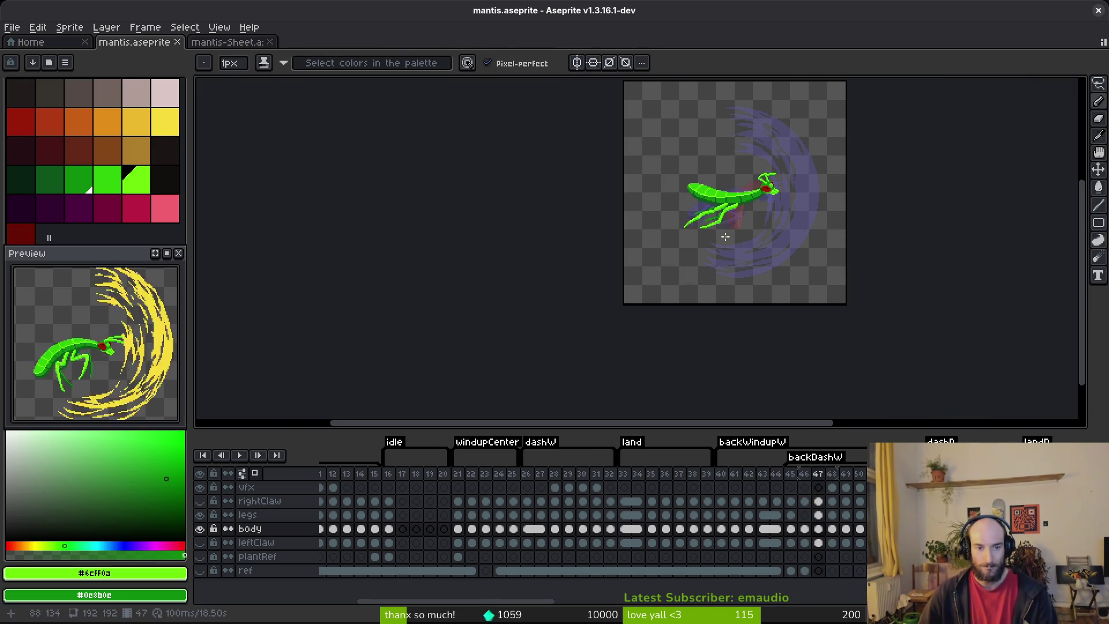
{"action": "key", "text": "i"}
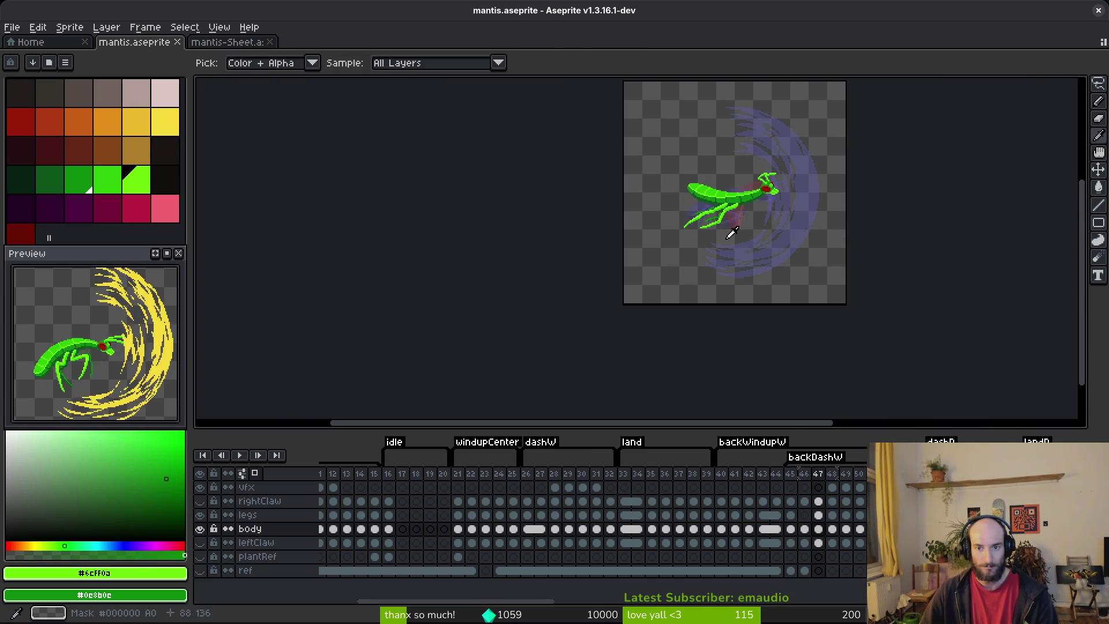
{"action": "key", "text": "Right"}
{"action": "key", "text": "Left"}
{"action": "key", "text": "Left"}
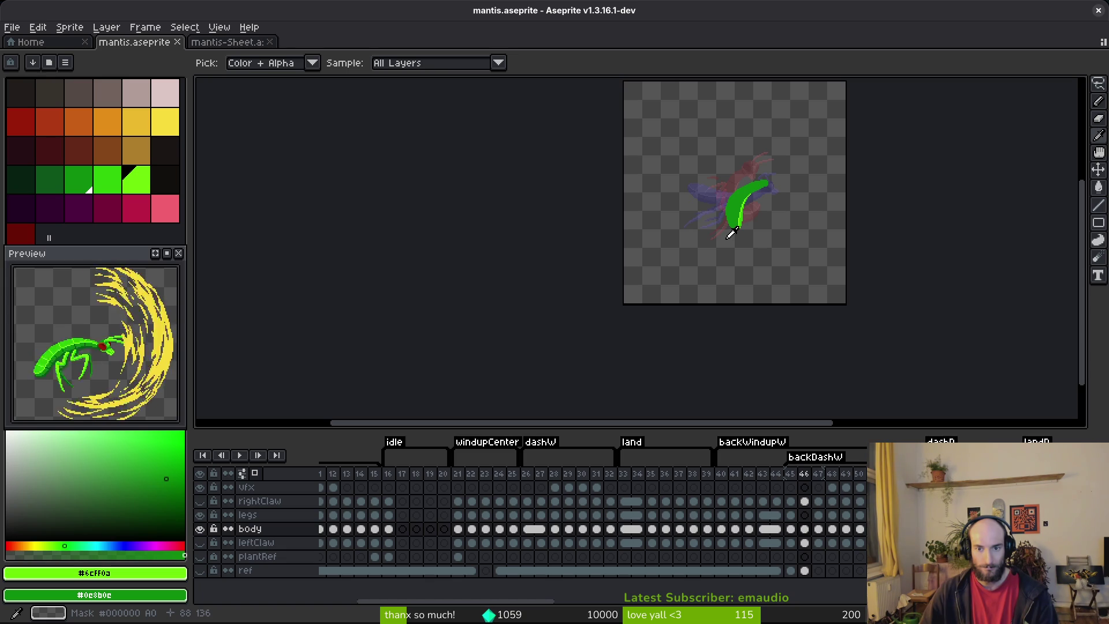
{"action": "key", "text": "Left"}
{"action": "key", "text": "Right"}
- Sample dark green #0d541b from frame 45 and dot it on frame 46's left body edge
{"action": "scroll", "coordinate": [742, 240], "scroll_direction": "up", "scroll_amount": 4}
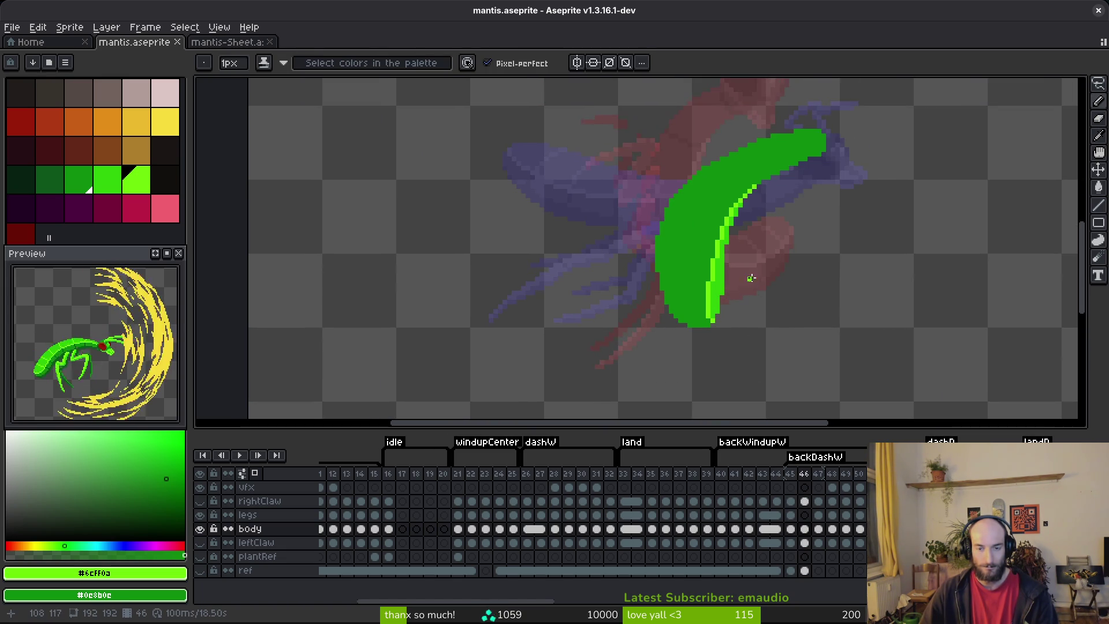
{"action": "key", "text": "Right"}
{"action": "key", "text": "Left"}
{"action": "key", "text": "Right"}
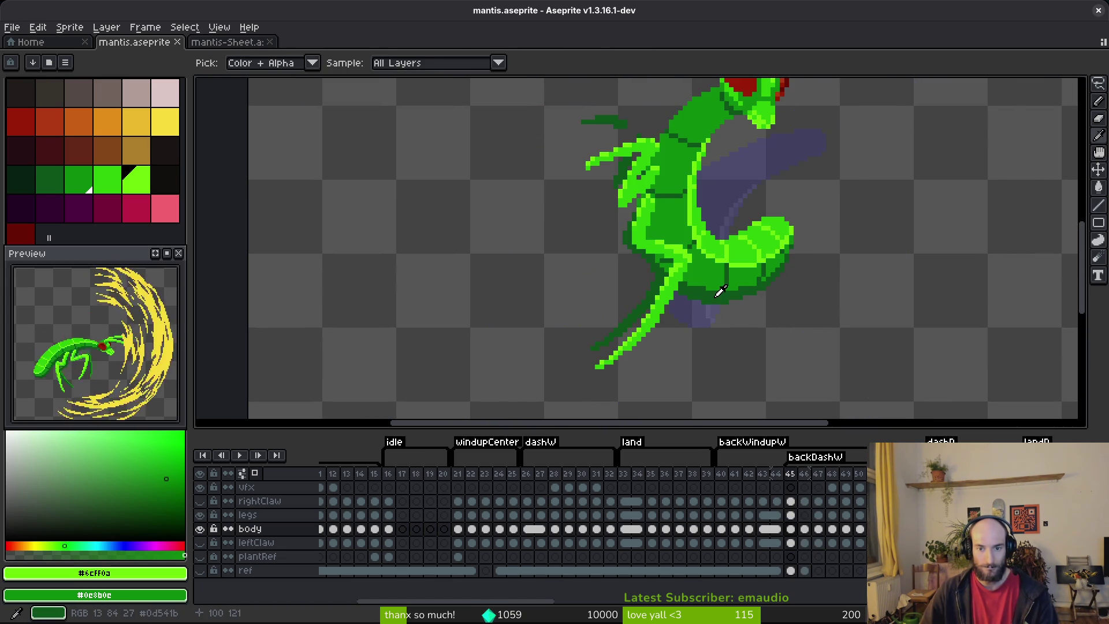
{"action": "left_click", "coordinate": [720, 289], "text": "alt"}
{"action": "key", "text": "Left"}
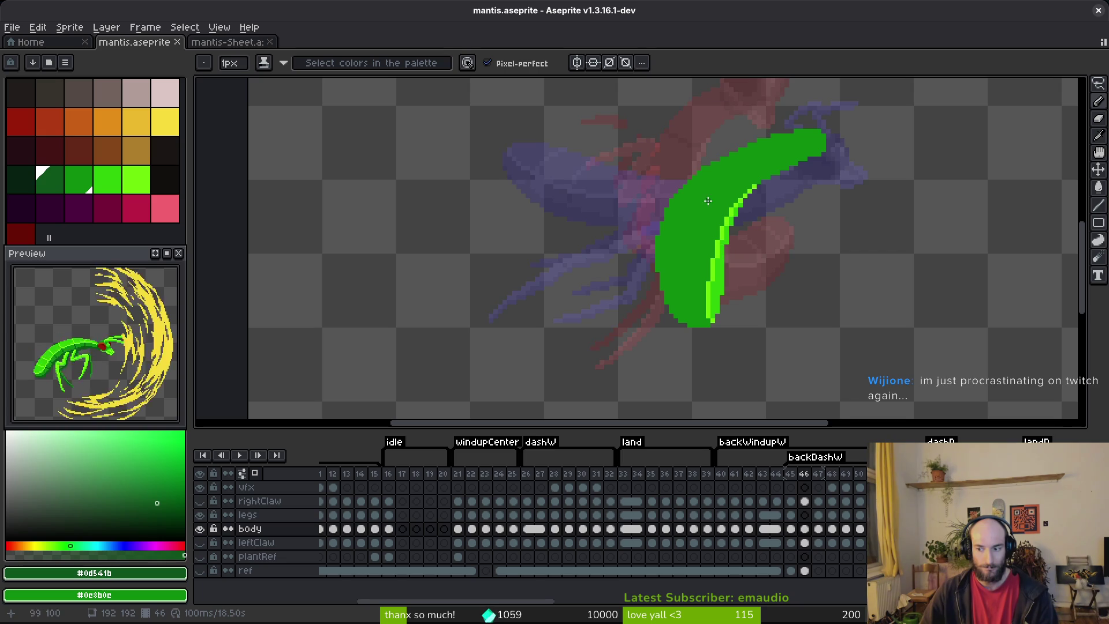
{"action": "scroll", "coordinate": [683, 234], "scroll_direction": "up", "scroll_amount": 2}
{"action": "left_click", "coordinate": [642, 278]}
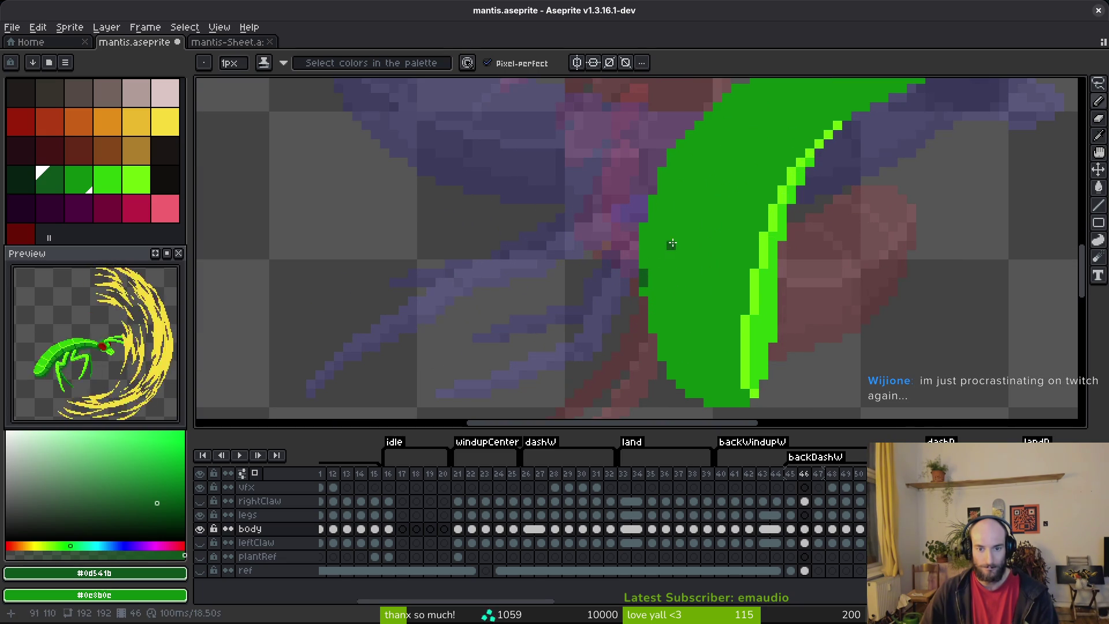
- Shade the body's lower-left edge and bottom edge with dark green #0d541b, then save
{"action": "scroll", "coordinate": [671, 253], "scroll_direction": "down", "scroll_amount": 2}
{"action": "left_click", "coordinate": [601, 185]}
{"action": "left_click", "coordinate": [611, 203]}
{"action": "left_click", "coordinate": [611, 219]}
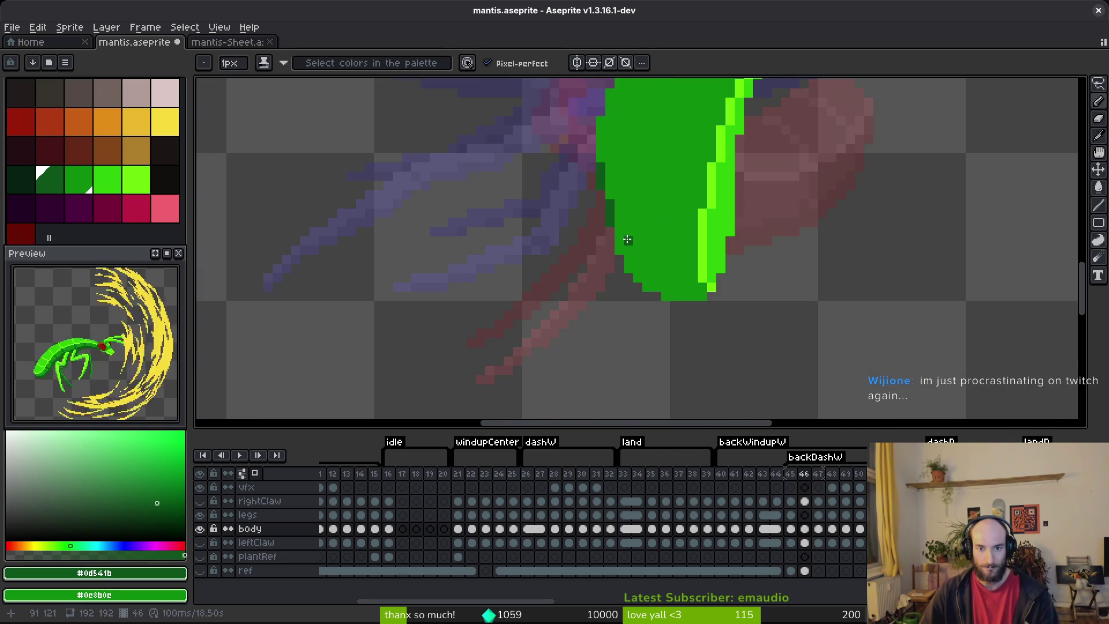
{"action": "left_click", "coordinate": [619, 237]}
{"action": "left_click", "coordinate": [640, 279]}
{"action": "left_click", "coordinate": [628, 265]}
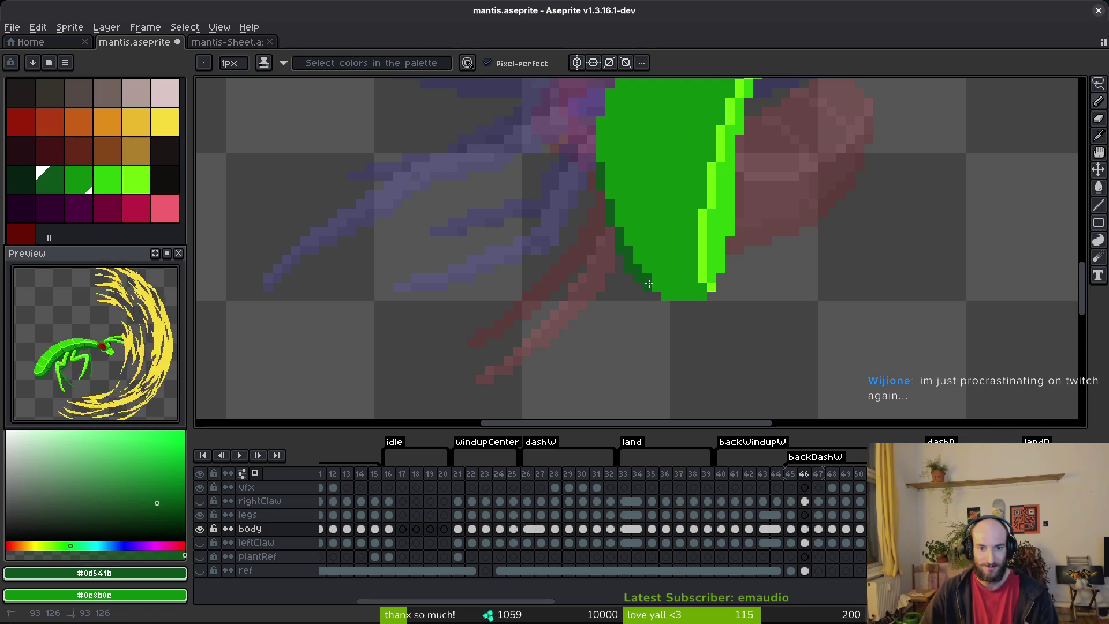
{"action": "mouse_move", "coordinate": [668, 292]}
{"action": "left_mouse_down"}
{"action": "mouse_move", "coordinate": [703, 294]}
{"action": "mouse_move", "coordinate": [665, 280]}
{"action": "left_mouse_up"}
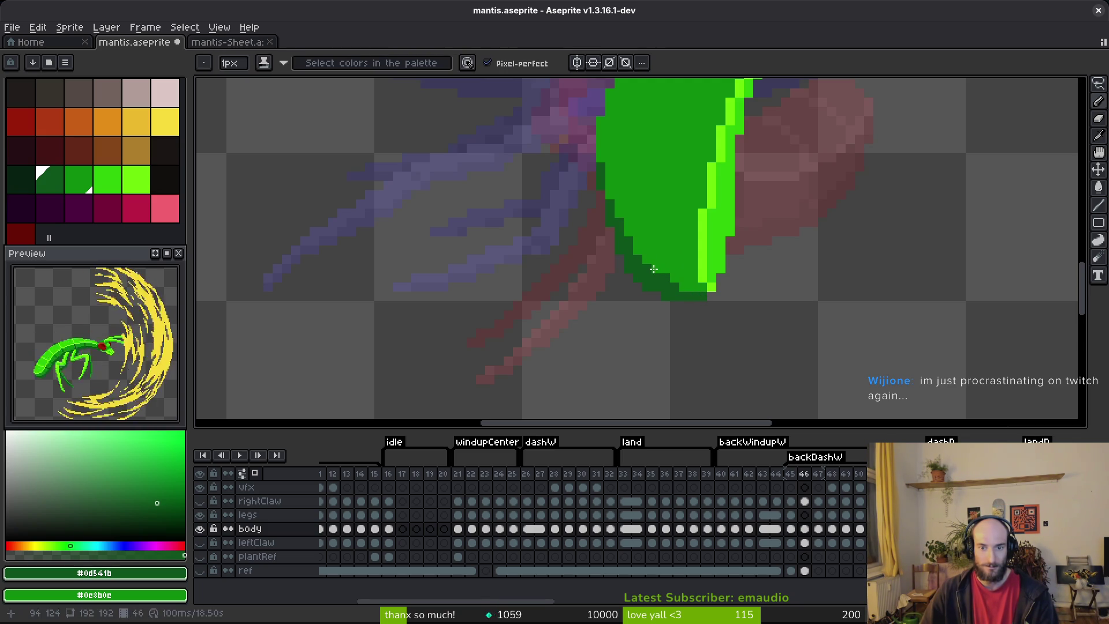
{"action": "scroll", "coordinate": [647, 232], "scroll_direction": "down", "scroll_amount": 2}
{"action": "key", "text": "ctrl+s"}
{"action": "scroll", "coordinate": [637, 224], "scroll_direction": "up", "scroll_amount": 2}
{"action": "scroll", "coordinate": [660, 216], "scroll_direction": "down", "scroll_amount": 4}
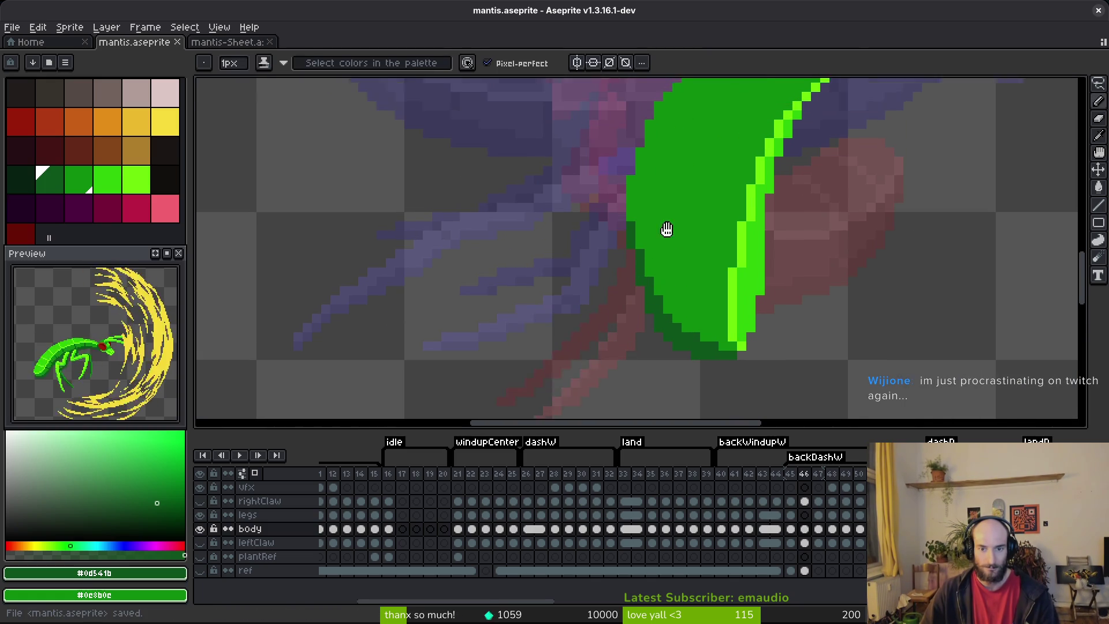
{"action": "scroll", "coordinate": [716, 275], "scroll_direction": "up", "scroll_amount": 6}
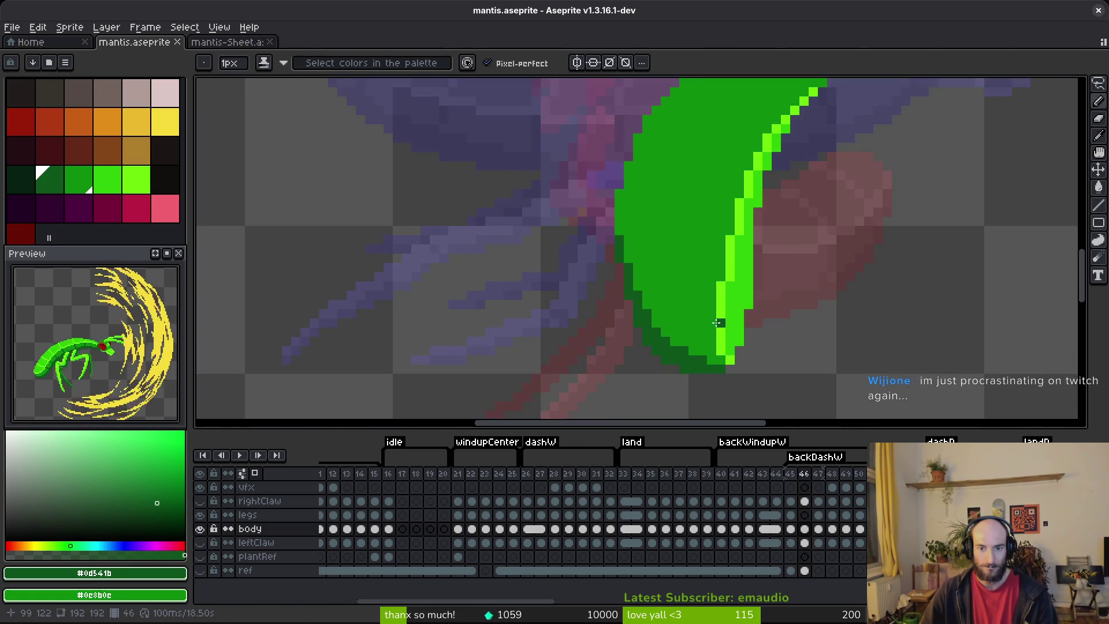
- Extend the dark shading to the body's bottom tip, re-sampling the greens and saving
{"action": "left_click_drag", "start_coordinate": [724, 334], "coordinate": [703, 338]}
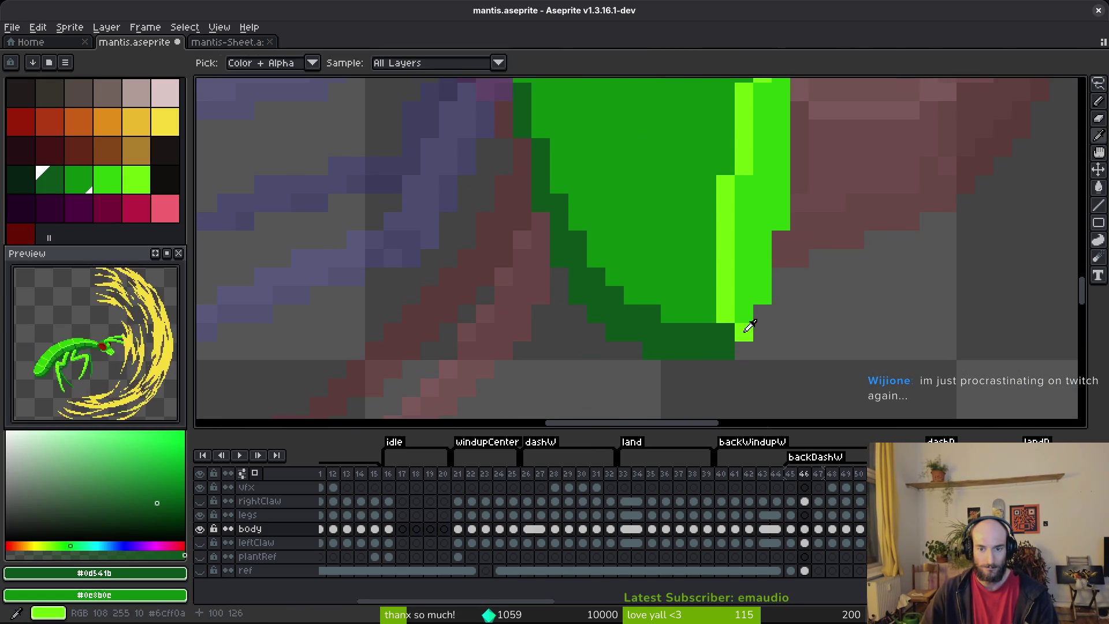
{"action": "left_click", "coordinate": [742, 329], "text": "alt"}
{"action": "scroll", "coordinate": [725, 313], "scroll_direction": "down", "scroll_amount": 3}
{"action": "key", "text": "ctrl+s"}
{"action": "scroll", "coordinate": [783, 299], "scroll_direction": "up", "scroll_amount": 3}
{"action": "left_click", "coordinate": [748, 312], "text": "alt"}
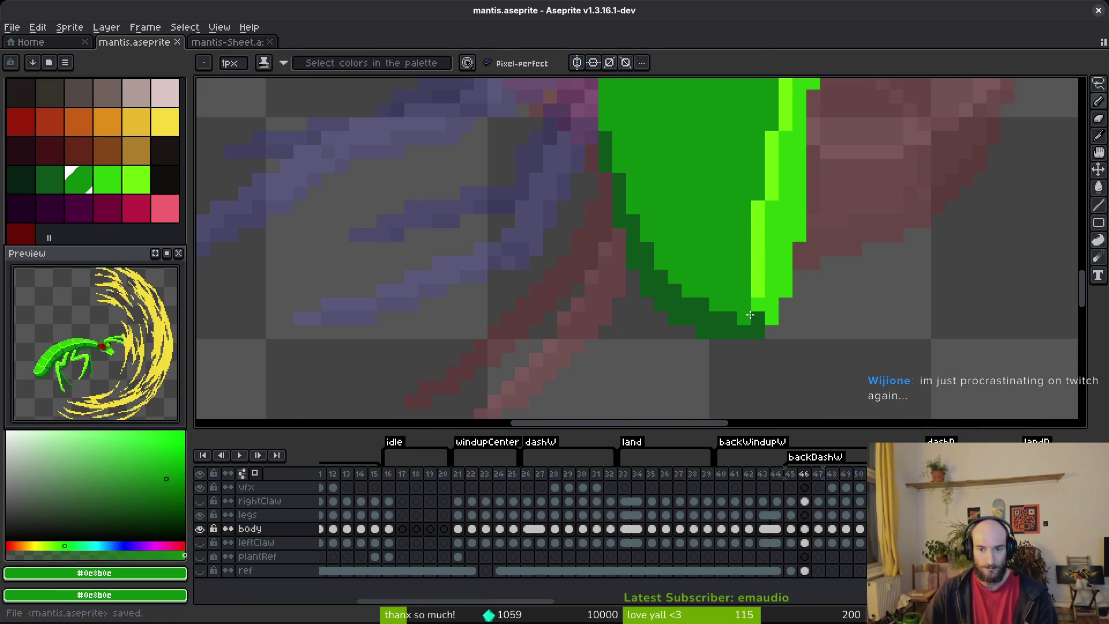
{"action": "scroll", "coordinate": [797, 315], "scroll_direction": "down", "scroll_amount": 3}
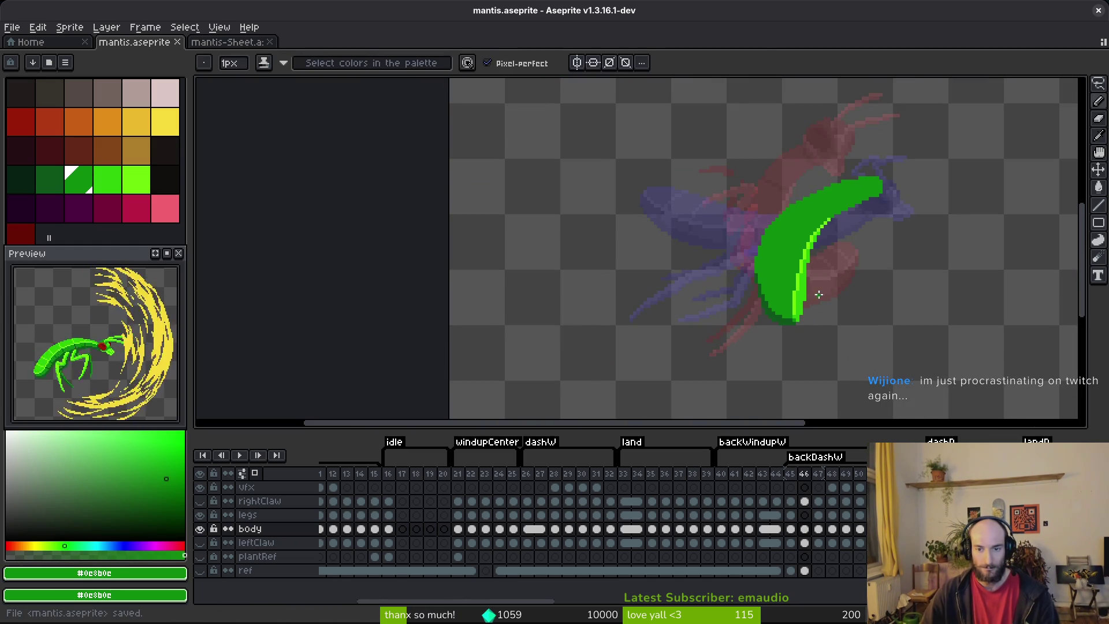
{"action": "scroll", "coordinate": [842, 206], "scroll_direction": "up", "scroll_amount": 2}
- Draw a dark-green line along the body's upper edge, correcting a misplaced pixel, and save
{"action": "left_click", "coordinate": [689, 376], "text": "alt"}
{"action": "scroll", "coordinate": [767, 277], "scroll_direction": "up", "scroll_amount": 3}
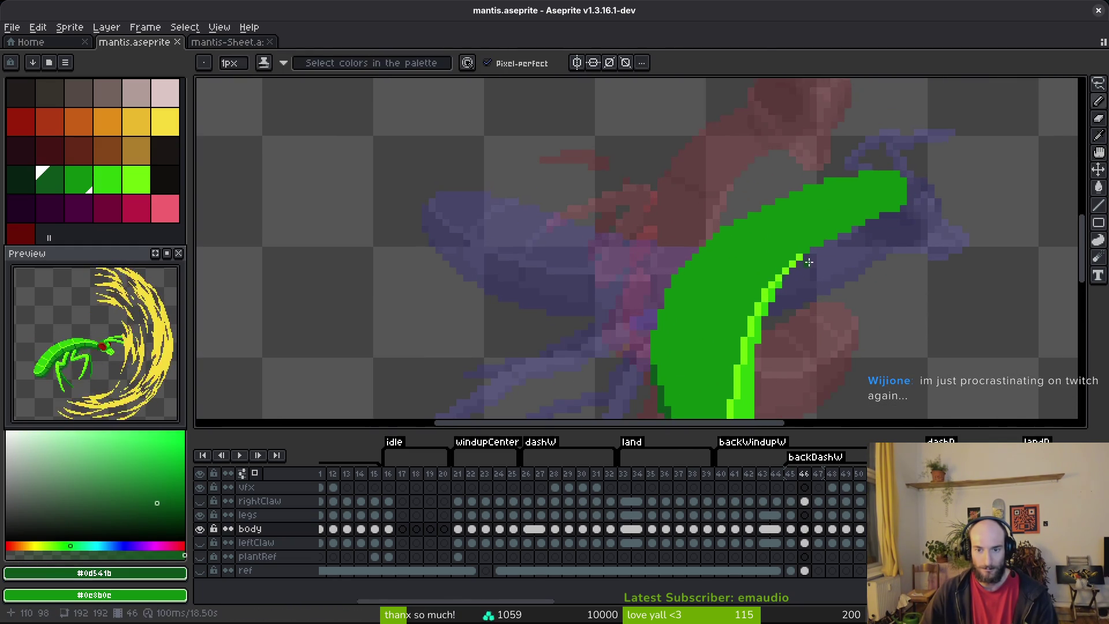
{"action": "mouse_move", "coordinate": [767, 277]}
{"action": "left_mouse_down"}
{"action": "mouse_move", "coordinate": [837, 219]}
{"action": "mouse_move", "coordinate": [942, 173]}
{"action": "left_mouse_up"}
{"action": "left_click_drag", "start_coordinate": [774, 252], "coordinate": [760, 265]}
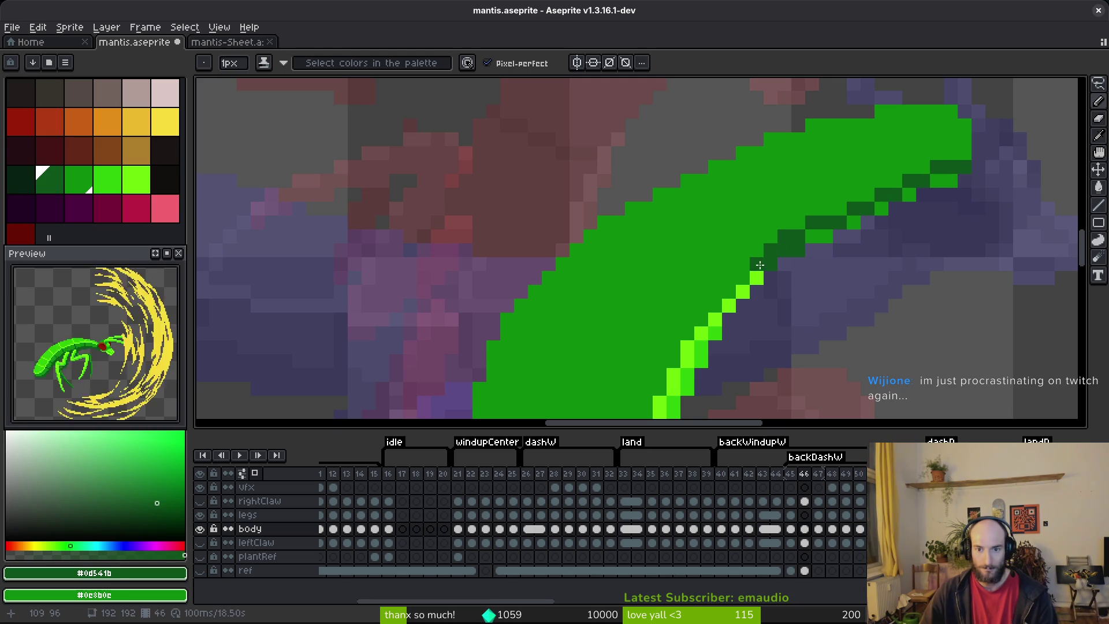
{"action": "key", "text": "ctrl+z"}
{"action": "left_click", "coordinate": [771, 264]}
{"action": "mouse_move", "coordinate": [771, 240]}
{"action": "left_mouse_down"}
{"action": "mouse_move", "coordinate": [808, 237]}
{"action": "mouse_move", "coordinate": [840, 209]}
{"action": "mouse_move", "coordinate": [948, 178]}
{"action": "left_mouse_up"}
{"action": "key", "text": "ctrl+s"}
{"action": "scroll", "coordinate": [846, 214], "scroll_direction": "down", "scroll_amount": 4}
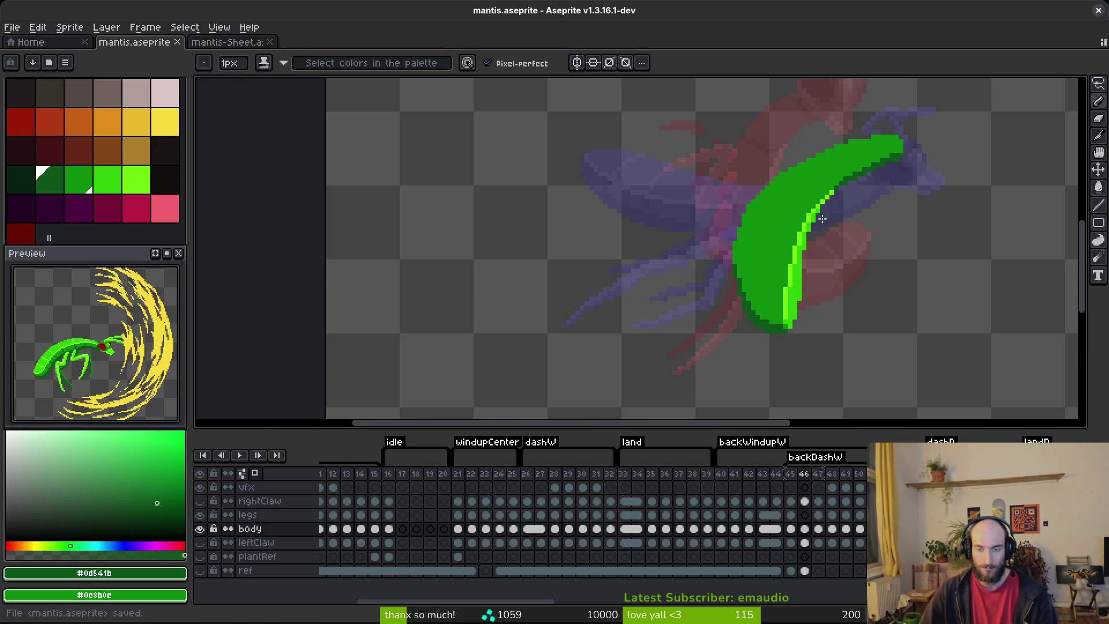
{"action": "scroll", "coordinate": [842, 218], "scroll_direction": "up", "scroll_amount": 4}
- Repaint the bright-green edge pixels beside the new dark line and save the sprite
{"action": "left_click", "coordinate": [760, 209], "text": "alt"}
{"action": "mouse_move", "coordinate": [802, 168]}
{"action": "left_mouse_down"}
{"action": "mouse_move", "coordinate": [735, 252]}
{"action": "mouse_move", "coordinate": [709, 314]}
{"action": "left_mouse_up"}
{"action": "scroll", "coordinate": [711, 306], "scroll_direction": "down", "scroll_amount": 3}
{"action": "scroll", "coordinate": [714, 302], "scroll_direction": "up", "scroll_amount": 3}
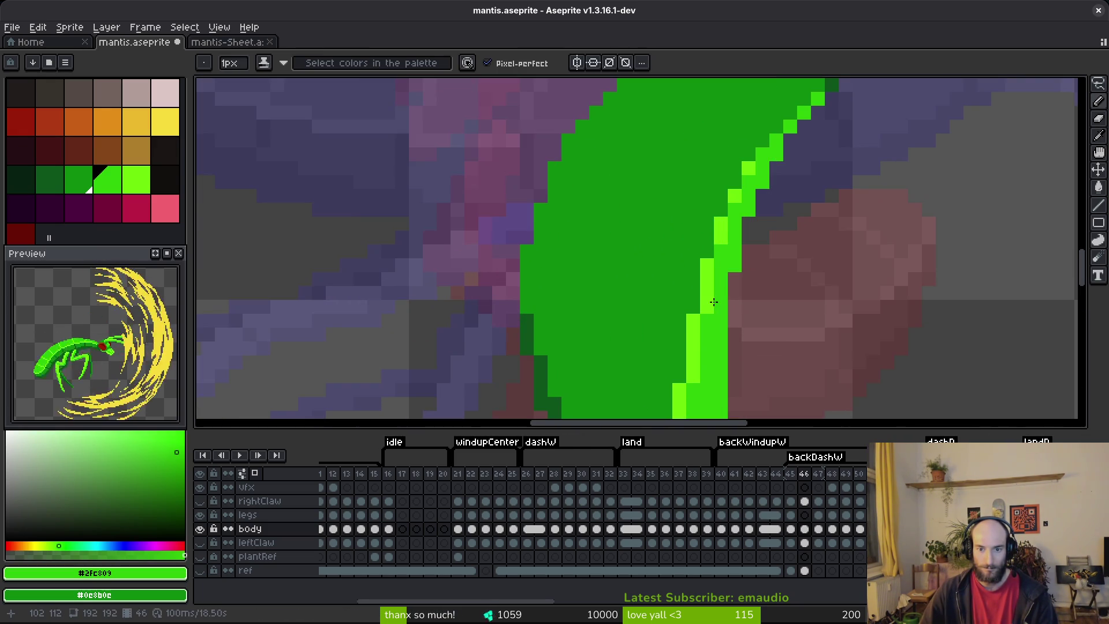
{"action": "scroll", "coordinate": [743, 304], "scroll_direction": "down", "scroll_amount": 5}
{"action": "key", "text": "ctrl+s"}
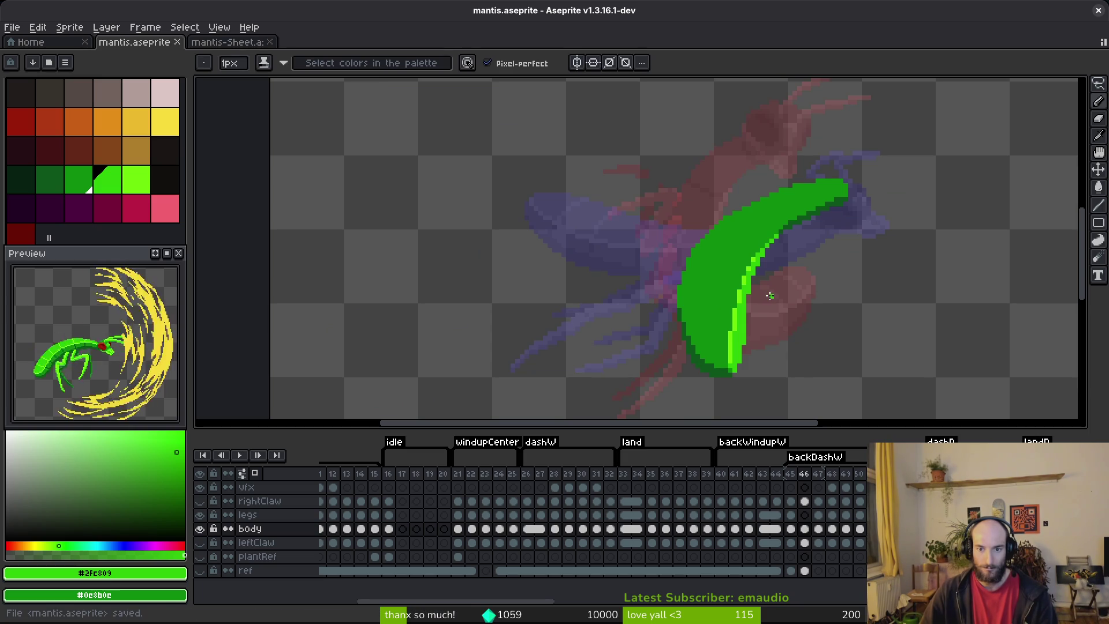
{"action": "left_click_drag", "start_coordinate": [762, 312], "coordinate": [741, 245]}
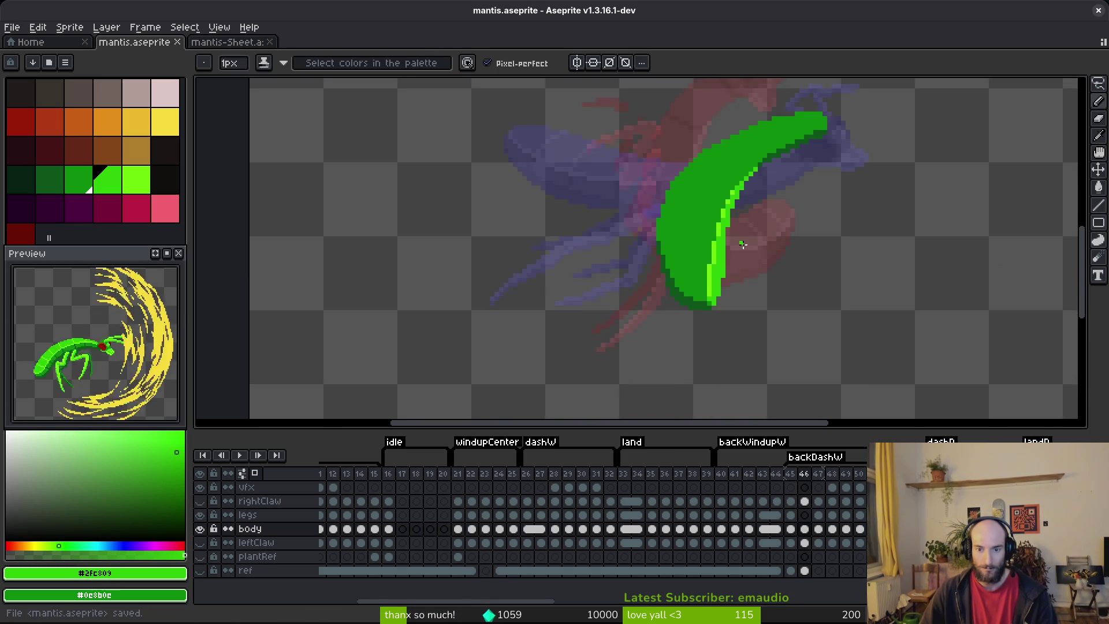
{"action": "scroll", "coordinate": [722, 282], "scroll_direction": "up", "scroll_amount": 4}
{"action": "scroll", "coordinate": [711, 237], "scroll_direction": "down", "scroll_amount": 4}
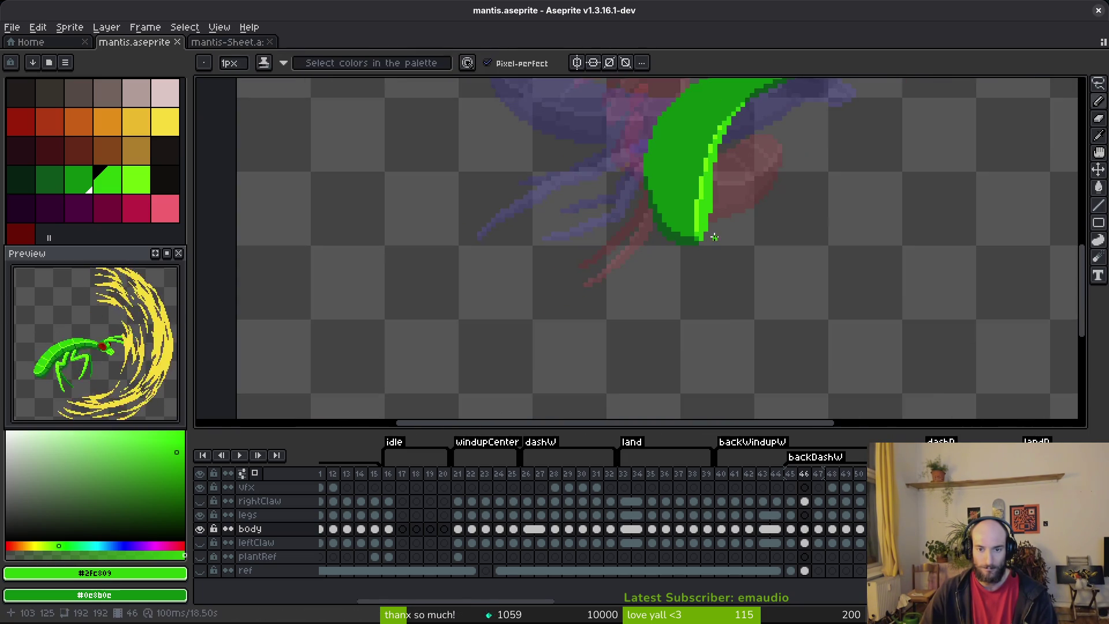
{"action": "scroll", "coordinate": [713, 235], "scroll_direction": "down", "scroll_amount": 5}
{"action": "scroll", "coordinate": [729, 236], "scroll_direction": "up", "scroll_amount": 4}
{"action": "key", "text": "ctrl+s"}
{"action": "scroll", "coordinate": [707, 197], "scroll_direction": "up", "scroll_amount": 4}
- Paint a mid-green shading pixel on the body edge and save
{"action": "left_click", "coordinate": [699, 185], "text": "alt"}
{"action": "left_click", "coordinate": [702, 189]}
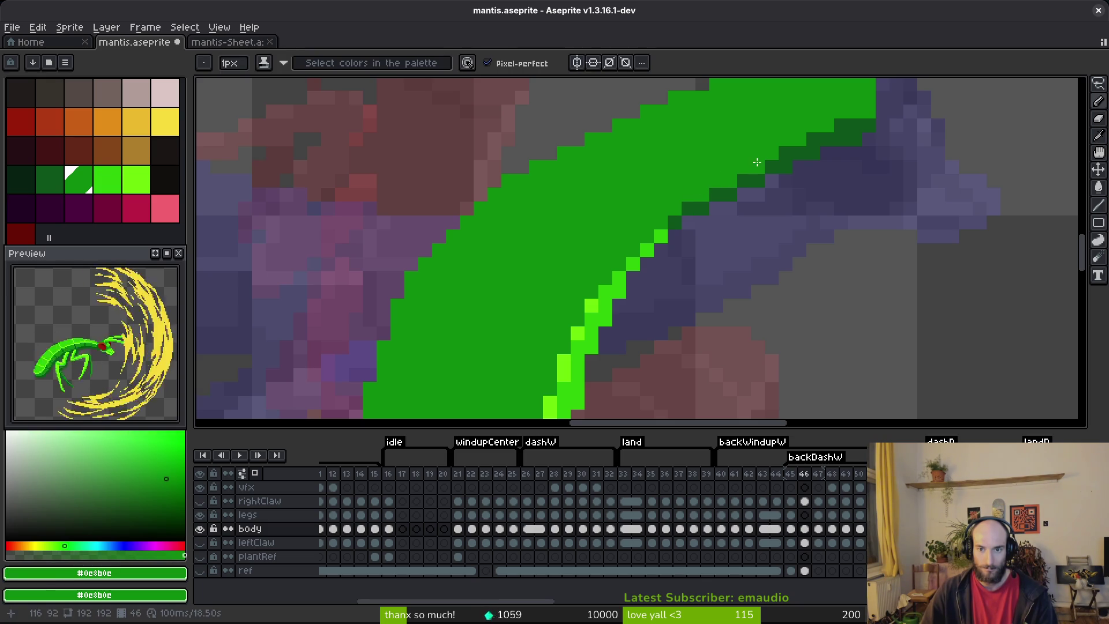
{"action": "key", "text": "ctrl+z"}
{"action": "key", "text": "ctrl+z"}
{"action": "key", "text": "ctrl+y"}
{"action": "key", "text": "ctrl+y"}
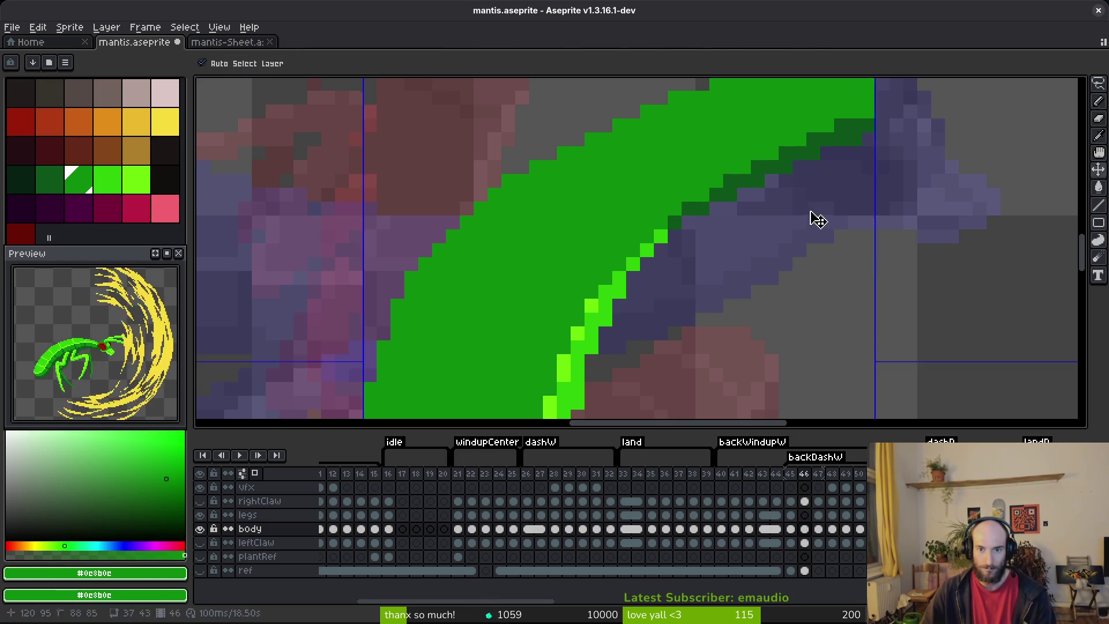
{"action": "scroll", "coordinate": [685, 219], "scroll_direction": "left", "scroll_amount": 1}
{"action": "key", "text": "ctrl+s"}
- Try a dark-green pixel along the edge, undo it, and save the sprite
{"action": "left_click", "coordinate": [697, 208]}
{"action": "key", "text": "ctrl+z"}
{"action": "scroll", "coordinate": [698, 190], "scroll_direction": "down", "scroll_amount": 3}
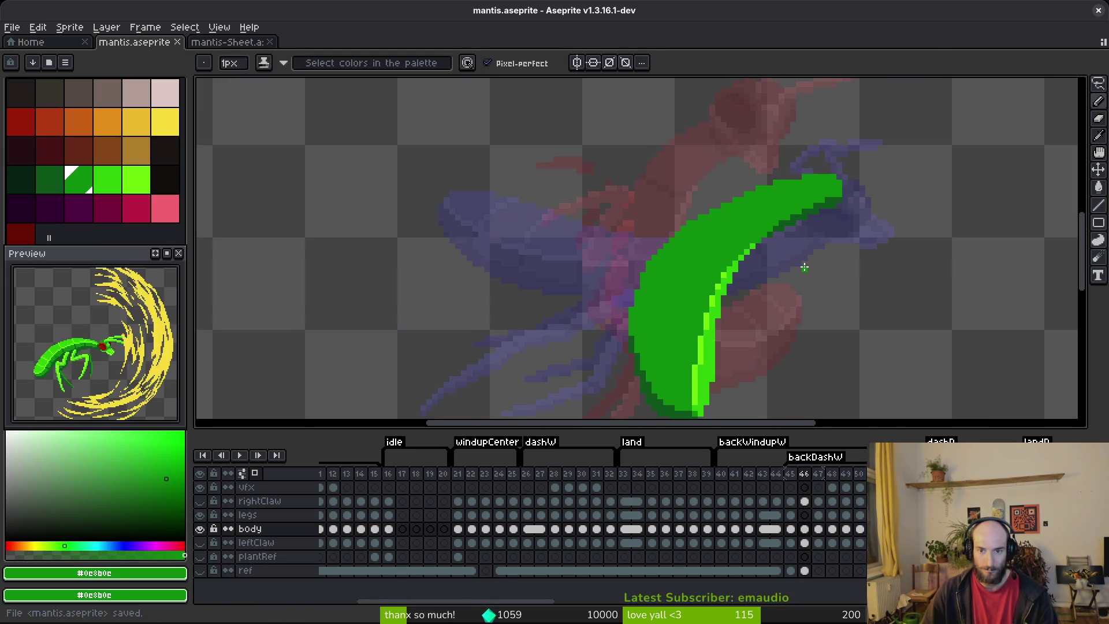
{"action": "key", "text": "ctrl+s"}
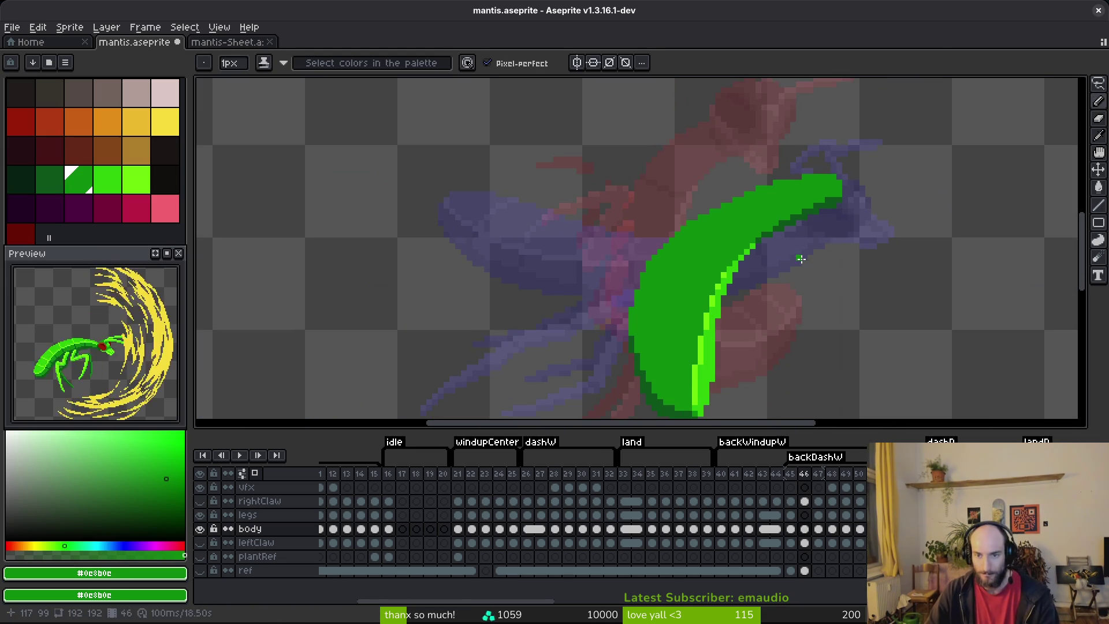
{"action": "scroll", "coordinate": [802, 259], "scroll_direction": "up", "scroll_amount": 4}
{"action": "scroll", "coordinate": [821, 213], "scroll_direction": "down", "scroll_amount": 4}
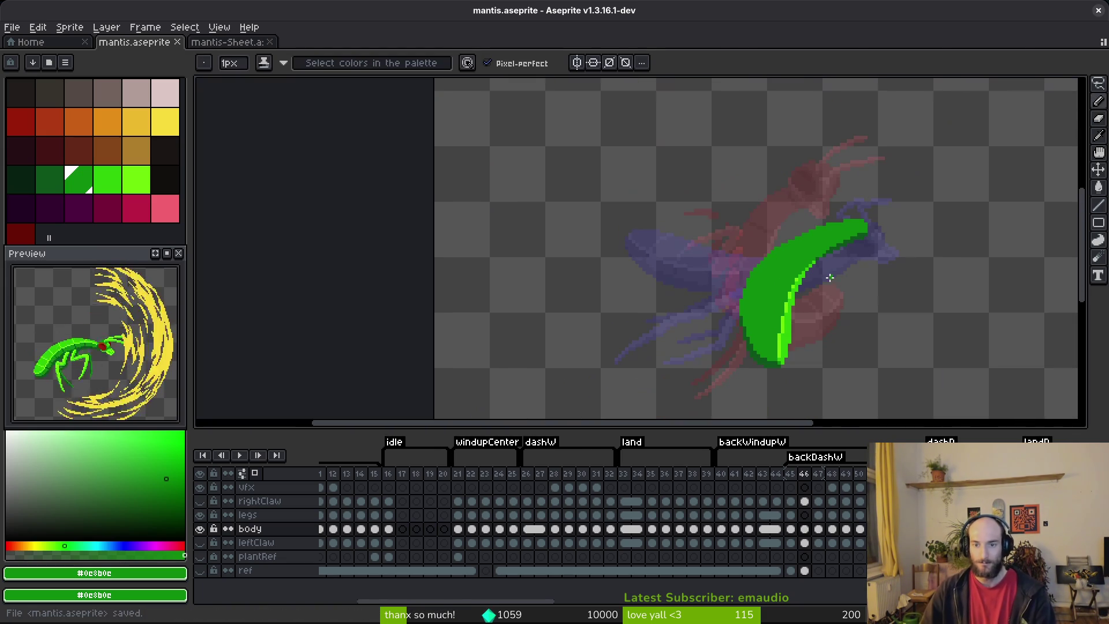
{"action": "scroll", "coordinate": [806, 349], "scroll_direction": "right", "scroll_amount": 1}
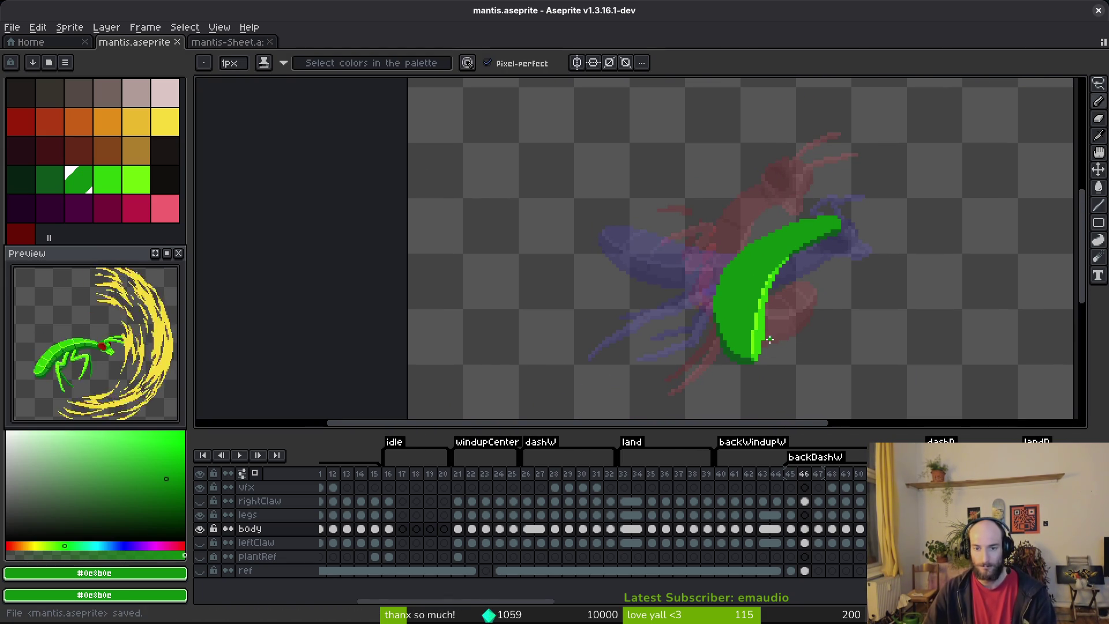
{"action": "scroll", "coordinate": [750, 335], "scroll_direction": "up", "scroll_amount": 1}
{"action": "key", "text": "Left"}
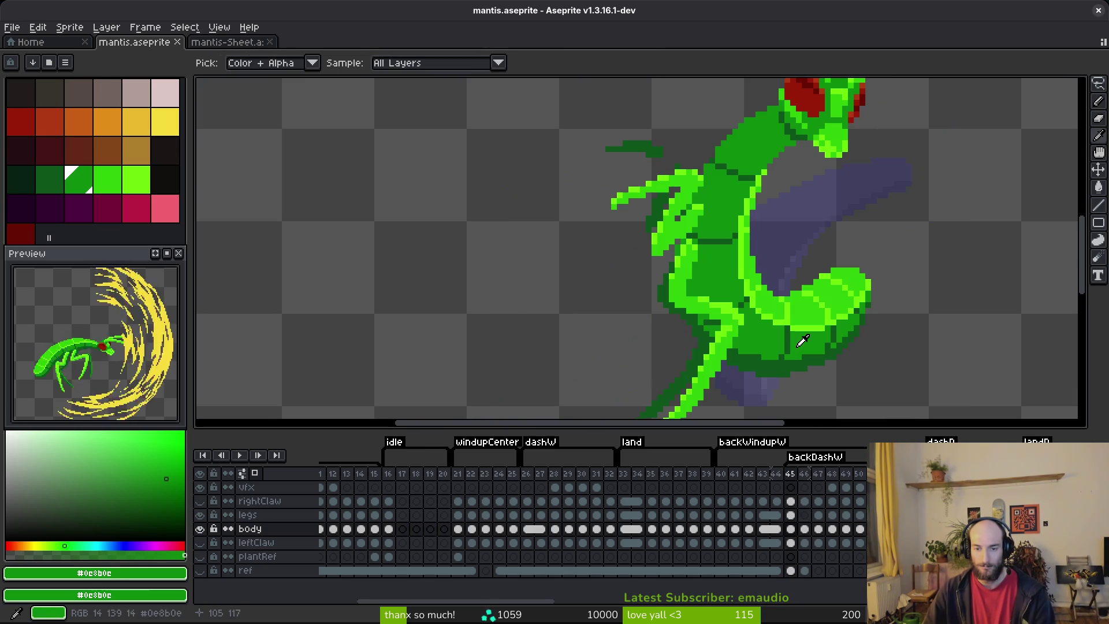
- Sample lime #6cff0a from frame 45 and set the body green as secondary colour on frame 46
{"action": "left_click", "coordinate": [794, 309], "text": "alt"}
{"action": "key", "text": "Right"}
{"action": "scroll", "coordinate": [729, 316], "scroll_direction": "up", "scroll_amount": 2}
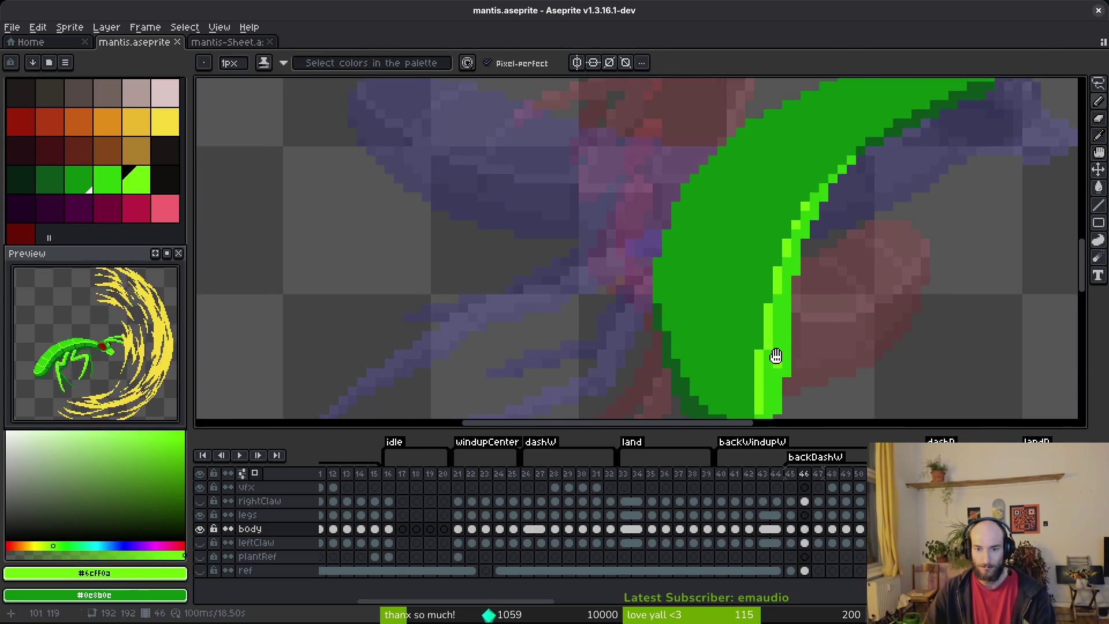
{"action": "left_click", "coordinate": [726, 309]}
{"action": "key", "text": "ctrl+z"}
{"action": "right_click", "coordinate": [717, 306], "text": "alt"}
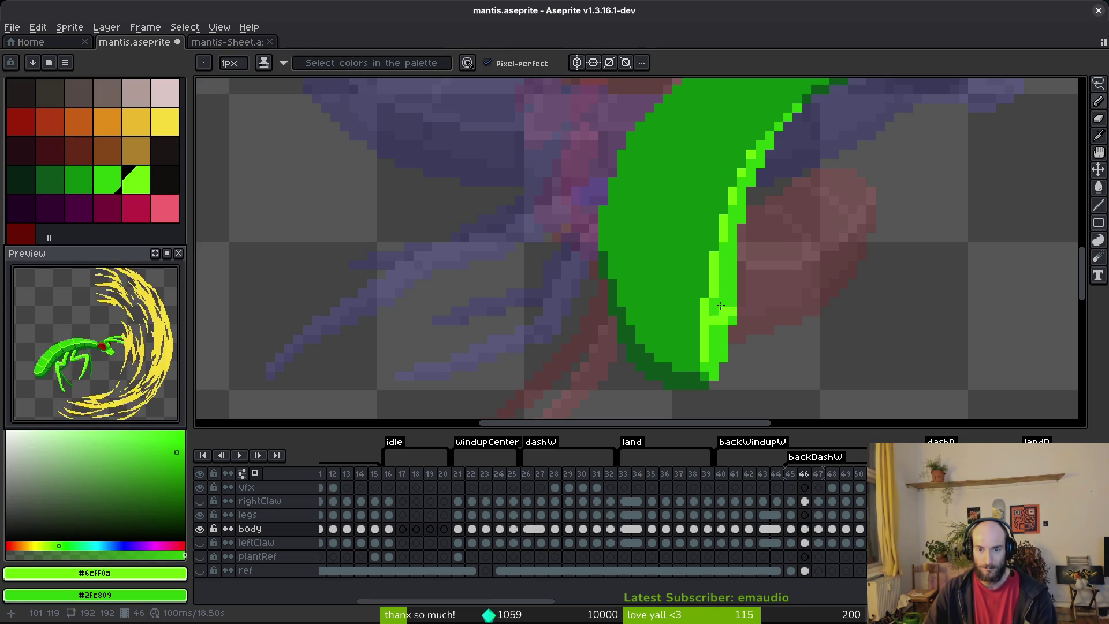
{"action": "scroll", "coordinate": [721, 295], "scroll_direction": "up", "scroll_amount": 2}
- Add lime #6cff0a pixels extending the highlight up the body's inner curved edge
{"action": "left_click", "coordinate": [716, 254]}
{"action": "scroll", "coordinate": [716, 254], "scroll_direction": "up", "scroll_amount": 3}
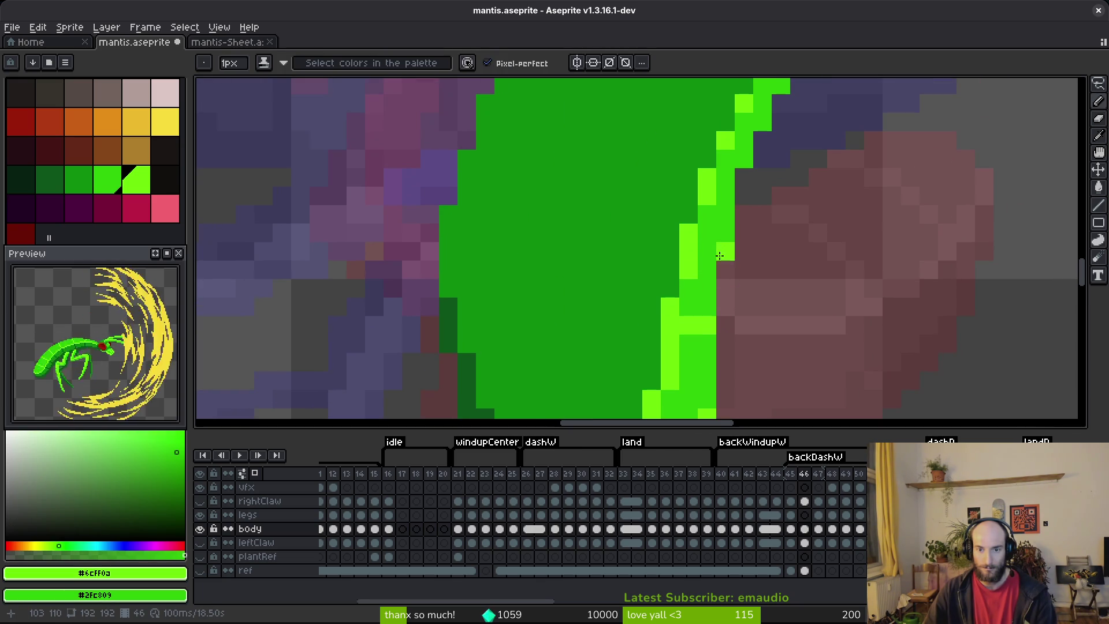
{"action": "left_click", "coordinate": [733, 196]}
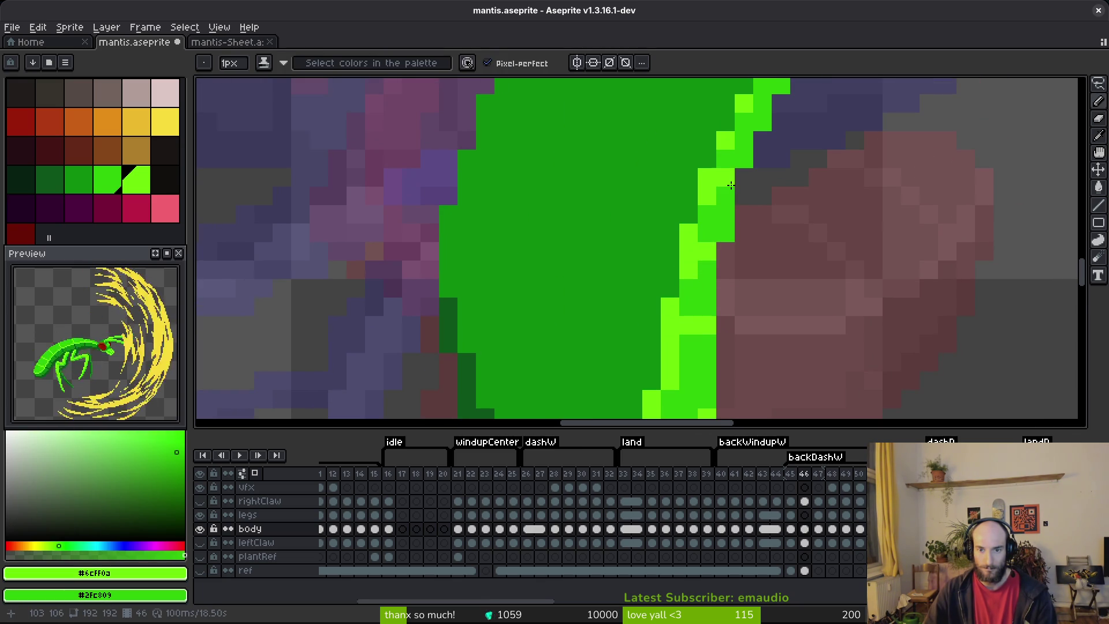
{"action": "scroll", "coordinate": [775, 255], "scroll_direction": "down", "scroll_amount": 4}
{"action": "scroll", "coordinate": [762, 229], "scroll_direction": "up", "scroll_amount": 4}
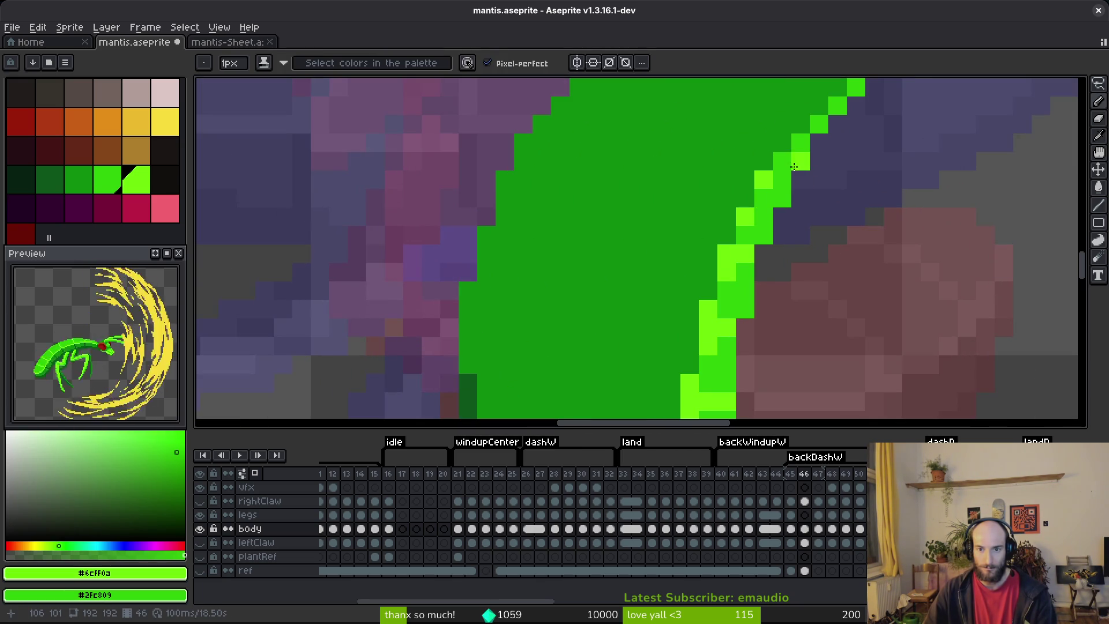
{"action": "scroll", "coordinate": [834, 228], "scroll_direction": "down", "scroll_amount": 4}
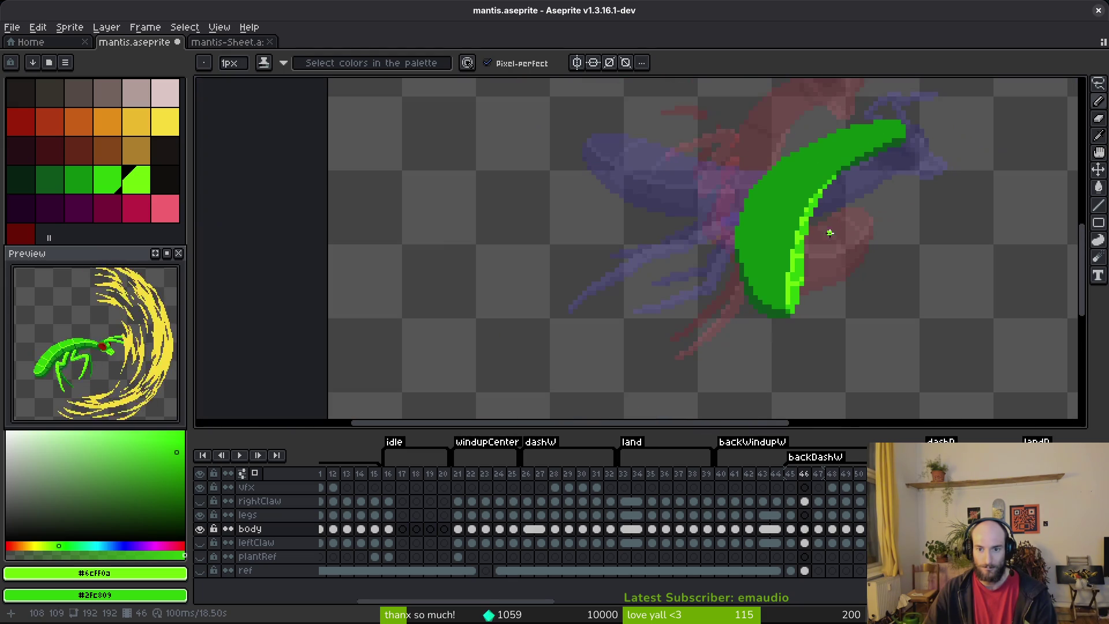
{"action": "scroll", "coordinate": [822, 199], "scroll_direction": "up", "scroll_amount": 4}
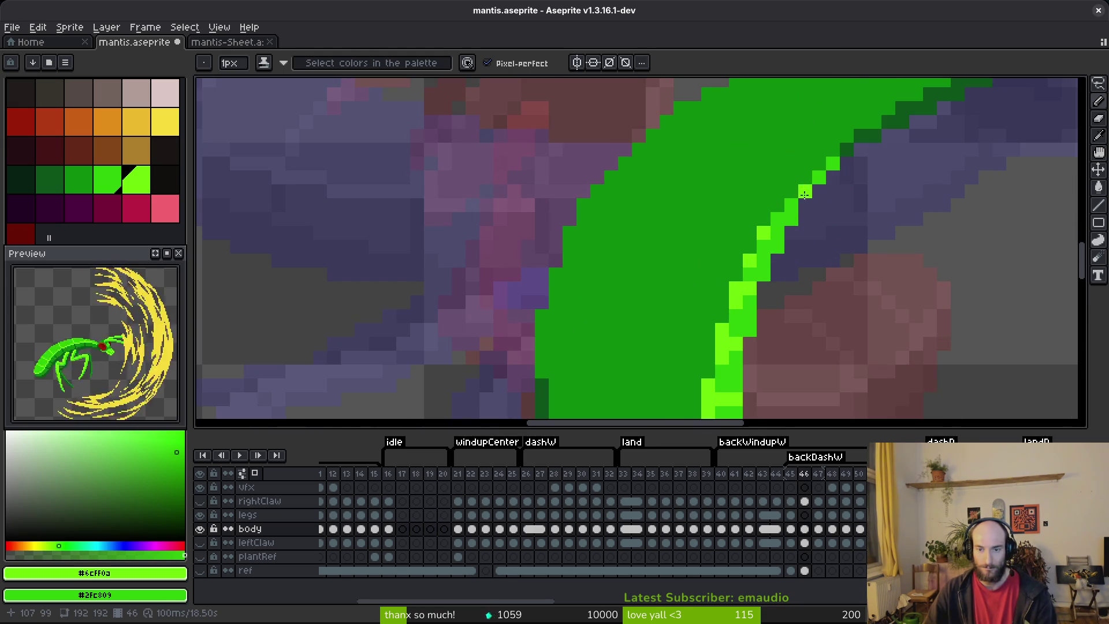
{"action": "scroll", "coordinate": [829, 247], "scroll_direction": "down", "scroll_amount": 4}
{"action": "scroll", "coordinate": [824, 239], "scroll_direction": "up", "scroll_amount": 2}
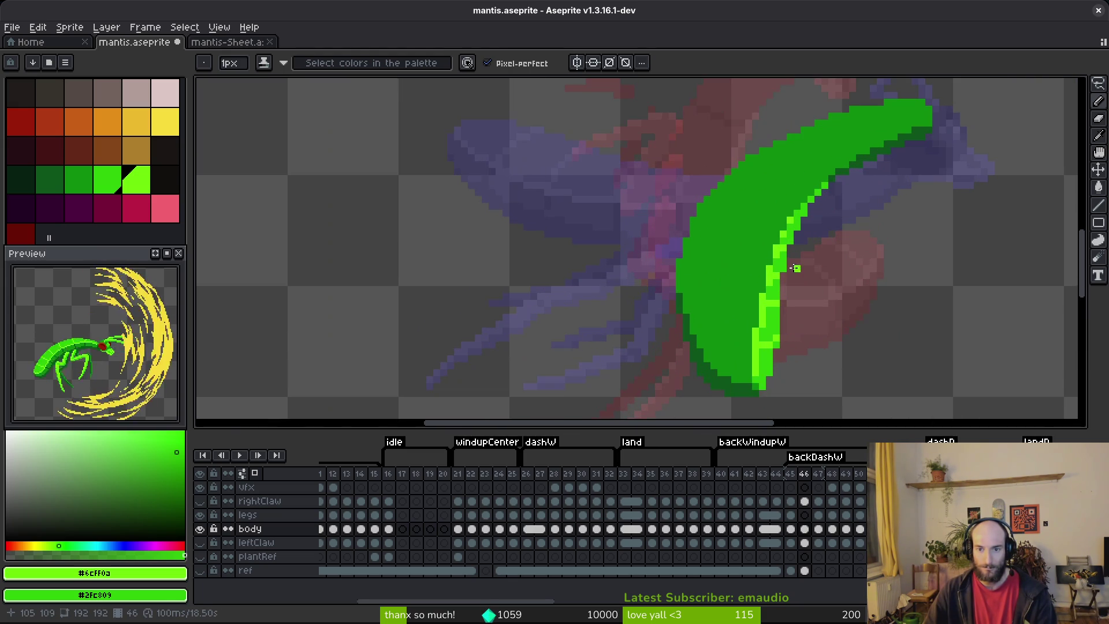
{"action": "left_click", "coordinate": [741, 378], "text": "alt"}
{"action": "scroll", "coordinate": [750, 346], "scroll_direction": "up", "scroll_amount": 2}
- Draw dark-green pixels across the lower body, cleaning stray ones with mid green, then save
{"action": "mouse_move", "coordinate": [739, 340]}
{"action": "left_mouse_down"}
{"action": "mouse_move", "coordinate": [729, 338]}
{"action": "mouse_move", "coordinate": [748, 335]}
{"action": "mouse_move", "coordinate": [668, 313]}
{"action": "left_mouse_up"}
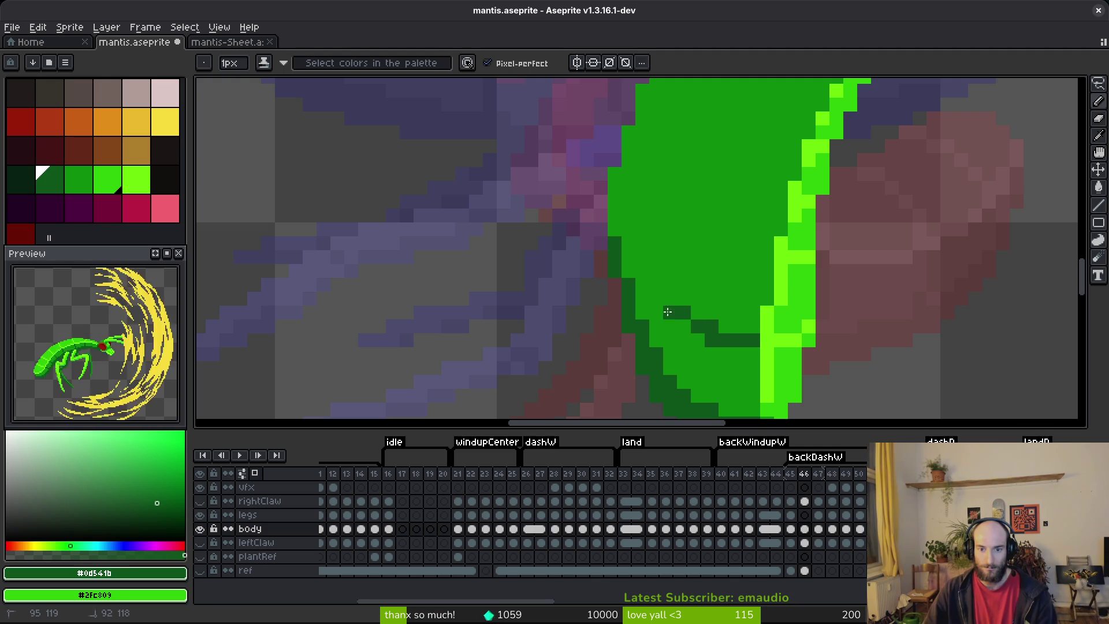
{"action": "right_click", "coordinate": [658, 300], "text": "alt"}
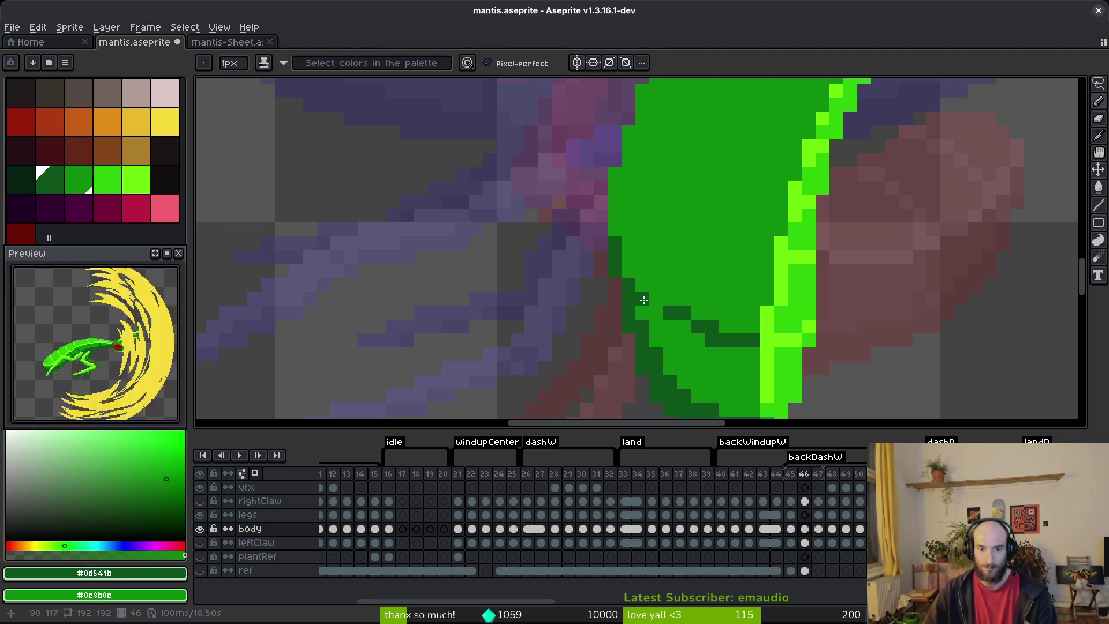
{"action": "right_click", "coordinate": [730, 323]}
{"action": "key", "text": "ctrl+s"}
{"action": "right_click", "coordinate": [710, 326]}
- Pencil a stepped diagonal segment line and lower-left edge shading, tidying with mid green, and save
{"action": "left_click_drag", "start_coordinate": [642, 313], "coordinate": [650, 323]}
{"action": "left_click", "coordinate": [670, 326]}
{"action": "right_click", "coordinate": [663, 312]}
{"action": "right_click", "coordinate": [698, 326]}
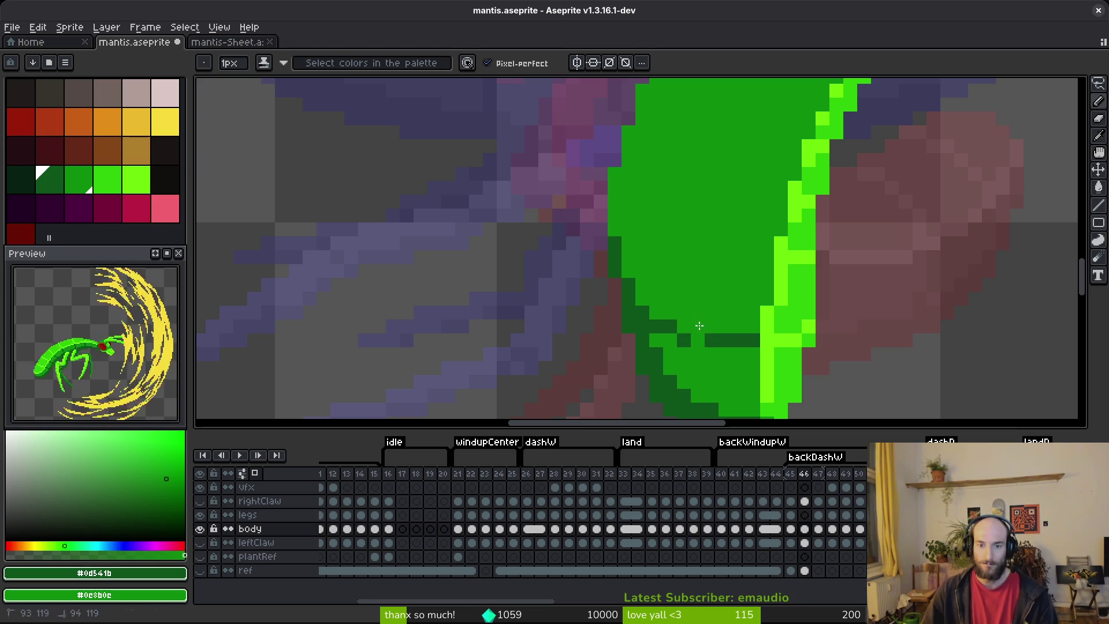
{"action": "left_click", "coordinate": [684, 338]}
{"action": "left_click", "coordinate": [654, 311]}
{"action": "left_click_drag", "start_coordinate": [642, 298], "coordinate": [656, 312]}
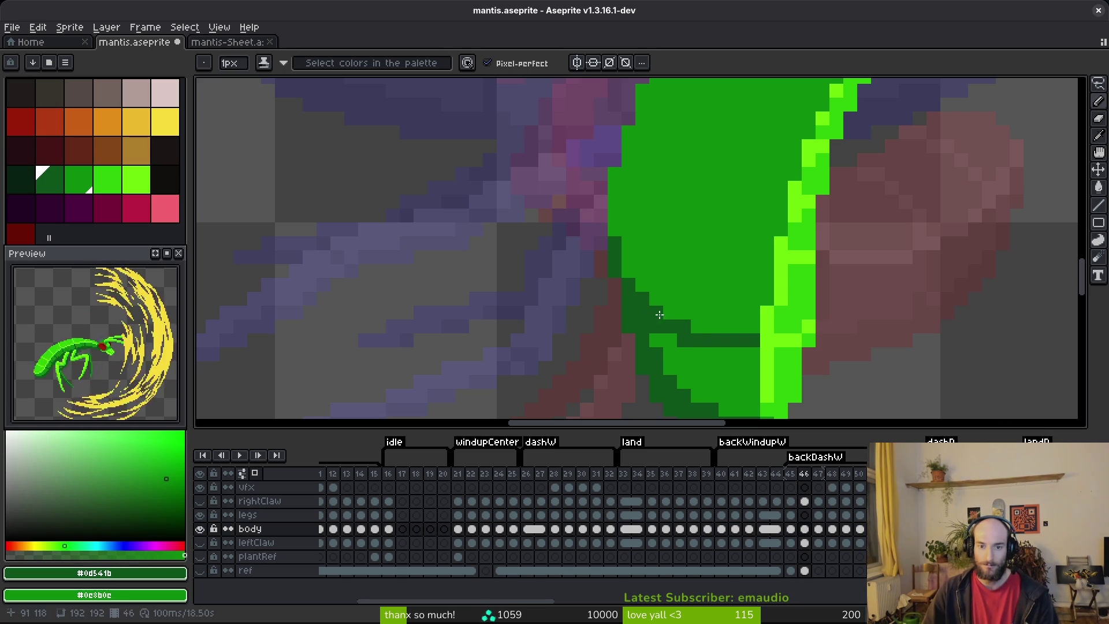
{"action": "left_click", "coordinate": [697, 326]}
{"action": "right_click", "coordinate": [659, 325]}
{"action": "right_click", "coordinate": [670, 325]}
{"action": "key", "text": "ctrl+s"}
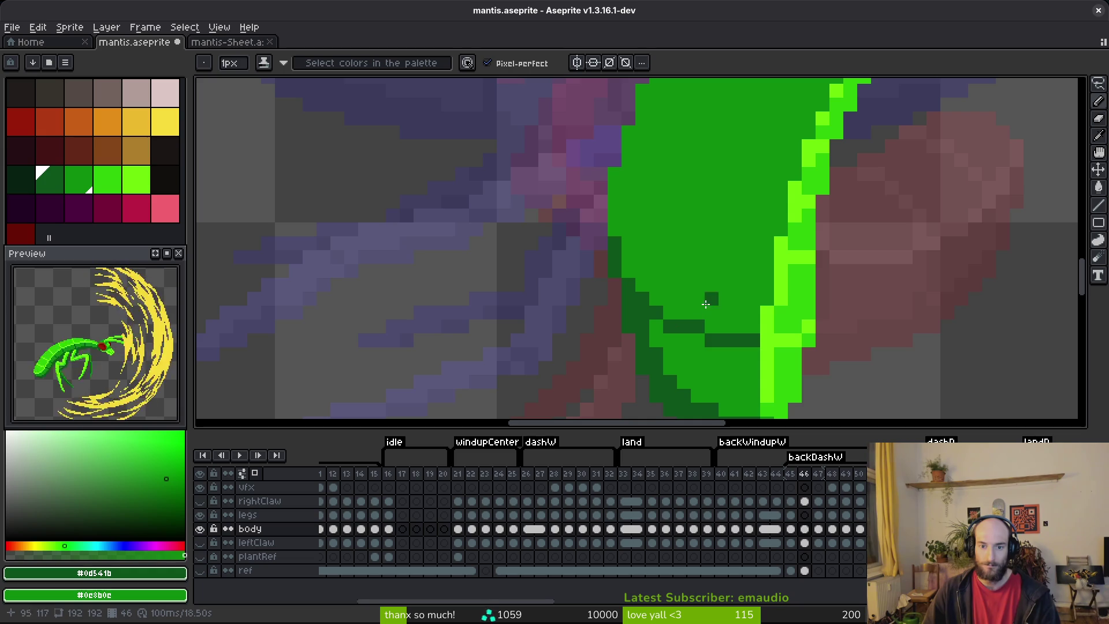
- Save the sprite and touch up pixels along the dark segment line
{"action": "scroll", "coordinate": [716, 317], "scroll_direction": "down", "scroll_amount": 5}
{"action": "key", "text": "v"}
{"action": "key", "text": "ctrl+s"}
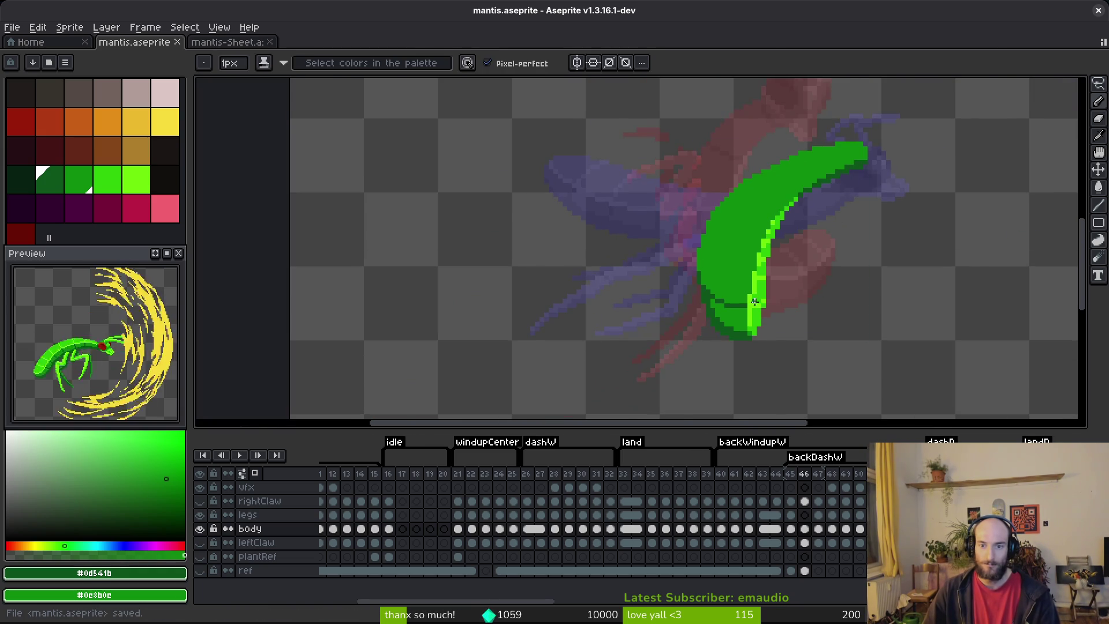
{"action": "scroll", "coordinate": [742, 300], "scroll_direction": "up", "scroll_amount": 3}
{"action": "scroll", "coordinate": [741, 300], "scroll_direction": "up", "scroll_amount": 1}
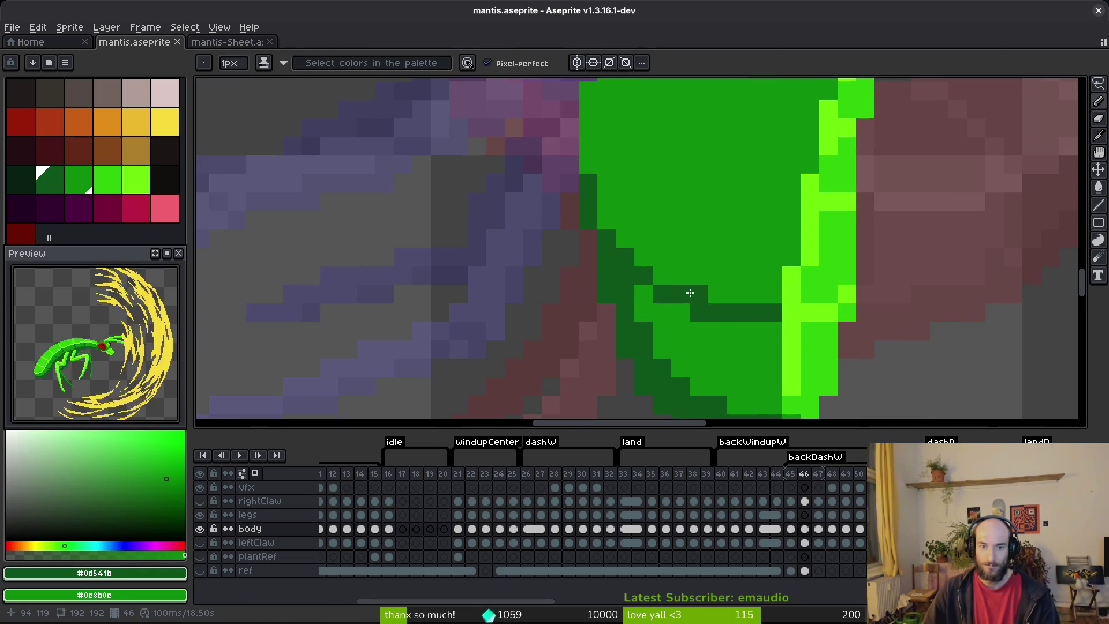
{"action": "mouse_move", "coordinate": [658, 285]}
{"action": "left_mouse_down"}
{"action": "mouse_move", "coordinate": [726, 317]}
{"action": "mouse_move", "coordinate": [652, 267]}
{"action": "left_mouse_up"}
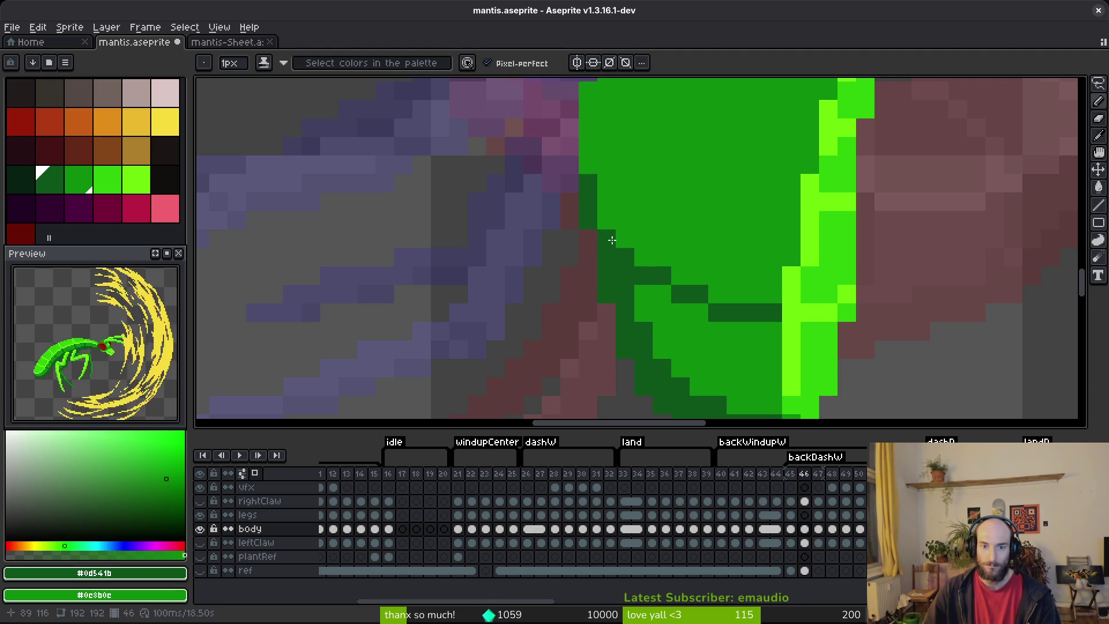
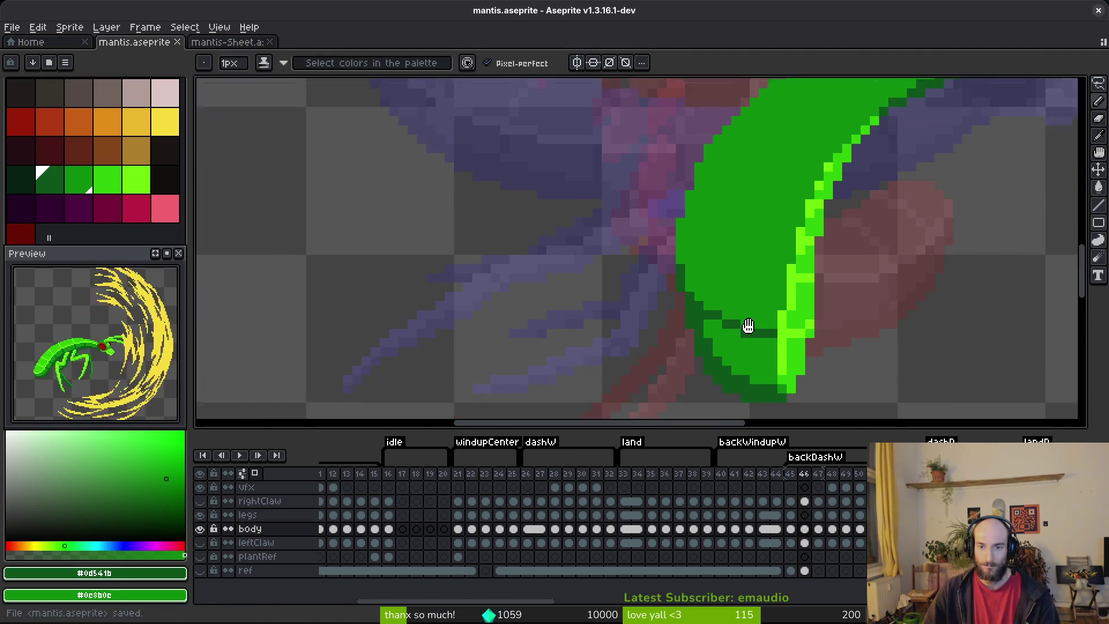
- Draw the first dark-green #0d541b segment line across the body and save
{"action": "scroll", "coordinate": [742, 302], "scroll_direction": "up", "scroll_amount": 2}
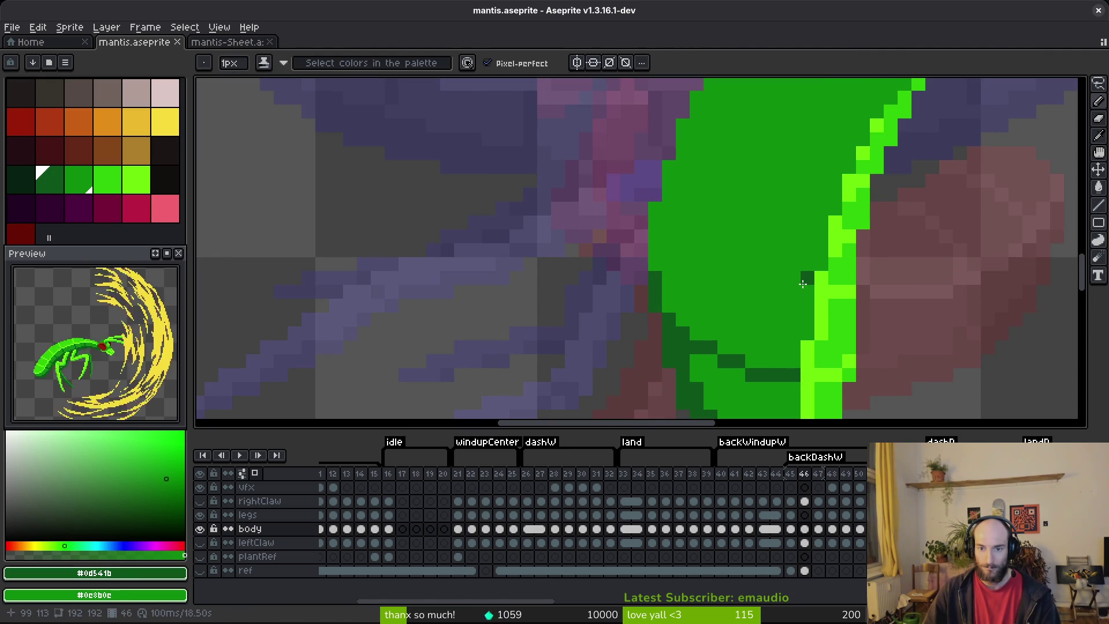
{"action": "mouse_move", "coordinate": [802, 288]}
{"action": "left_mouse_down"}
{"action": "mouse_move", "coordinate": [722, 271]}
{"action": "mouse_move", "coordinate": [699, 254]}
{"action": "left_mouse_up"}
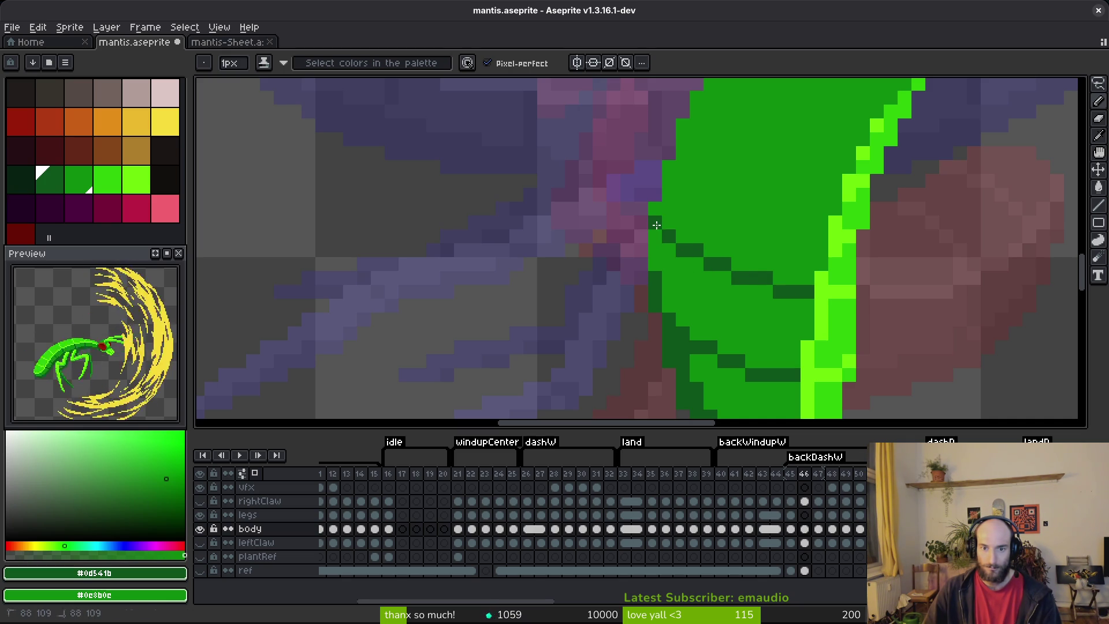
{"action": "scroll", "coordinate": [797, 312], "scroll_direction": "down", "scroll_amount": 5}
{"action": "key", "text": "ctrl+s"}
- Compare with frame 45, then add two more diagonal segment lines and a pixel, and save
{"action": "key", "text": "comma"}
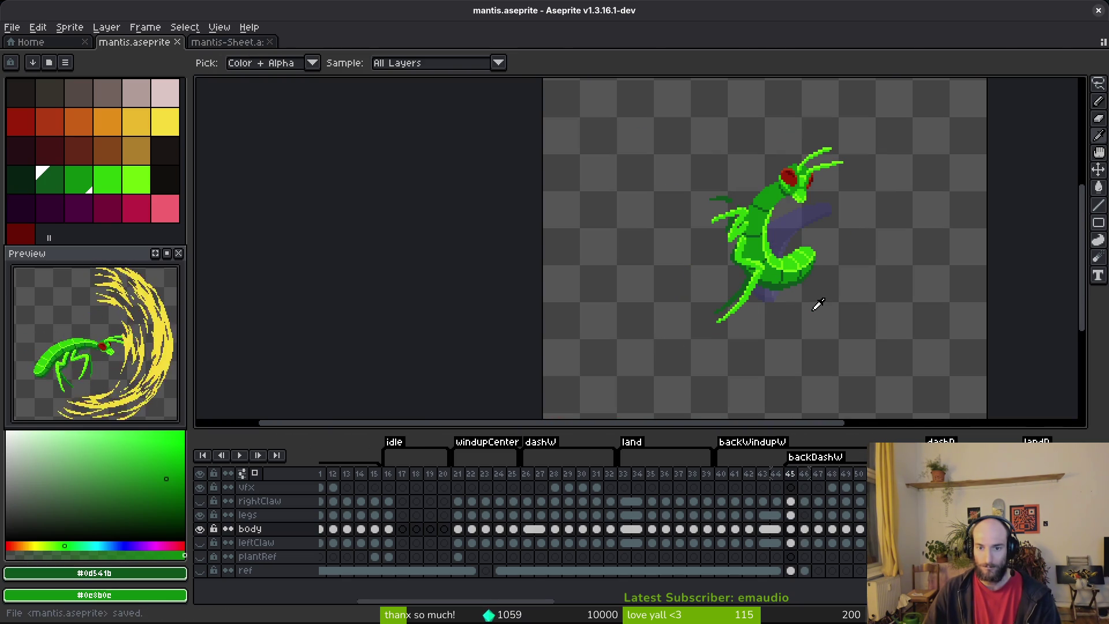
{"action": "key", "text": "period"}
{"action": "scroll", "coordinate": [765, 283], "scroll_direction": "up", "scroll_amount": 5}
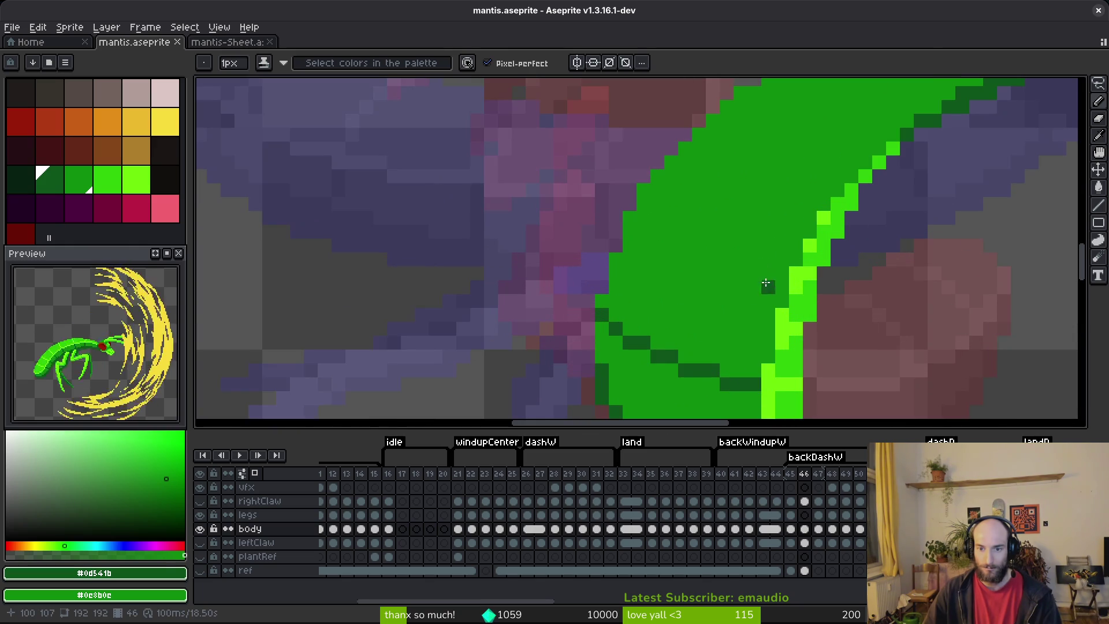
{"action": "left_click_drag", "start_coordinate": [748, 312], "coordinate": [712, 298]}
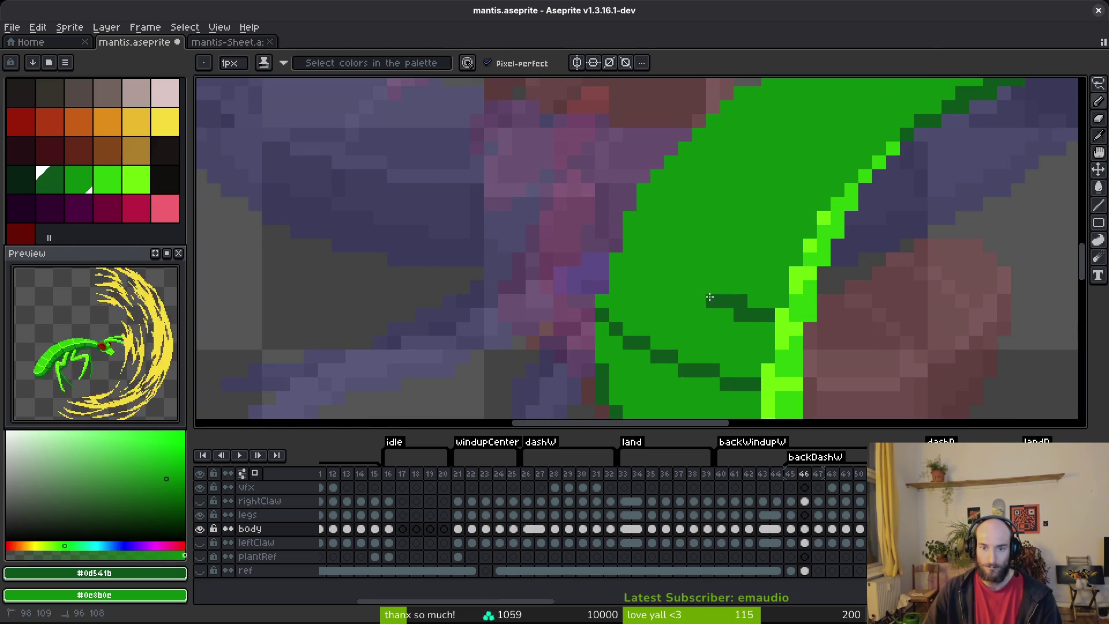
{"action": "left_click_drag", "start_coordinate": [666, 270], "coordinate": [628, 229]}
{"action": "left_click", "coordinate": [739, 323]}
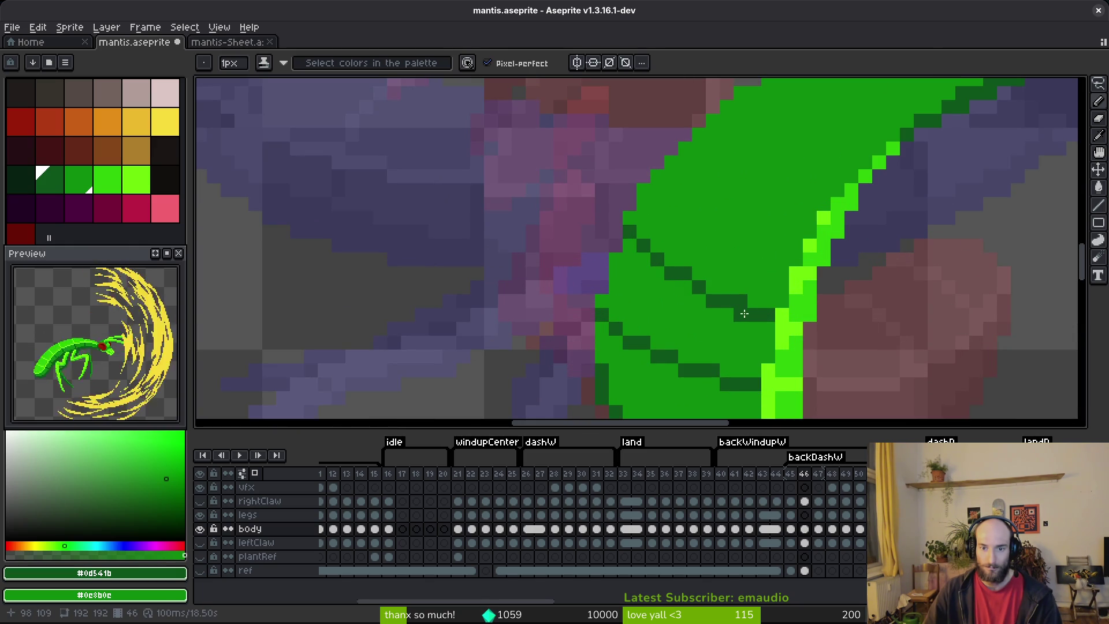
{"action": "key", "text": "ctrl+s"}
- Eyedrop the lime green and paint a lime highlight along the body's right edge, then save
{"action": "scroll", "coordinate": [768, 320], "scroll_direction": "down", "scroll_amount": 3}
{"action": "scroll", "coordinate": [775, 242], "scroll_direction": "up", "scroll_amount": 3}
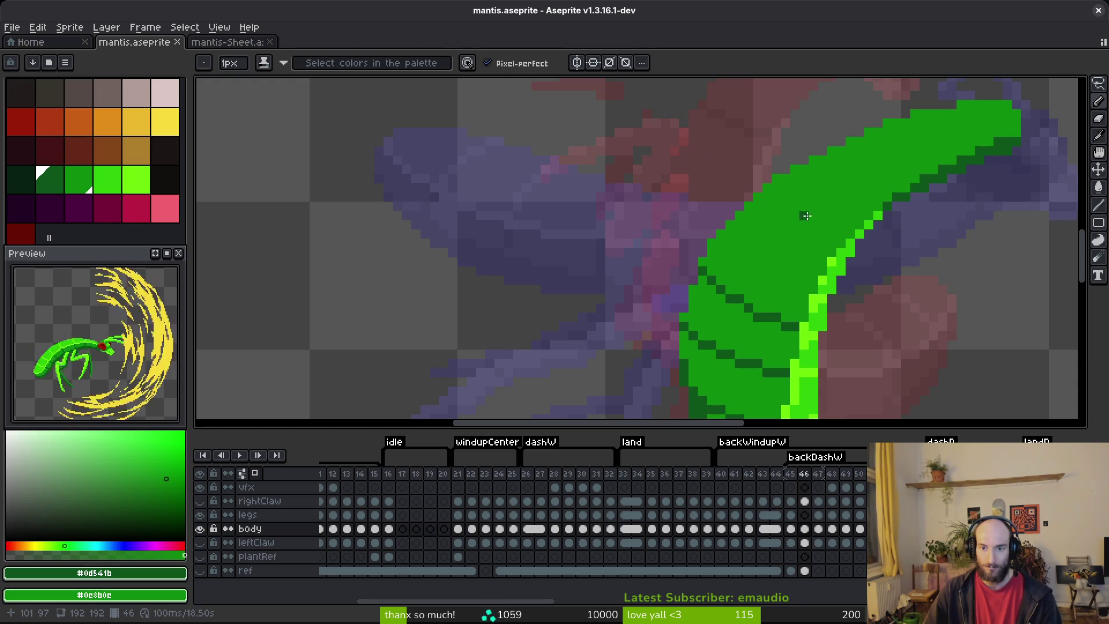
{"action": "scroll", "coordinate": [815, 225], "scroll_direction": "down", "scroll_amount": 3}
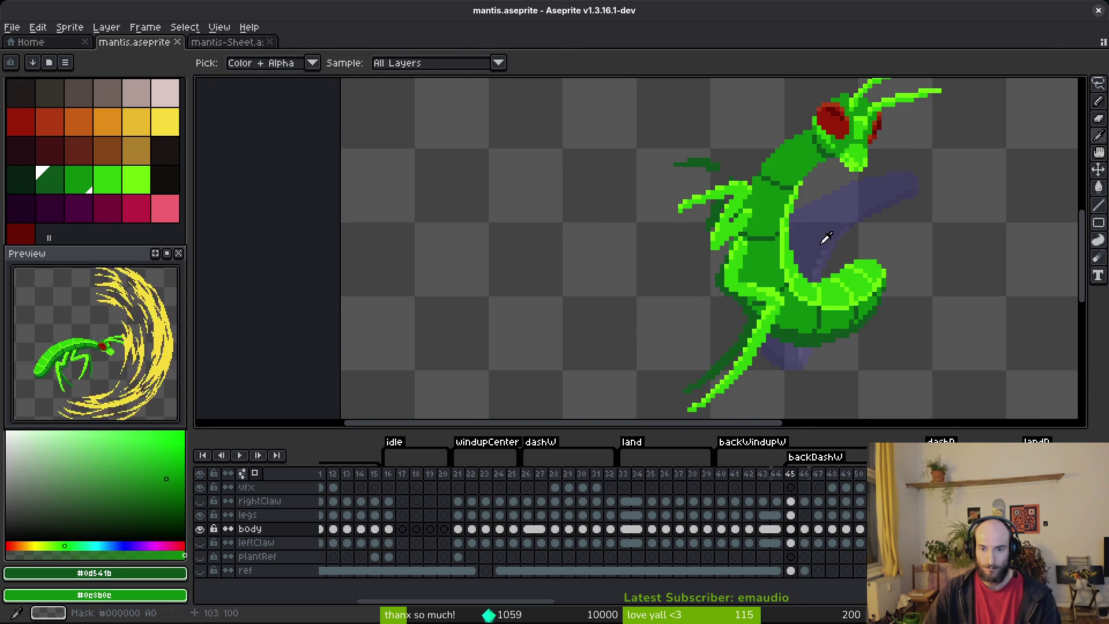
{"action": "scroll", "coordinate": [819, 248], "scroll_direction": "up", "scroll_amount": 3}
{"action": "left_click", "coordinate": [812, 266]}
{"action": "left_click", "coordinate": [827, 279], "text": "alt"}
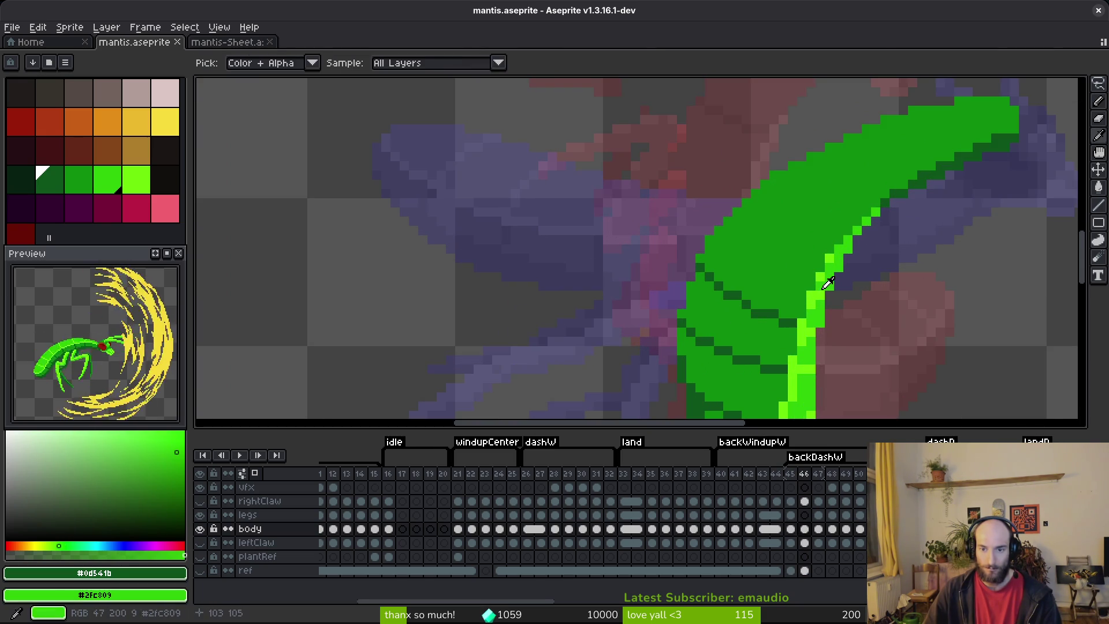
{"action": "left_click", "coordinate": [824, 282]}
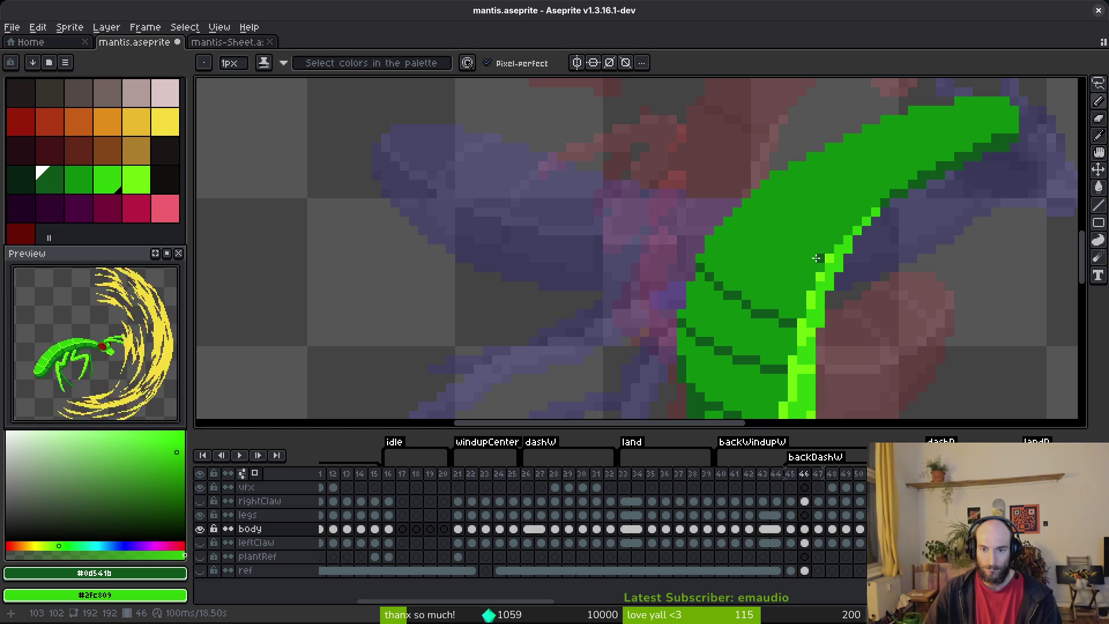
{"action": "left_click_drag", "start_coordinate": [811, 261], "coordinate": [806, 262]}
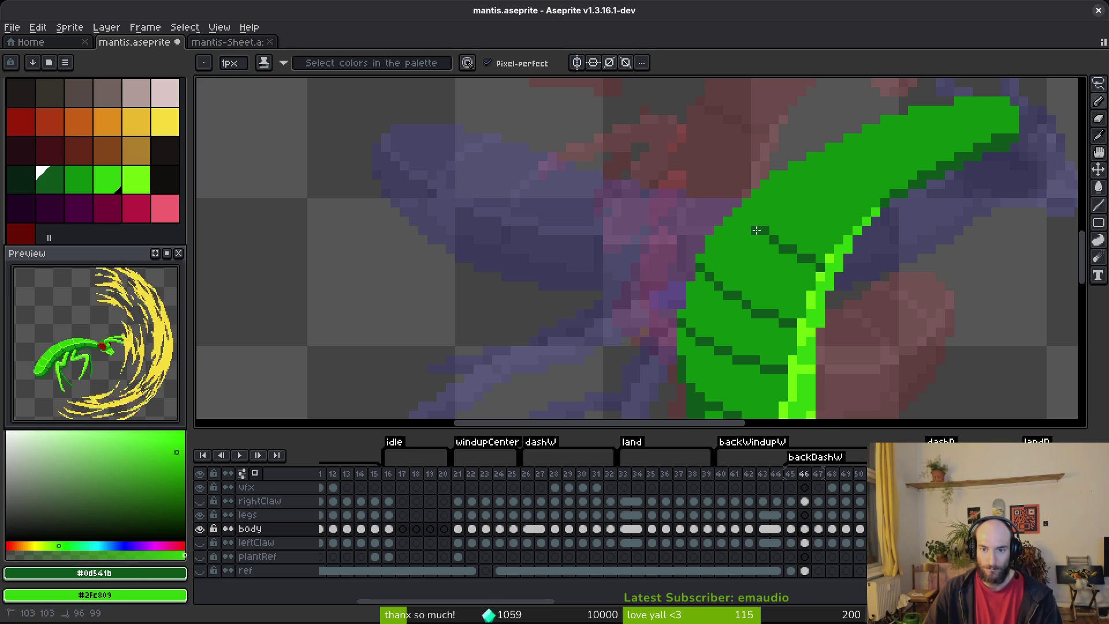
{"action": "left_click_drag", "start_coordinate": [741, 211], "coordinate": [796, 260]}
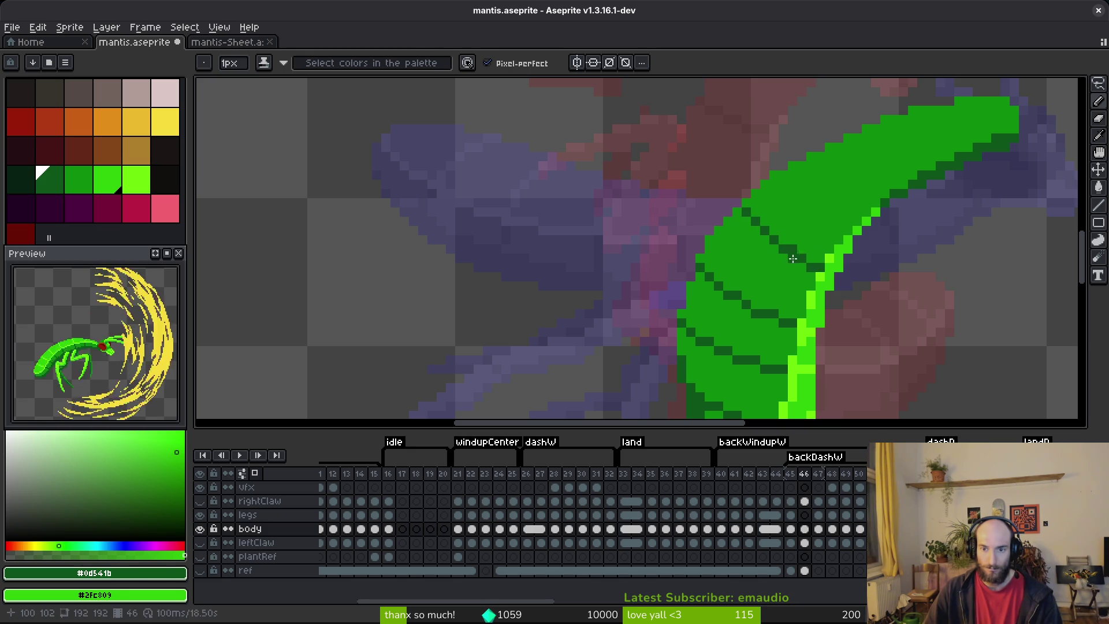
{"action": "left_click", "coordinate": [792, 257], "text": "alt"}
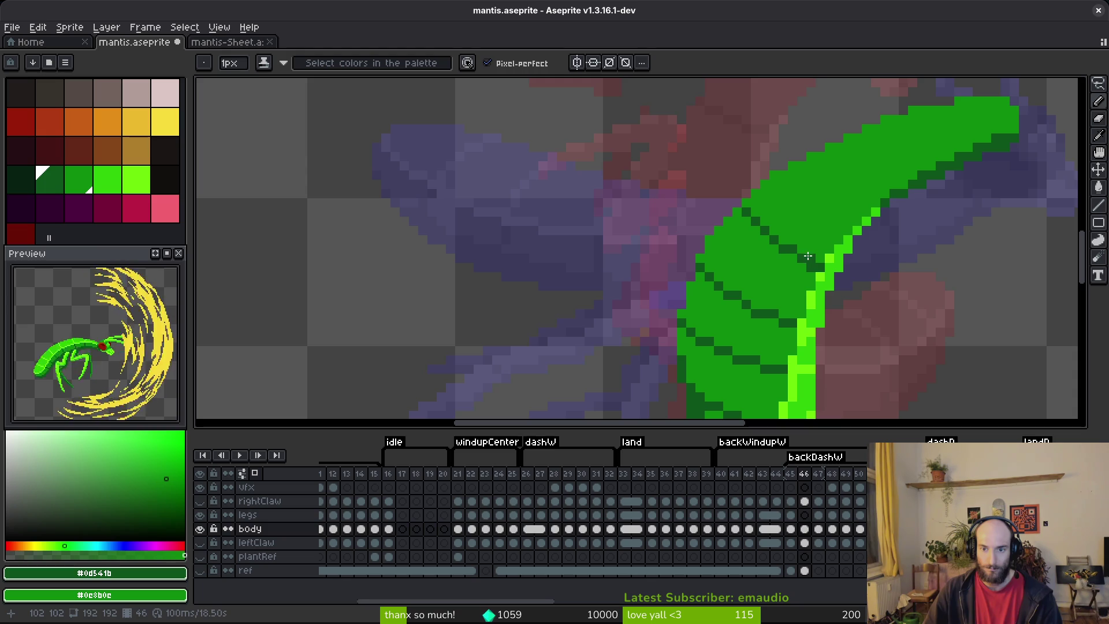
{"action": "key", "text": "ctrl+s"}
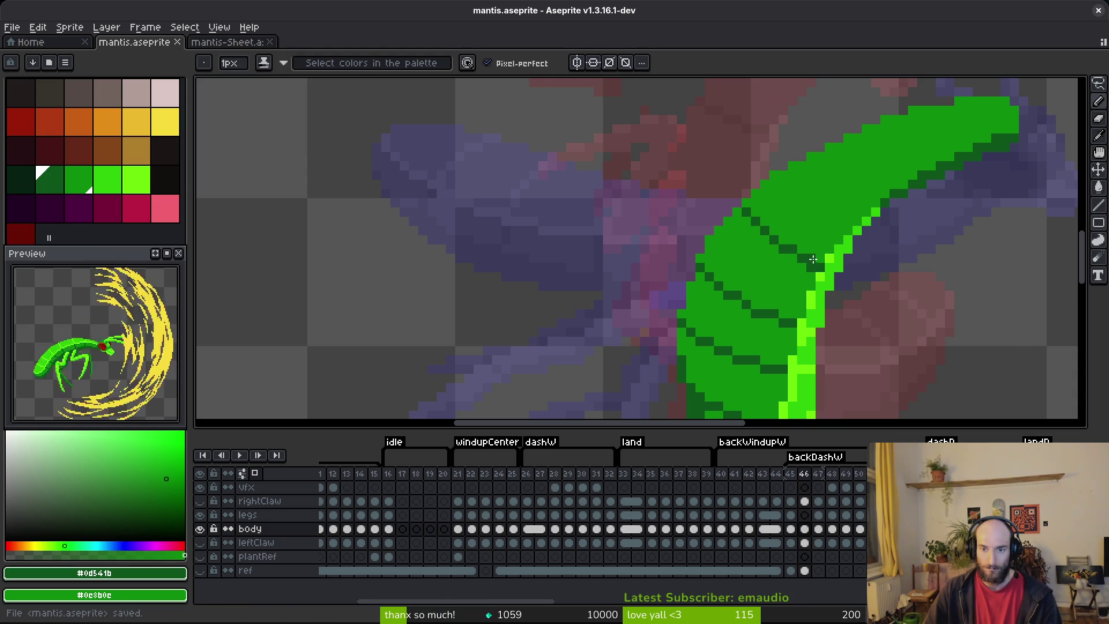
- Touch up the segment-line pixels, save, and compare against frame 45
{"action": "left_click_drag", "start_coordinate": [808, 260], "coordinate": [791, 240]}
{"action": "scroll", "coordinate": [826, 231], "scroll_direction": "down", "scroll_amount": 4}
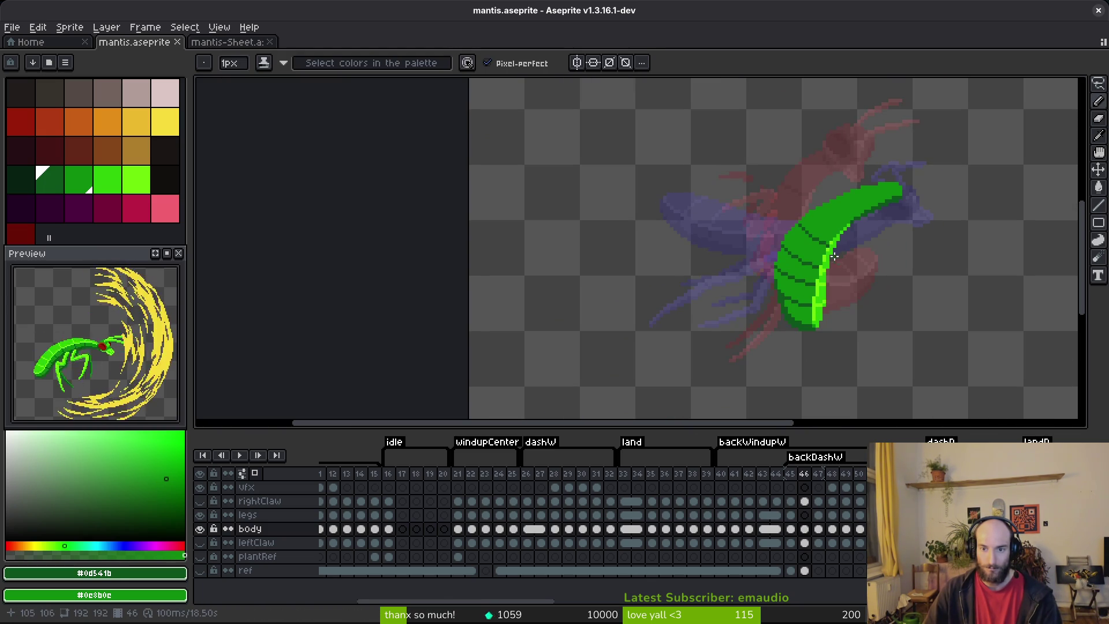
{"action": "scroll", "coordinate": [836, 261], "scroll_direction": "up", "scroll_amount": 3}
{"action": "scroll", "coordinate": [831, 237], "scroll_direction": "down", "scroll_amount": 3}
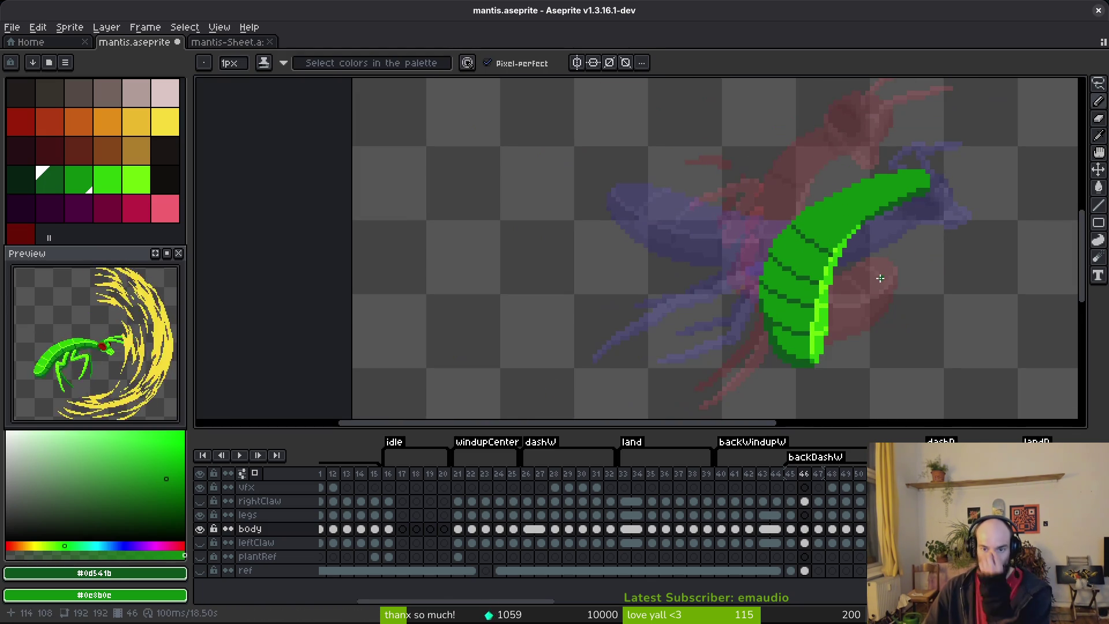
{"action": "key", "text": "ctrl+s"}
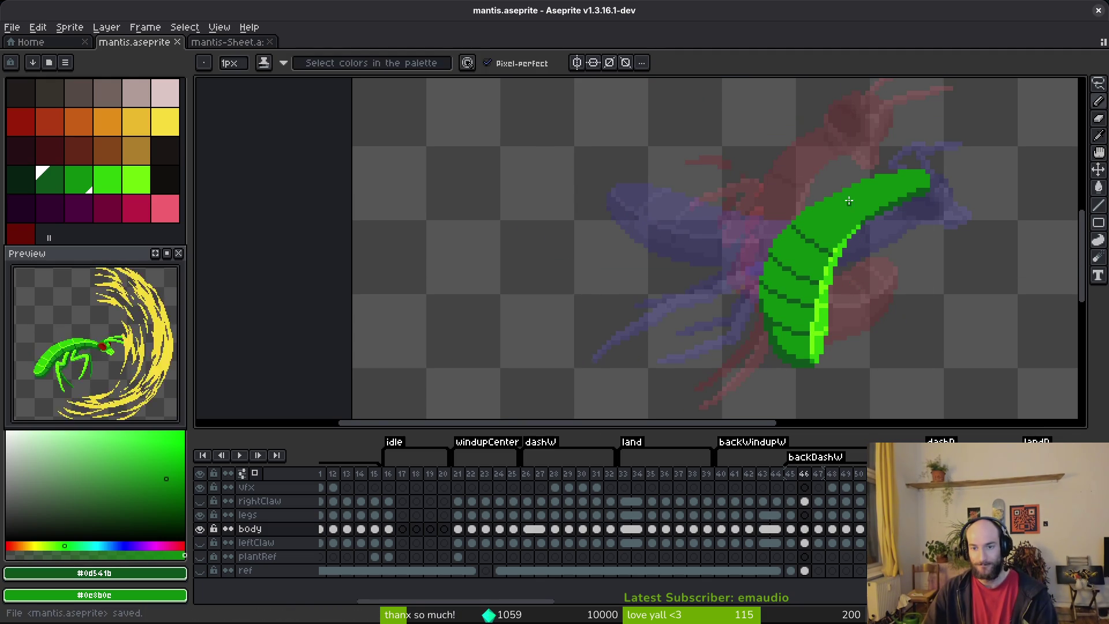
{"action": "scroll", "coordinate": [850, 254], "scroll_direction": "up", "scroll_amount": 3}
{"action": "scroll", "coordinate": [854, 255], "scroll_direction": "down", "scroll_amount": 2}
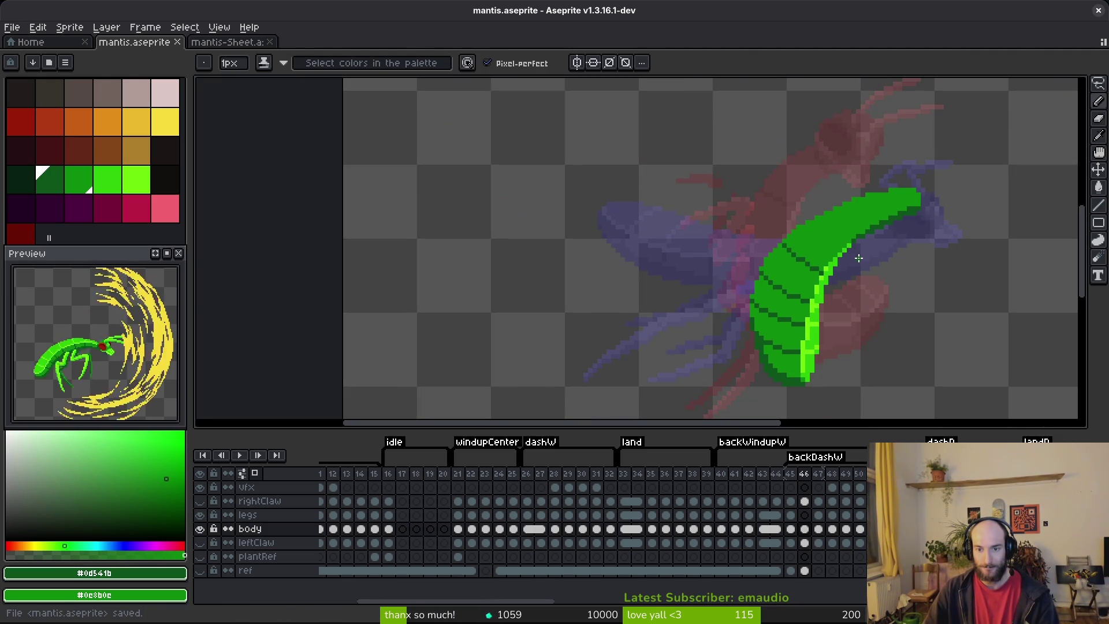
{"action": "key", "text": "Left"}
{"action": "key", "text": "alt"}
{"action": "key", "text": "Right"}
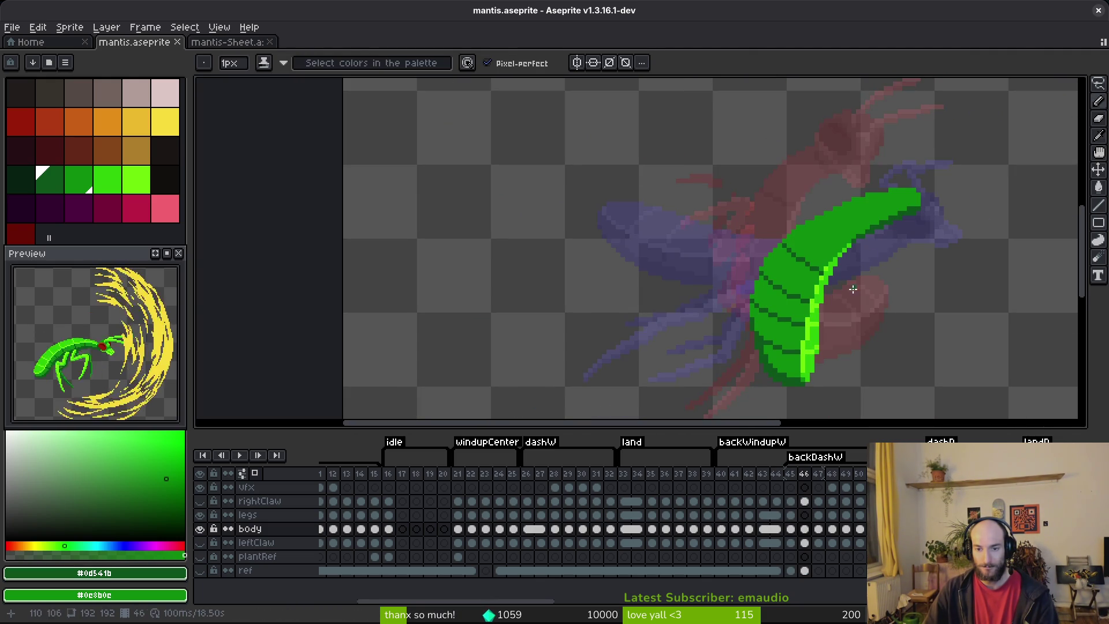
{"action": "scroll", "coordinate": [798, 338], "scroll_direction": "up", "scroll_amount": 2}
{"action": "left_click_drag", "start_coordinate": [787, 263], "coordinate": [788, 260]}
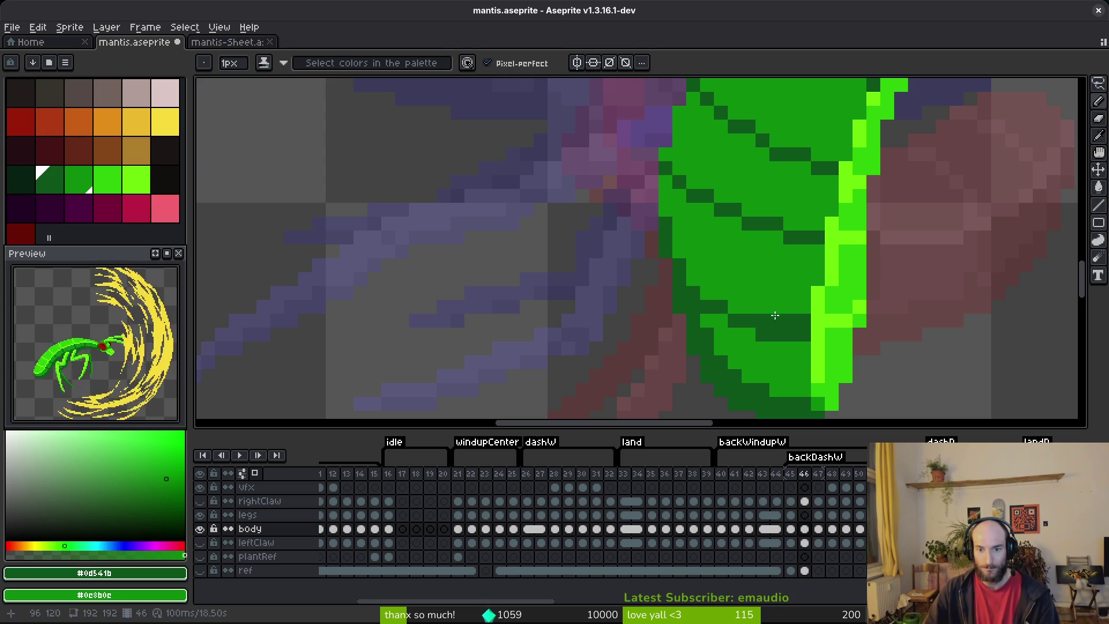
- Paint lime pixels along the bright edge and repaint stray ones with the darker green
{"action": "left_click", "coordinate": [839, 310], "text": "alt"}
{"action": "left_click_drag", "start_coordinate": [832, 334], "coordinate": [858, 321]}
{"action": "right_click", "coordinate": [860, 290], "text": "alt"}
{"action": "right_click", "coordinate": [846, 320]}
{"action": "right_click", "coordinate": [832, 321]}
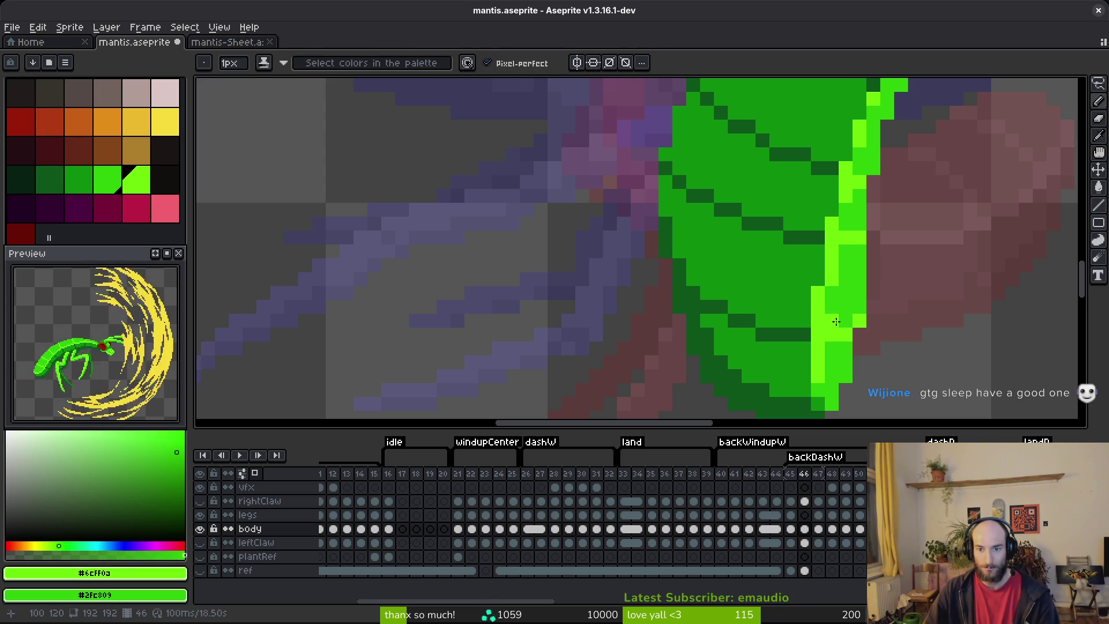
- Clean up the dark segment lines with dark and base green, then save
{"action": "left_click", "coordinate": [820, 236], "text": "alt"}
{"action": "mouse_move", "coordinate": [791, 250]}
{"action": "left_mouse_down"}
{"action": "mouse_move", "coordinate": [679, 195]}
{"action": "mouse_move", "coordinate": [706, 198]}
{"action": "left_mouse_up"}
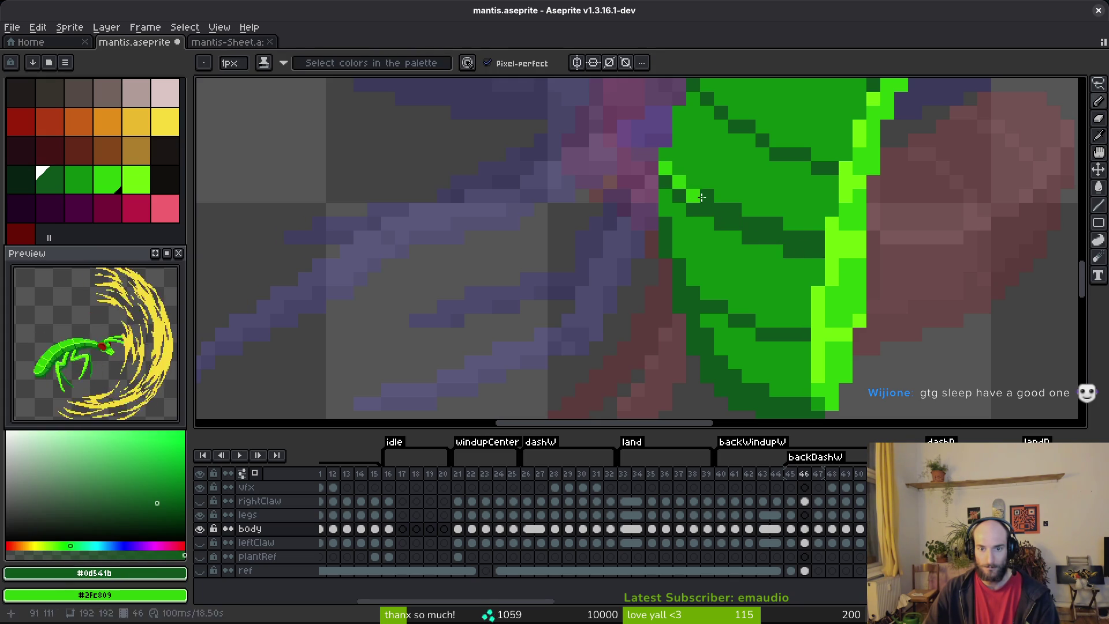
{"action": "right_click", "coordinate": [693, 179], "text": "alt"}
{"action": "mouse_move", "coordinate": [667, 167]}
{"action": "left_mouse_down"}
{"action": "mouse_move", "coordinate": [732, 217]}
{"action": "mouse_move", "coordinate": [707, 186]}
{"action": "left_mouse_up"}
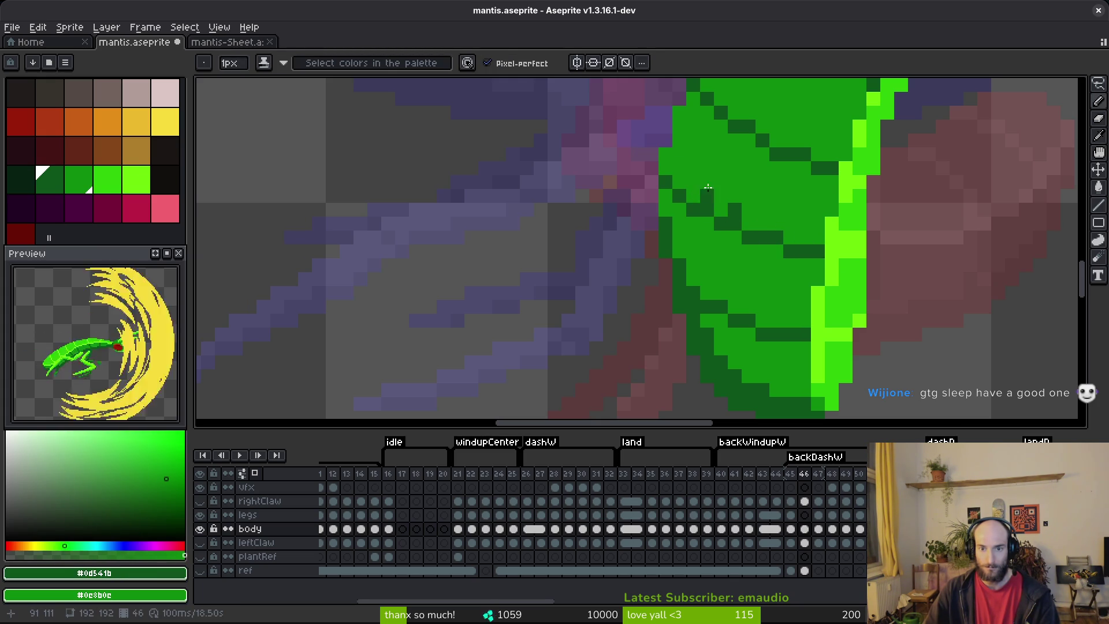
{"action": "right_click", "coordinate": [859, 239], "text": "alt"}
{"action": "key", "text": "ctrl+s"}
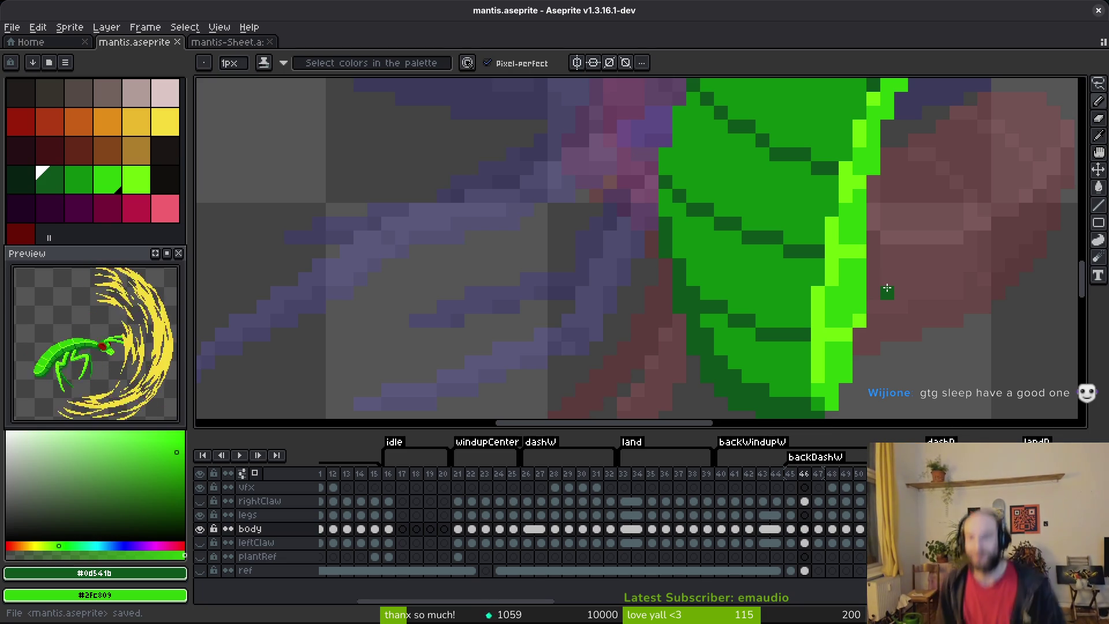
- Eyedrop the lime and dark segment green, and compare frames 45 and 46
{"action": "scroll", "coordinate": [663, 304], "scroll_direction": "up", "scroll_amount": 1}
{"action": "scroll", "coordinate": [853, 379], "scroll_direction": "down", "scroll_amount": 2}
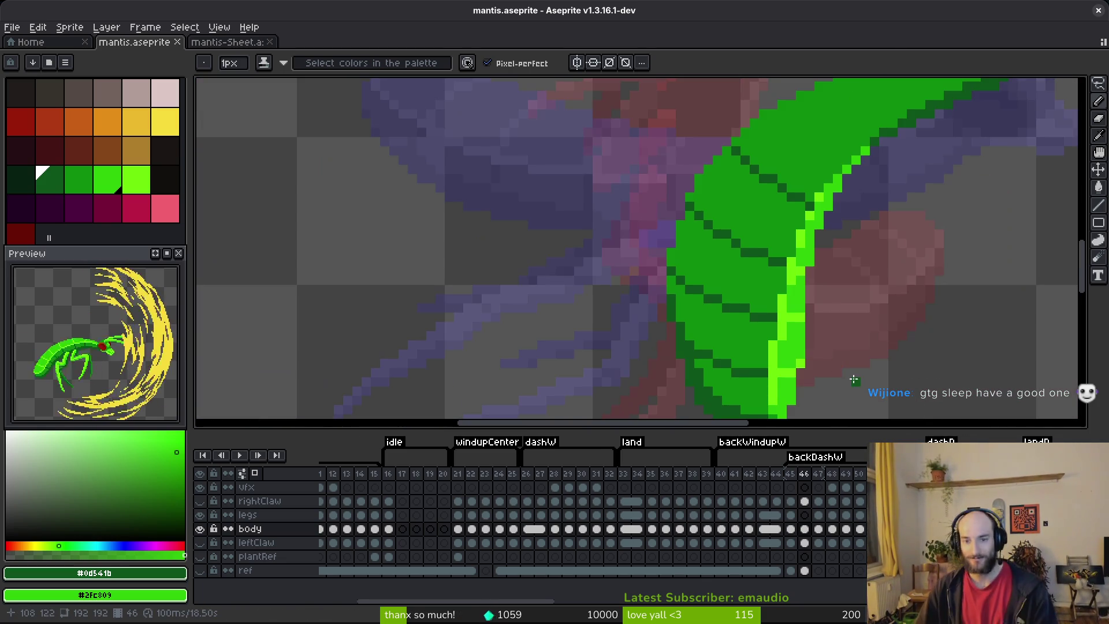
{"action": "scroll", "coordinate": [831, 255], "scroll_direction": "down", "scroll_amount": 1}
{"action": "scroll", "coordinate": [775, 284], "scroll_direction": "up", "scroll_amount": 2}
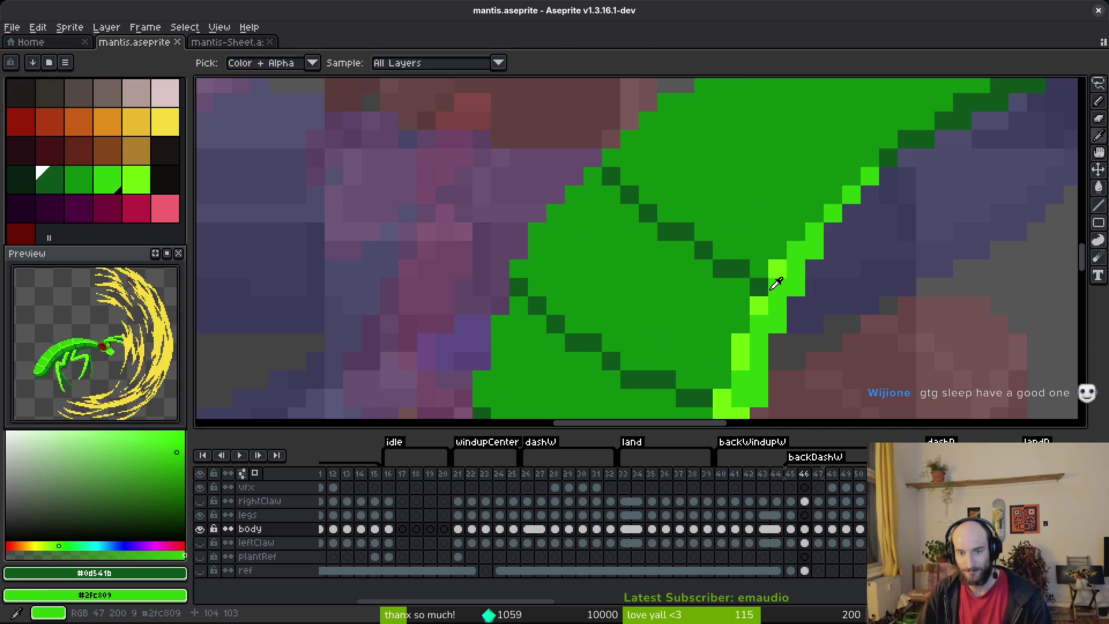
{"action": "left_click", "coordinate": [787, 294], "text": "alt"}
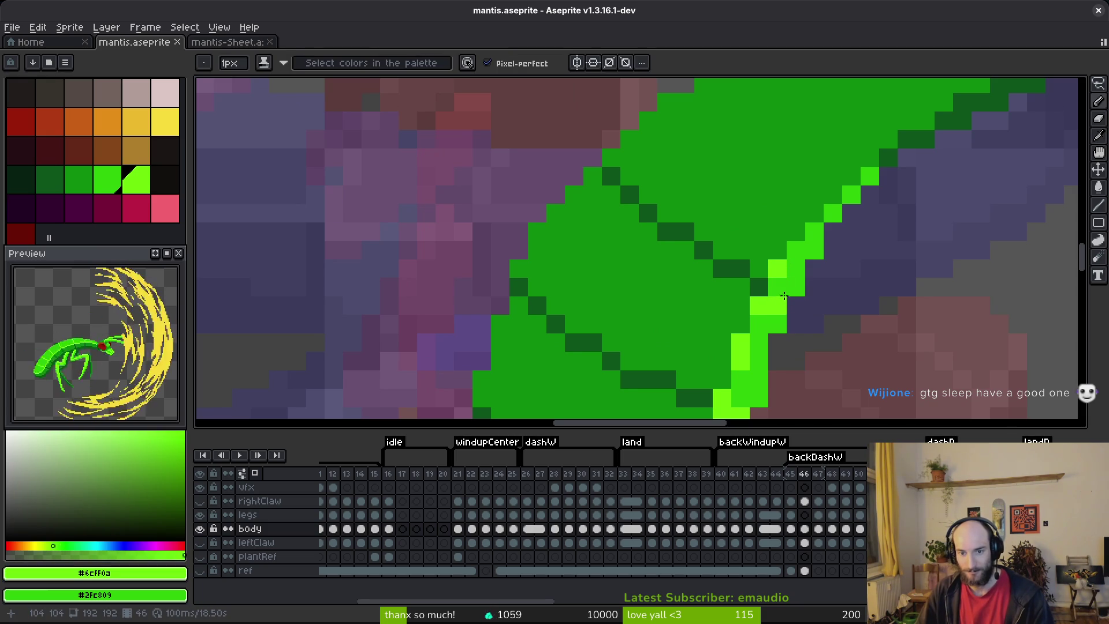
{"action": "left_click", "coordinate": [734, 267], "text": "alt"}
{"action": "scroll", "coordinate": [794, 250], "scroll_direction": "down", "scroll_amount": 1}
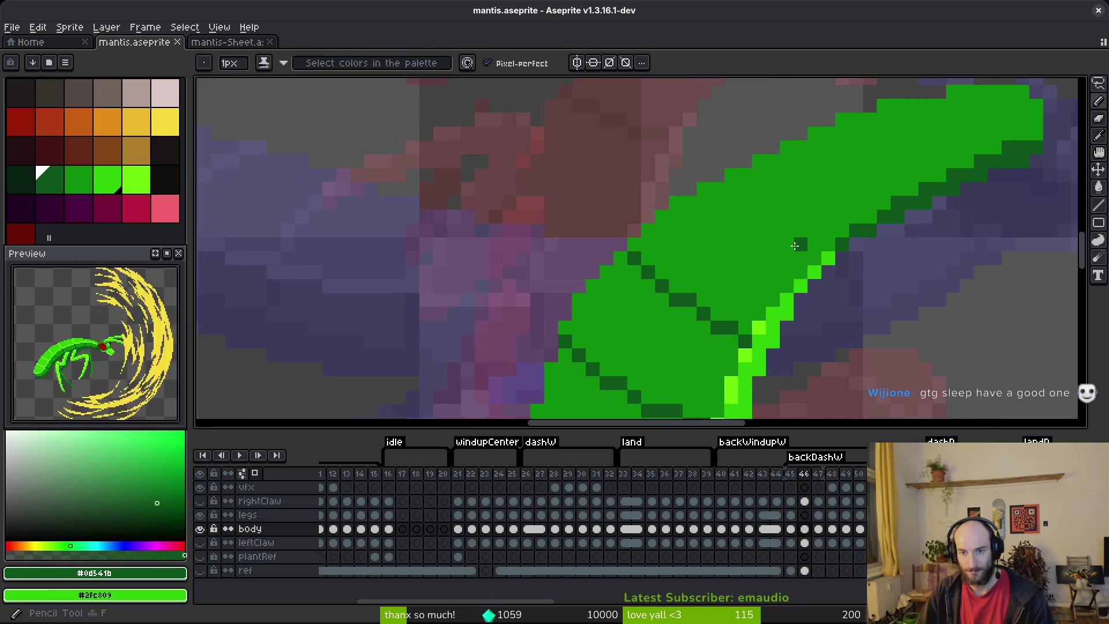
{"action": "scroll", "coordinate": [794, 250], "scroll_direction": "down", "scroll_amount": 1}
{"action": "key", "text": "Left"}
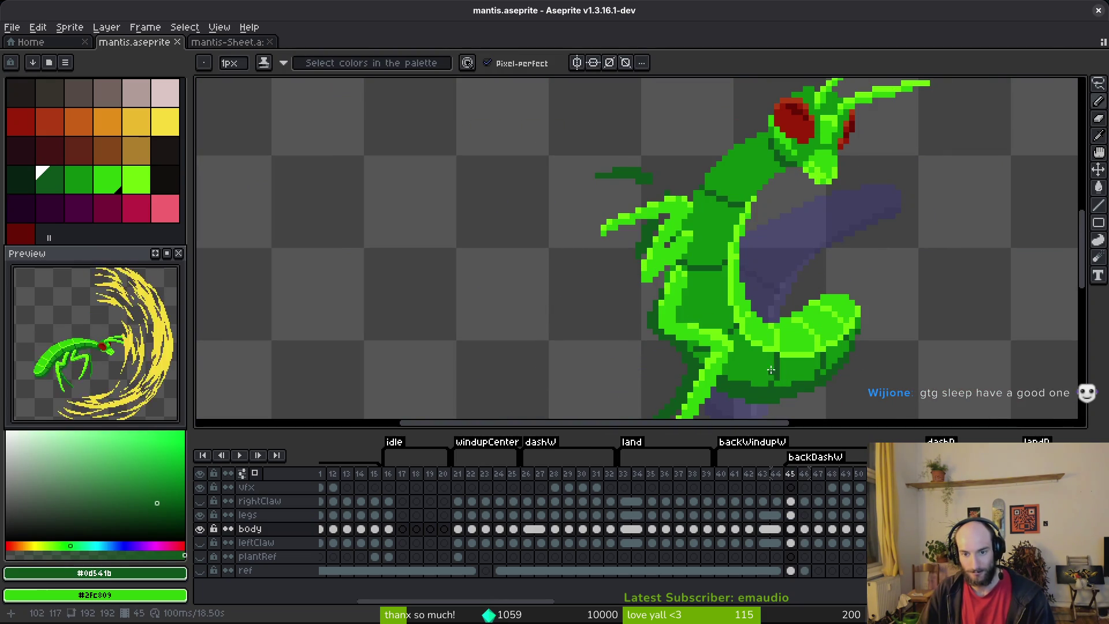
{"action": "key", "text": "Right"}
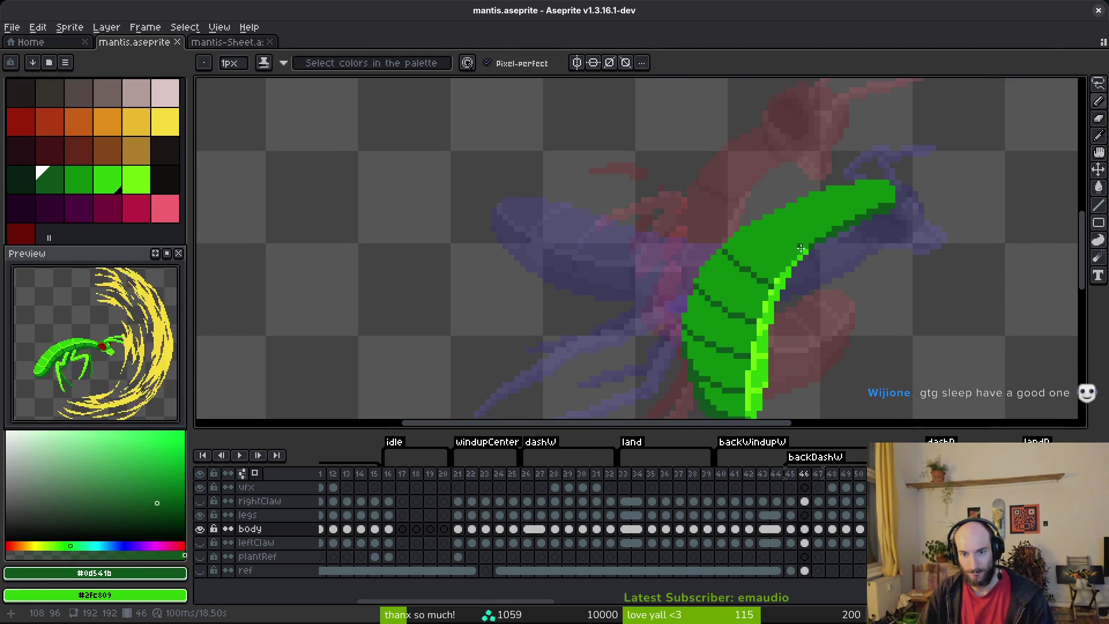
- Draw a new dark-green segment line down the body's edge, then save
{"action": "scroll", "coordinate": [783, 218], "scroll_direction": "up", "scroll_amount": 1}
{"action": "left_click", "coordinate": [783, 218]}
{"action": "scroll", "coordinate": [776, 218], "scroll_direction": "up", "scroll_amount": 1}
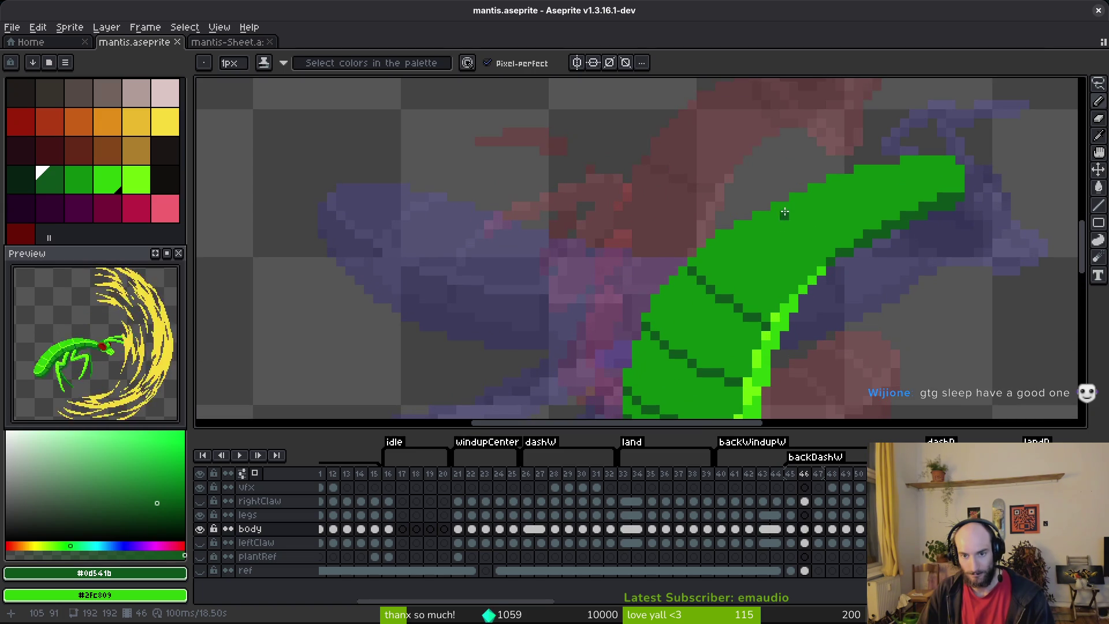
{"action": "key", "text": "ctrl+z"}
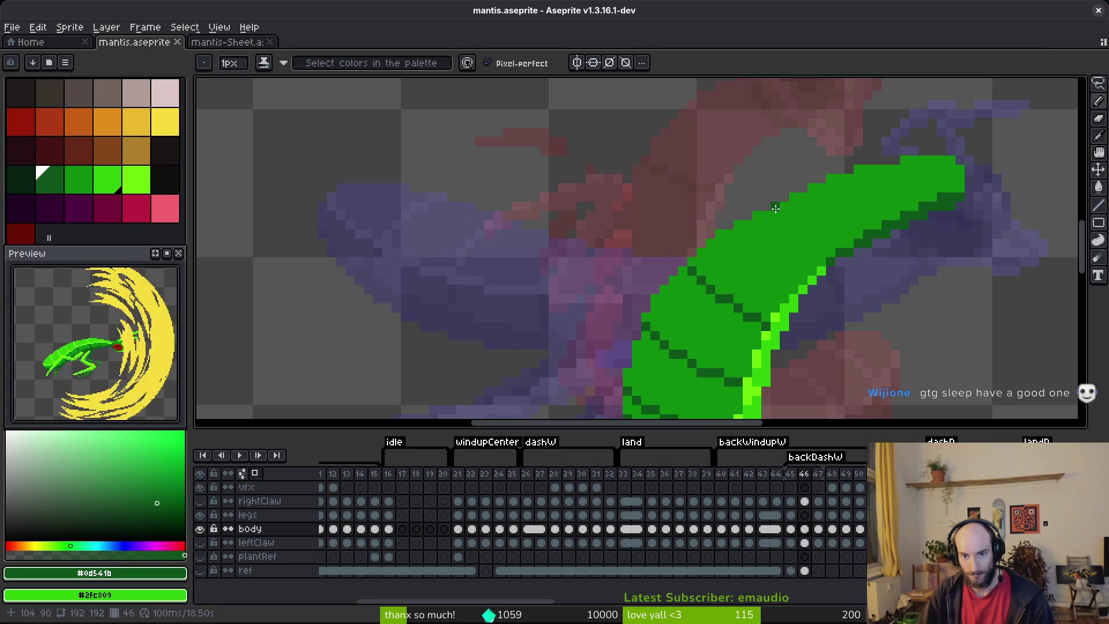
{"action": "left_click", "coordinate": [805, 261]}
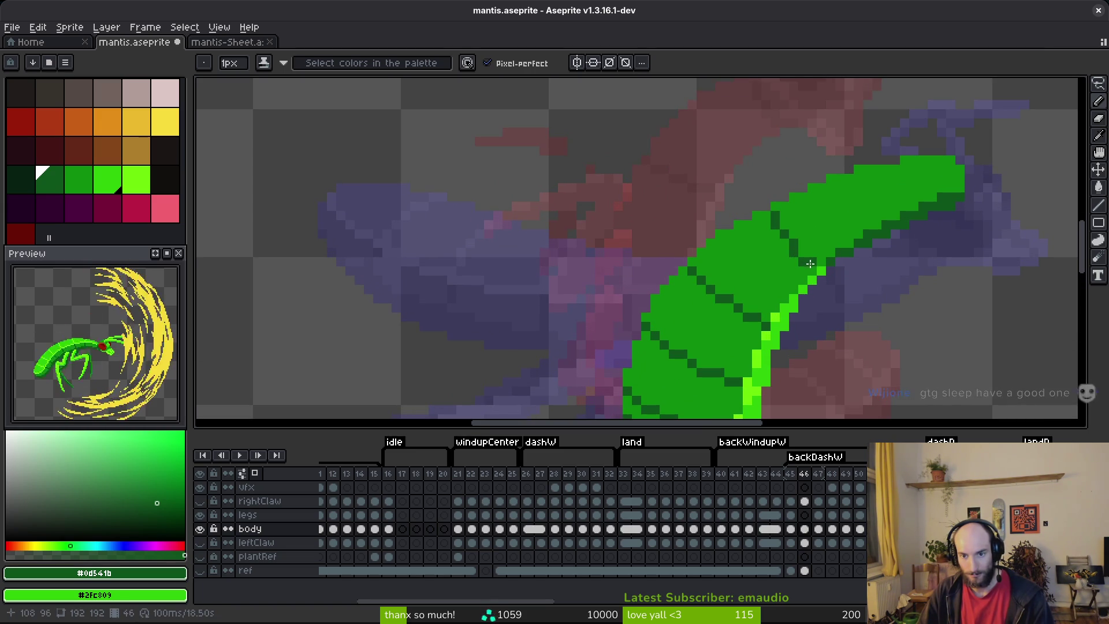
{"action": "left_click", "coordinate": [817, 249], "text": "alt"}
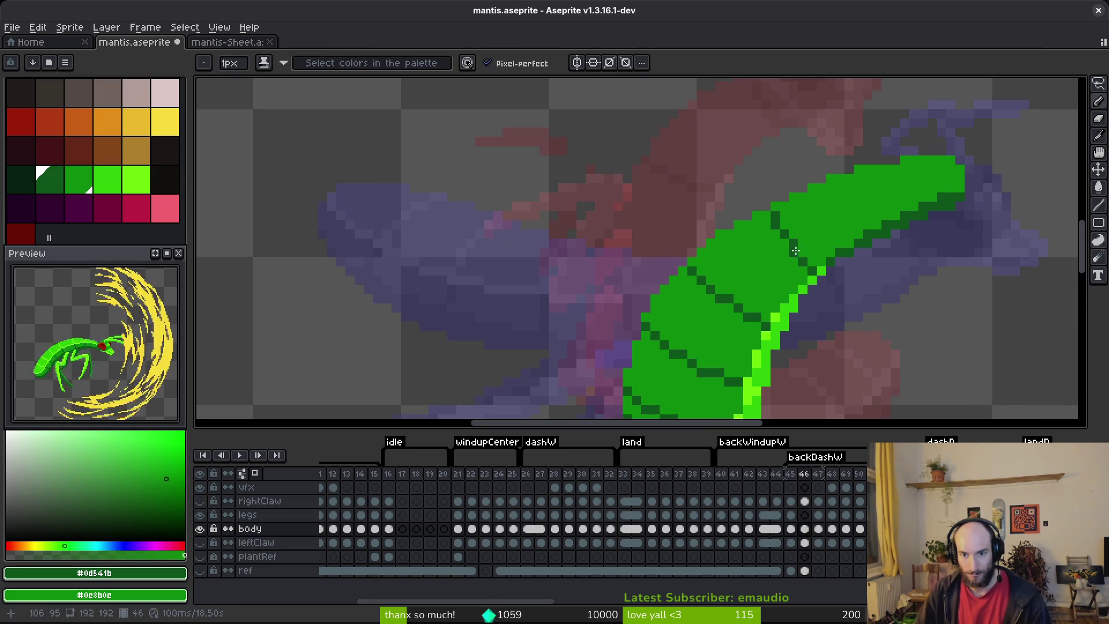
{"action": "scroll", "coordinate": [866, 190], "scroll_direction": "down", "scroll_amount": 3}
{"action": "scroll", "coordinate": [869, 183], "scroll_direction": "up", "scroll_amount": 3}
{"action": "left_click", "coordinate": [866, 180]}
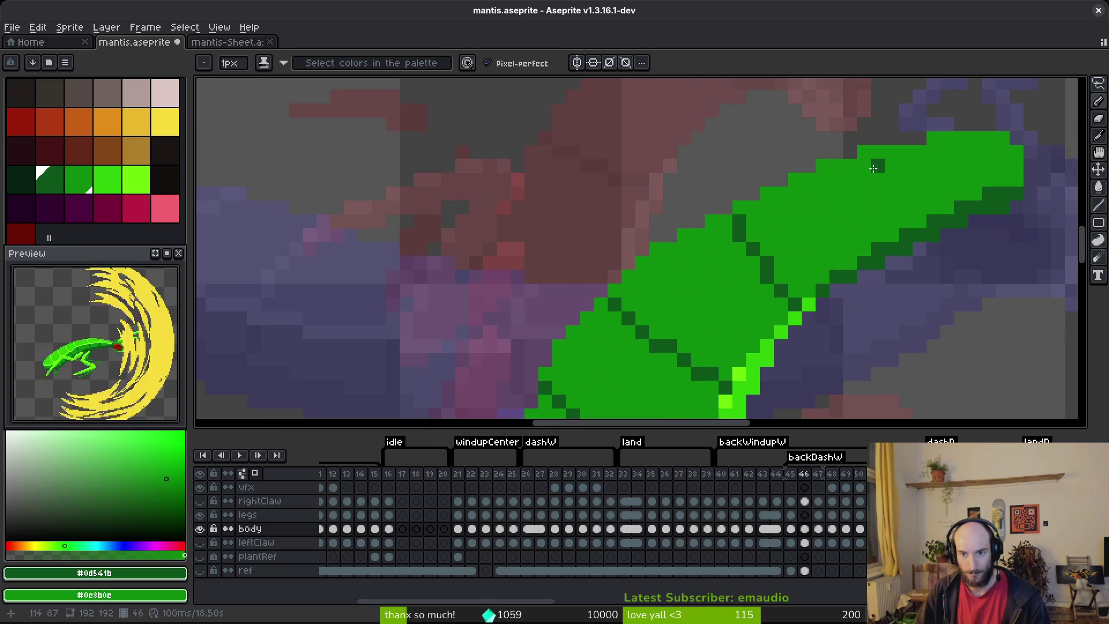
{"action": "left_click_drag", "start_coordinate": [870, 160], "coordinate": [887, 223]}
{"action": "key", "text": "ctrl+s"}
- Flip between frames 45 and 46 to compare, then return to the pencil
{"action": "scroll", "coordinate": [920, 211], "scroll_direction": "down", "scroll_amount": 8}
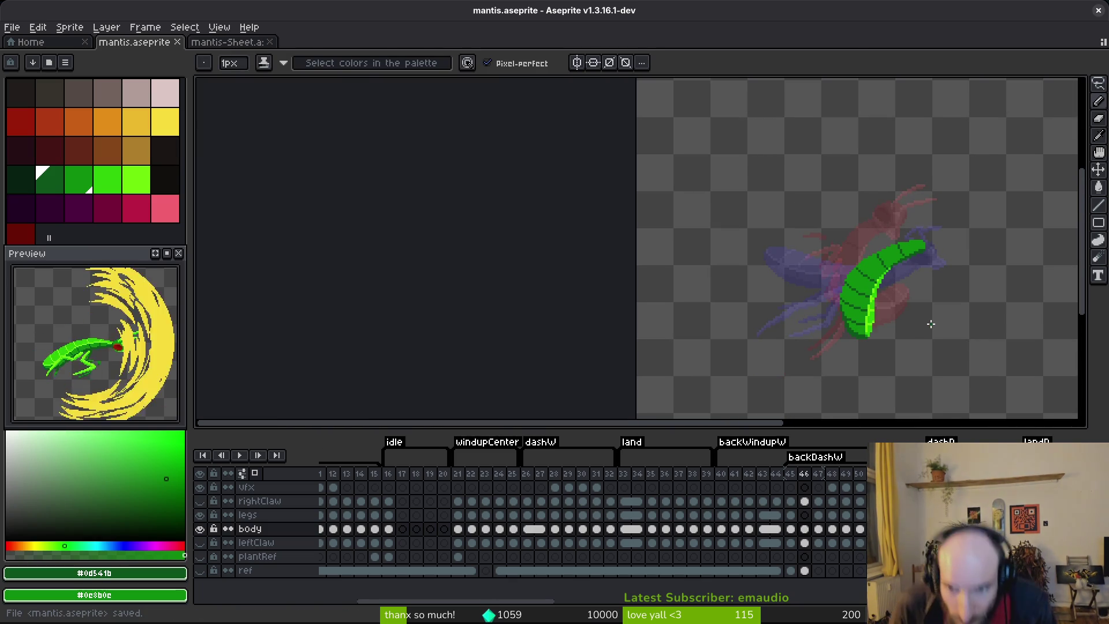
{"action": "scroll", "coordinate": [854, 315], "scroll_direction": "right", "scroll_amount": 3}
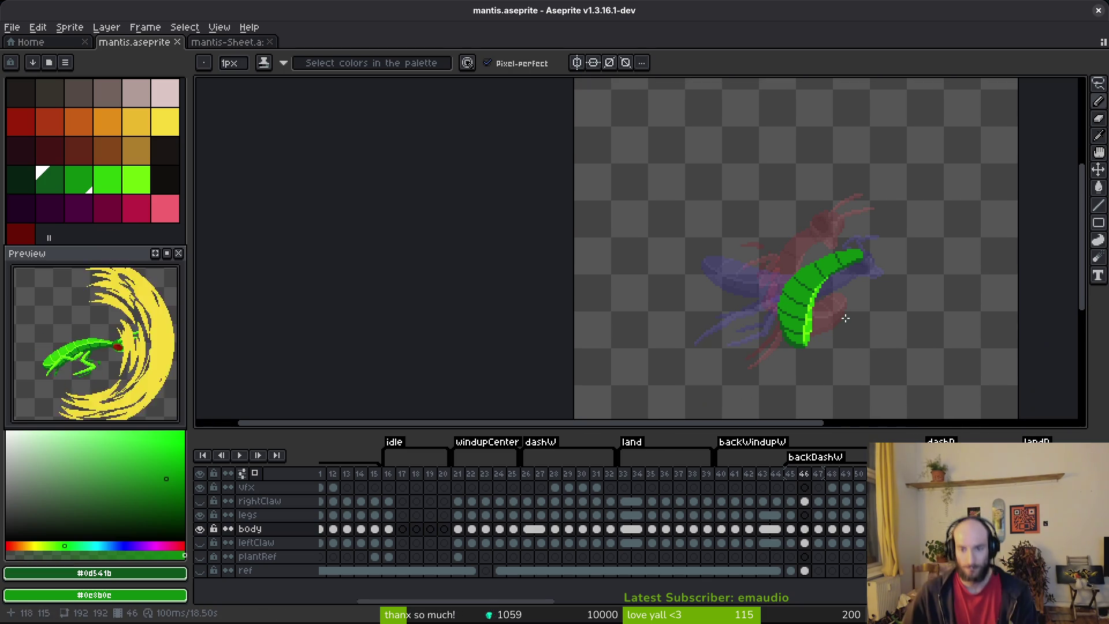
{"action": "scroll", "coordinate": [811, 314], "scroll_direction": "right", "scroll_amount": 1}
{"action": "scroll", "coordinate": [810, 313], "scroll_direction": "down", "scroll_amount": 2}
{"action": "scroll", "coordinate": [810, 314], "scroll_direction": "up", "scroll_amount": 5}
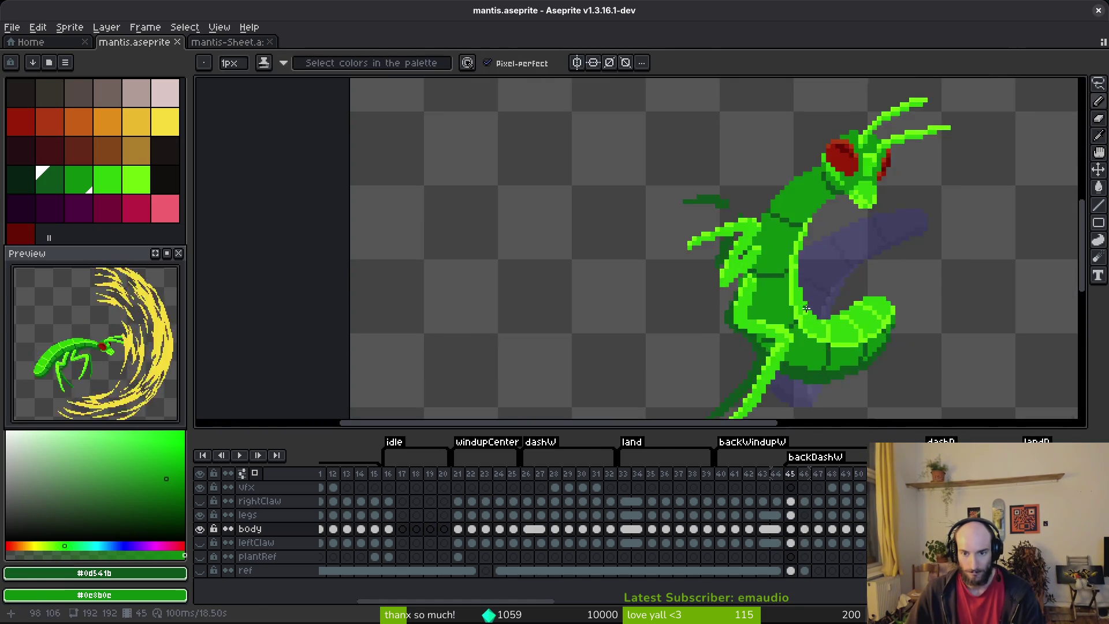
{"action": "scroll", "coordinate": [722, 254], "scroll_direction": "down", "scroll_amount": 1}
{"action": "key", "text": "alt"}
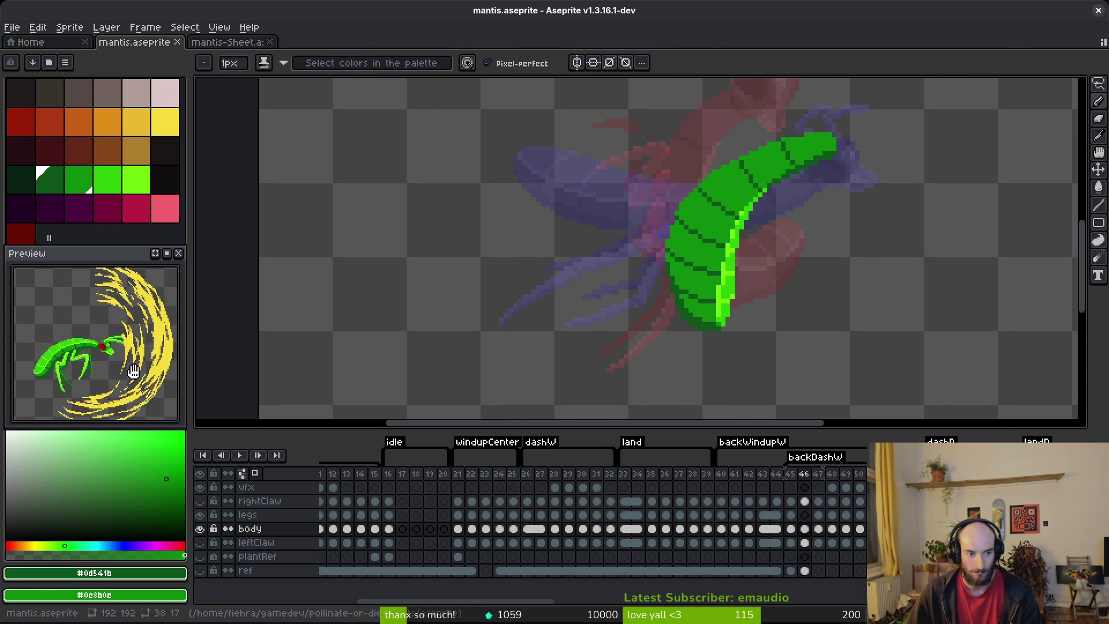
{"action": "scroll", "coordinate": [734, 280], "scroll_direction": "down", "scroll_amount": 2}
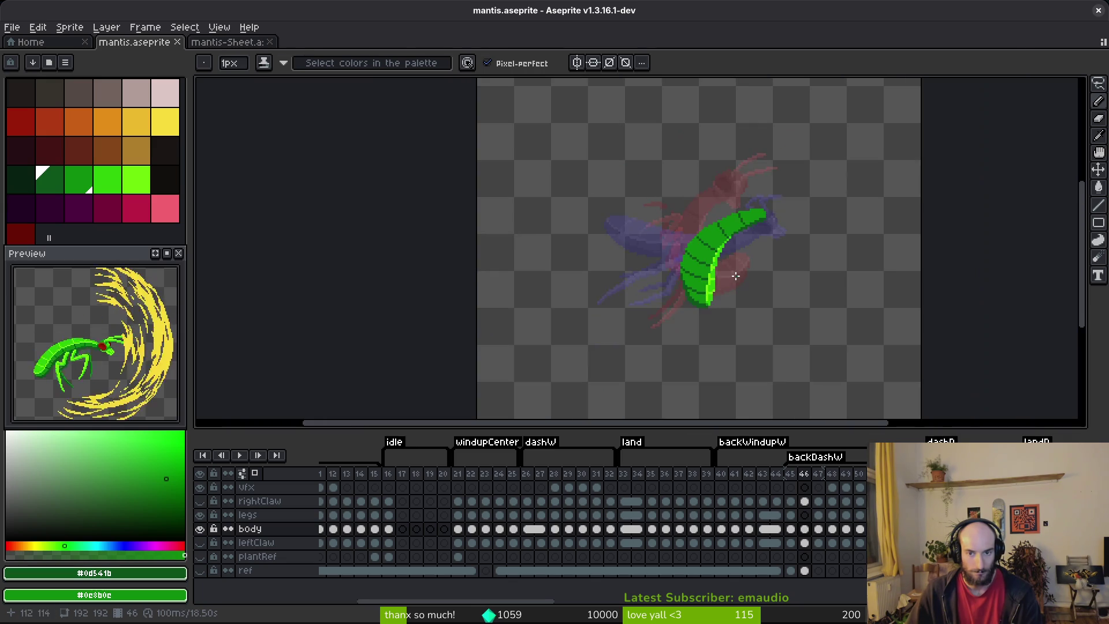
{"action": "scroll", "coordinate": [733, 280], "scroll_direction": "up", "scroll_amount": 1}
{"action": "key", "text": "Right"}
{"action": "key", "text": "Left"}
{"action": "key", "text": "Right"}
{"action": "key", "text": "b"}
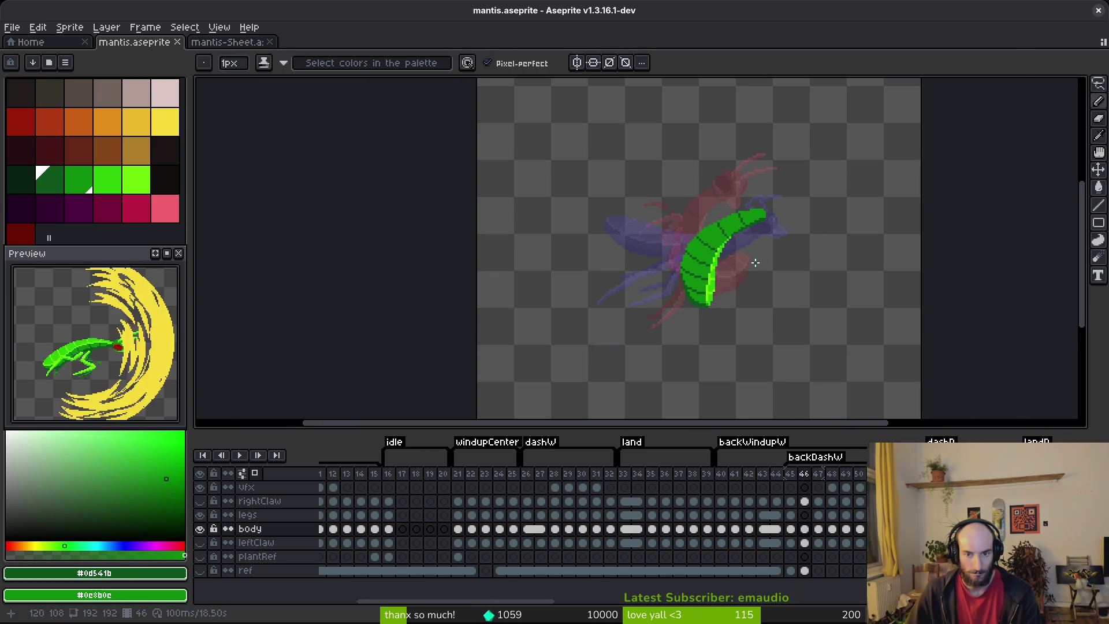
- Check frames 45 through 48, then lasso the mantis head on frame 45
{"action": "key", "text": "alt+Left"}
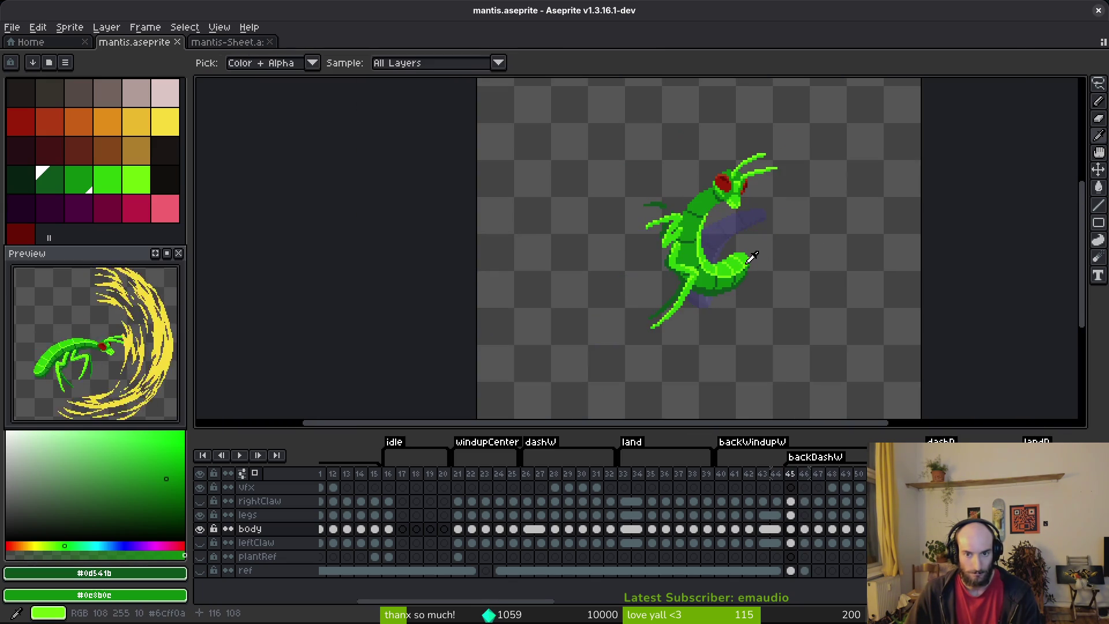
{"action": "key", "text": "Right"}
{"action": "scroll", "coordinate": [751, 254], "scroll_direction": "up", "scroll_amount": 3}
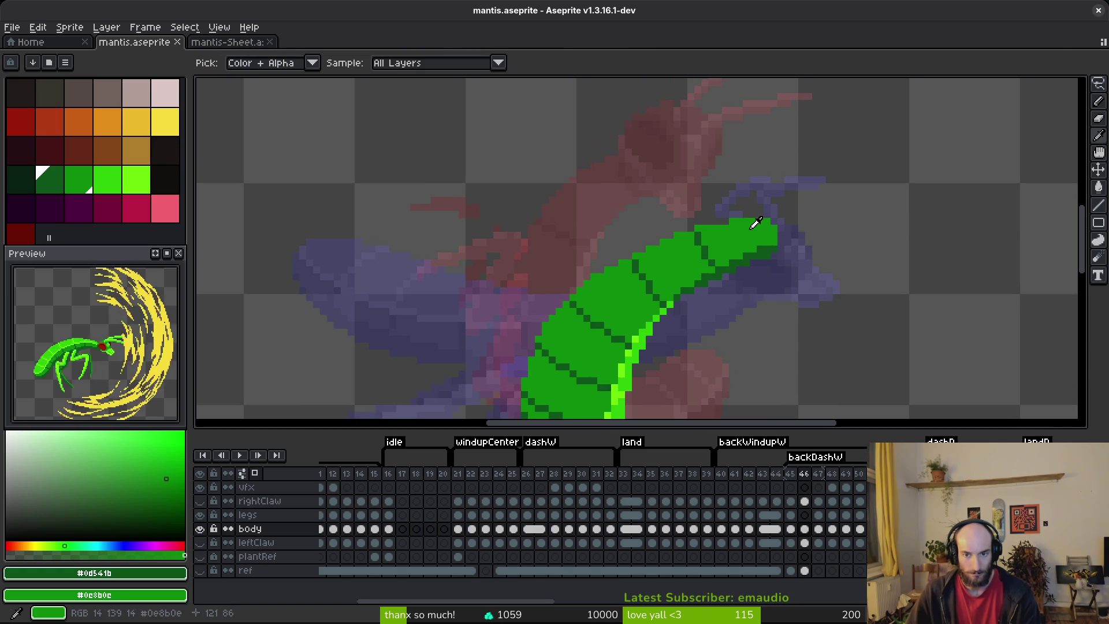
{"action": "key", "text": "Right"}
{"action": "key", "text": "Right"}
{"action": "key", "text": "Left"}
{"action": "key", "text": "Left"}
{"action": "key", "text": "Left"}
{"action": "scroll", "coordinate": [745, 231], "scroll_direction": "down", "scroll_amount": 2}
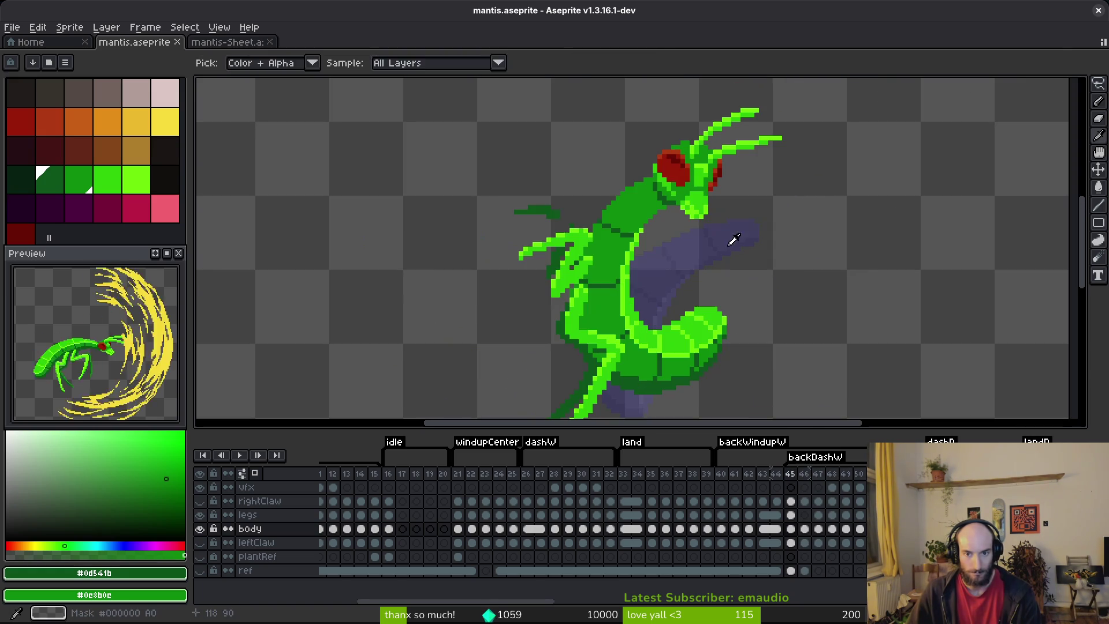
{"action": "key", "text": "q"}
{"action": "mouse_move", "coordinate": [802, 107]}
{"action": "left_mouse_down"}
{"action": "mouse_move", "coordinate": [664, 92]}
{"action": "mouse_move", "coordinate": [792, 248]}
{"action": "mouse_move", "coordinate": [811, 92]}
{"action": "left_mouse_up"}
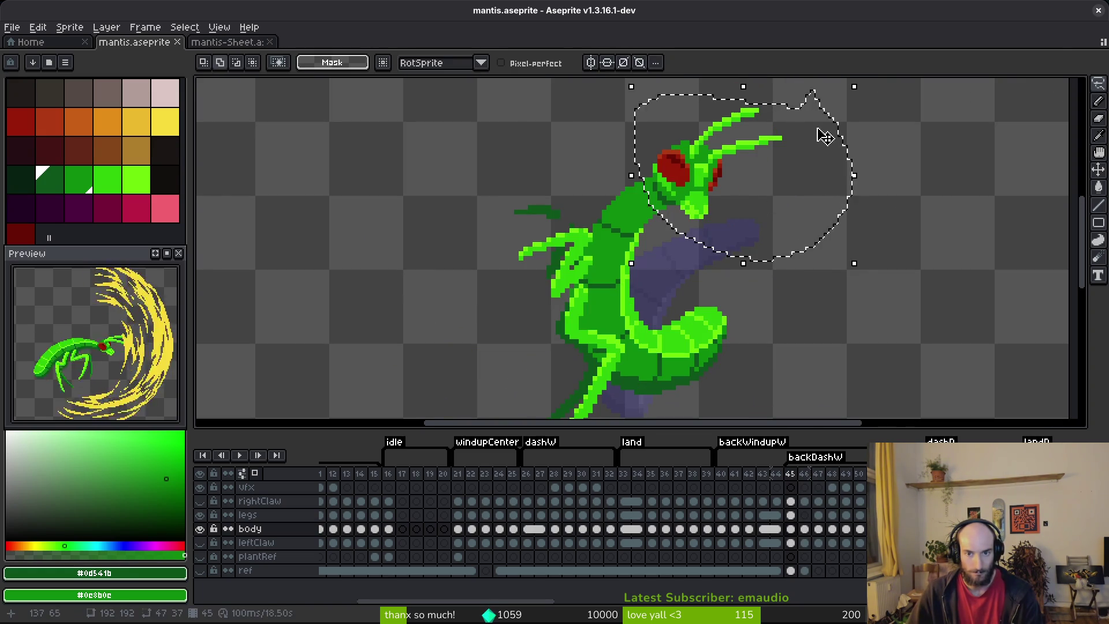
- Paste the head into frame 46 and shift it right, then undo and deselect
{"action": "key", "text": "Right"}
{"action": "key", "text": "ctrl+v"}
{"action": "left_click_drag", "start_coordinate": [676, 184], "coordinate": [793, 183]}
{"action": "key", "text": "Return"}
{"action": "key", "text": "ctrl+z"}
{"action": "key", "text": "ctrl+d"}
- Copy the head from frame 47 and place it at frame 46's upper-right body tip
{"action": "key", "text": "Right"}
{"action": "mouse_move", "coordinate": [816, 193]}
{"action": "left_mouse_down"}
{"action": "mouse_move", "coordinate": [726, 231]}
{"action": "mouse_move", "coordinate": [730, 243]}
{"action": "left_mouse_up"}
{"action": "left_click_drag", "start_coordinate": [758, 164], "coordinate": [709, 211]}
{"action": "left_click_drag", "start_coordinate": [737, 272], "coordinate": [779, 172]}
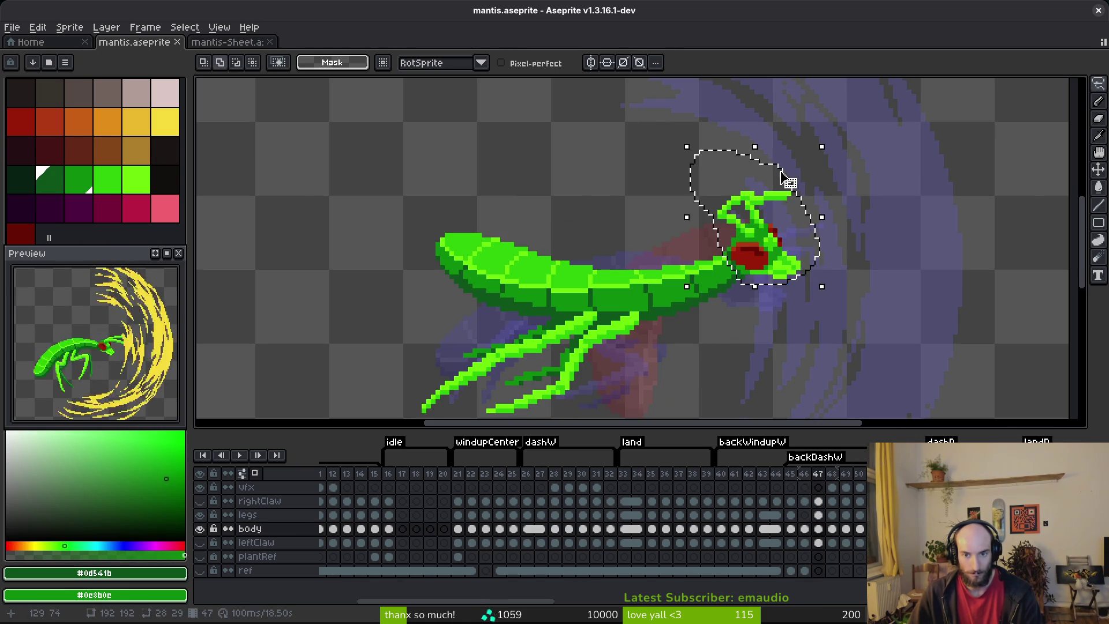
{"action": "key", "text": "Left"}
{"action": "key", "text": "ctrl+v"}
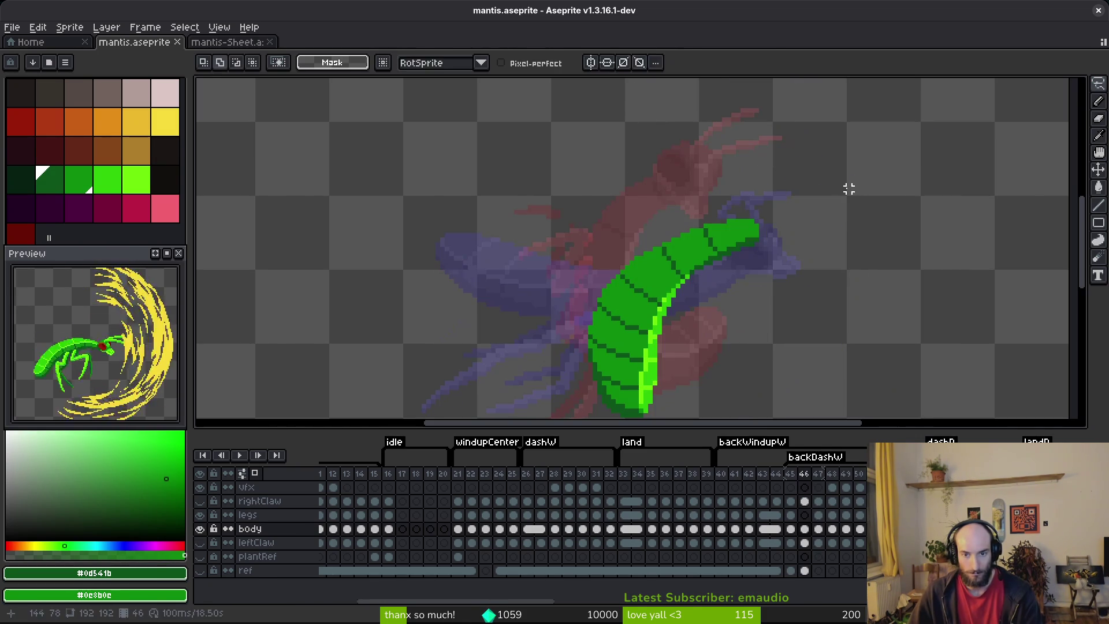
{"action": "left_click_drag", "start_coordinate": [745, 206], "coordinate": [763, 176]}
{"action": "key", "text": "Return"}
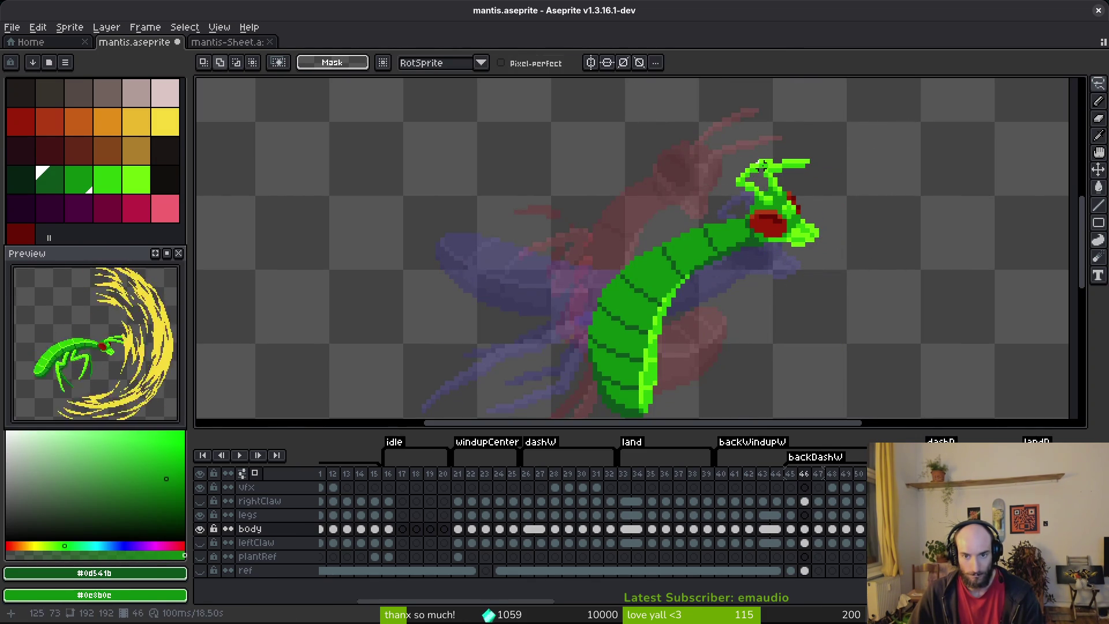
- Erase the stray pixels above the pasted head
{"action": "scroll", "coordinate": [763, 176], "scroll_direction": "up", "scroll_amount": 2}
{"action": "key", "text": "e"}
{"action": "mouse_move", "coordinate": [819, 163]}
{"action": "left_mouse_down"}
{"action": "mouse_move", "coordinate": [887, 188]}
{"action": "mouse_move", "coordinate": [766, 179]}
{"action": "left_mouse_up"}
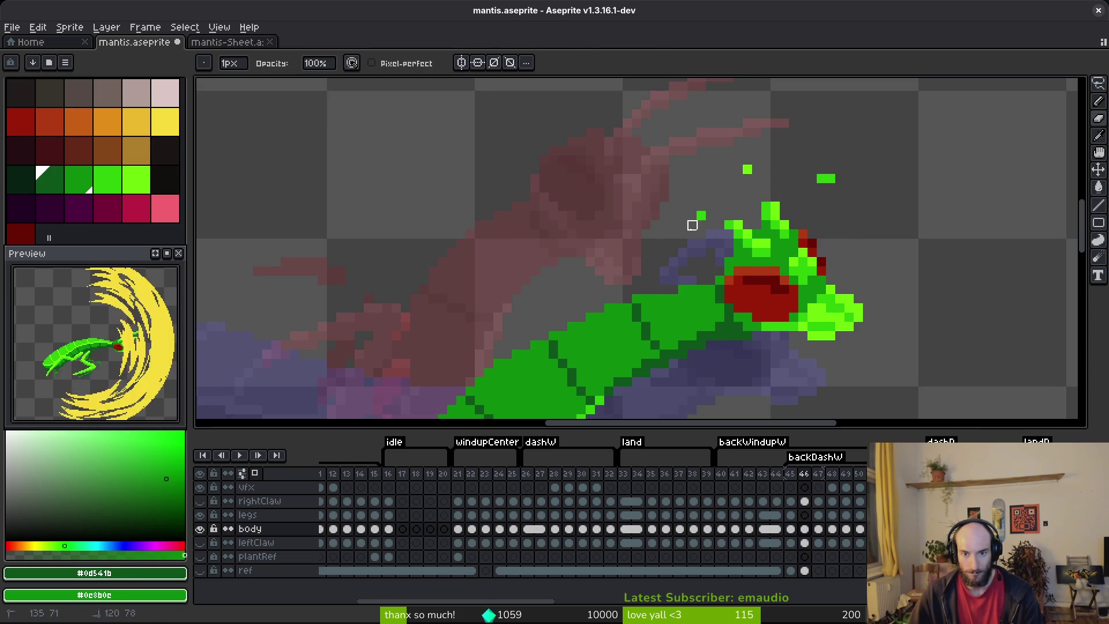
- Repaint the frame 46 head's light-green pixels dark green and erase the stray pixels on top
{"action": "scroll", "coordinate": [738, 225], "scroll_direction": "up", "scroll_amount": 3}
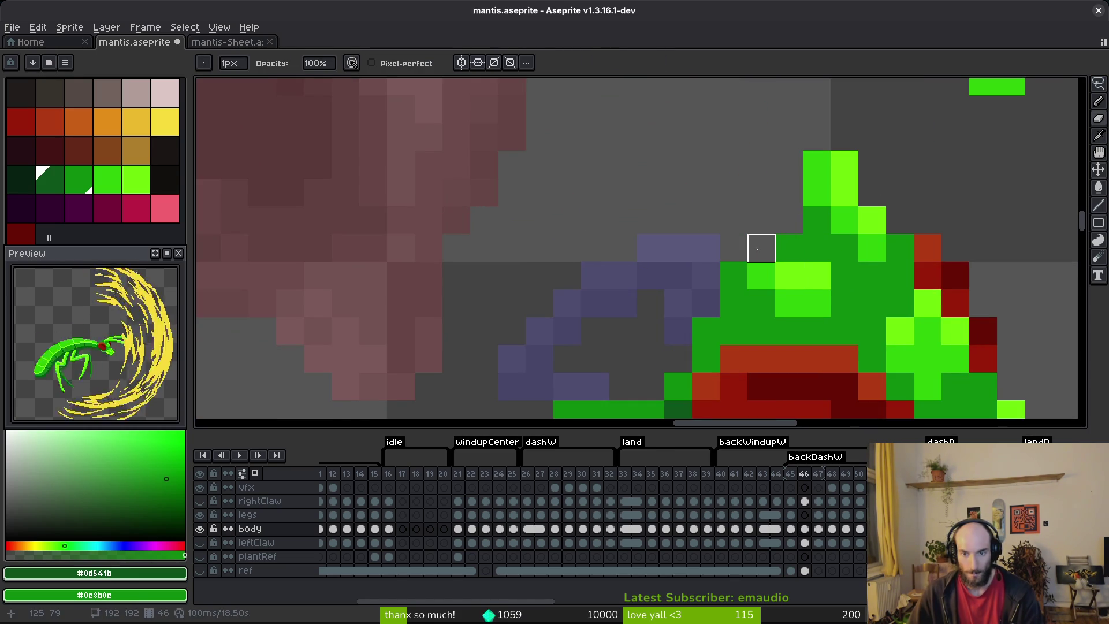
{"action": "left_click", "coordinate": [806, 246], "text": "alt"}
{"action": "key", "text": "b"}
{"action": "left_click_drag", "start_coordinate": [761, 247], "coordinate": [789, 275]}
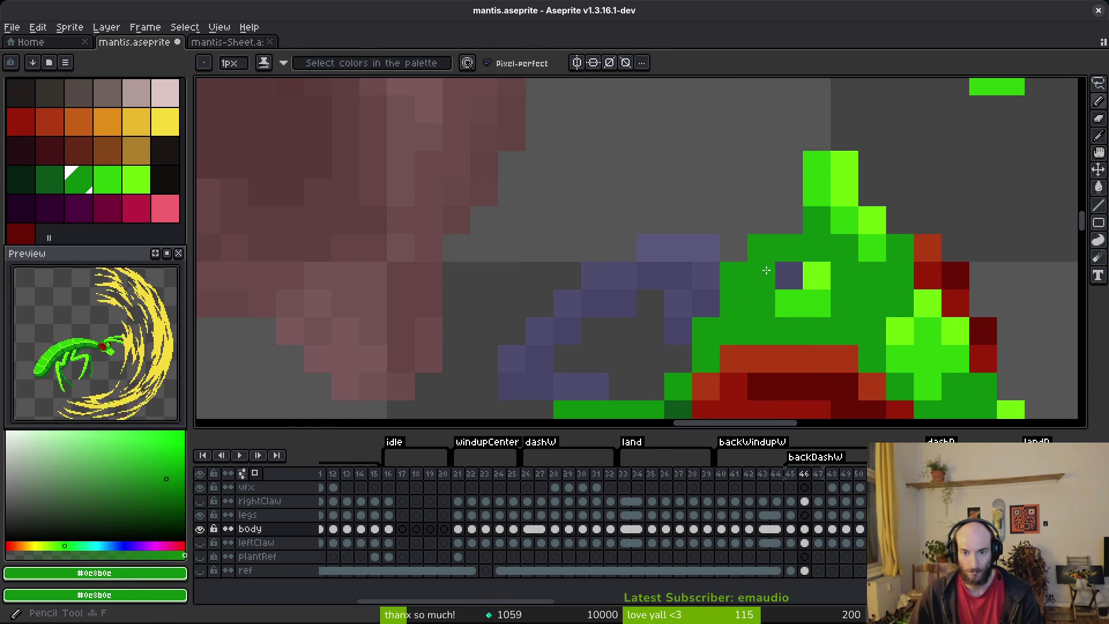
{"action": "left_click", "coordinate": [844, 220]}
{"action": "key", "text": "e"}
{"action": "left_click", "coordinate": [872, 220]}
{"action": "left_click_drag", "start_coordinate": [817, 165], "coordinate": [843, 191]}
{"action": "key", "text": "b"}
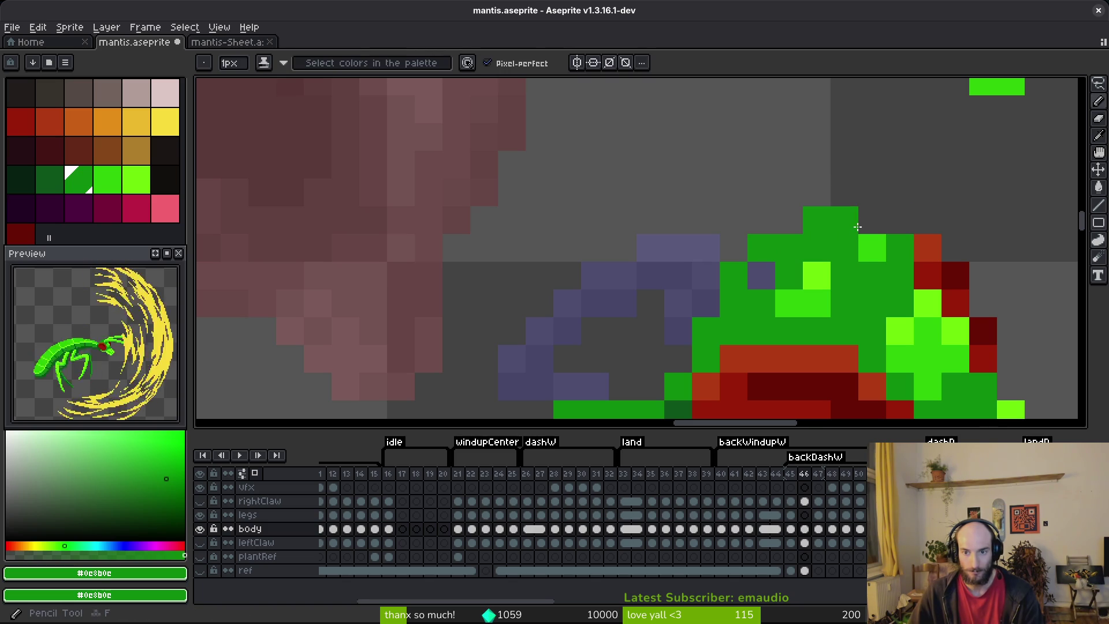
{"action": "left_click", "coordinate": [872, 220]}
{"action": "left_click", "coordinate": [817, 275]}
{"action": "left_click", "coordinate": [871, 248]}
{"action": "left_click_drag", "start_coordinate": [789, 303], "coordinate": [817, 303]}
- Fill dark green along the head outline, erase the top row and stray pixels, then save
{"action": "scroll", "coordinate": [792, 304], "scroll_direction": "down", "scroll_amount": 2}
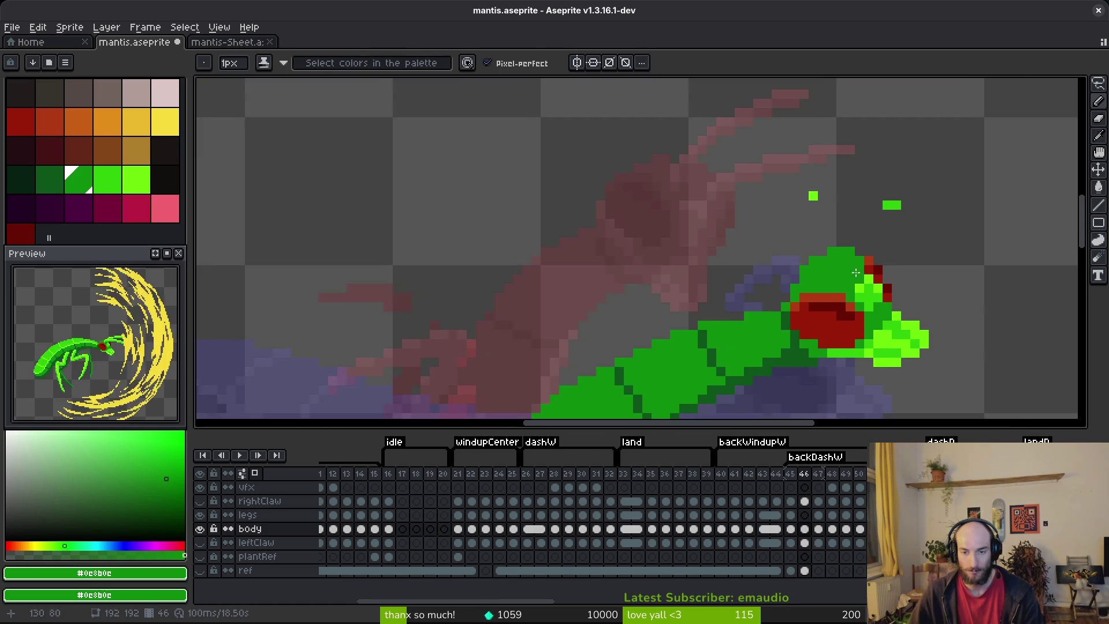
{"action": "scroll", "coordinate": [797, 272], "scroll_direction": "up", "scroll_amount": 2}
{"action": "left_click", "coordinate": [768, 220]}
{"action": "left_click", "coordinate": [712, 245]}
{"action": "left_click", "coordinate": [684, 299]}
{"action": "scroll", "coordinate": [763, 265], "scroll_direction": "down", "scroll_amount": 2}
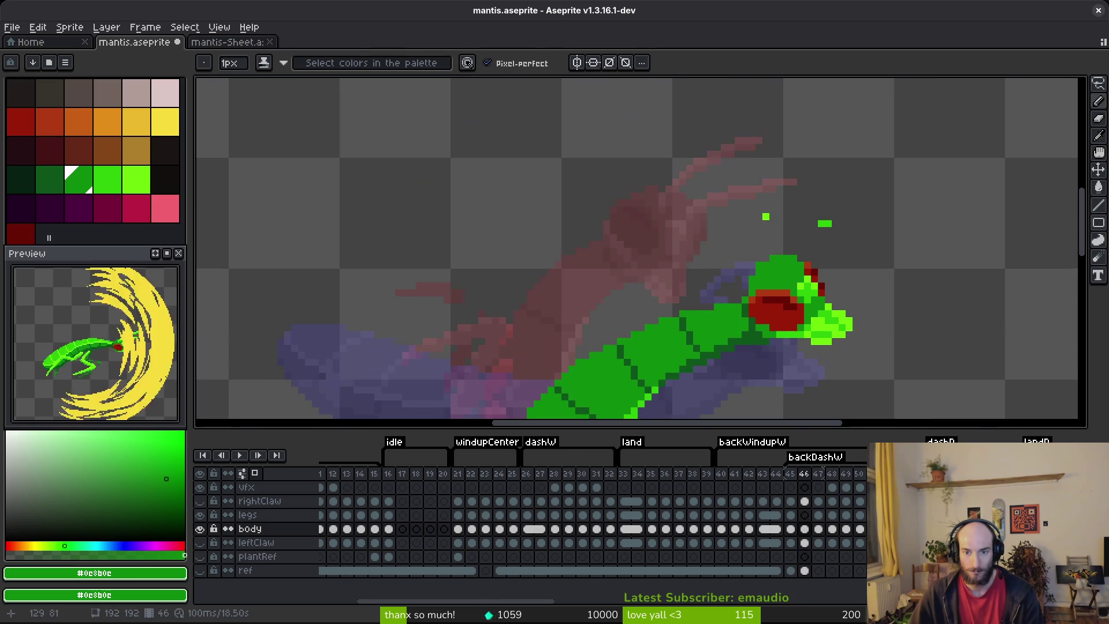
{"action": "scroll", "coordinate": [774, 258], "scroll_direction": "up", "scroll_amount": 1}
{"action": "key", "text": "e"}
{"action": "left_click_drag", "start_coordinate": [774, 258], "coordinate": [701, 254]}
{"action": "left_click_drag", "start_coordinate": [682, 312], "coordinate": [681, 295]}
{"action": "scroll", "coordinate": [772, 241], "scroll_direction": "down", "scroll_amount": 1}
{"action": "scroll", "coordinate": [772, 241], "scroll_direction": "up", "scroll_amount": 1}
{"action": "mouse_move", "coordinate": [789, 222]}
{"action": "left_mouse_down"}
{"action": "mouse_move", "coordinate": [787, 240]}
{"action": "mouse_move", "coordinate": [881, 241]}
{"action": "left_mouse_up"}
{"action": "key", "text": "ctrl+z"}
{"action": "key", "text": "ctrl+z"}
{"action": "key", "text": "ctrl+z"}
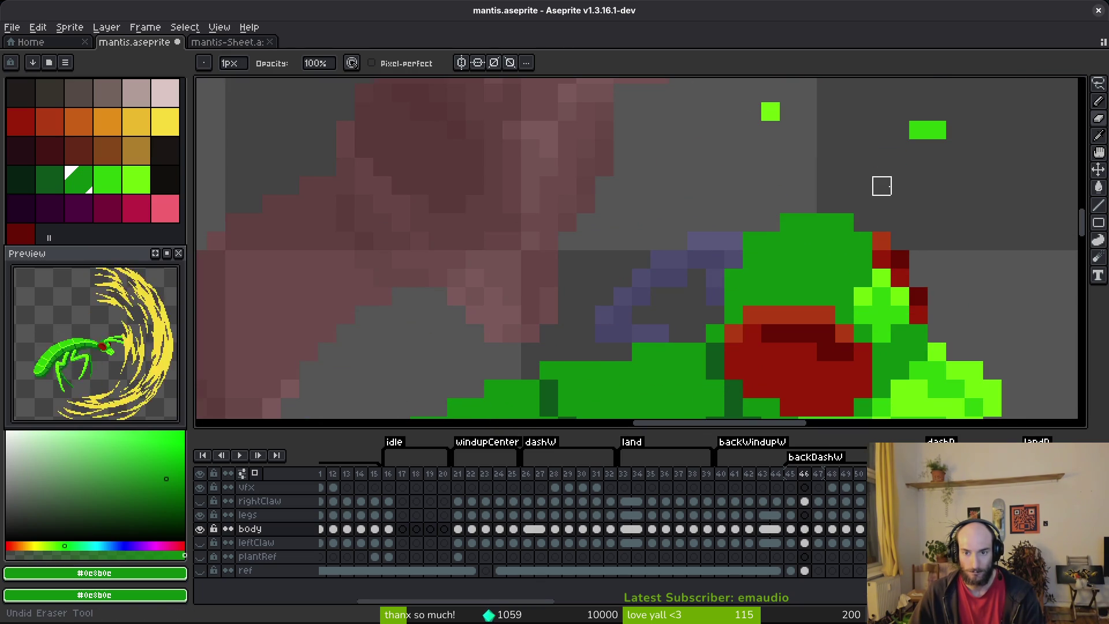
{"action": "scroll", "coordinate": [861, 168], "scroll_direction": "down", "scroll_amount": 1}
{"action": "key", "text": "ctrl+s"}
- Set lime green as both colours and draw a lime antenna rising up-right from the head
{"action": "scroll", "coordinate": [924, 187], "scroll_direction": "up", "scroll_amount": 2}
{"action": "mouse_move", "coordinate": [844, 181]}
{"action": "left_mouse_down"}
{"action": "mouse_move", "coordinate": [738, 186]}
{"action": "mouse_move", "coordinate": [710, 173]}
{"action": "left_mouse_up"}
{"action": "left_click", "coordinate": [761, 289], "text": "alt"}
{"action": "right_click", "coordinate": [761, 289]}
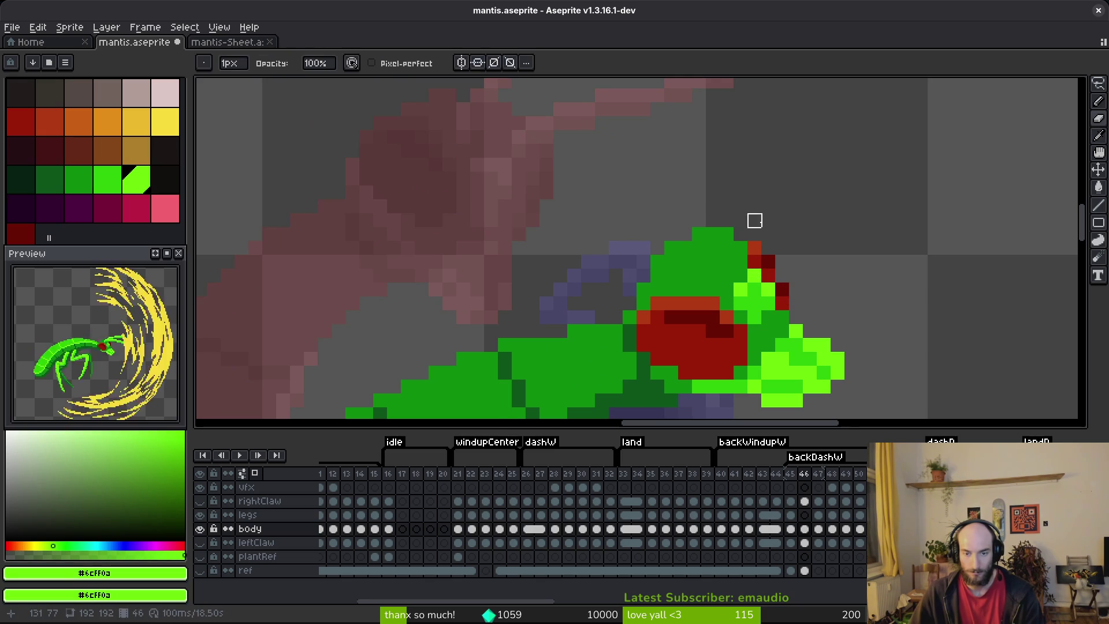
{"action": "key", "text": "comma"}
{"action": "scroll", "coordinate": [807, 232], "scroll_direction": "down", "scroll_amount": 4}
{"action": "key", "text": "period"}
{"action": "key", "text": "period"}
{"action": "key", "text": "comma"}
{"action": "scroll", "coordinate": [764, 222], "scroll_direction": "up", "scroll_amount": 4}
{"action": "key", "text": "l"}
{"action": "mouse_move", "coordinate": [739, 252]}
{"action": "left_mouse_down"}
{"action": "mouse_move", "coordinate": [830, 166]}
{"action": "mouse_move", "coordinate": [866, 153]}
{"action": "left_mouse_up"}
{"action": "scroll", "coordinate": [881, 237], "scroll_direction": "down", "scroll_amount": 4}
{"action": "key", "text": "comma"}
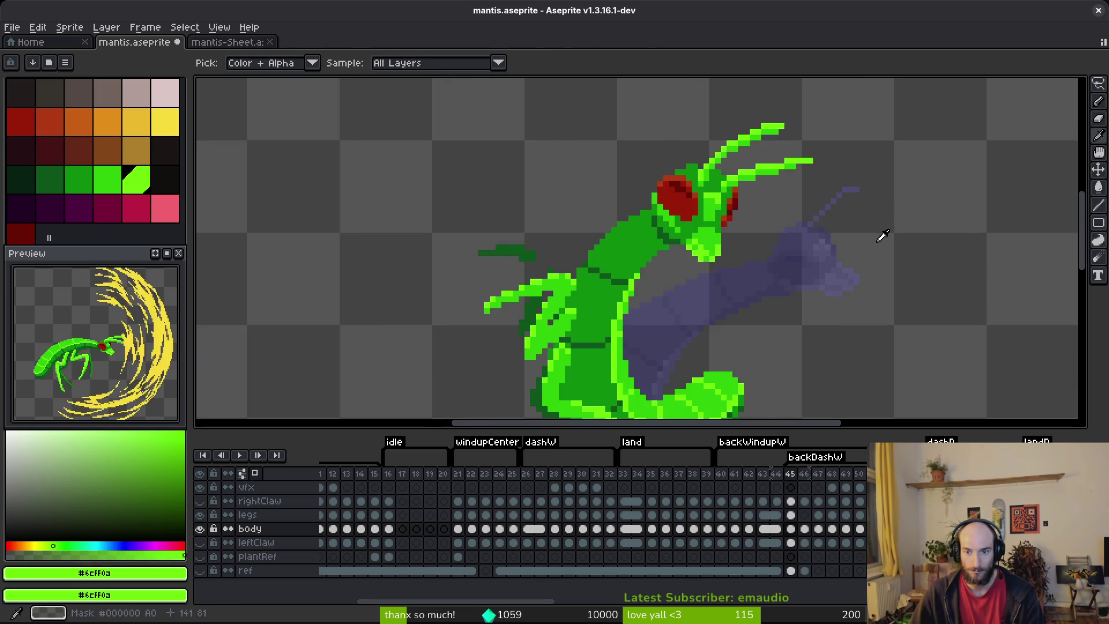
- Redraw the first antenna, shade its base pixels mid green, and save the sprite
{"action": "key", "text": "comma"}
{"action": "key", "text": "period"}
{"action": "key", "text": "period"}
{"action": "scroll", "coordinate": [815, 227], "scroll_direction": "up", "scroll_amount": 4}
{"action": "left_click_drag", "start_coordinate": [777, 225], "coordinate": [803, 207]}
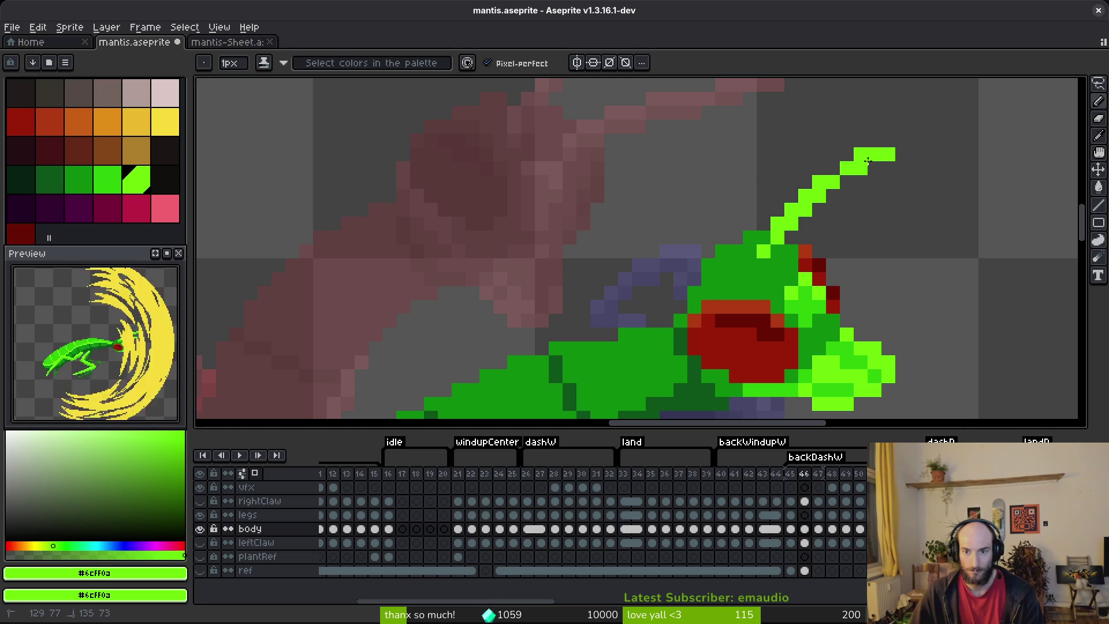
{"action": "left_click_drag", "start_coordinate": [902, 154], "coordinate": [903, 154]}
{"action": "key", "text": "alt"}
{"action": "left_click", "coordinate": [786, 264], "text": "alt"}
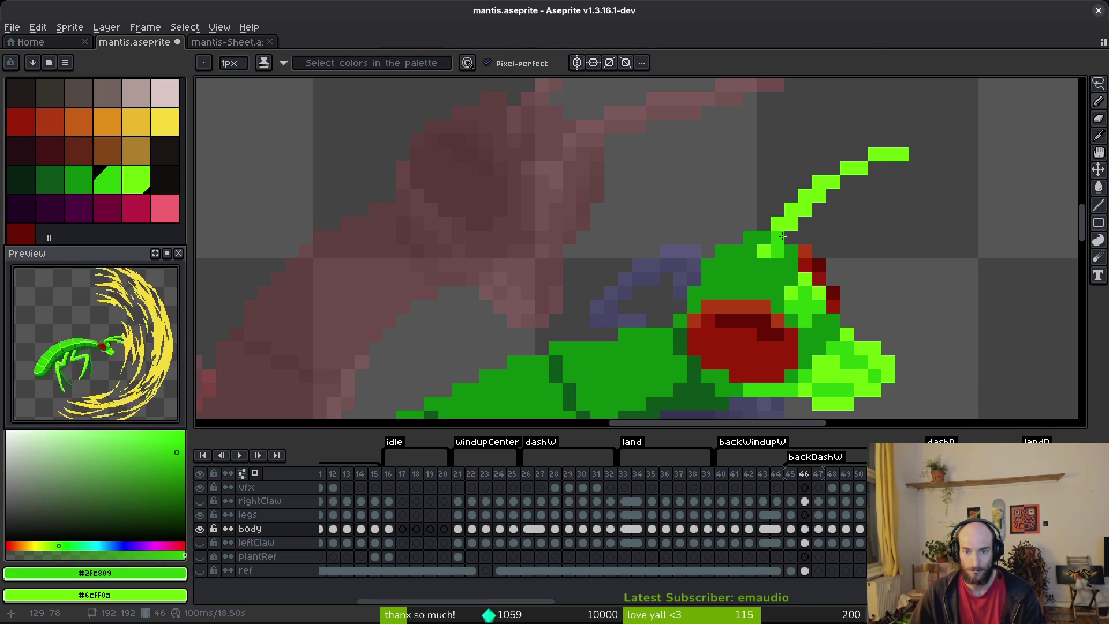
{"action": "left_click", "coordinate": [791, 227]}
{"action": "left_click", "coordinate": [805, 211]}
{"action": "left_click", "coordinate": [832, 193]}
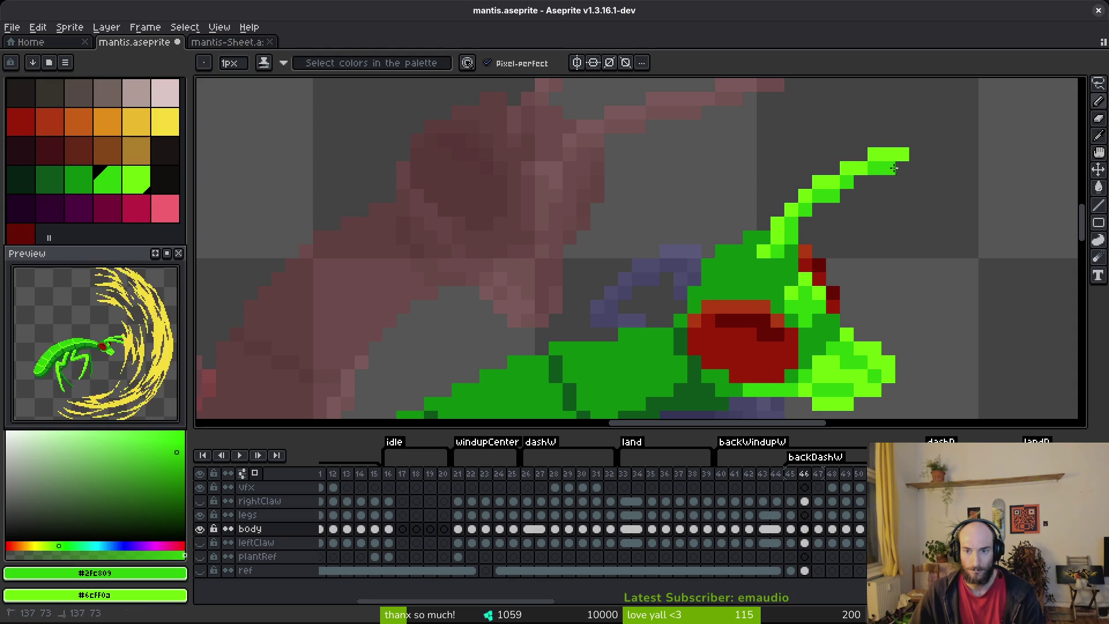
{"action": "key", "text": "ctrl+s"}
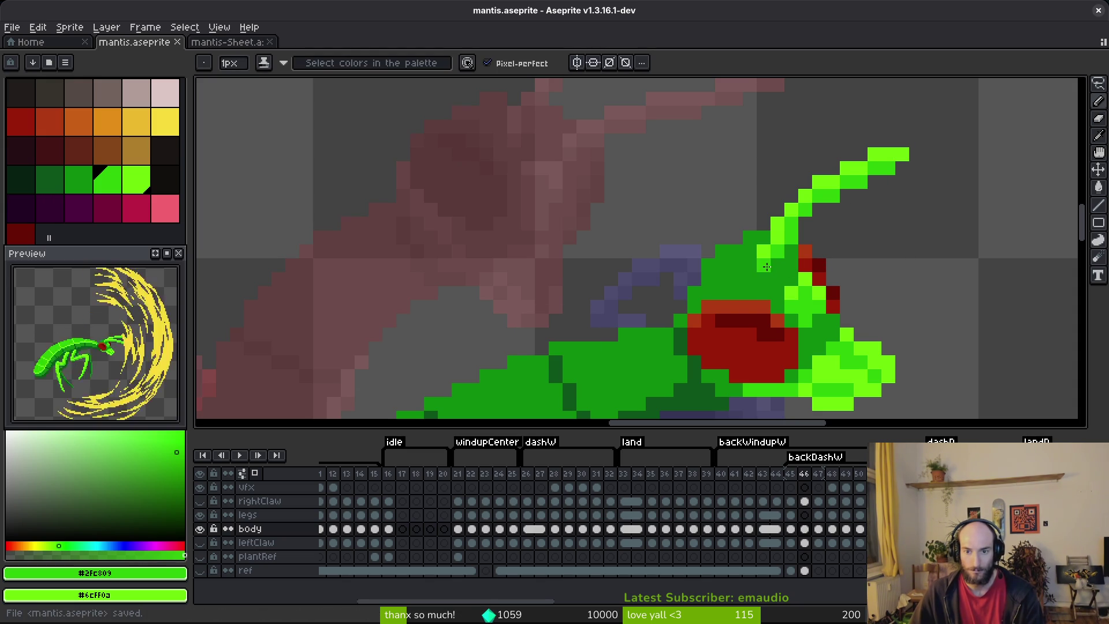
- Draw a second lime antenna, shade it mid green, thicken its base, and save mantis.aseprite
{"action": "scroll", "coordinate": [811, 266], "scroll_direction": "down", "scroll_amount": 2}
{"action": "scroll", "coordinate": [782, 248], "scroll_direction": "up", "scroll_amount": 2}
{"action": "left_click", "coordinate": [782, 248], "text": "alt"}
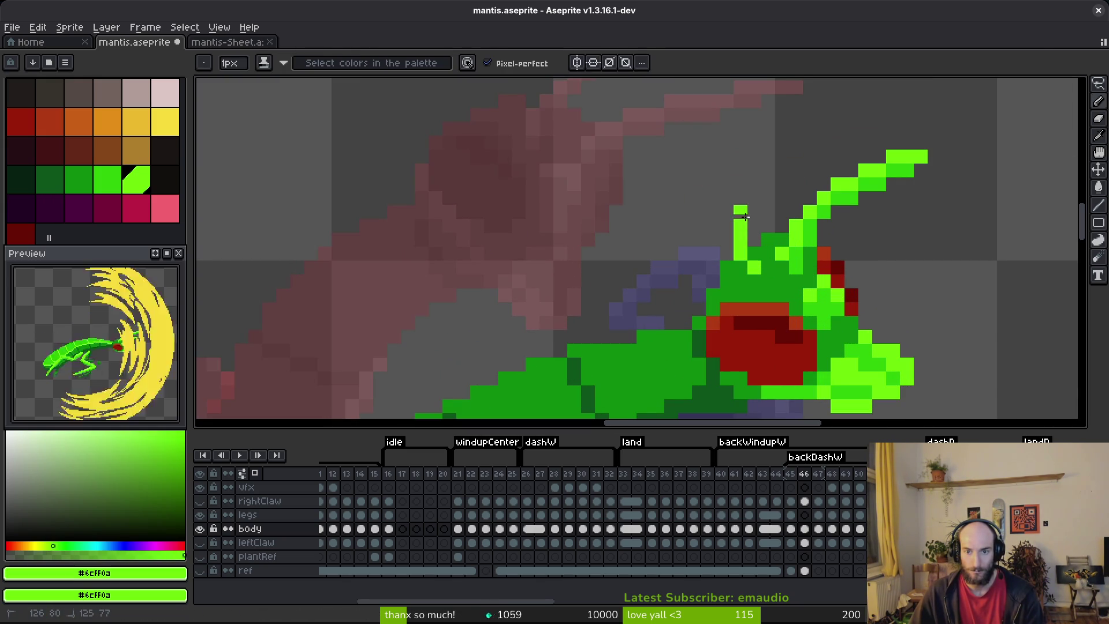
{"action": "left_click_drag", "start_coordinate": [775, 136], "coordinate": [820, 101]}
{"action": "left_click", "coordinate": [846, 185], "text": "alt"}
{"action": "left_click", "coordinate": [812, 112]}
{"action": "left_click", "coordinate": [796, 129]}
{"action": "left_click", "coordinate": [782, 142]}
{"action": "mouse_move", "coordinate": [786, 140]}
{"action": "left_mouse_down"}
{"action": "mouse_move", "coordinate": [754, 199]}
{"action": "mouse_move", "coordinate": [747, 252]}
{"action": "left_mouse_up"}
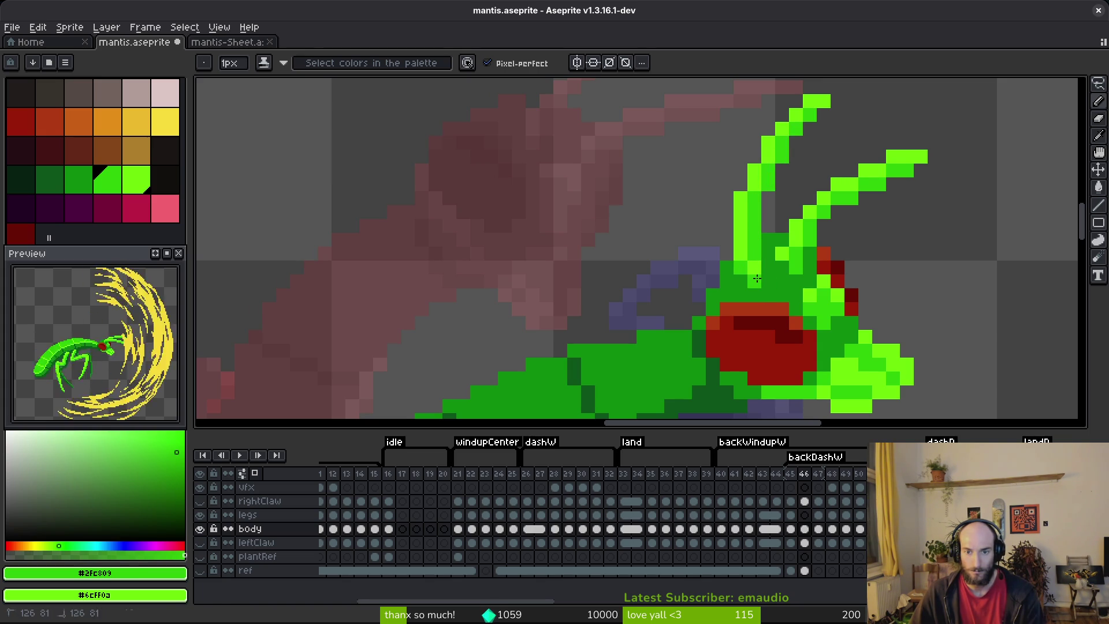
{"action": "scroll", "coordinate": [819, 285], "scroll_direction": "down", "scroll_amount": 3}
{"action": "key", "text": "ctrl+s"}
{"action": "scroll", "coordinate": [829, 295], "scroll_direction": "down", "scroll_amount": 2}
{"action": "key", "text": "alt"}
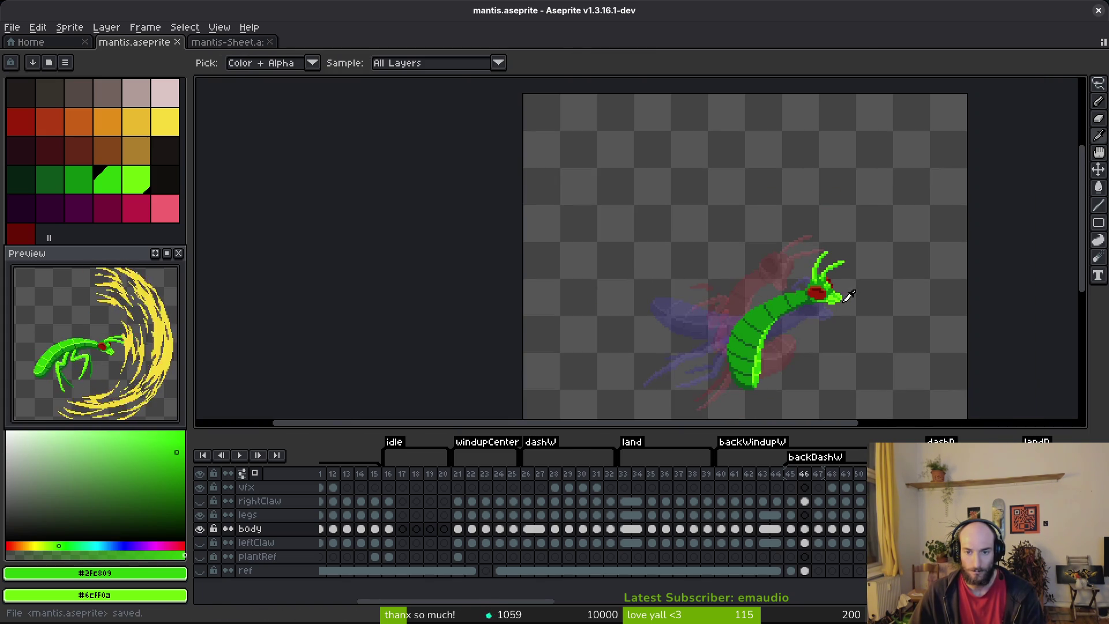
- Flip between frames 45, 46 and 47 to compare the mantis poses
{"action": "key", "text": "Left"}
{"action": "key", "text": "Right"}
{"action": "scroll", "coordinate": [826, 297], "scroll_direction": "up", "scroll_amount": 3}
{"action": "key", "text": "Left"}
{"action": "scroll", "coordinate": [826, 295], "scroll_direction": "down", "scroll_amount": 2}
{"action": "key", "text": "alt"}
{"action": "key", "text": "Right"}
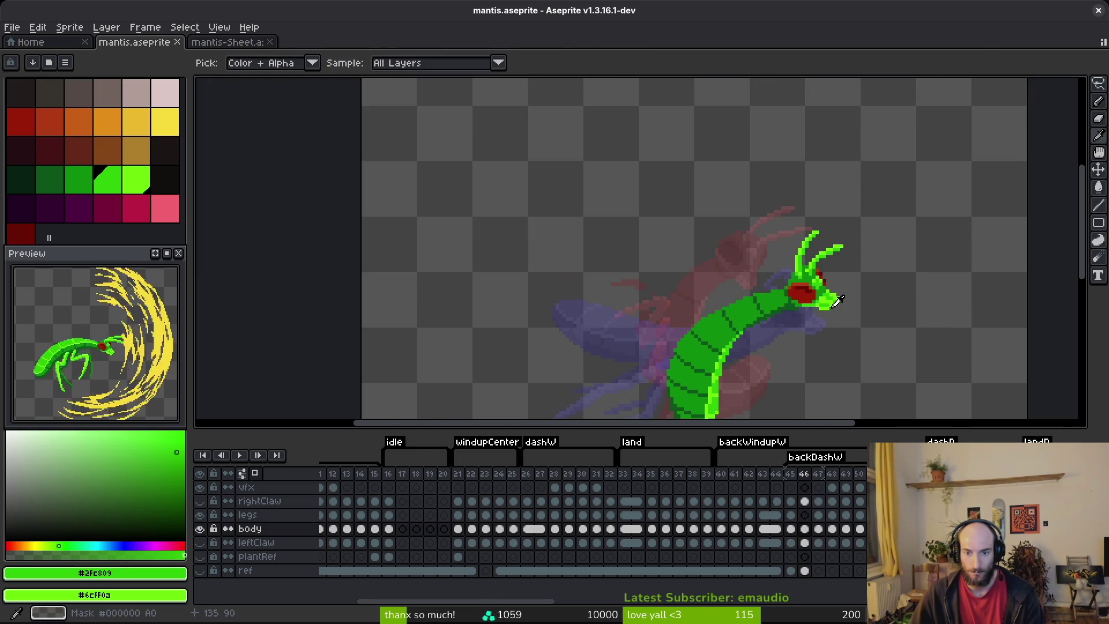
{"action": "key", "text": "Left"}
{"action": "key", "text": "Right"}
{"action": "key", "text": "Left"}
{"action": "key", "text": "Right"}
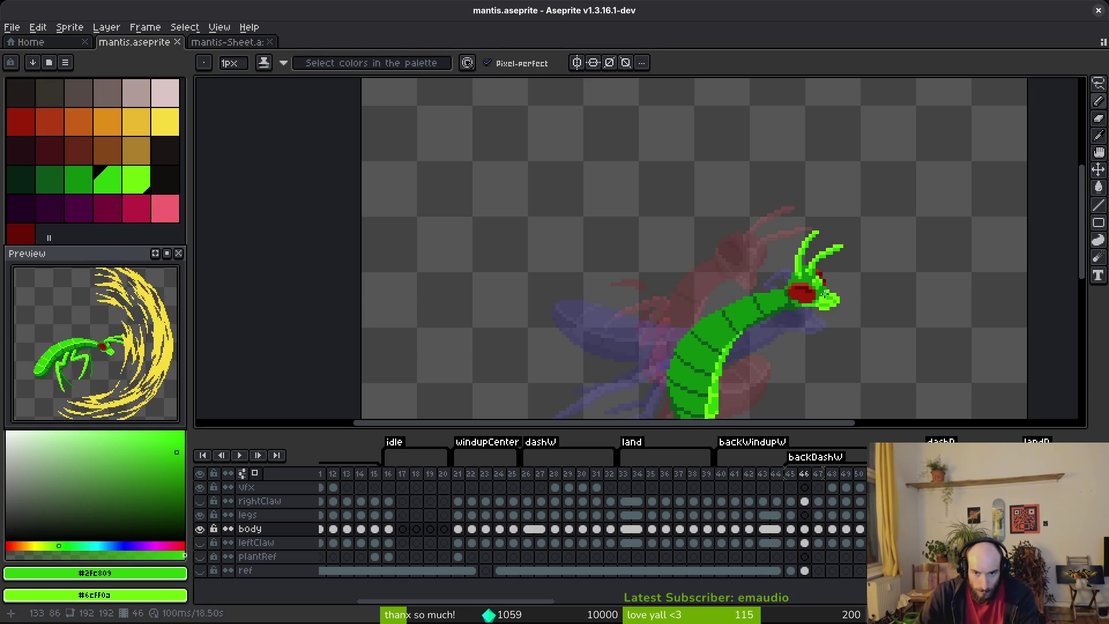
{"action": "key", "text": "Left"}
{"action": "key", "text": "Right"}
{"action": "key", "text": "Right"}
{"action": "key", "text": "Left"}
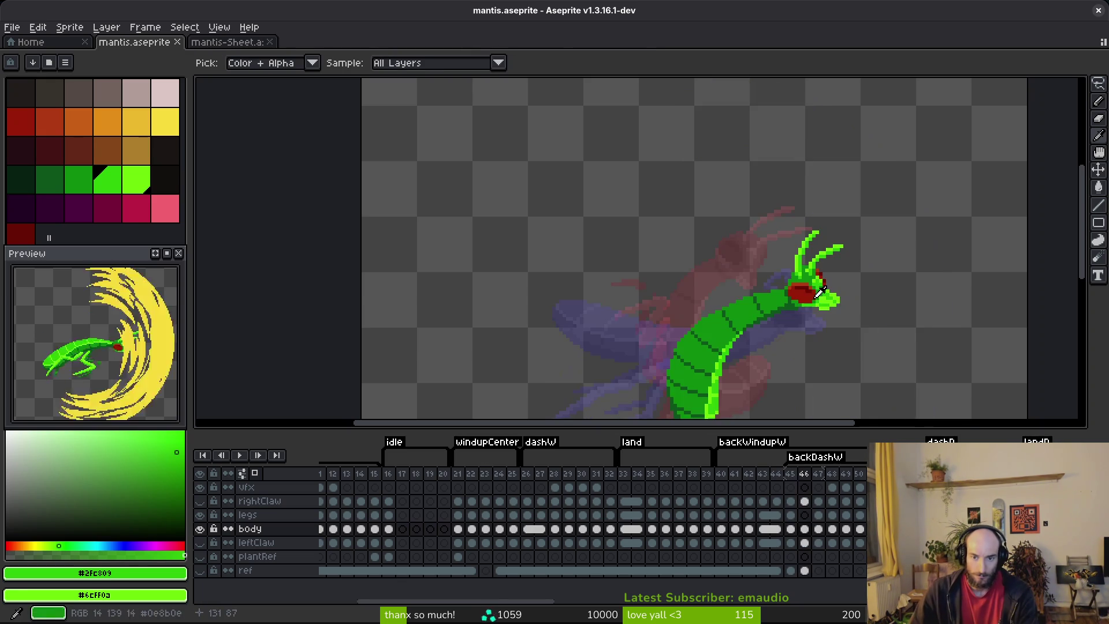
- Lasso the mouthparts on frame 46 and nudge them slightly, comparing with undo and redo
{"action": "scroll", "coordinate": [825, 286], "scroll_direction": "up", "scroll_amount": 2}
{"action": "left_click_drag", "start_coordinate": [810, 299], "coordinate": [811, 268]}
{"action": "key", "text": "m"}
{"action": "scroll", "coordinate": [811, 268], "scroll_direction": "up", "scroll_amount": 1}
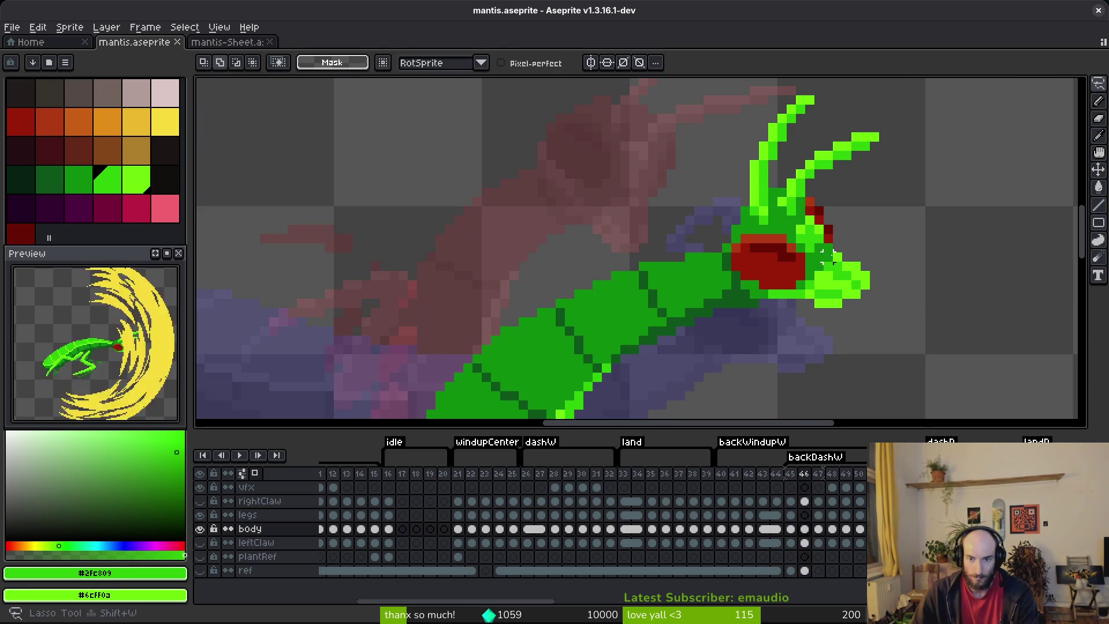
{"action": "mouse_move", "coordinate": [768, 239]}
{"action": "left_mouse_down"}
{"action": "mouse_move", "coordinate": [866, 323]}
{"action": "mouse_move", "coordinate": [823, 280]}
{"action": "left_mouse_up"}
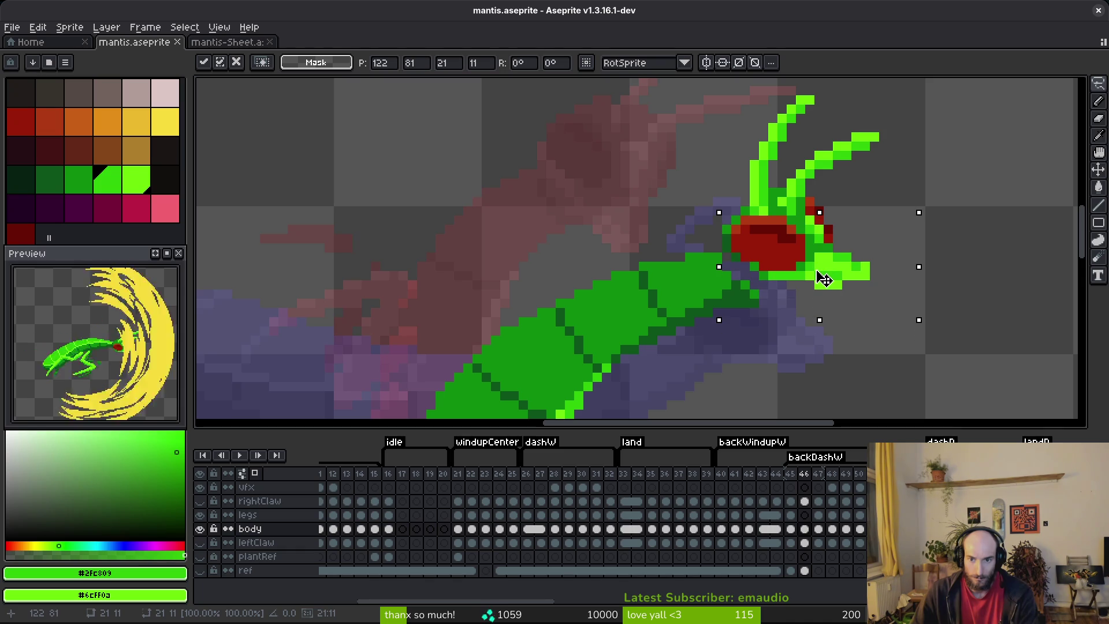
{"action": "key", "text": "ctrl+d"}
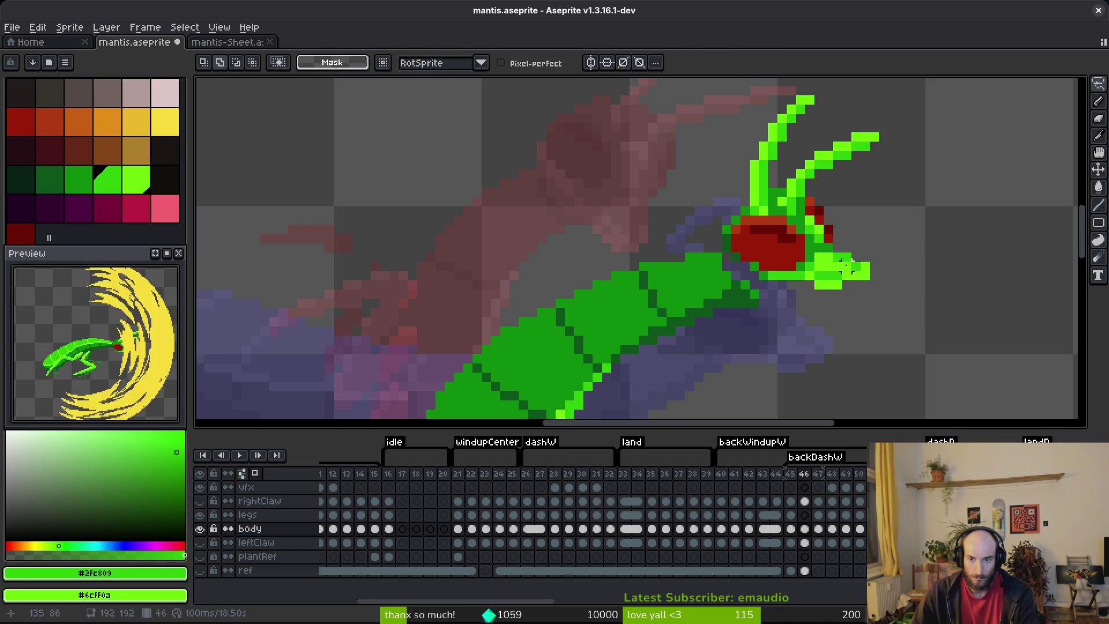
{"action": "key", "text": "ctrl+z"}
{"action": "key", "text": "ctrl+y"}
{"action": "key", "text": "ctrl+z"}
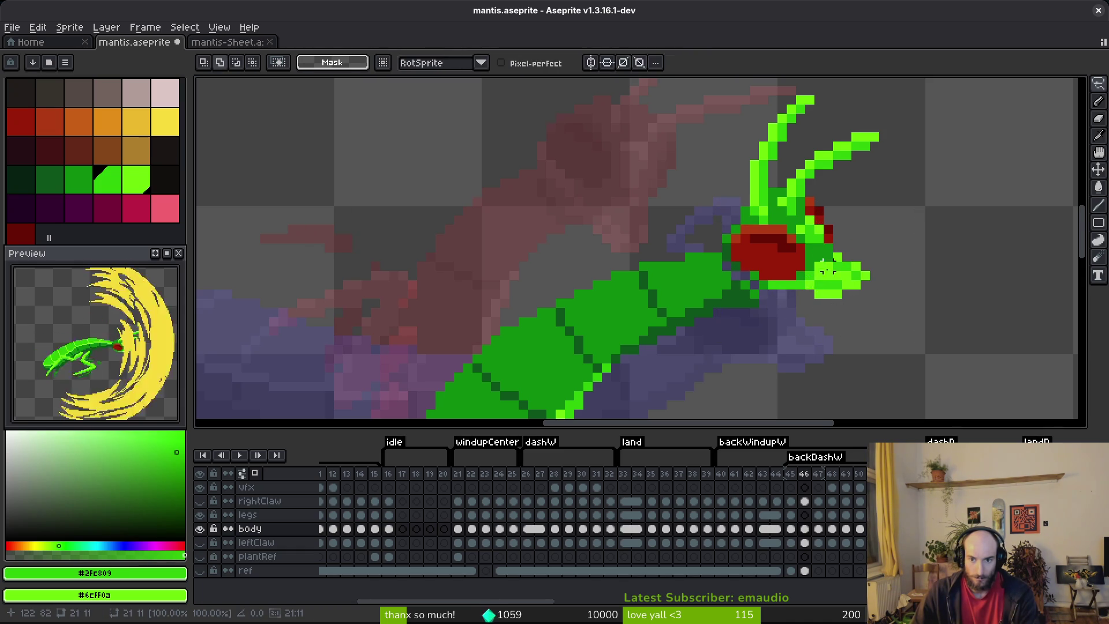
{"action": "key", "text": "ctrl+y"}
- Erase a stray mouth-tip pixel and add bright-green pixels to the mouth
{"action": "scroll", "coordinate": [864, 287], "scroll_direction": "up", "scroll_amount": 5}
{"action": "key", "text": "e"}
{"action": "left_click", "coordinate": [864, 287]}
{"action": "key", "text": "b"}
{"action": "left_click", "coordinate": [814, 289], "text": "alt"}
{"action": "left_click", "coordinate": [814, 237]}
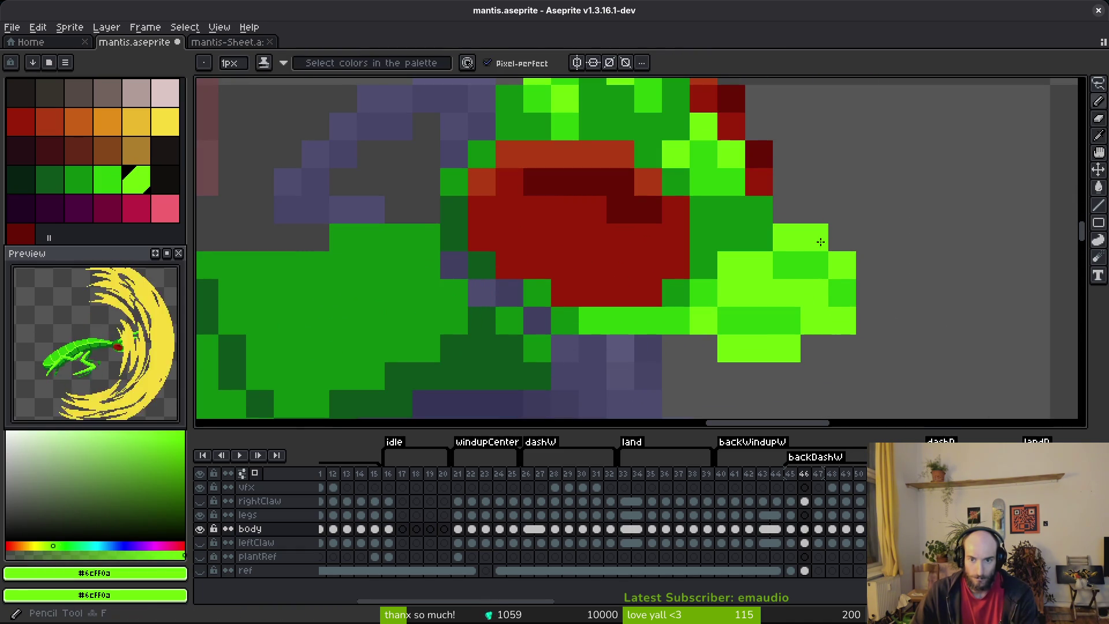
{"action": "left_click", "coordinate": [787, 210]}
{"action": "scroll", "coordinate": [837, 280], "scroll_direction": "down", "scroll_amount": 4}
{"action": "scroll", "coordinate": [841, 282], "scroll_direction": "up", "scroll_amount": 3}
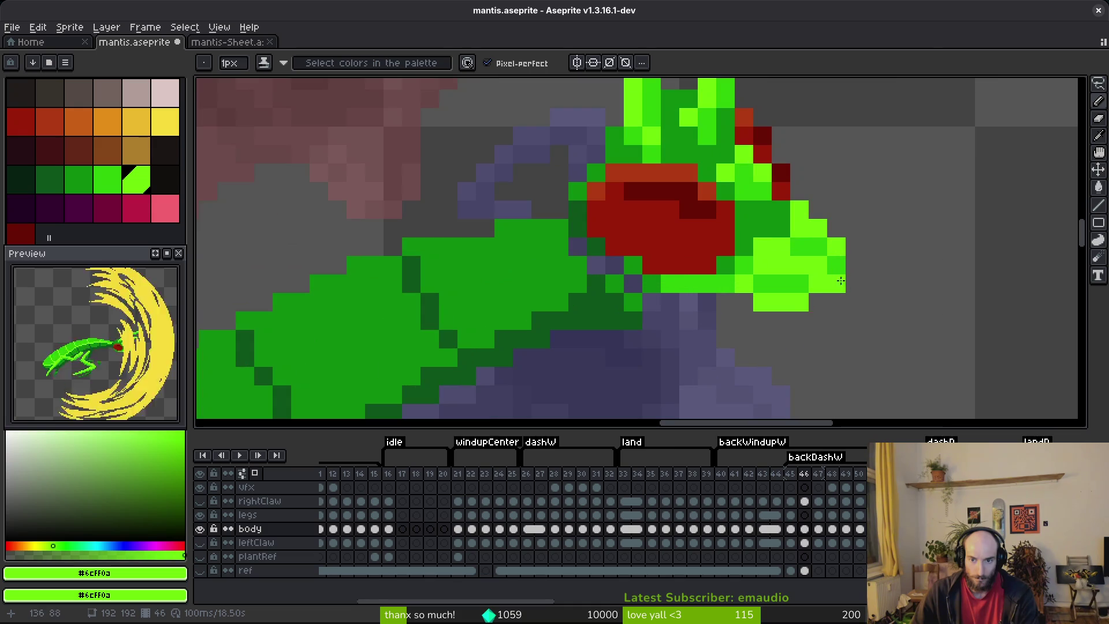
- Erase the outermost mouth-tip pixel, add a mid-green mouth pixel, and save mantis.aseprite
{"action": "key", "text": "e"}
{"action": "left_click", "coordinate": [855, 301]}
{"action": "key", "text": "b"}
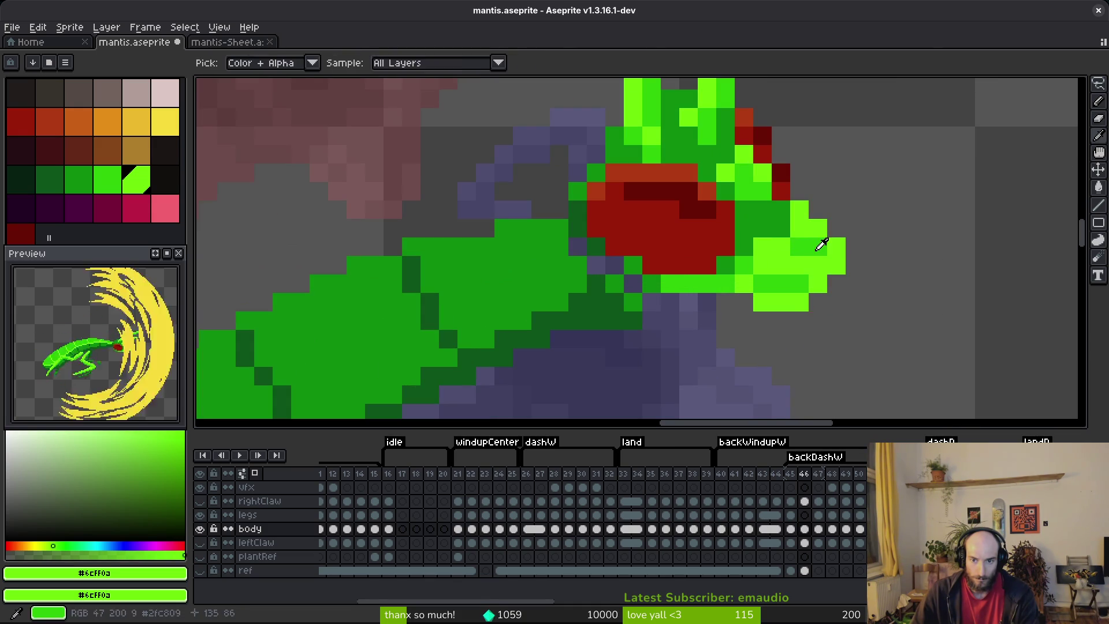
{"action": "left_click", "coordinate": [817, 243], "text": "alt"}
{"action": "left_click", "coordinate": [823, 293]}
{"action": "scroll", "coordinate": [854, 286], "scroll_direction": "down", "scroll_amount": 3}
{"action": "key", "text": "ctrl+s"}
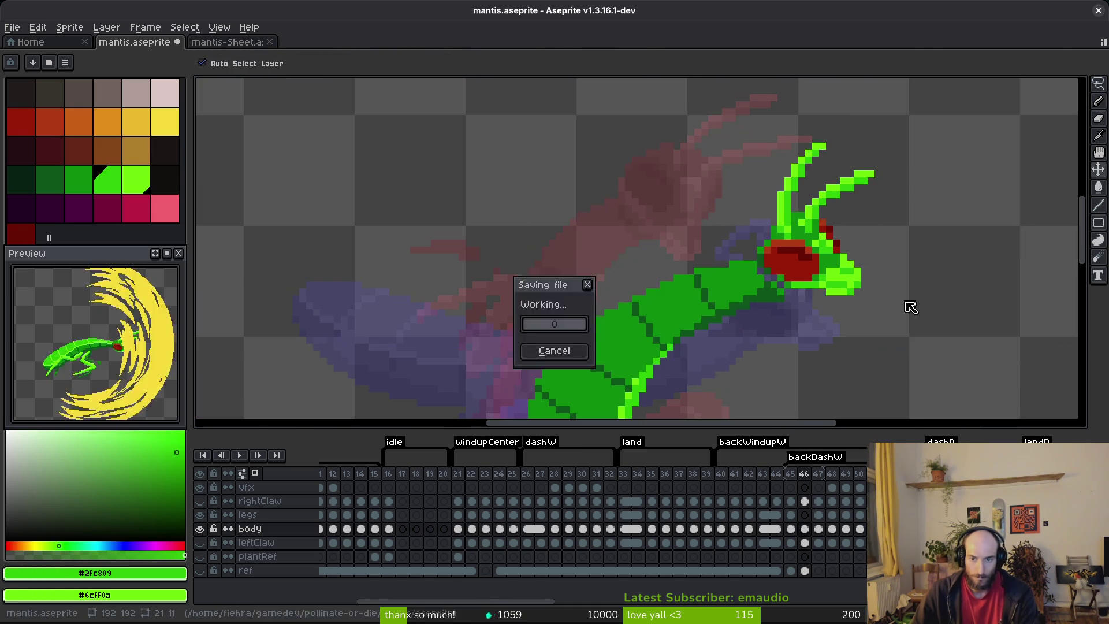
- Lasso the antennae and head with a freehand selection
{"action": "scroll", "coordinate": [809, 288], "scroll_direction": "up", "scroll_amount": 3}
{"action": "scroll", "coordinate": [808, 288], "scroll_direction": "down", "scroll_amount": 3}
{"action": "scroll", "coordinate": [785, 314], "scroll_direction": "up", "scroll_amount": 2}
{"action": "key", "text": "q"}
{"action": "mouse_move", "coordinate": [879, 122]}
{"action": "left_mouse_down"}
{"action": "mouse_move", "coordinate": [725, 167]}
{"action": "mouse_move", "coordinate": [707, 253]}
{"action": "left_mouse_up"}
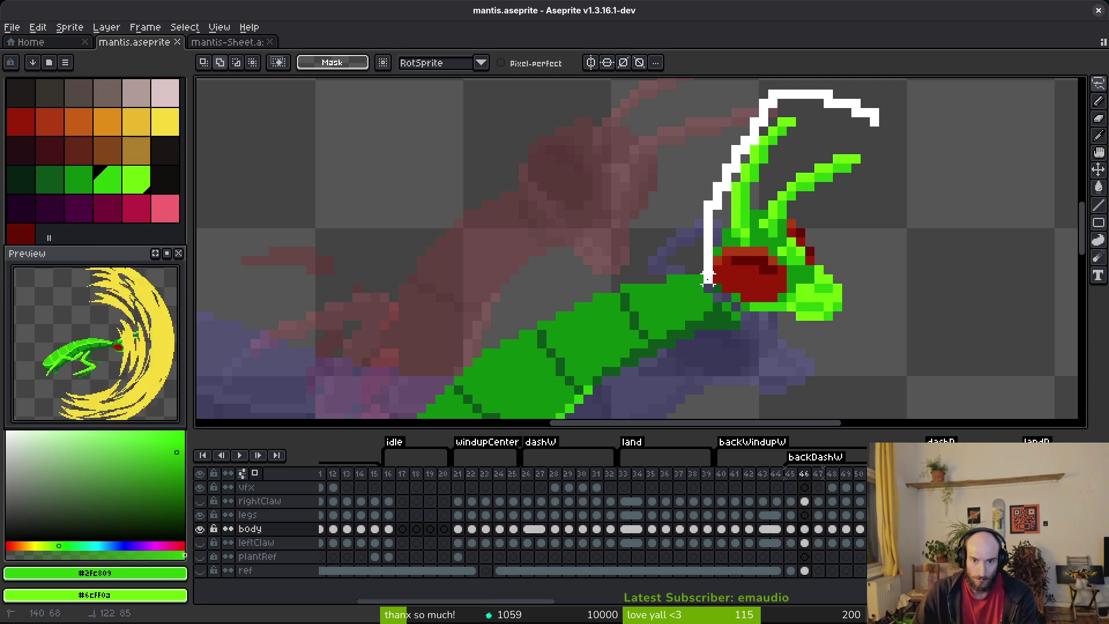
- Lasso the head and antennae, shift them down one pixel, and save
{"action": "mouse_move", "coordinate": [741, 295]}
{"action": "left_mouse_down"}
{"action": "mouse_move", "coordinate": [796, 330]}
{"action": "mouse_move", "coordinate": [889, 144]}
{"action": "left_mouse_up"}
{"action": "left_click_drag", "start_coordinate": [831, 276], "coordinate": [827, 287]}
{"action": "key", "text": "ctrl+d"}
{"action": "key", "text": "ctrl+s"}
- Reselect the antennae alone and move them down one more pixel
{"action": "scroll", "coordinate": [809, 277], "scroll_direction": "down", "scroll_amount": 2}
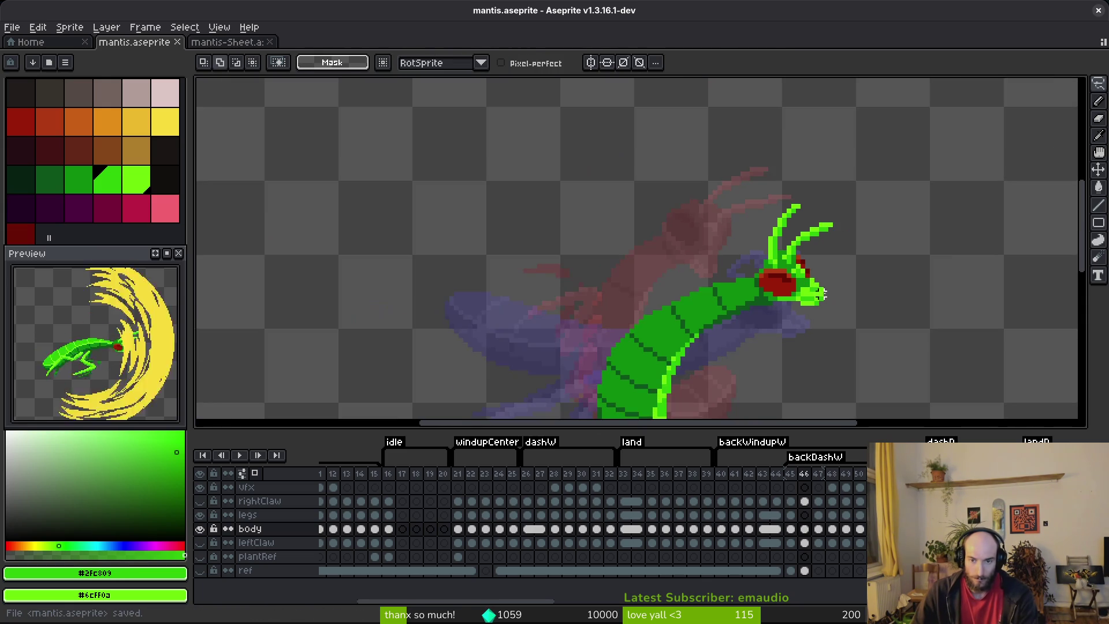
{"action": "scroll", "coordinate": [794, 271], "scroll_direction": "up", "scroll_amount": 2}
{"action": "mouse_move", "coordinate": [876, 195]}
{"action": "left_mouse_down"}
{"action": "mouse_move", "coordinate": [857, 186]}
{"action": "mouse_move", "coordinate": [842, 214]}
{"action": "left_mouse_up"}
{"action": "left_click_drag", "start_coordinate": [819, 99], "coordinate": [699, 209]}
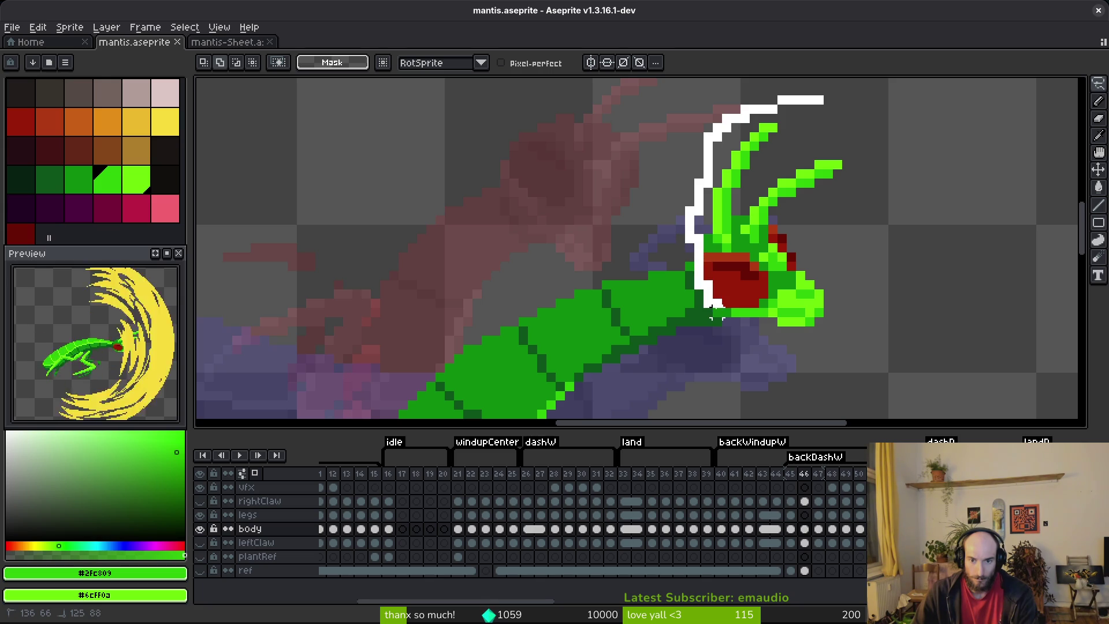
{"action": "left_click_drag", "start_coordinate": [774, 341], "coordinate": [858, 104]}
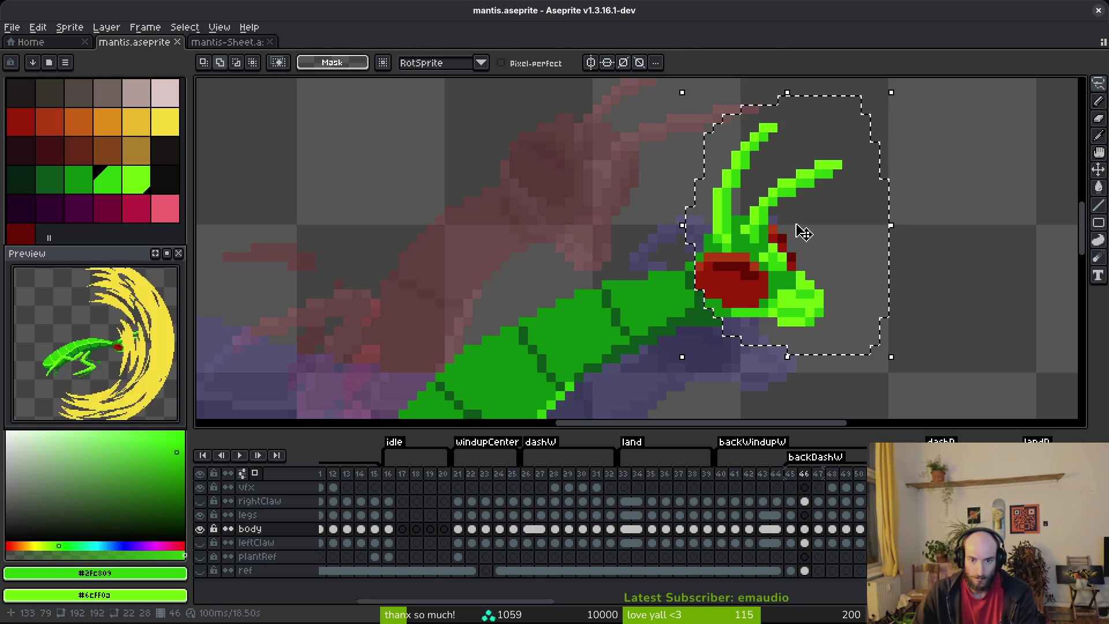
{"action": "left_click_drag", "start_coordinate": [797, 230], "coordinate": [803, 238]}
{"action": "key", "text": "ctrl+d"}
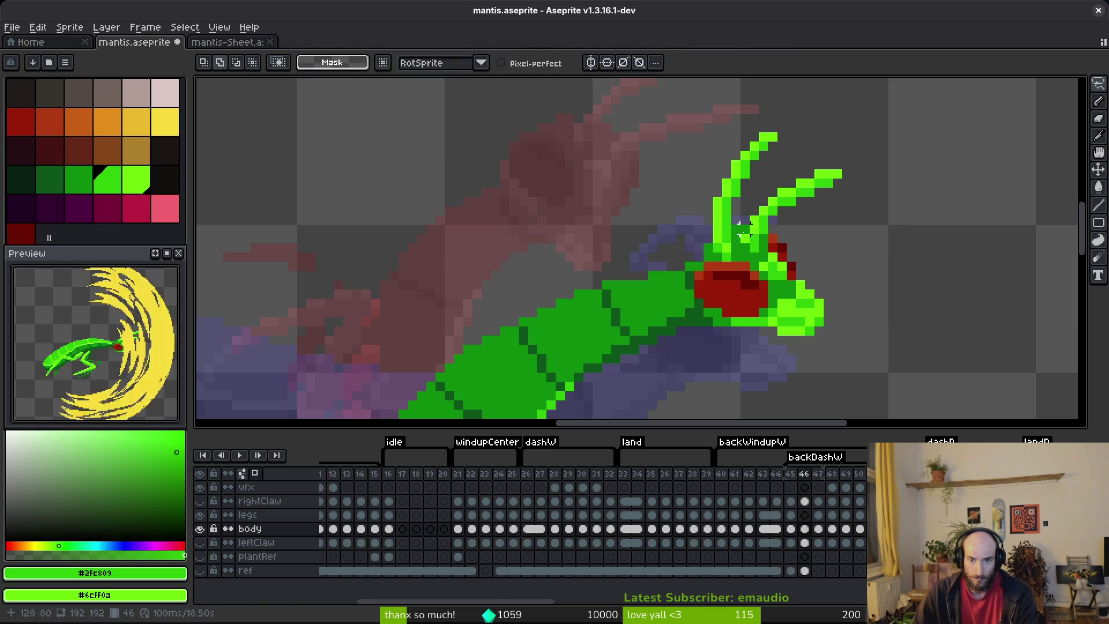
- Pencil the purple neck gap pixel in body green and save
{"action": "key", "text": "b"}
{"action": "scroll", "coordinate": [780, 229], "scroll_direction": "up", "scroll_amount": 3}
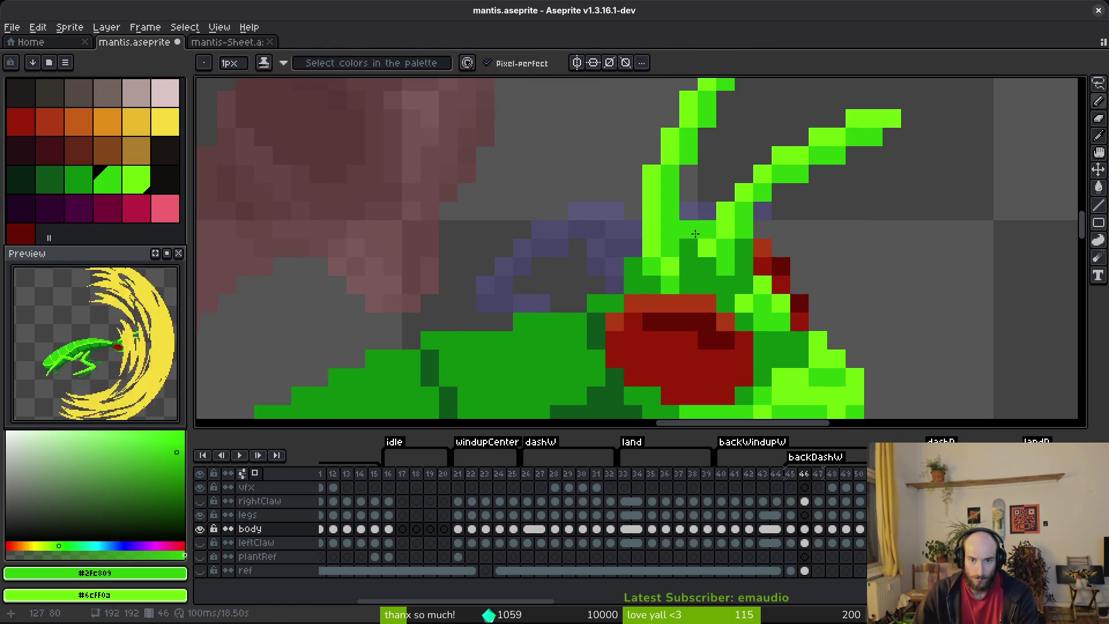
{"action": "left_click", "coordinate": [705, 232], "text": "alt"}
{"action": "left_click", "coordinate": [687, 230]}
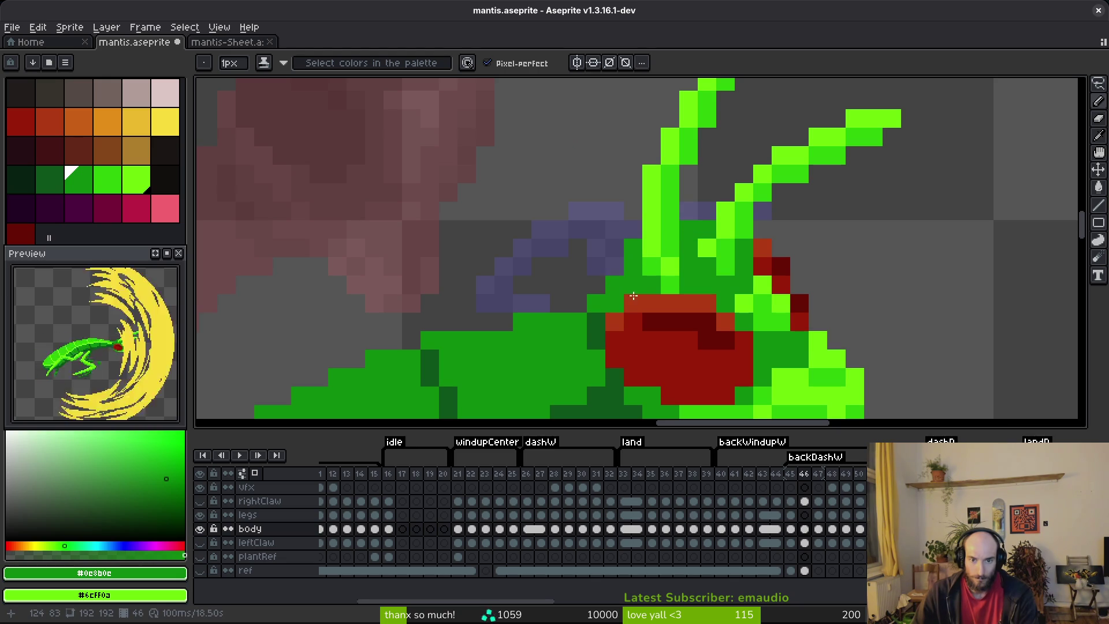
{"action": "scroll", "coordinate": [620, 290], "scroll_direction": "down", "scroll_amount": 1}
{"action": "key", "text": "ctrl+s"}
- Add dark-green outline pixels along the neck and save
{"action": "scroll", "coordinate": [621, 314], "scroll_direction": "up", "scroll_amount": 2}
{"action": "left_click", "coordinate": [631, 302], "text": "alt"}
{"action": "left_click", "coordinate": [606, 308]}
{"action": "left_click", "coordinate": [682, 358]}
{"action": "key", "text": "ctrl+s"}
- Paint a dark-green pixel under the head and turn a red eye-edge pixel green
{"action": "left_click", "coordinate": [655, 323], "text": "alt"}
{"action": "scroll", "coordinate": [735, 295], "scroll_direction": "down", "scroll_amount": 5}
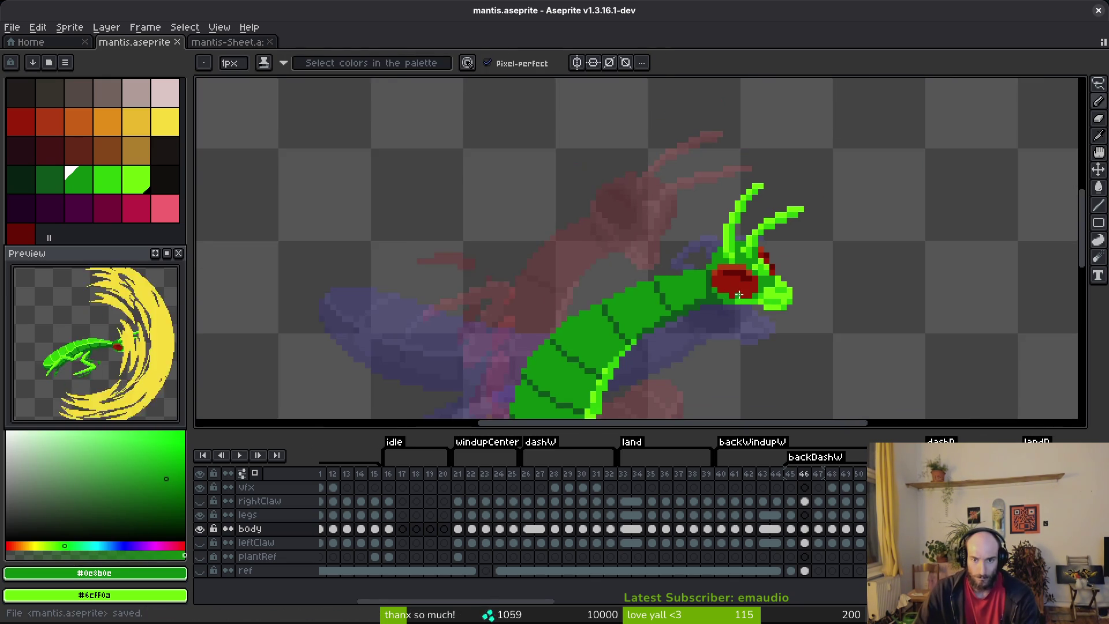
{"action": "scroll", "coordinate": [735, 294], "scroll_direction": "up", "scroll_amount": 4}
{"action": "left_click", "coordinate": [662, 213], "text": "alt"}
{"action": "left_click", "coordinate": [662, 256]}
{"action": "left_click", "coordinate": [675, 168], "text": "alt"}
{"action": "left_click", "coordinate": [690, 256]}
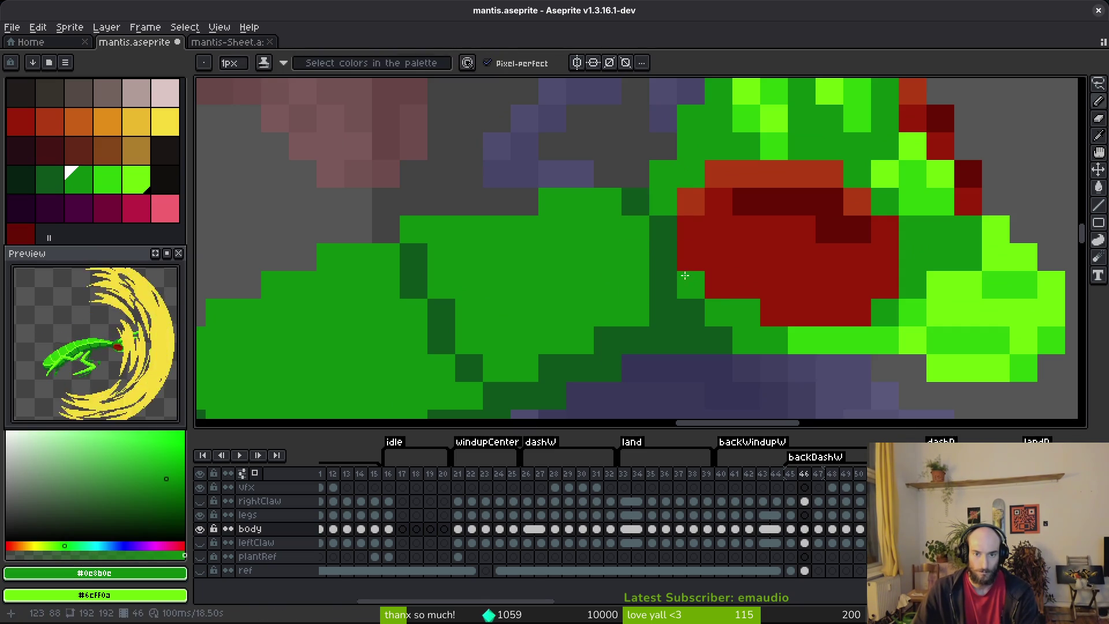
{"action": "scroll", "coordinate": [676, 262], "scroll_direction": "down", "scroll_amount": 3}
{"action": "scroll", "coordinate": [664, 172], "scroll_direction": "up", "scroll_amount": 3}
- Draw a bright-green edge under the head, add one dark-green outline pixel, and save
{"action": "left_click_drag", "start_coordinate": [649, 109], "coordinate": [649, 138]}
{"action": "left_click", "coordinate": [649, 179], "text": "alt"}
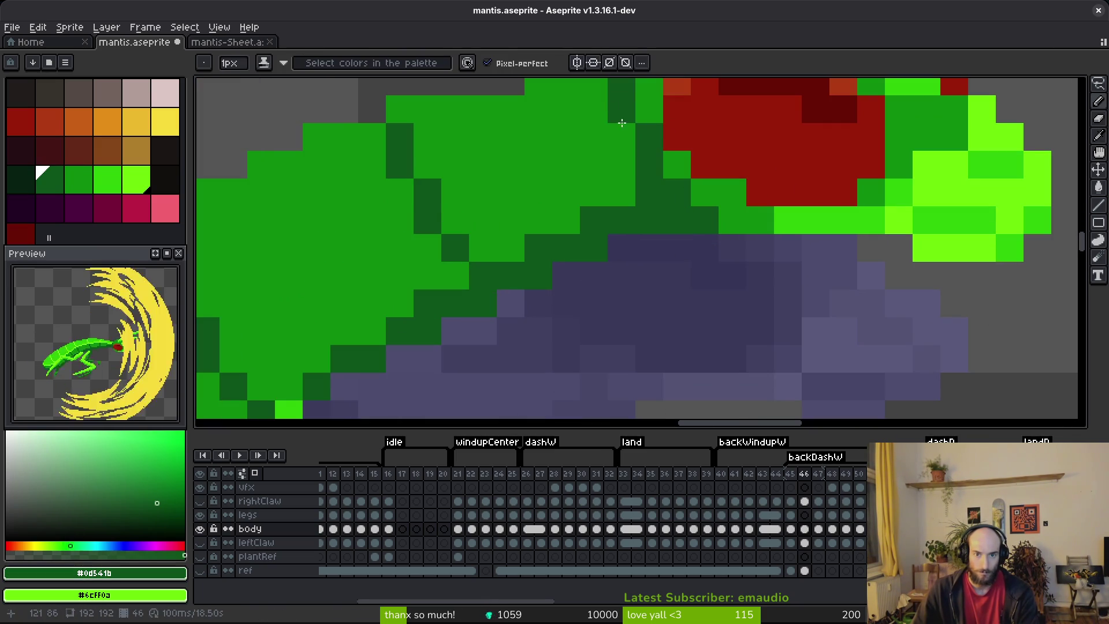
{"action": "left_click", "coordinate": [621, 137]}
{"action": "scroll", "coordinate": [683, 231], "scroll_direction": "down", "scroll_amount": 3}
{"action": "key", "text": "ctrl+s"}
- Go to frame 47 and set up Replace Color from #0d541b to #6eff0a
{"action": "scroll", "coordinate": [651, 363], "scroll_direction": "down", "scroll_amount": 5}
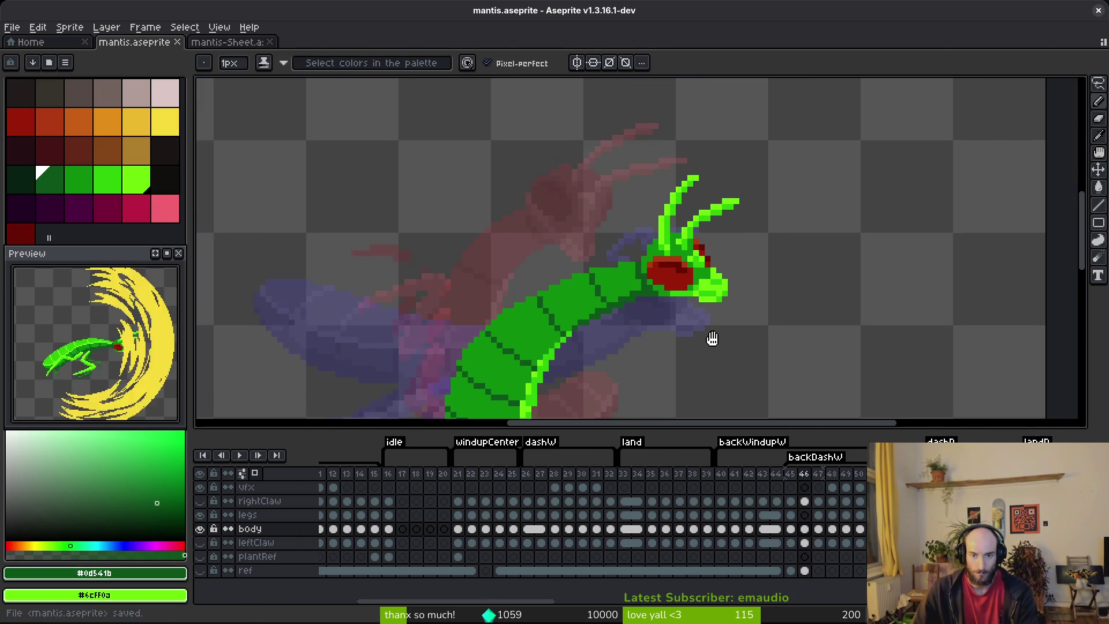
{"action": "key", "text": "Right"}
{"action": "key", "text": "shift+r"}
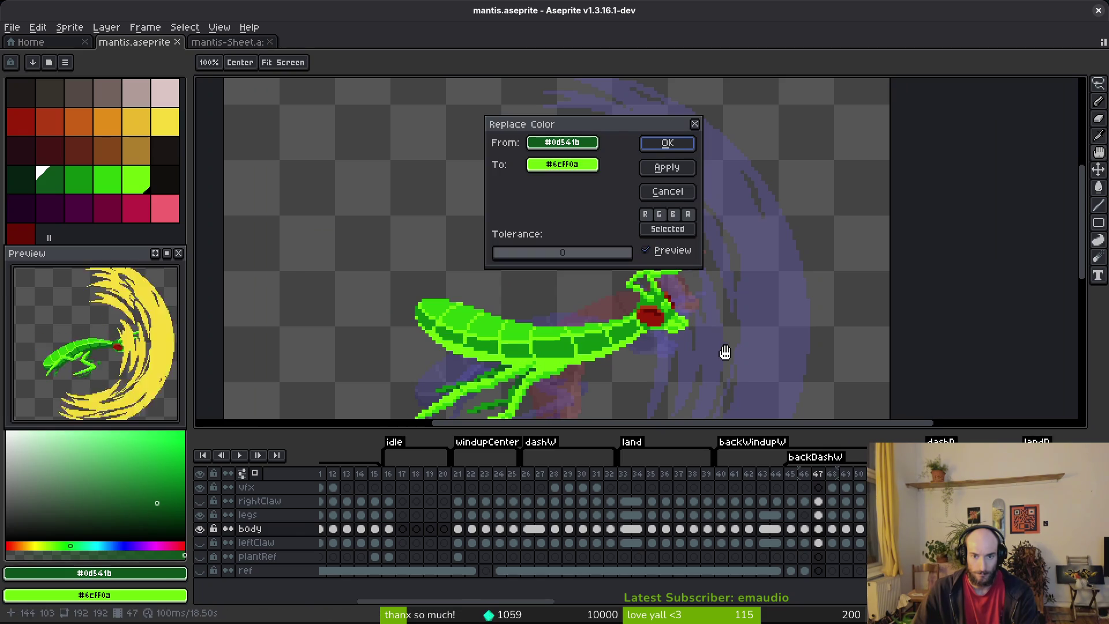
- Cancel the colour replacement and flip between frames 46 and 47, ending on 46
{"action": "key", "text": "Escape"}
{"action": "key", "text": "Left"}
{"action": "key", "text": "Right"}
{"action": "key", "text": "Left"}
{"action": "key", "text": "Right"}
{"action": "key", "text": "Left"}
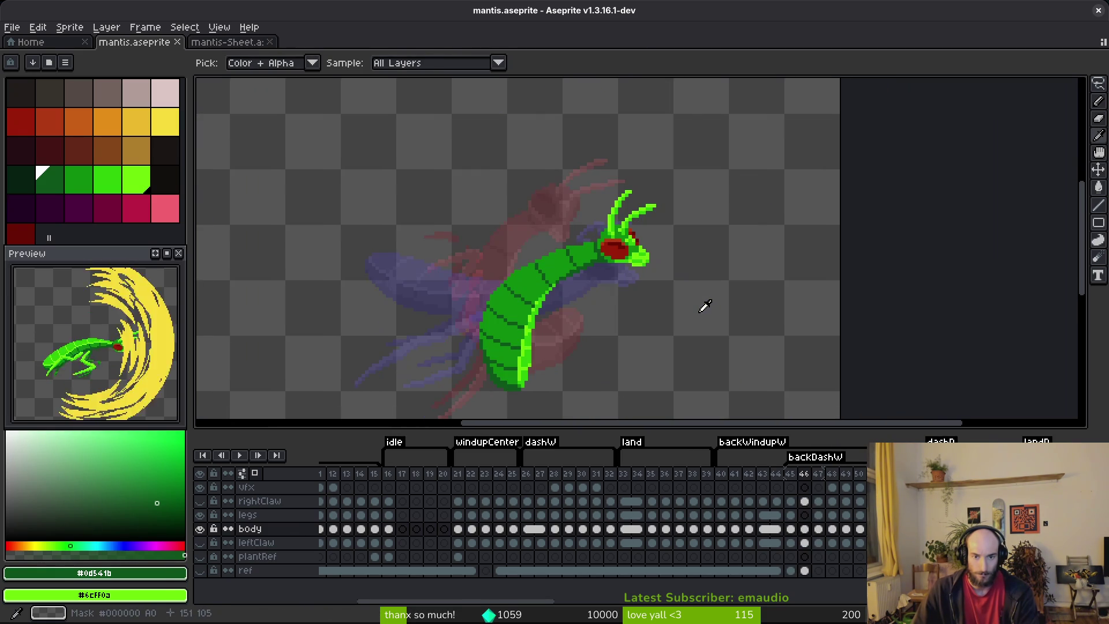
{"action": "key", "text": "b"}
{"action": "scroll", "coordinate": [647, 265], "scroll_direction": "up", "scroll_amount": 3}
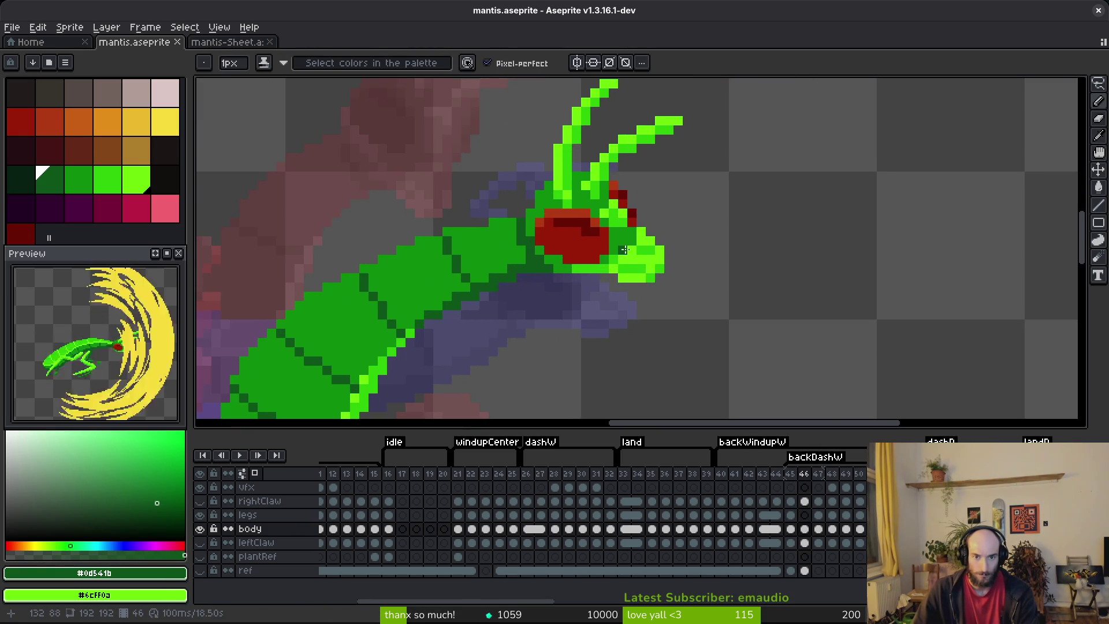
{"action": "scroll", "coordinate": [624, 250], "scroll_direction": "up", "scroll_amount": 3}
- Freehand-select the mouthparts and move them up one pixel
{"action": "key", "text": "m"}
{"action": "mouse_move", "coordinate": [698, 261]}
{"action": "left_mouse_down"}
{"action": "mouse_move", "coordinate": [568, 188]}
{"action": "mouse_move", "coordinate": [430, 200]}
{"action": "mouse_move", "coordinate": [456, 271]}
{"action": "mouse_move", "coordinate": [710, 343]}
{"action": "mouse_move", "coordinate": [727, 257]}
{"action": "left_mouse_up"}
{"action": "left_click_drag", "start_coordinate": [676, 310], "coordinate": [662, 293]}
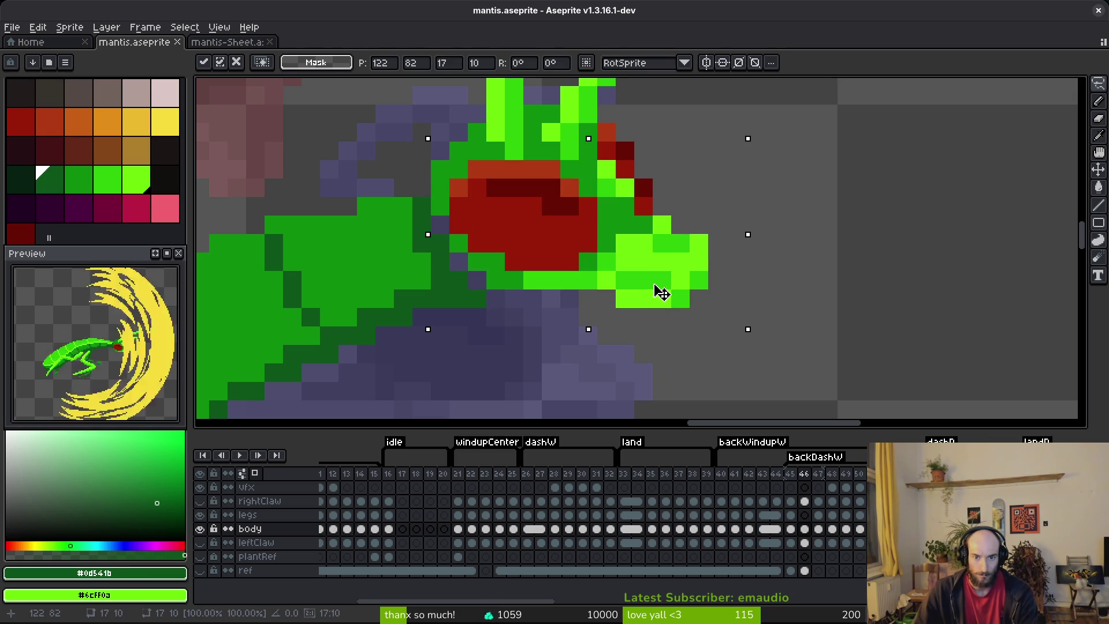
{"action": "left_click", "coordinate": [672, 295], "text": "alt"}
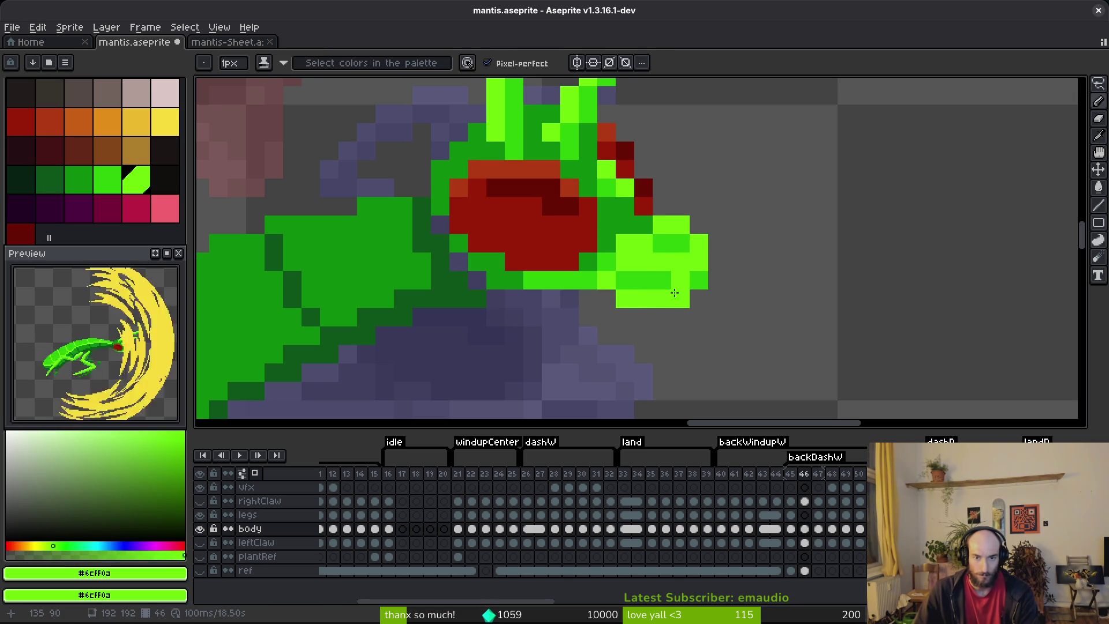
{"action": "scroll", "coordinate": [640, 251], "scroll_direction": "down", "scroll_amount": 3}
{"action": "scroll", "coordinate": [664, 231], "scroll_direction": "up", "scroll_amount": 1}
- Freehand-select the antennae and save the file
{"action": "key", "text": "shift+w"}
{"action": "scroll", "coordinate": [740, 210], "scroll_direction": "down", "scroll_amount": 2}
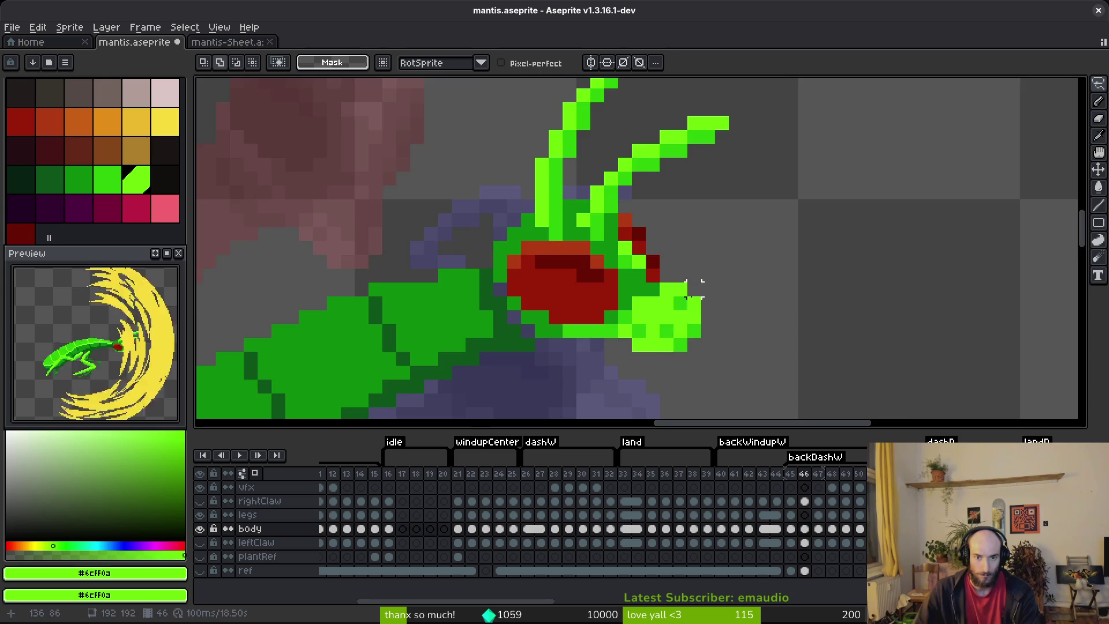
{"action": "left_click_drag", "start_coordinate": [742, 189], "coordinate": [595, 209]}
{"action": "left_click_drag", "start_coordinate": [627, 322], "coordinate": [683, 265]}
{"action": "scroll", "coordinate": [639, 314], "scroll_direction": "up", "scroll_amount": 2}
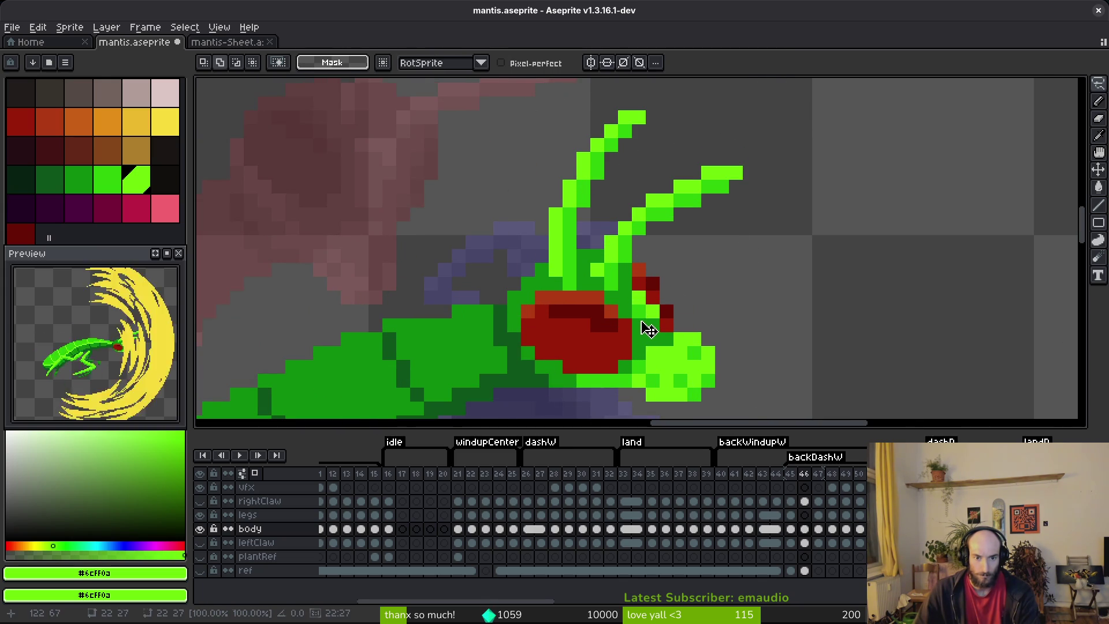
{"action": "scroll", "coordinate": [648, 329], "scroll_direction": "down", "scroll_amount": 1}
{"action": "key", "text": "ctrl+s"}
- Repaint a light-green head pixel in mid green
{"action": "scroll", "coordinate": [673, 309], "scroll_direction": "up", "scroll_amount": 2}
{"action": "left_click", "coordinate": [615, 283], "text": "alt"}
{"action": "key", "text": "b"}
{"action": "left_click", "coordinate": [597, 266]}
{"action": "left_click", "coordinate": [635, 264], "text": "alt"}
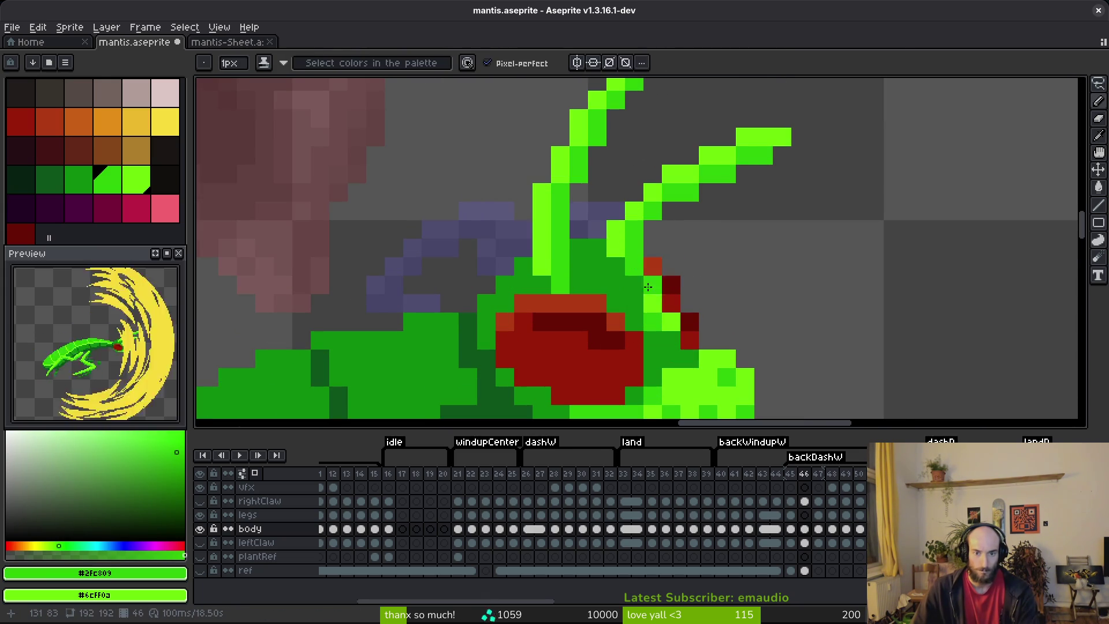
{"action": "key", "text": "q"}
- Select the antenna base near the head, then drop the selection
{"action": "left_click_drag", "start_coordinate": [681, 134], "coordinate": [498, 319]}
{"action": "mouse_move", "coordinate": [524, 364]}
{"action": "left_mouse_down"}
{"action": "mouse_move", "coordinate": [527, 393]}
{"action": "mouse_move", "coordinate": [646, 179]}
{"action": "mouse_move", "coordinate": [678, 164]}
{"action": "left_mouse_up"}
{"action": "mouse_move", "coordinate": [646, 264]}
{"action": "left_mouse_down"}
{"action": "mouse_move", "coordinate": [561, 275]}
{"action": "mouse_move", "coordinate": [594, 277]}
{"action": "left_mouse_up"}
{"action": "key", "text": "ctrl+d"}
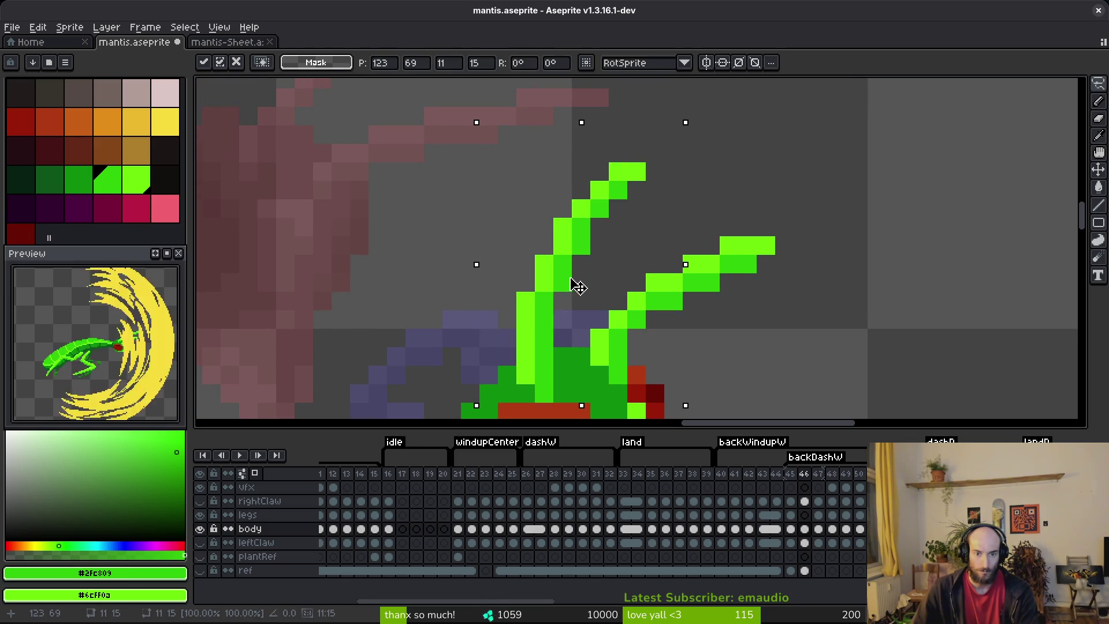
{"action": "key", "text": "b"}
- Sample the dark body green #0e8b0e and save the file
{"action": "scroll", "coordinate": [598, 321], "scroll_direction": "down", "scroll_amount": 3}
{"action": "left_click", "coordinate": [599, 321]}
{"action": "key", "text": "v"}
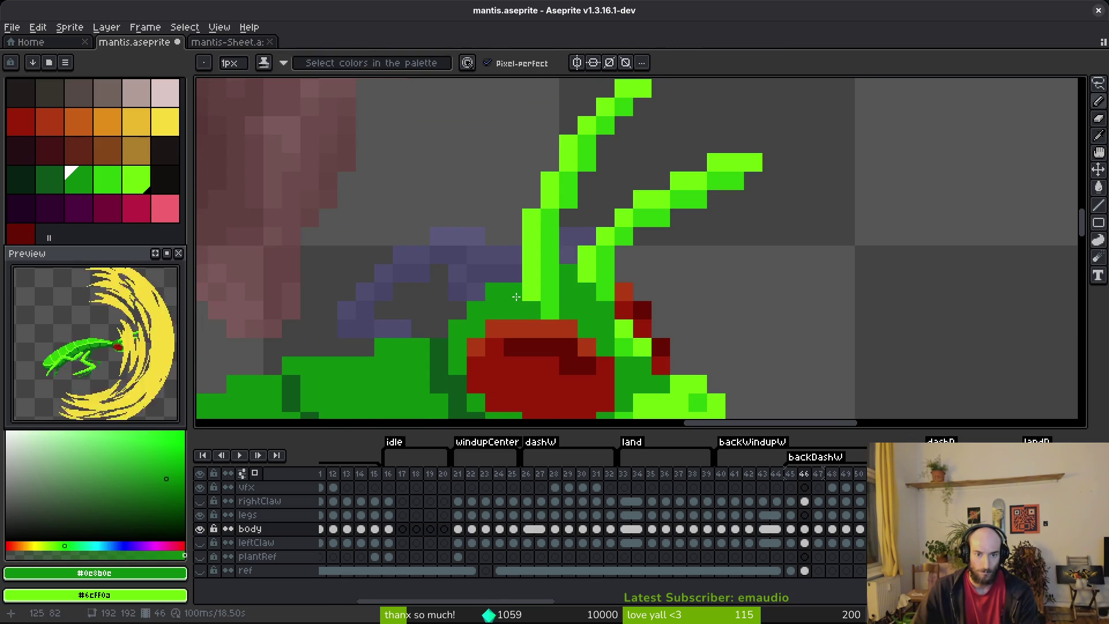
{"action": "scroll", "coordinate": [599, 321], "scroll_direction": "down", "scroll_amount": 2}
{"action": "key", "text": "ctrl+s"}
{"action": "key", "text": "b"}
{"action": "scroll", "coordinate": [532, 276], "scroll_direction": "up", "scroll_amount": 2}
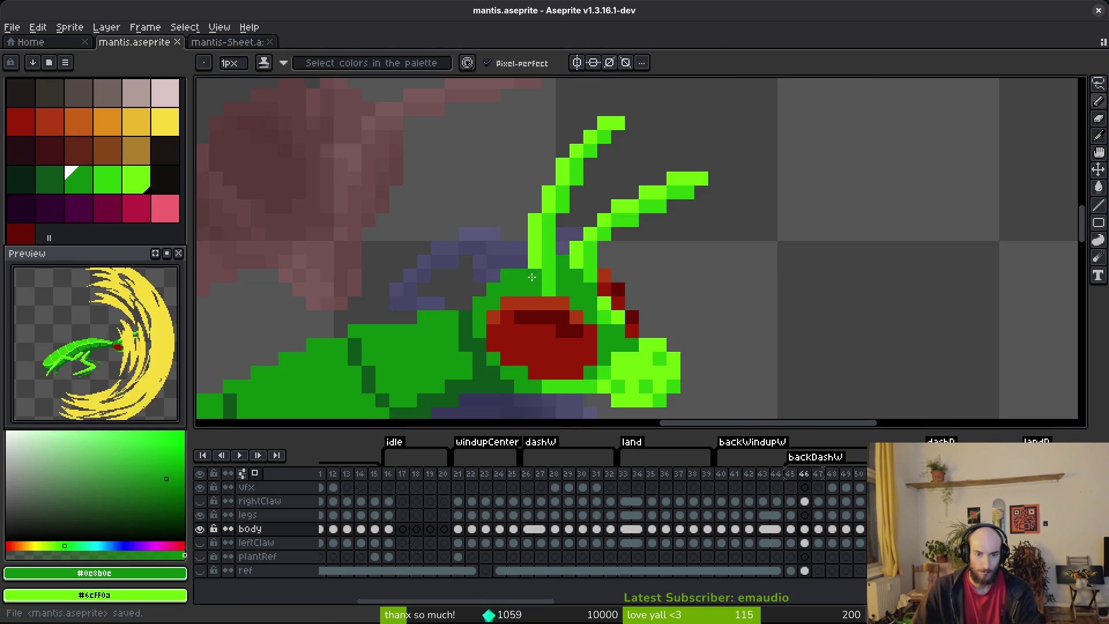
{"action": "scroll", "coordinate": [550, 289], "scroll_direction": "down", "scroll_amount": 2}
{"action": "scroll", "coordinate": [550, 296], "scroll_direction": "up", "scroll_amount": 2}
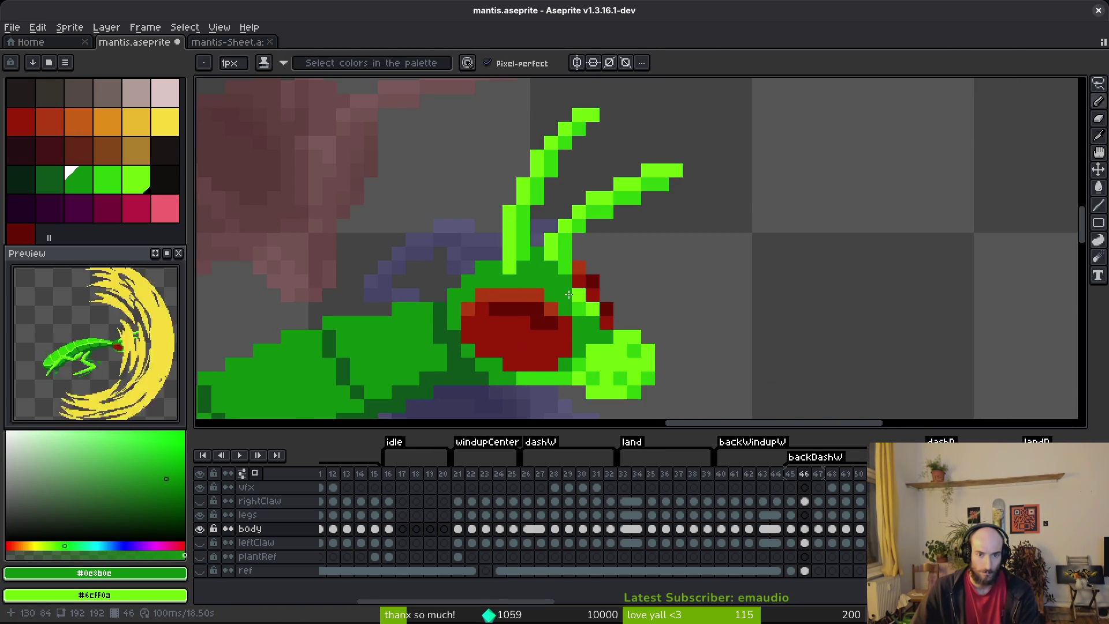
{"action": "scroll", "coordinate": [573, 300], "scroll_direction": "down", "scroll_amount": 2}
- Undo and redo the last stroke, then paint dark and light green head pixels
{"action": "key", "text": "ctrl+z"}
{"action": "key", "text": "ctrl+y"}
{"action": "scroll", "coordinate": [559, 297], "scroll_direction": "up", "scroll_amount": 3}
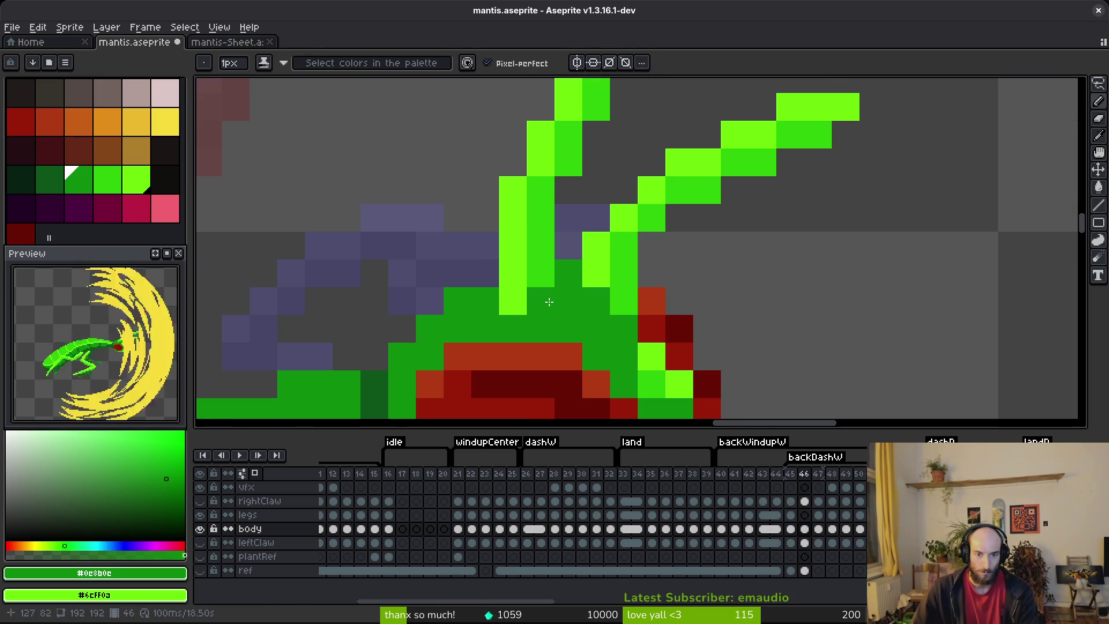
{"action": "right_click", "coordinate": [540, 300]}
{"action": "left_click", "coordinate": [512, 301]}
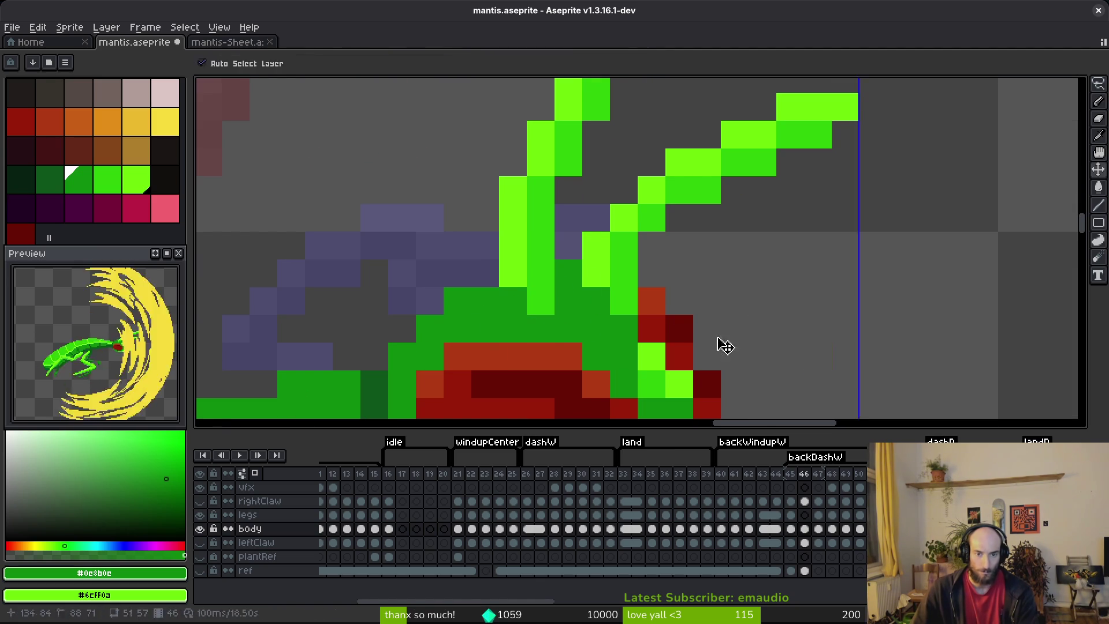
- Save the mantis file several times while zooming around the body
{"action": "key", "text": "ctrl+s"}
{"action": "scroll", "coordinate": [750, 341], "scroll_direction": "down", "scroll_amount": 4}
{"action": "scroll", "coordinate": [723, 338], "scroll_direction": "up", "scroll_amount": 4}
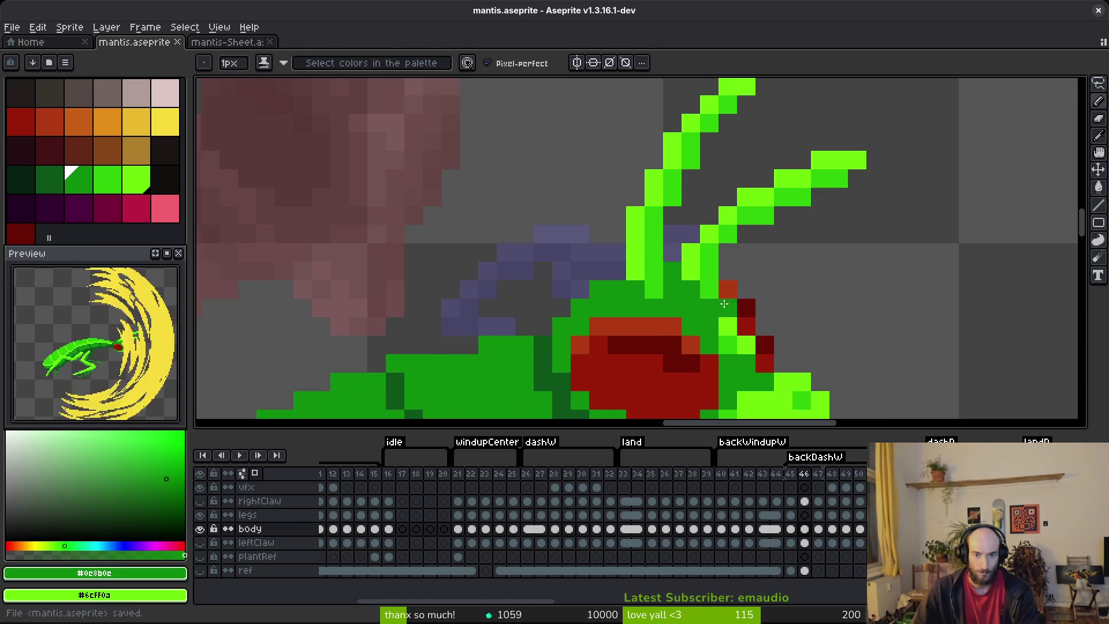
{"action": "scroll", "coordinate": [798, 343], "scroll_direction": "down", "scroll_amount": 4}
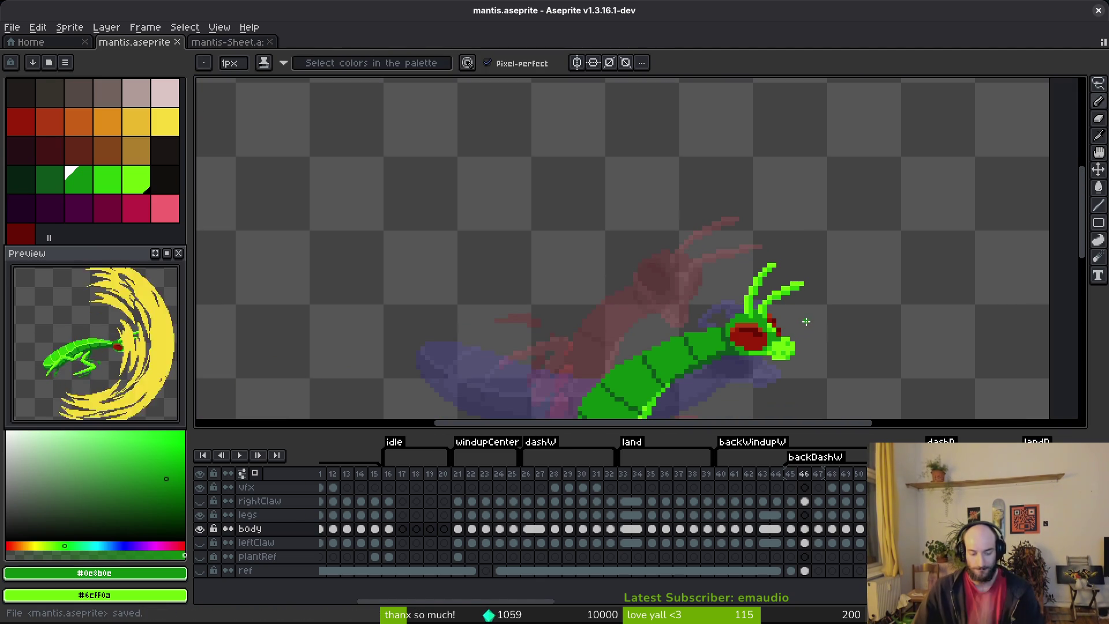
{"action": "key", "text": "ctrl+s"}
{"action": "scroll", "coordinate": [764, 323], "scroll_direction": "up", "scroll_amount": 3}
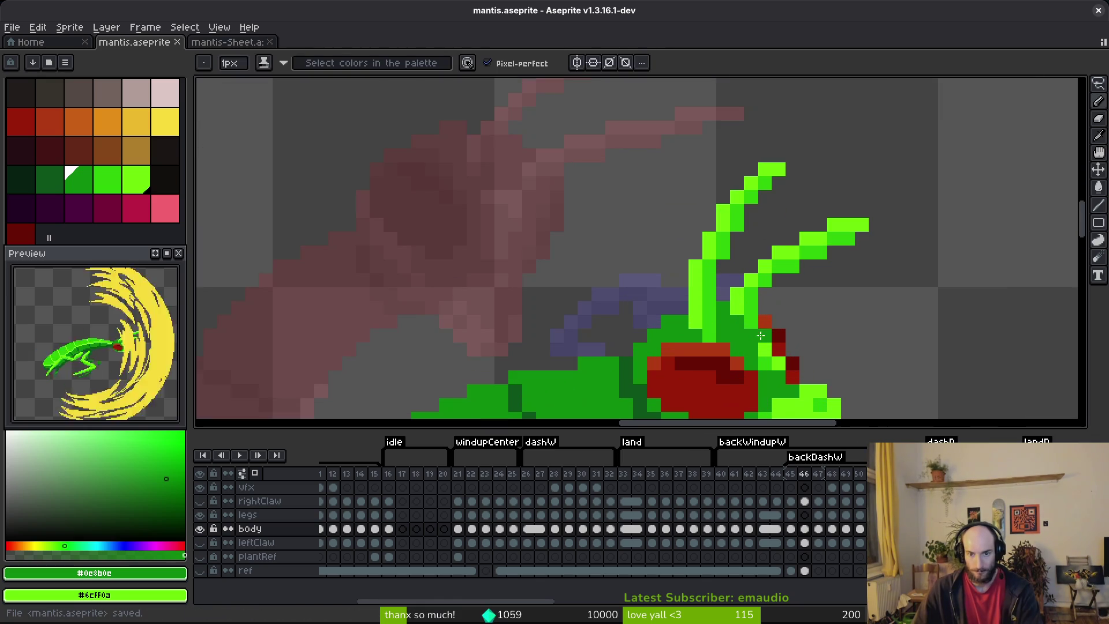
{"action": "scroll", "coordinate": [715, 337], "scroll_direction": "down", "scroll_amount": 3}
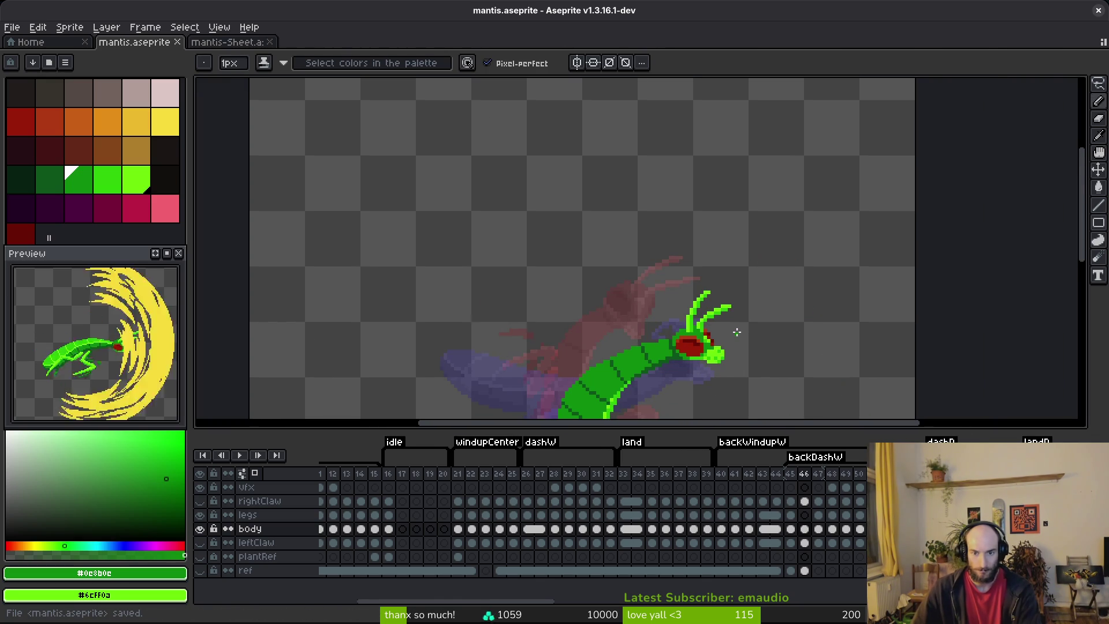
{"action": "scroll", "coordinate": [703, 326], "scroll_direction": "up", "scroll_amount": 3}
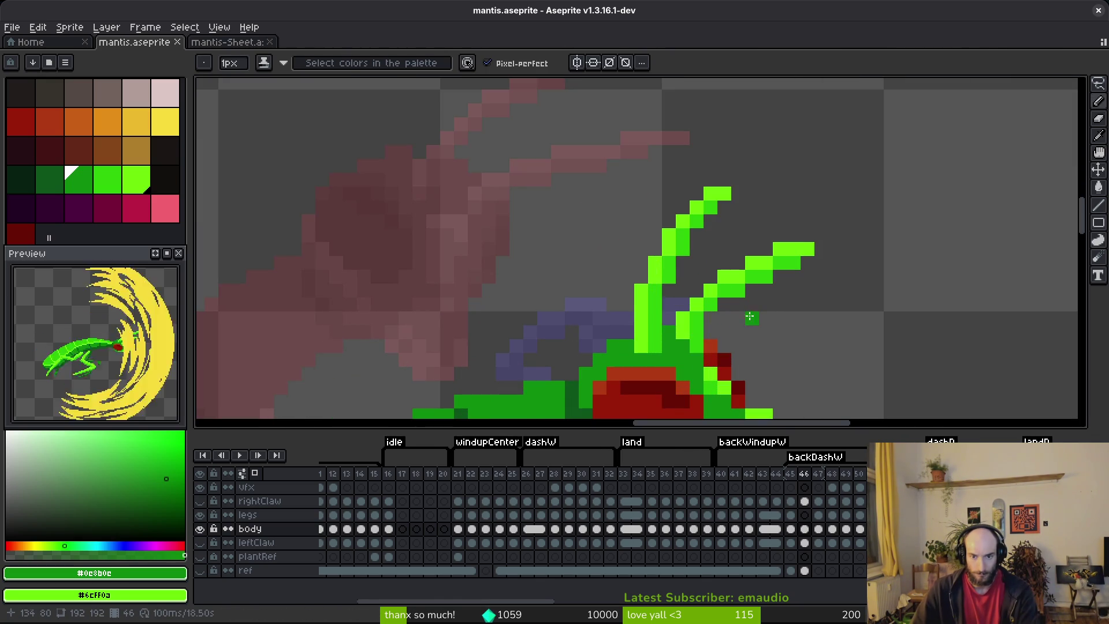
{"action": "key", "text": "ctrl+s"}
{"action": "scroll", "coordinate": [748, 321], "scroll_direction": "down", "scroll_amount": 3}
- Flip between frames 45, 46 and 47 to compare the poses
{"action": "key", "text": "Left"}
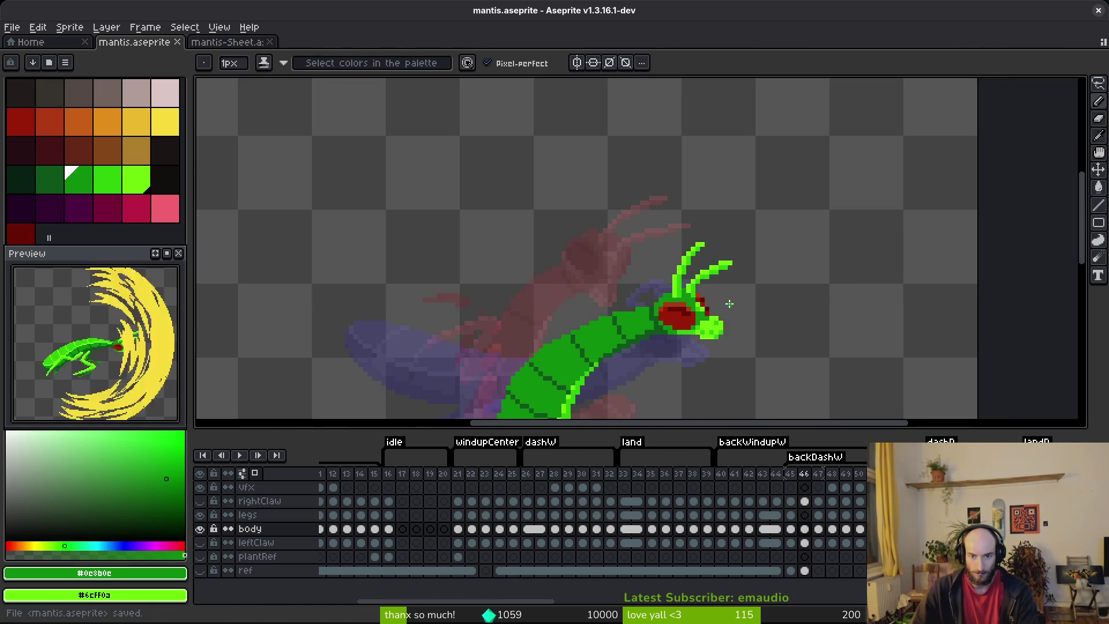
{"action": "key", "text": "Right"}
{"action": "key", "text": "Right"}
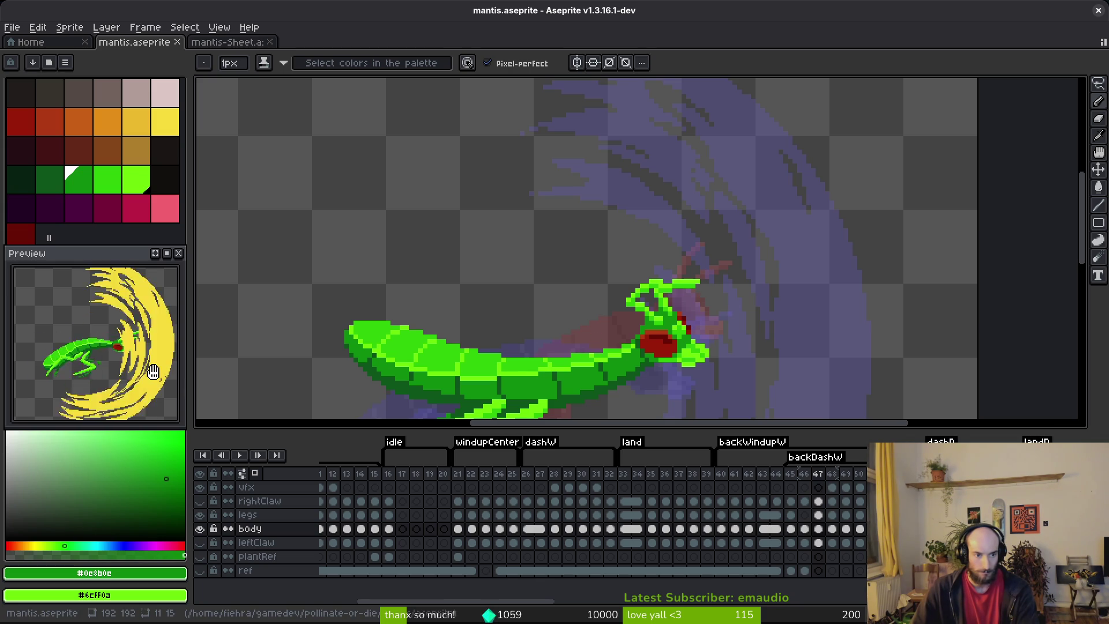
{"action": "key", "text": "Left"}
{"action": "key", "text": "Left"}
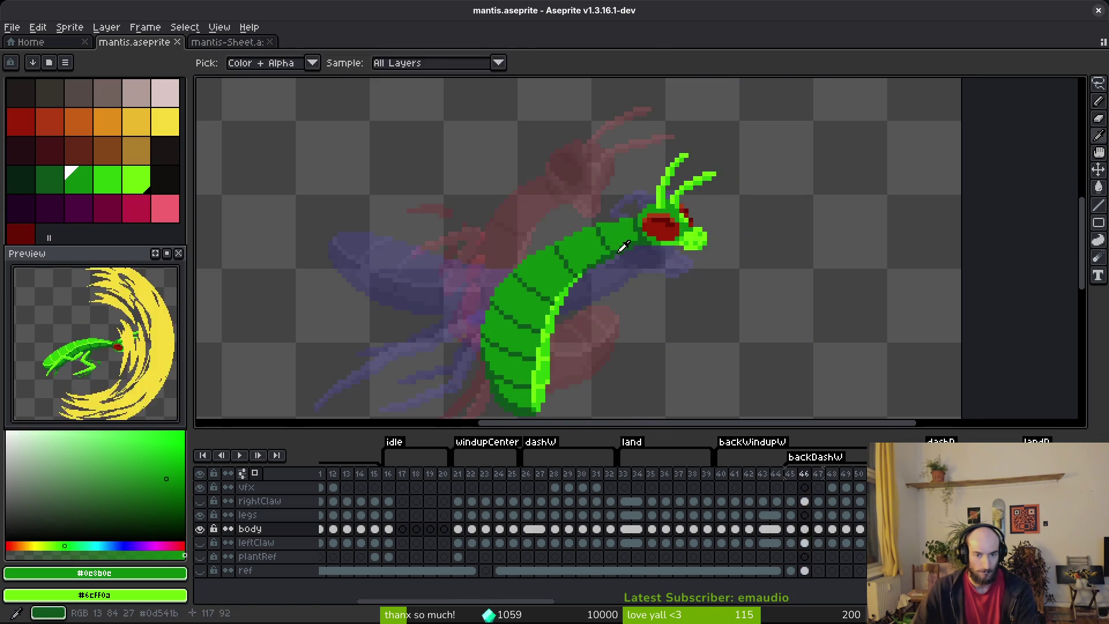
{"action": "mouse_move", "coordinate": [550, 302]}
{"action": "left_mouse_down"}
{"action": "mouse_move", "coordinate": [557, 260]}
{"action": "mouse_move", "coordinate": [611, 247]}
{"action": "left_mouse_up"}
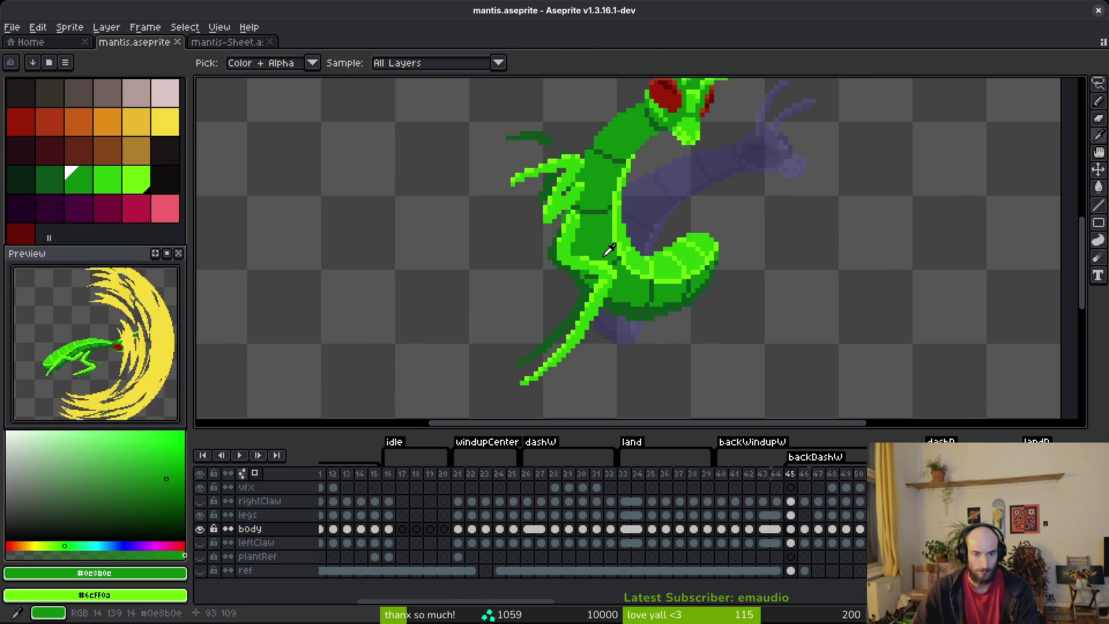
{"action": "key", "text": "Right"}
{"action": "key", "text": "Right"}
{"action": "key", "text": "Left"}
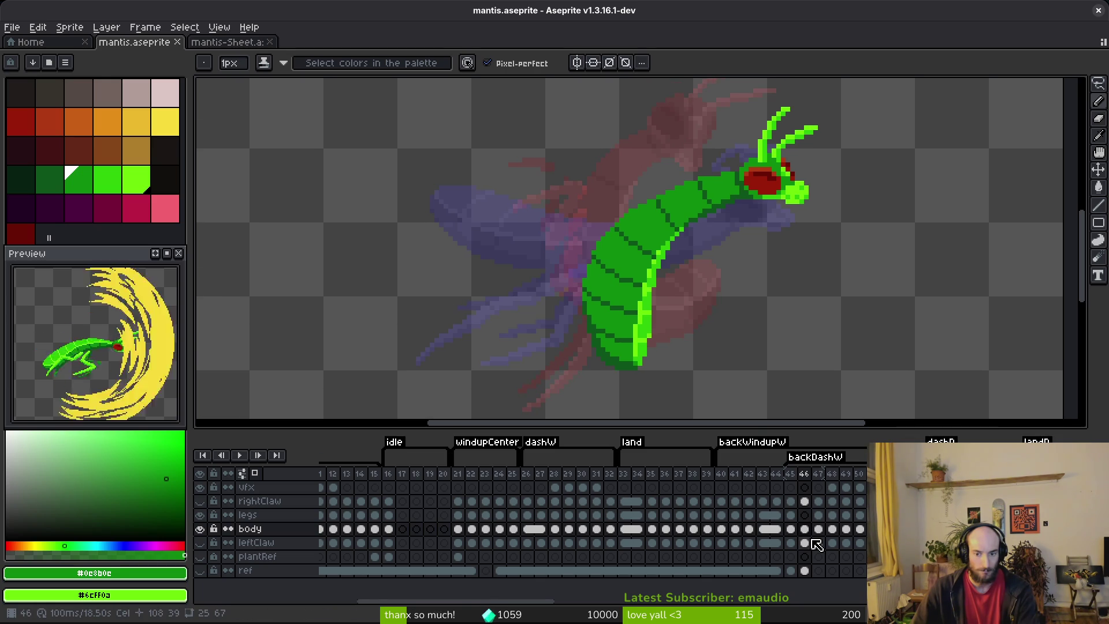
{"action": "key", "text": "Left"}
{"action": "key", "text": "Right"}
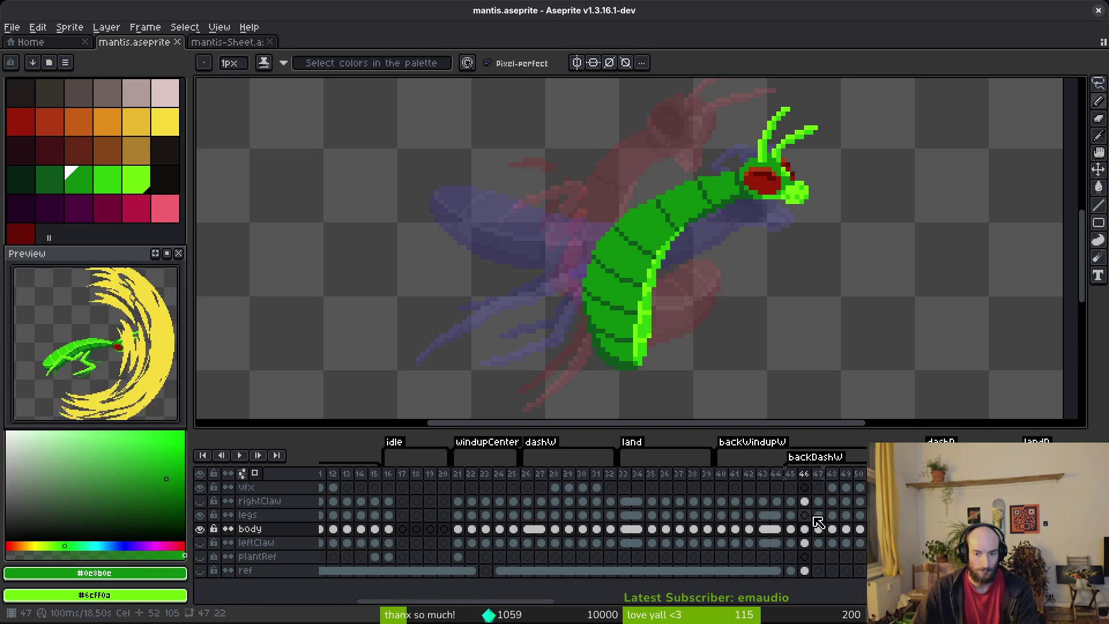
- Move frame 46's rightClaw cel onto the leftClaw layer and make the legs layer active
{"action": "left_click", "coordinate": [804, 501]}
{"action": "left_click_drag", "start_coordinate": [809, 508], "coordinate": [809, 542]}
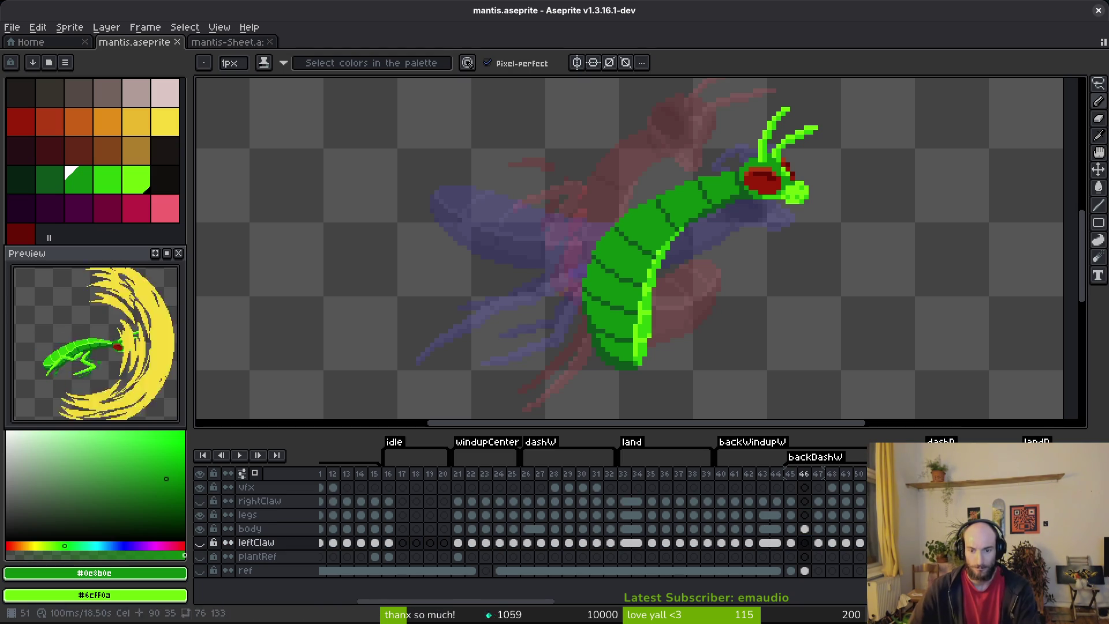
{"action": "left_click", "coordinate": [805, 529]}
{"action": "left_click", "coordinate": [812, 515]}
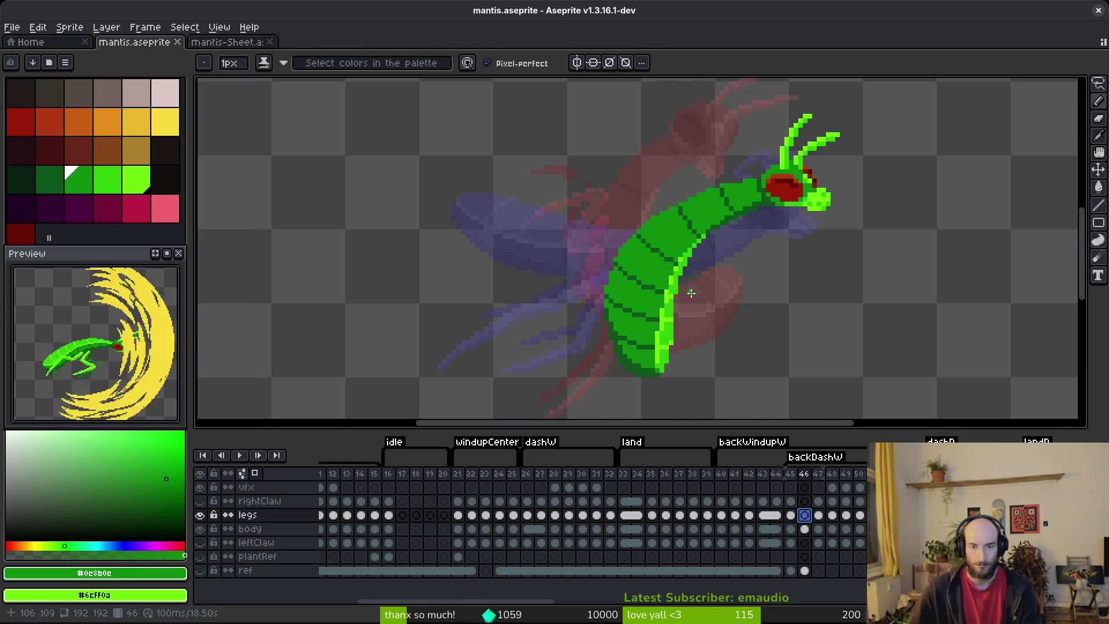
- Sample the bright leg green #2fc809 and compare frames 45 and 46
{"action": "key", "text": "Left"}
{"action": "left_click", "coordinate": [603, 256], "text": "alt"}
{"action": "left_click_drag", "start_coordinate": [664, 258], "coordinate": [713, 259]}
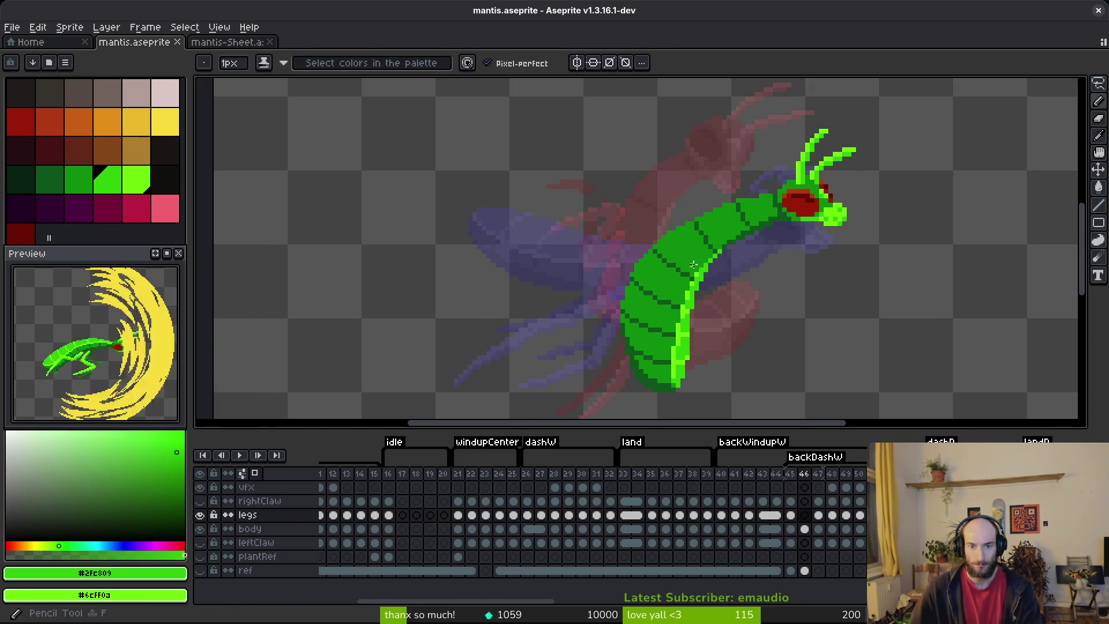
{"action": "scroll", "coordinate": [728, 260], "scroll_direction": "up", "scroll_amount": 2}
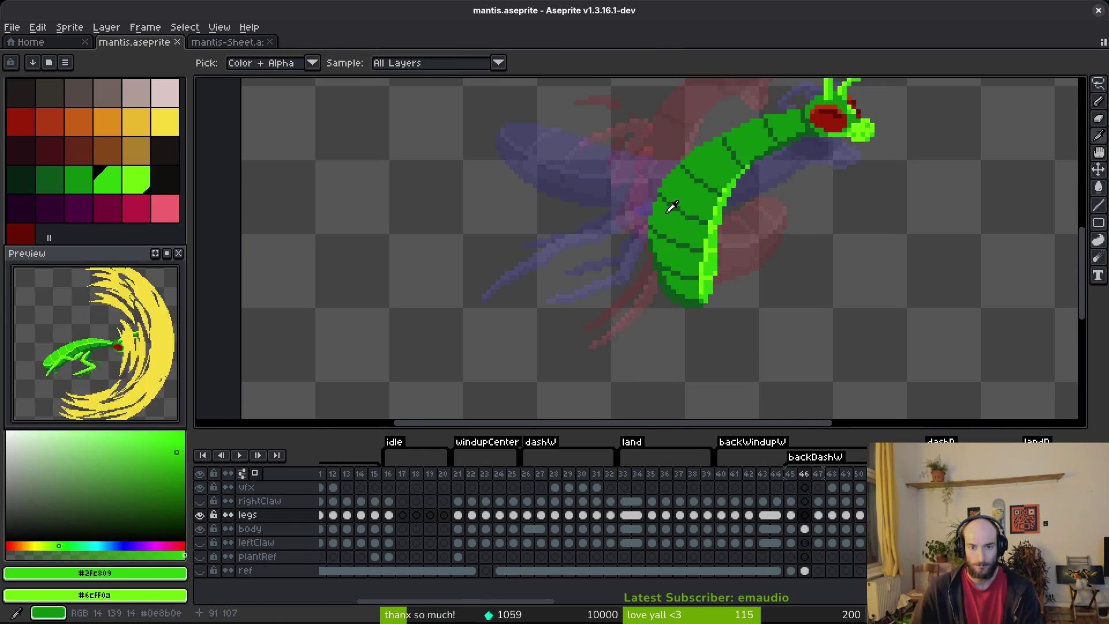
{"action": "key", "text": "Right"}
{"action": "scroll", "coordinate": [713, 220], "scroll_direction": "down", "scroll_amount": 2}
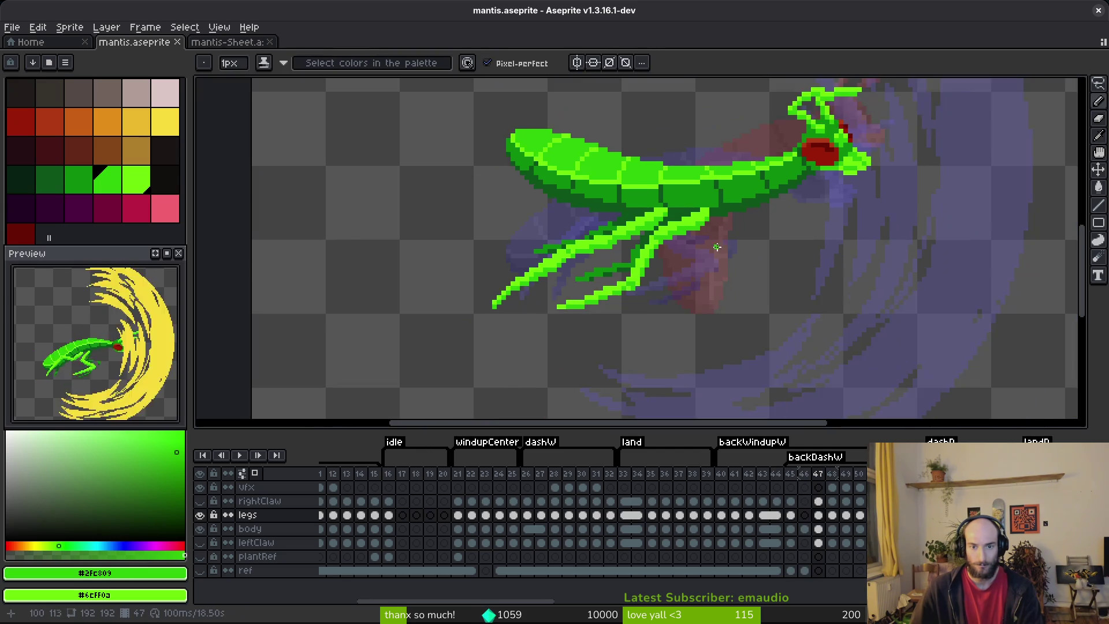
{"action": "key", "text": "Left"}
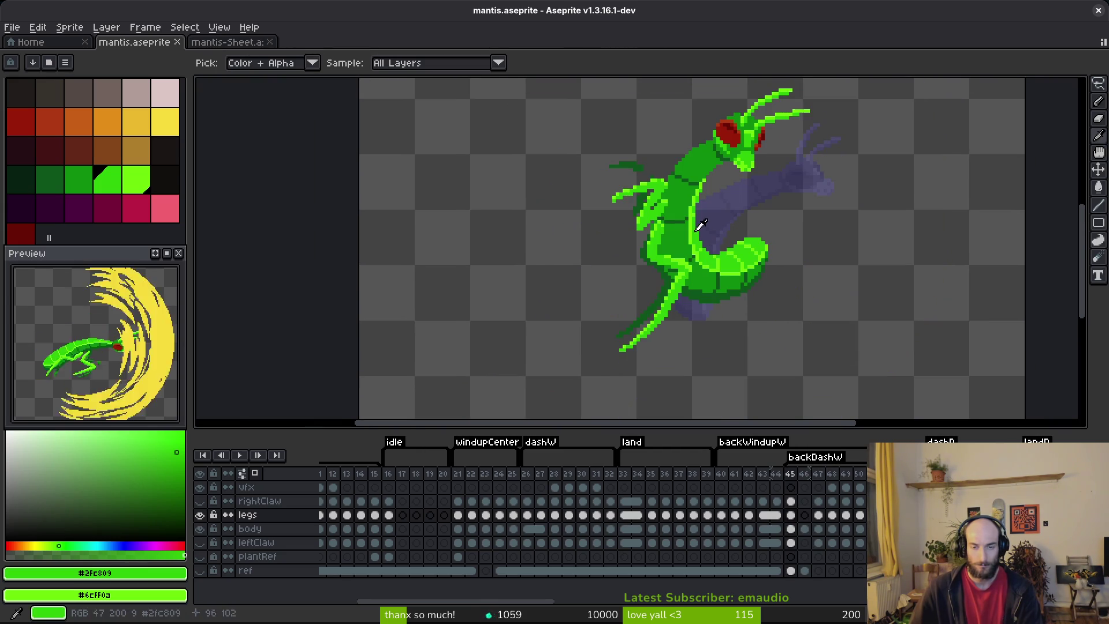
{"action": "key", "text": "Right"}
{"action": "key", "text": "Left"}
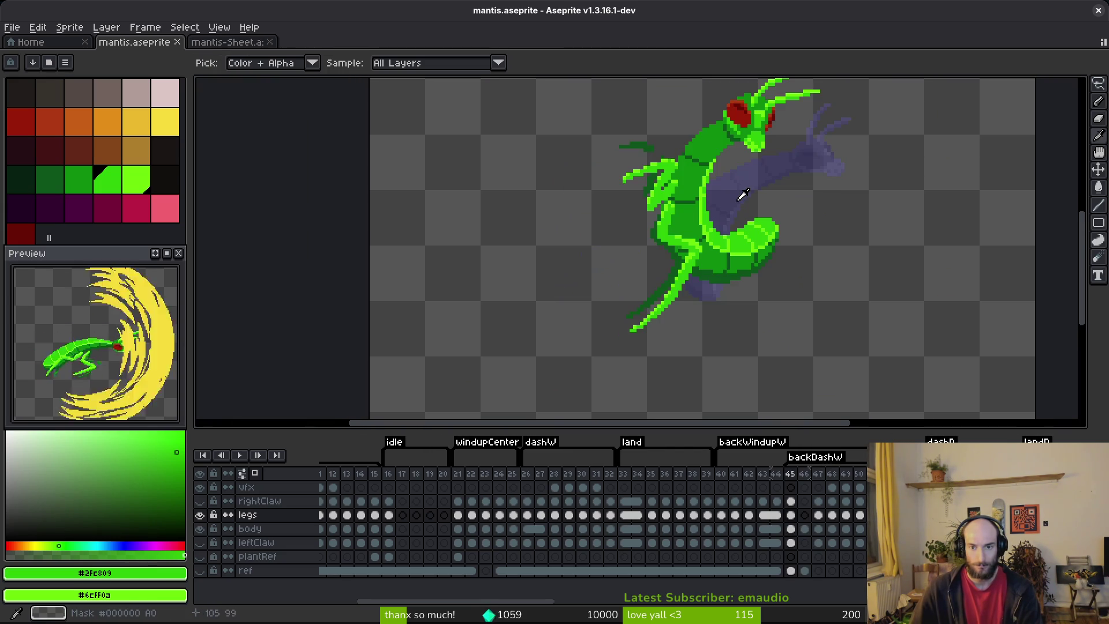
{"action": "key", "text": "Right"}
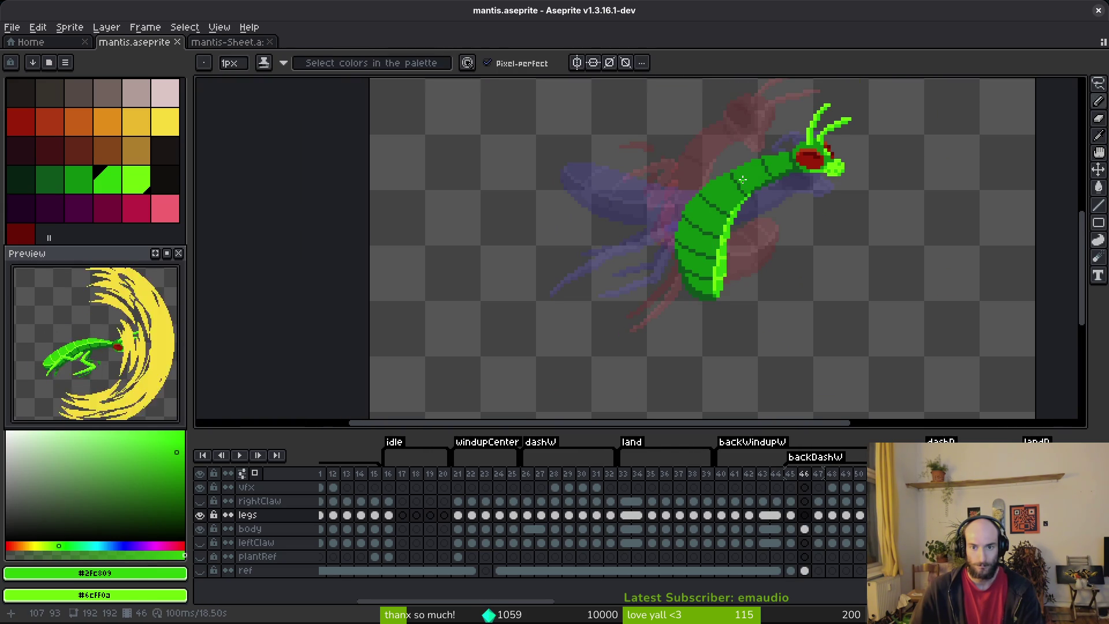
- Keep stepping through frames 44 to 46 to compare the poses
{"action": "scroll", "coordinate": [742, 179], "scroll_direction": "up", "scroll_amount": 2}
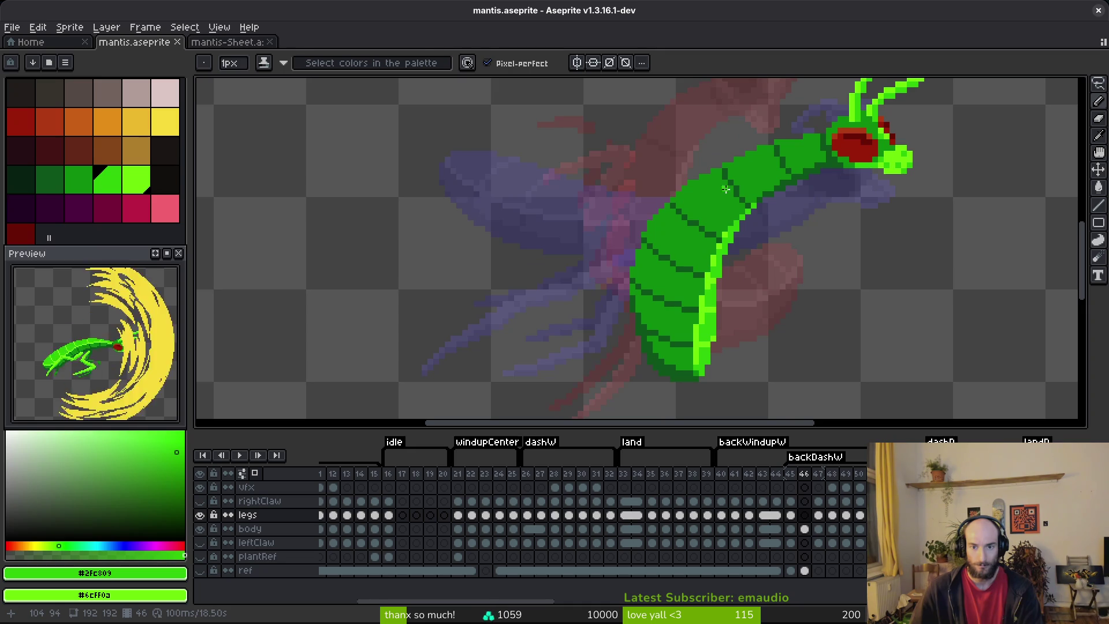
{"action": "key", "text": "Left"}
{"action": "scroll", "coordinate": [676, 206], "scroll_direction": "up", "scroll_amount": 1}
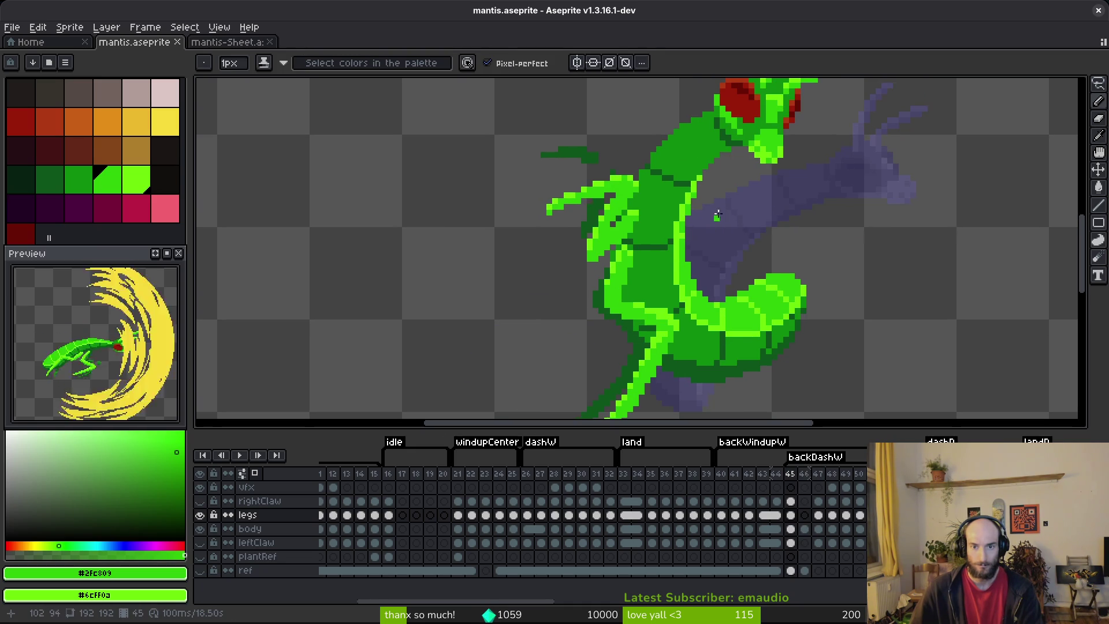
{"action": "scroll", "coordinate": [673, 216], "scroll_direction": "down", "scroll_amount": 1}
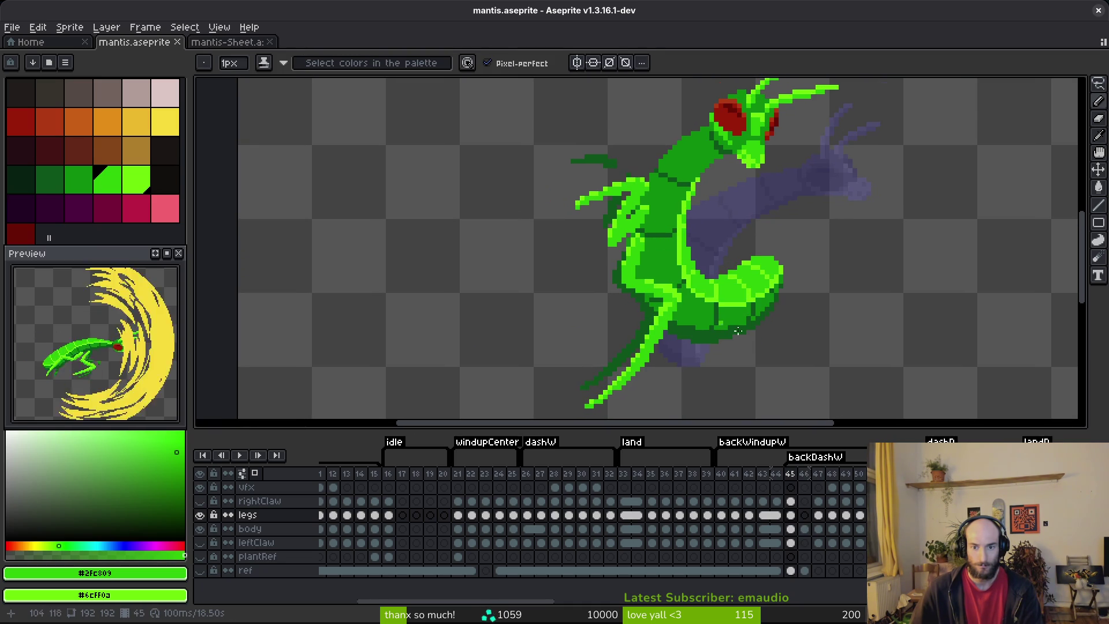
{"action": "key", "text": "Right"}
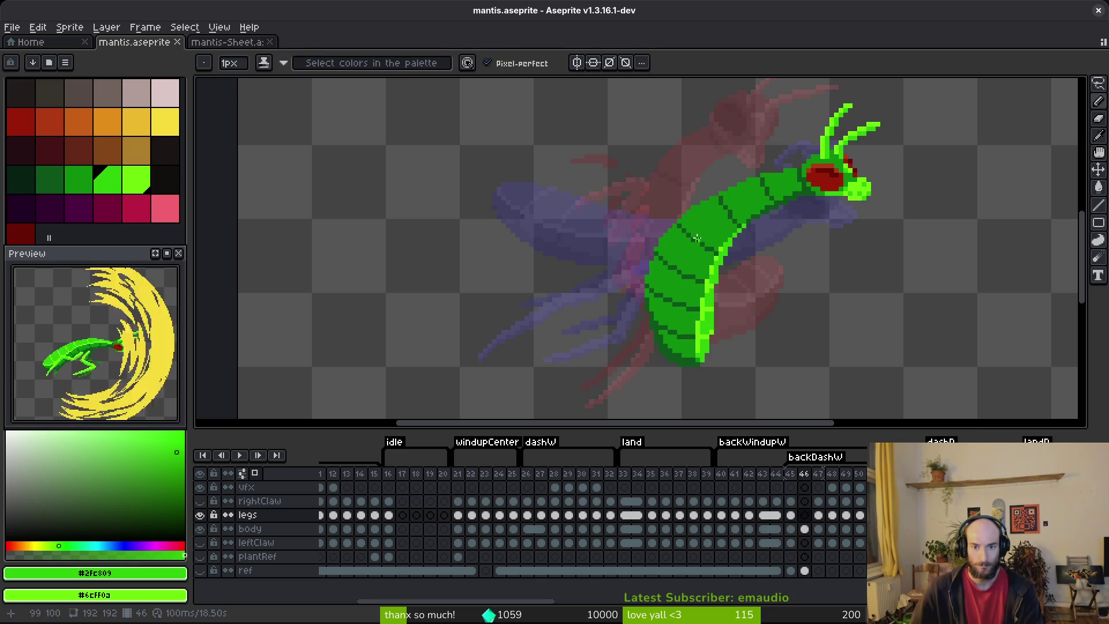
{"action": "key", "text": "Right"}
{"action": "key", "text": "Left"}
{"action": "key", "text": "Left"}
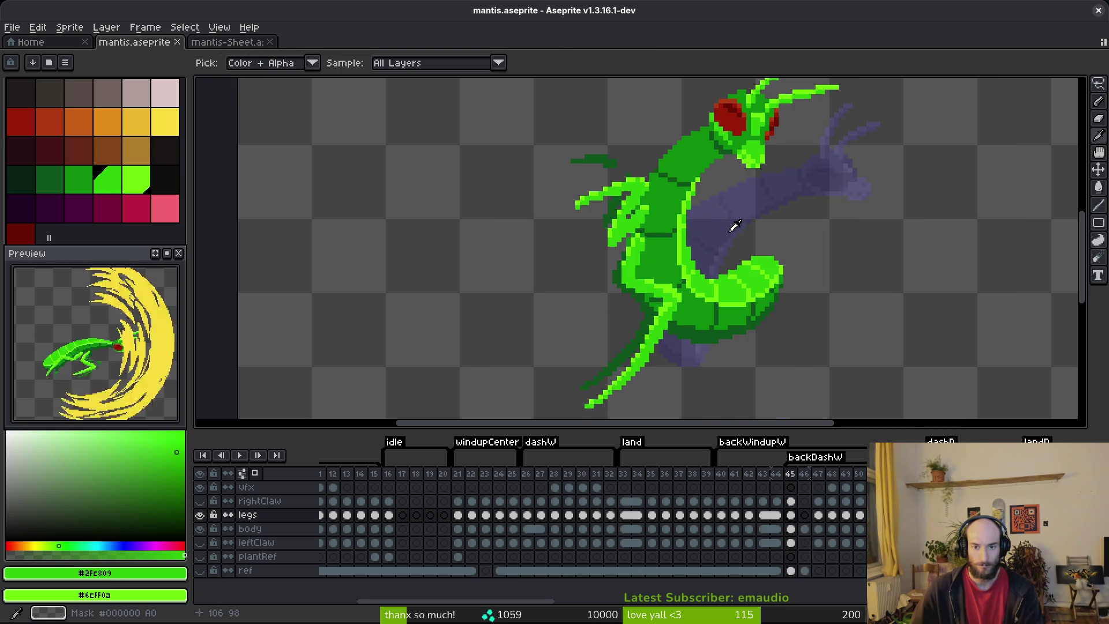
{"action": "key", "text": "Right"}
{"action": "key", "text": "Left"}
{"action": "key", "text": "Left"}
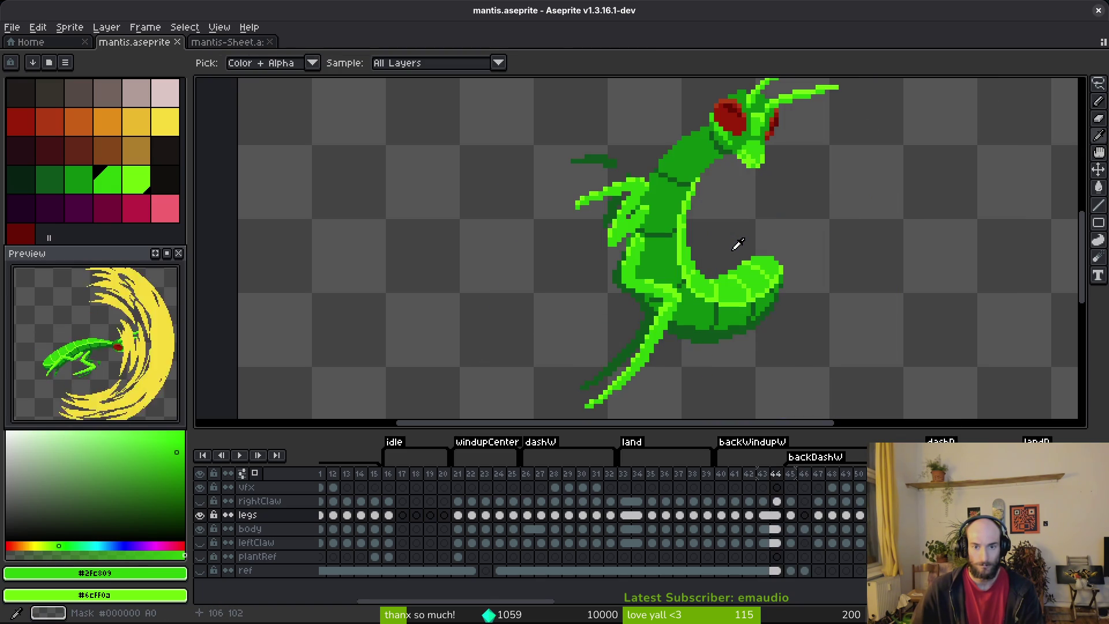
{"action": "key", "text": "Right"}
{"action": "key", "text": "Right"}
{"action": "key", "text": "b"}
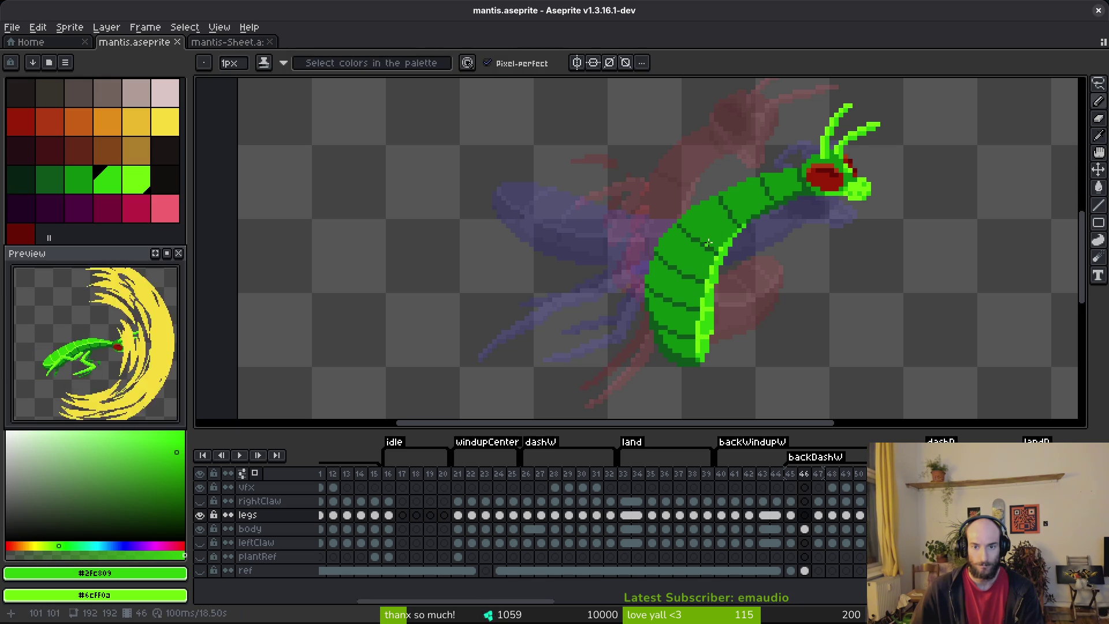
{"action": "key", "text": "Left"}
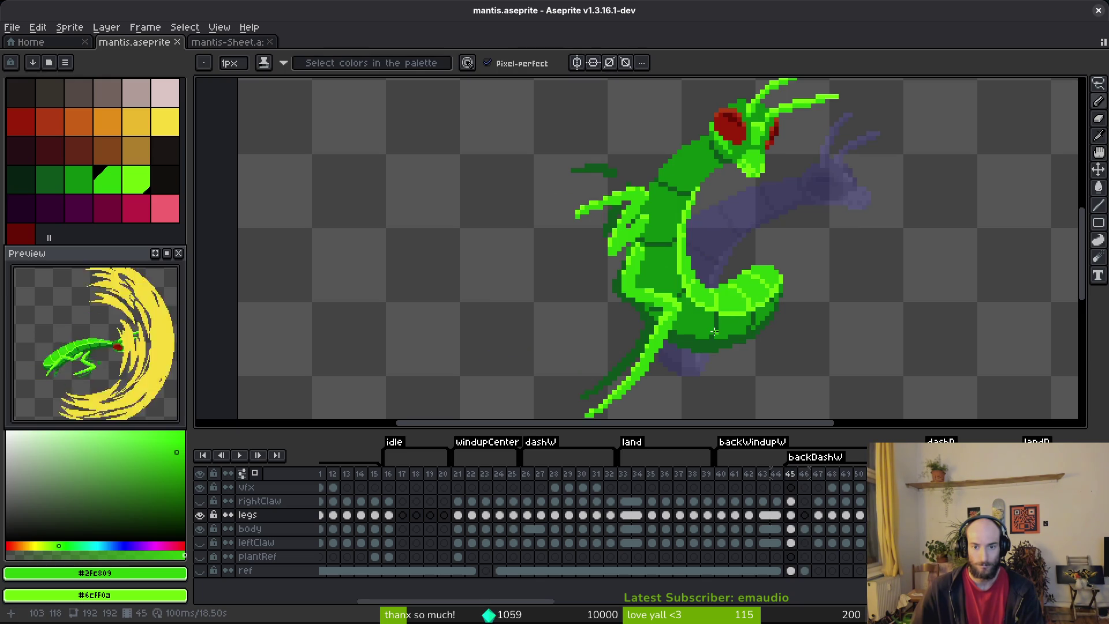
{"action": "key", "text": "Right"}
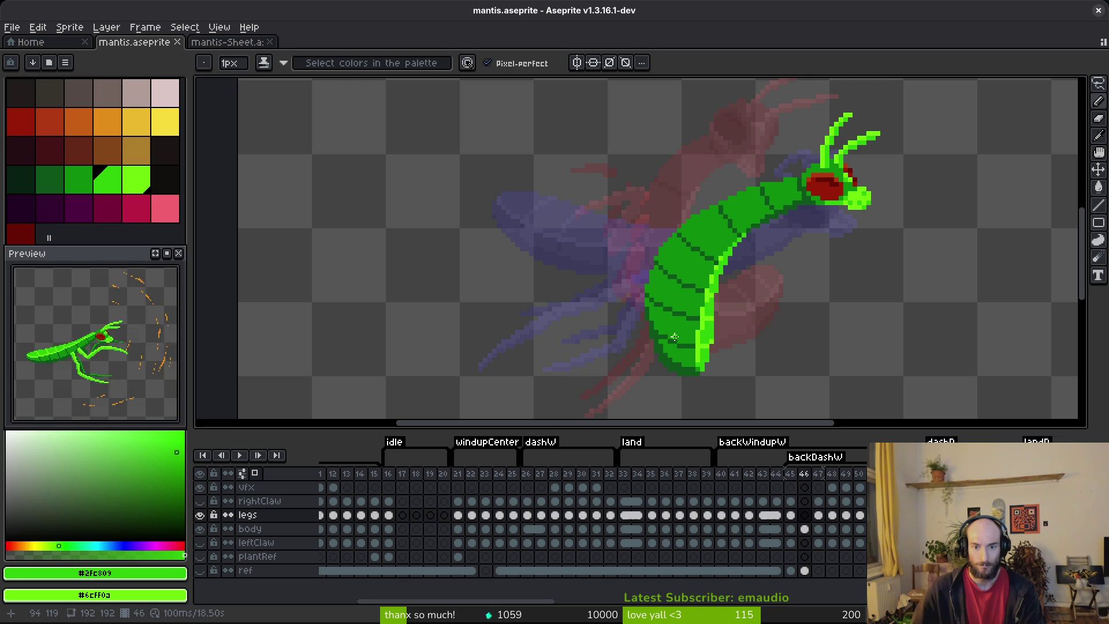
- Return to the backDash frame and sample the dark body green #0d541b
{"action": "key", "text": "Left"}
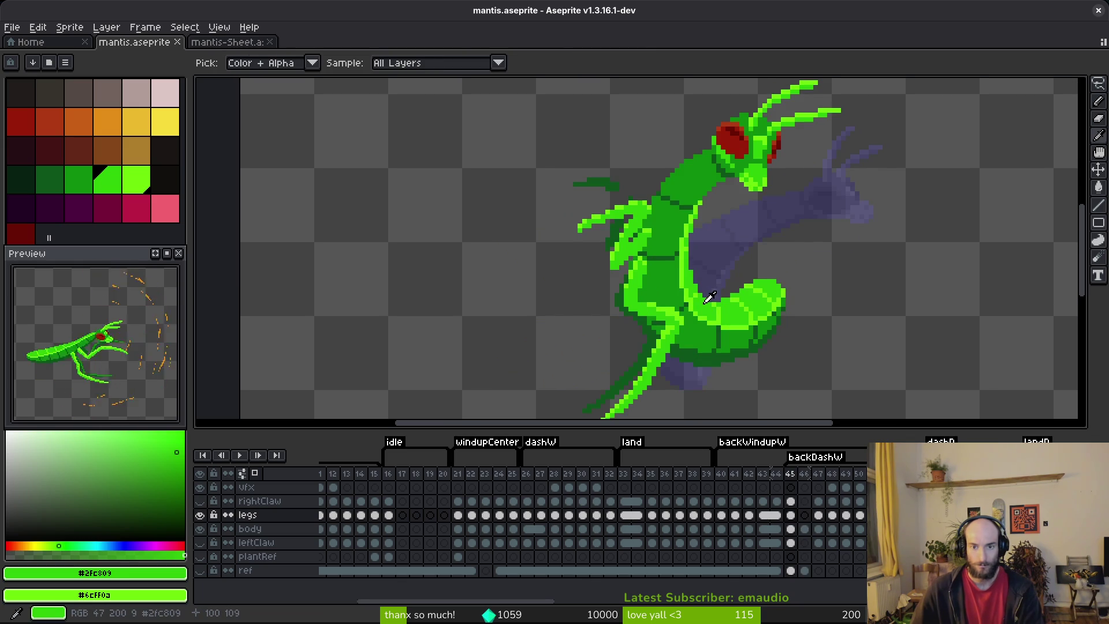
{"action": "key", "text": "Right"}
{"action": "scroll", "coordinate": [711, 260], "scroll_direction": "up", "scroll_amount": 3}
{"action": "left_click", "coordinate": [700, 225]}
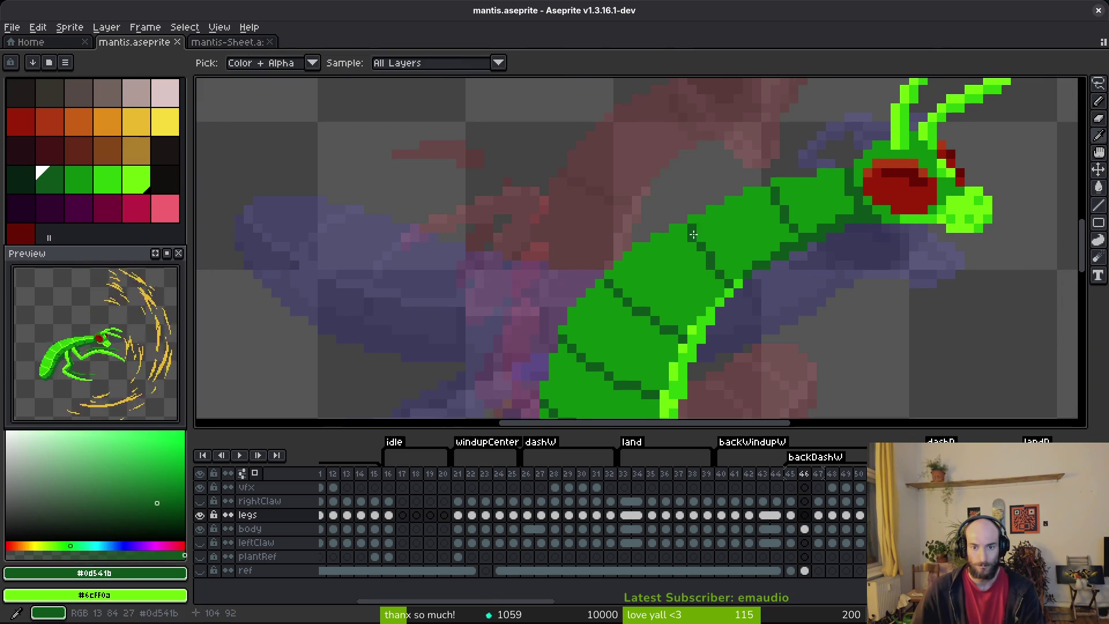
- Pencil a dark-green seam on the upper back, then undo it after comparing
{"action": "scroll", "coordinate": [700, 225], "scroll_direction": "up", "scroll_amount": 2}
{"action": "key", "text": "b"}
{"action": "mouse_move", "coordinate": [843, 144]}
{"action": "left_mouse_down"}
{"action": "mouse_move", "coordinate": [862, 205]}
{"action": "mouse_move", "coordinate": [881, 176]}
{"action": "mouse_move", "coordinate": [902, 226]}
{"action": "left_mouse_up"}
{"action": "key", "text": "alt"}
{"action": "left_click", "coordinate": [912, 176]}
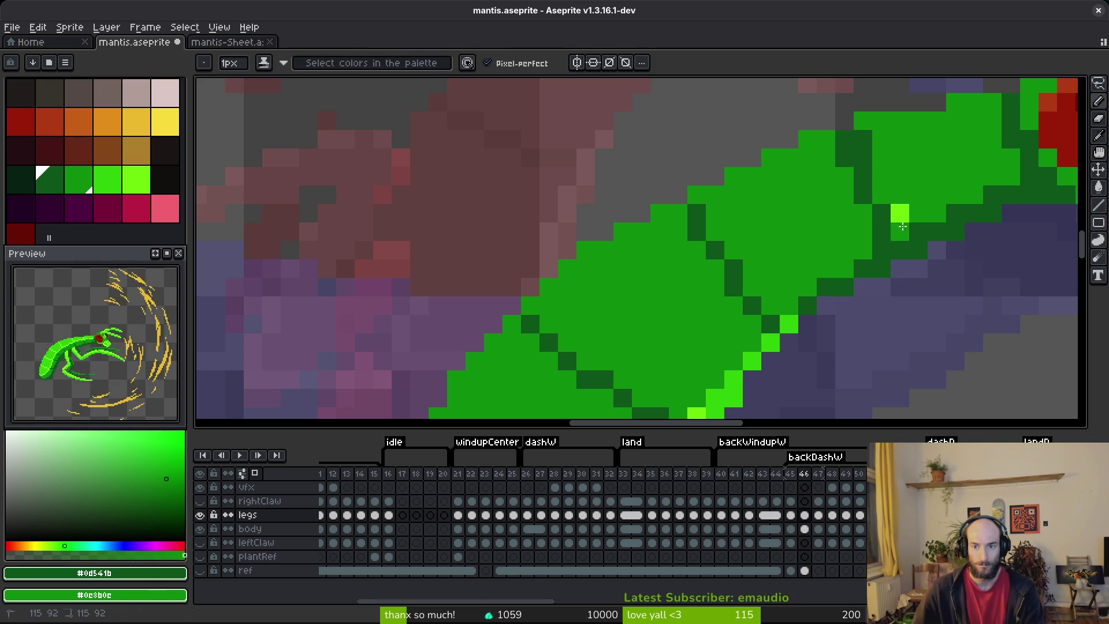
{"action": "key", "text": "ctrl+z"}
{"action": "key", "text": "ctrl+z"}
{"action": "key", "text": "ctrl+y"}
{"action": "key", "text": "ctrl+z"}
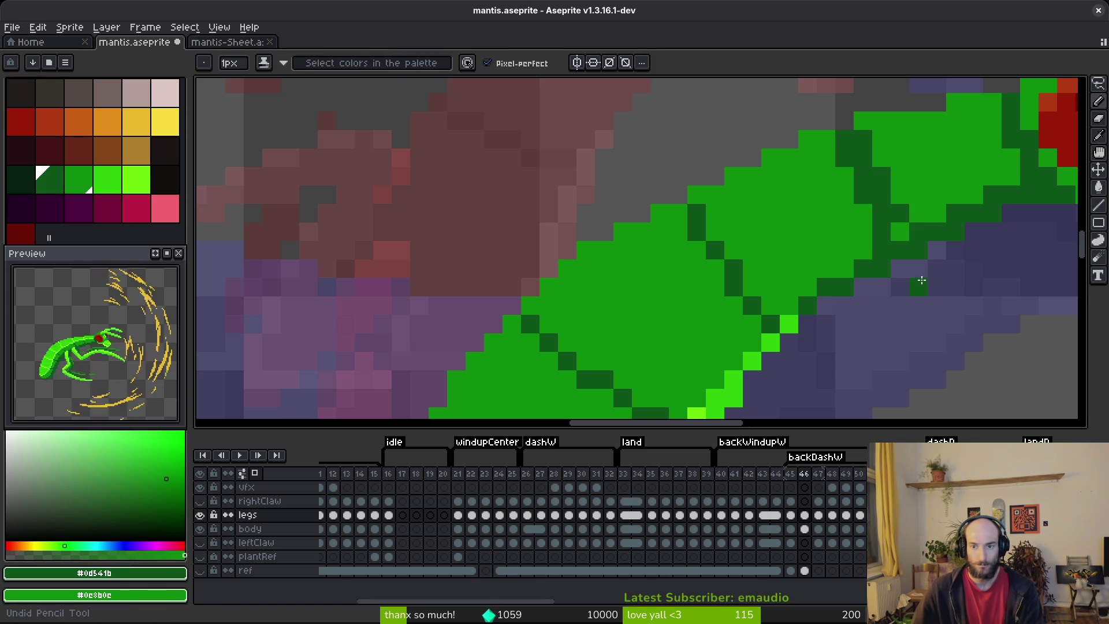
- On the body layer, redraw the dark-green seam across the body and touch it up
{"action": "key", "text": "ctrl+z"}
{"action": "scroll", "coordinate": [928, 290], "scroll_direction": "down", "scroll_amount": 3}
{"action": "key", "text": "Up"}
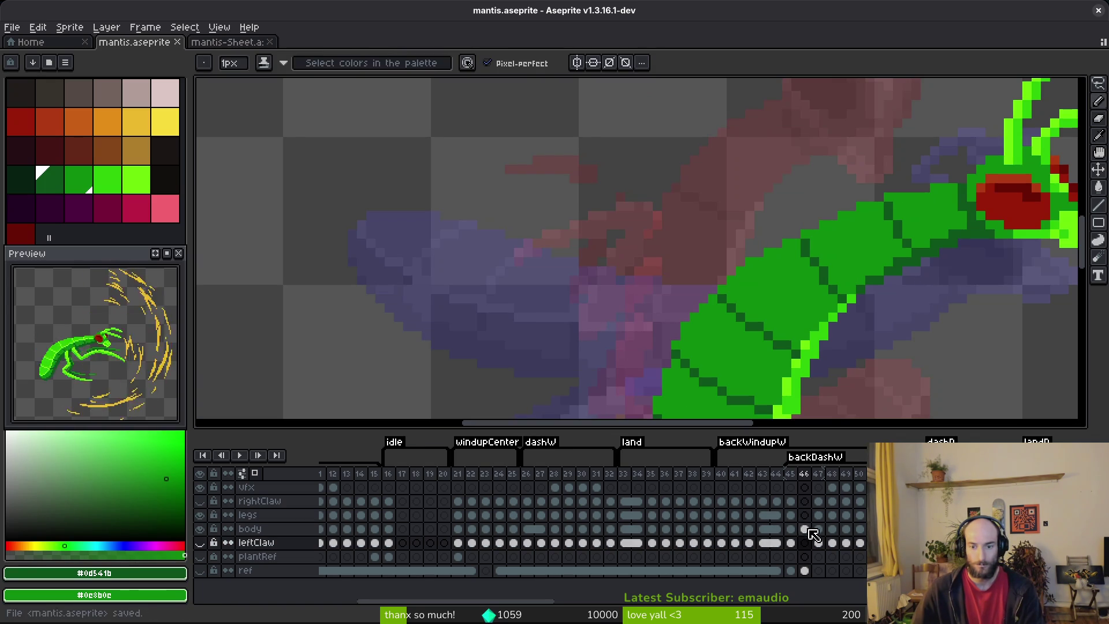
{"action": "scroll", "coordinate": [806, 228], "scroll_direction": "up", "scroll_amount": 3}
{"action": "mouse_move", "coordinate": [782, 185]}
{"action": "left_mouse_down"}
{"action": "mouse_move", "coordinate": [785, 225]}
{"action": "mouse_move", "coordinate": [817, 275]}
{"action": "mouse_move", "coordinate": [822, 263]}
{"action": "left_mouse_up"}
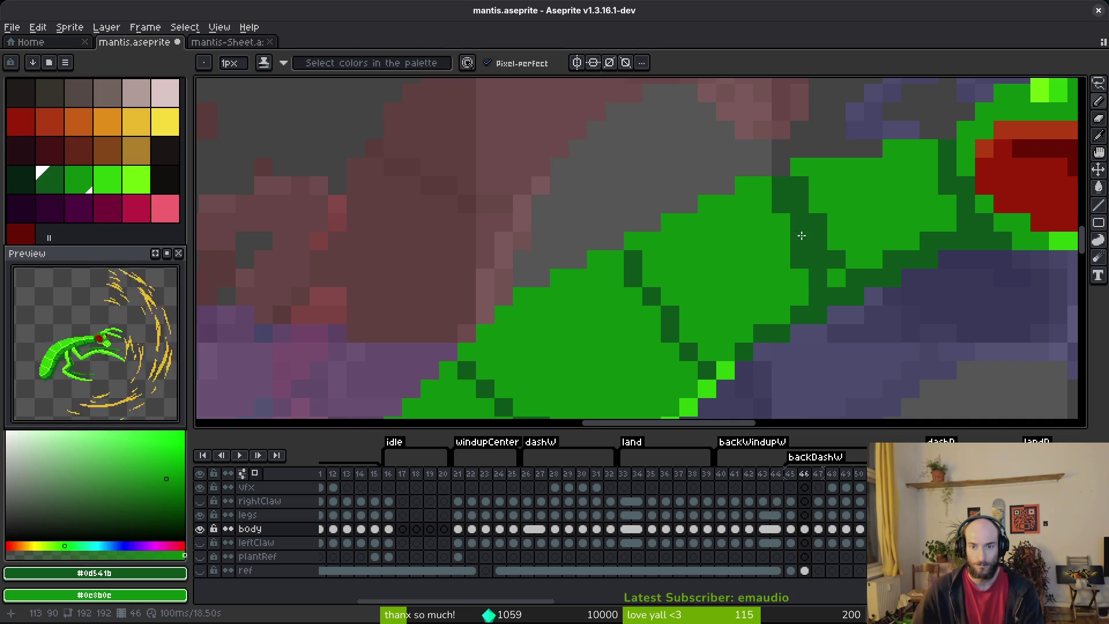
{"action": "left_click_drag", "start_coordinate": [767, 186], "coordinate": [781, 222]}
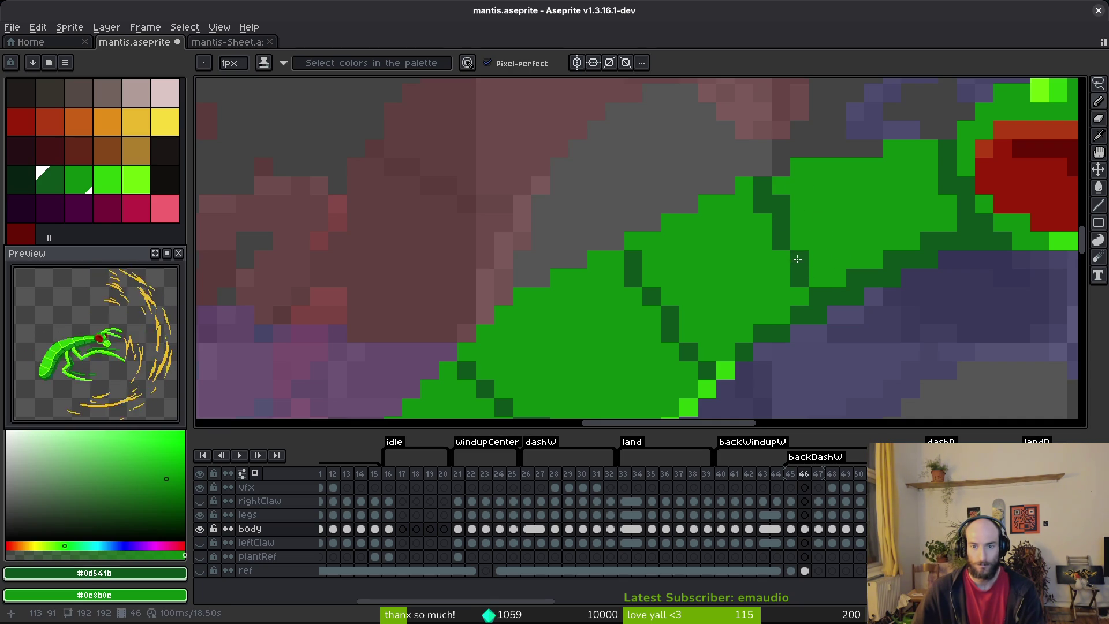
- Save mantis.aseprite
{"action": "key", "text": "ctrl+s"}
{"action": "scroll", "coordinate": [842, 295], "scroll_direction": "down", "scroll_amount": 3}
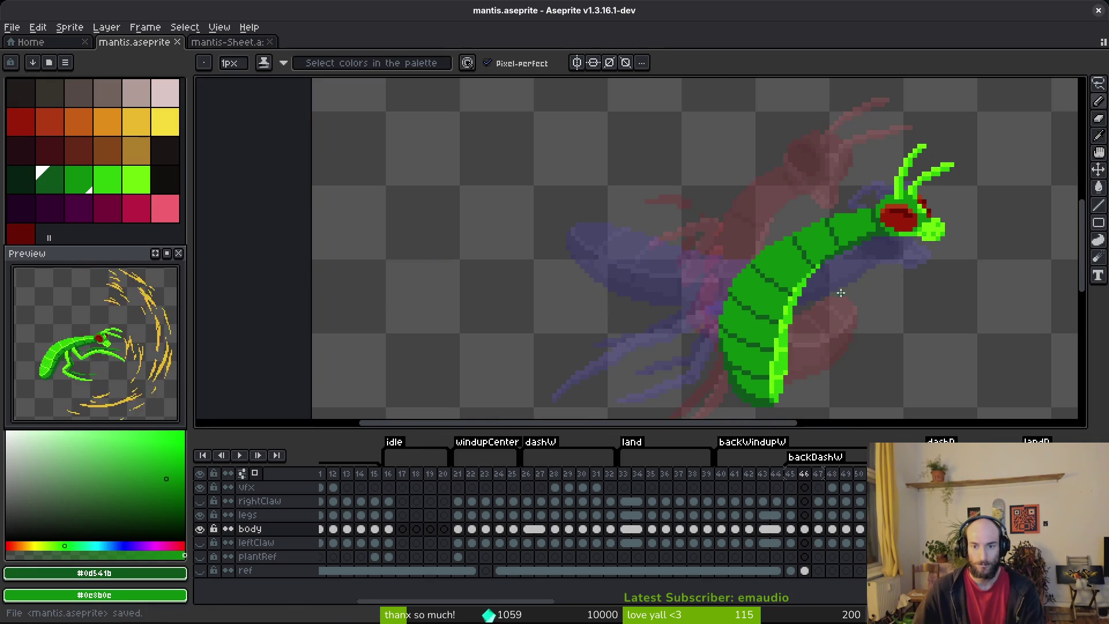
{"action": "key", "text": "ctrl+s"}
{"action": "scroll", "coordinate": [826, 286], "scroll_direction": "up", "scroll_amount": 3}
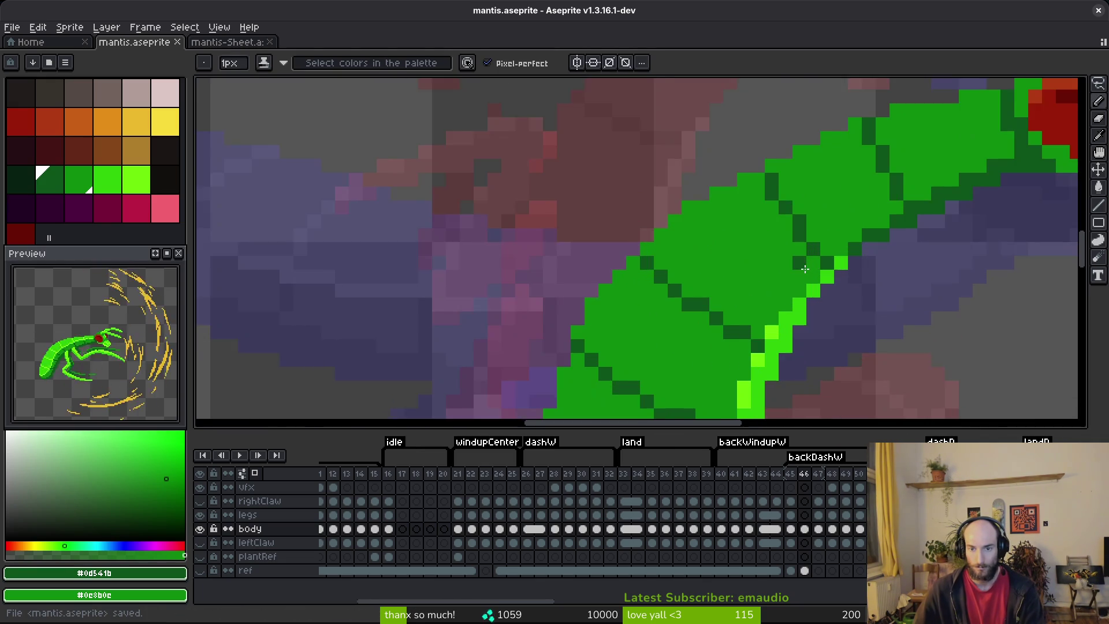
{"action": "scroll", "coordinate": [745, 254], "scroll_direction": "down", "scroll_amount": 3}
{"action": "scroll", "coordinate": [708, 230], "scroll_direction": "up", "scroll_amount": 5}
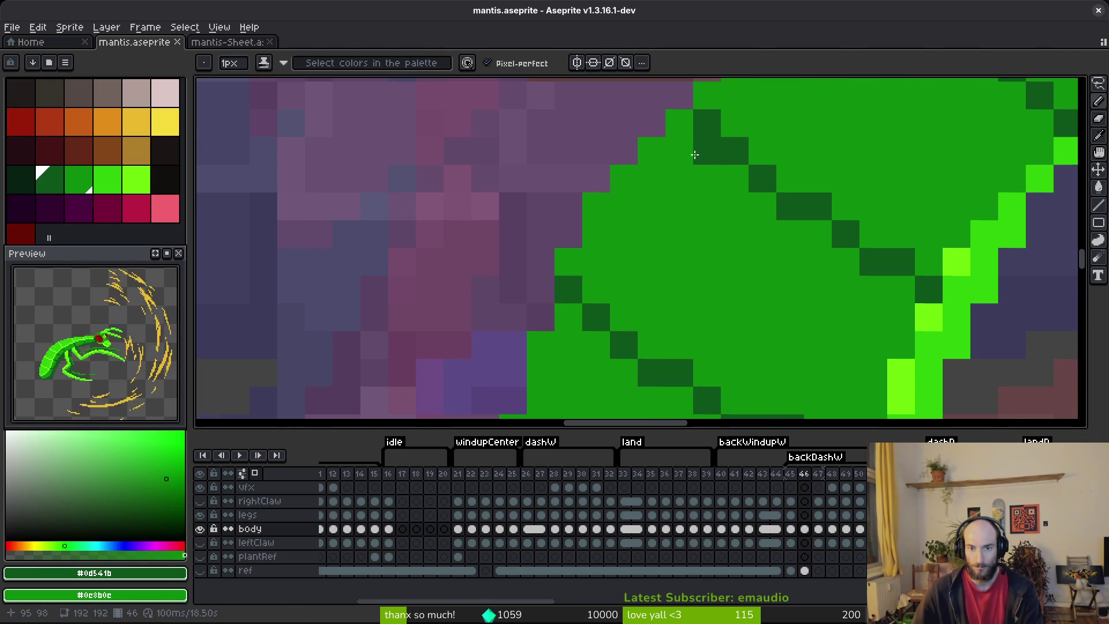
- Extend the dark-green seam pixel by pixel down the body
{"action": "left_click", "coordinate": [768, 237]}
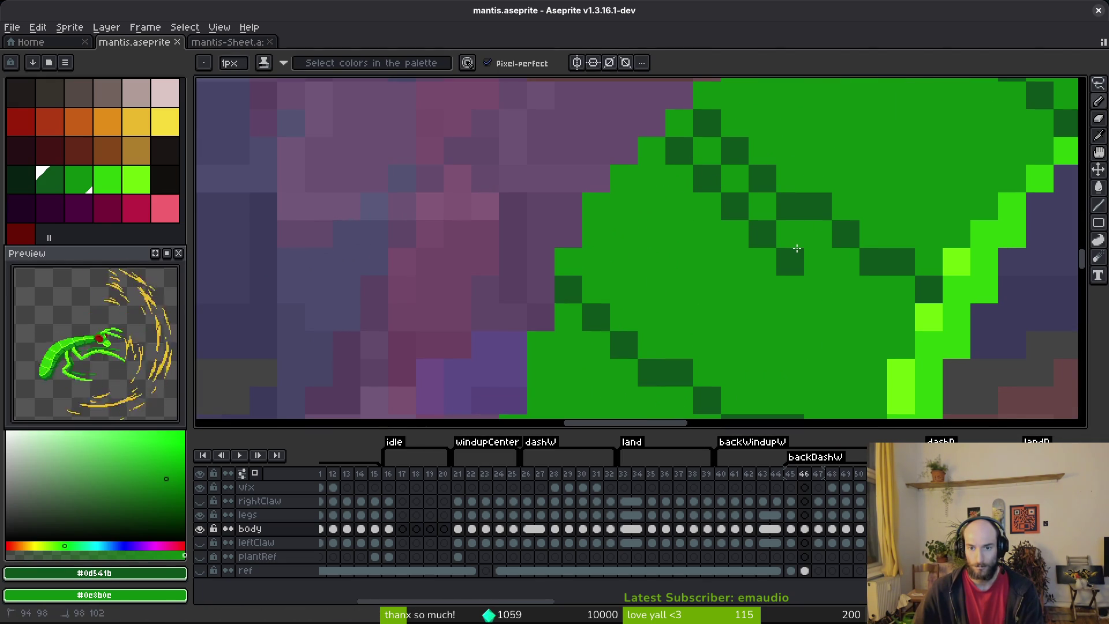
{"action": "left_click", "coordinate": [791, 241]}
{"action": "left_click", "coordinate": [811, 263]}
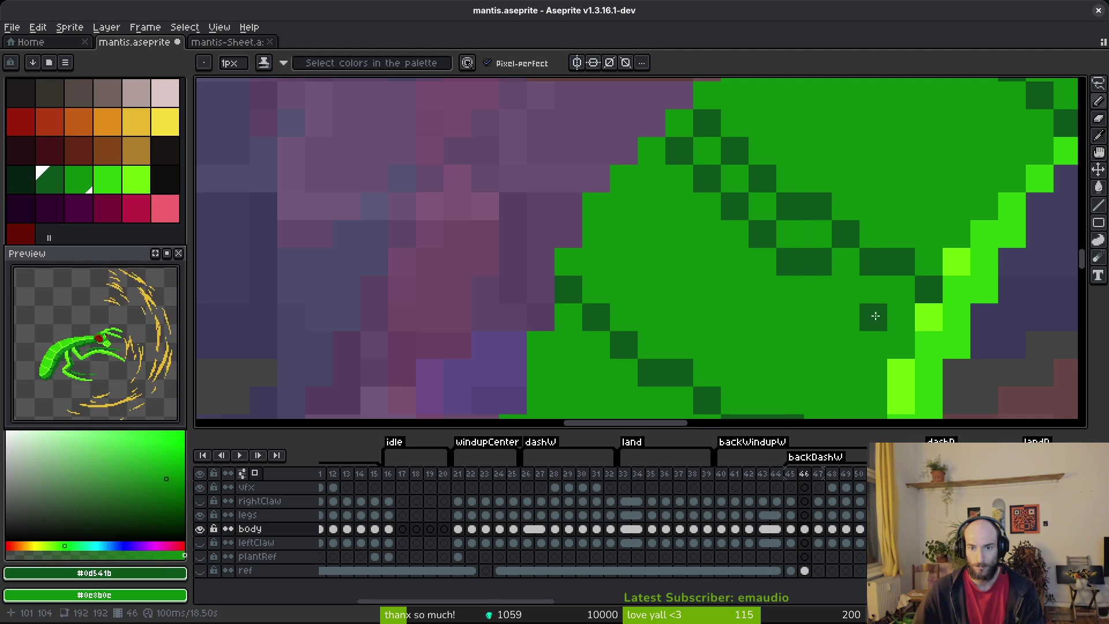
{"action": "left_click", "coordinate": [845, 289]}
{"action": "left_click_drag", "start_coordinate": [873, 289], "coordinate": [901, 317]}
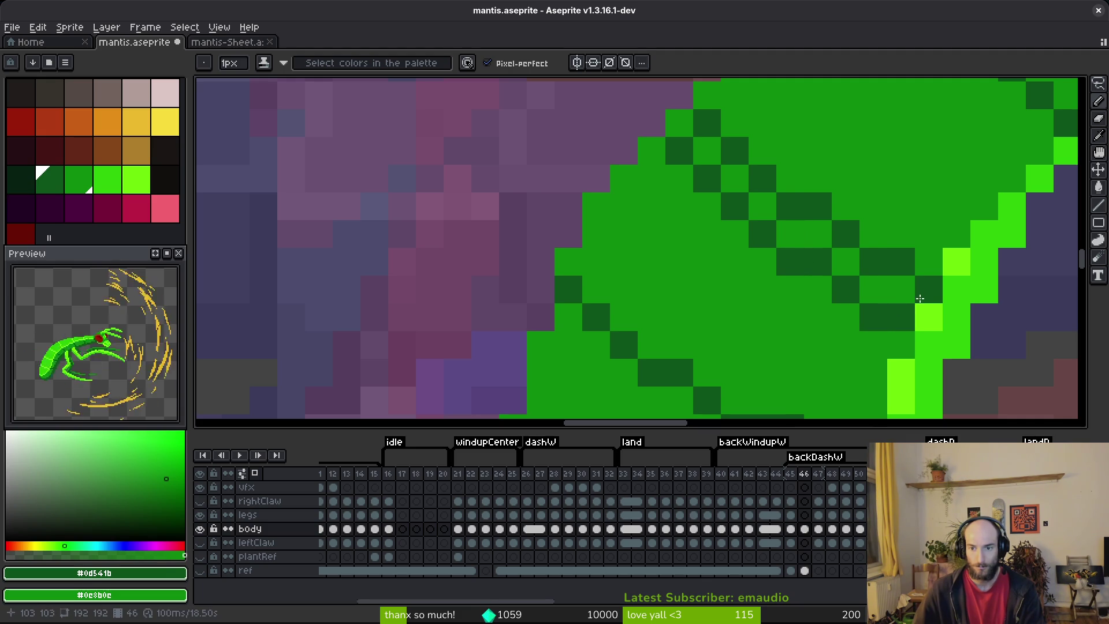
{"action": "scroll", "coordinate": [840, 254], "scroll_direction": "down", "scroll_amount": 6}
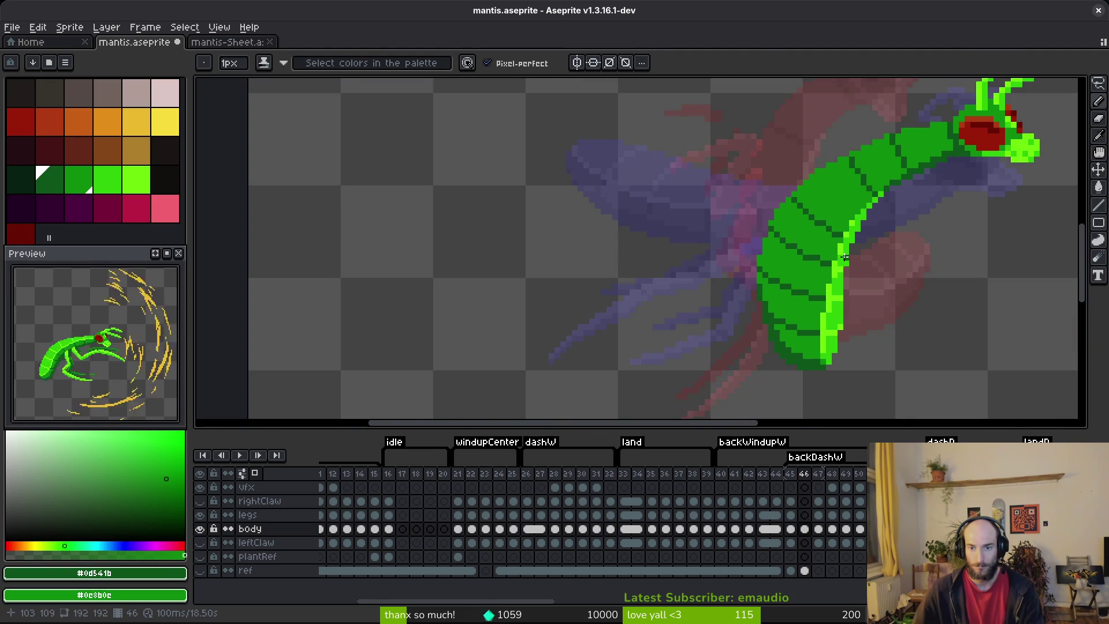
{"action": "scroll", "coordinate": [847, 267], "scroll_direction": "up", "scroll_amount": 3}
{"action": "scroll", "coordinate": [884, 193], "scroll_direction": "down", "scroll_amount": 3}
{"action": "scroll", "coordinate": [708, 160], "scroll_direction": "up", "scroll_amount": 3}
- Add a diagonal dark-green seam and repaint stray dark pixels back to body green
{"action": "left_click", "coordinate": [708, 160]}
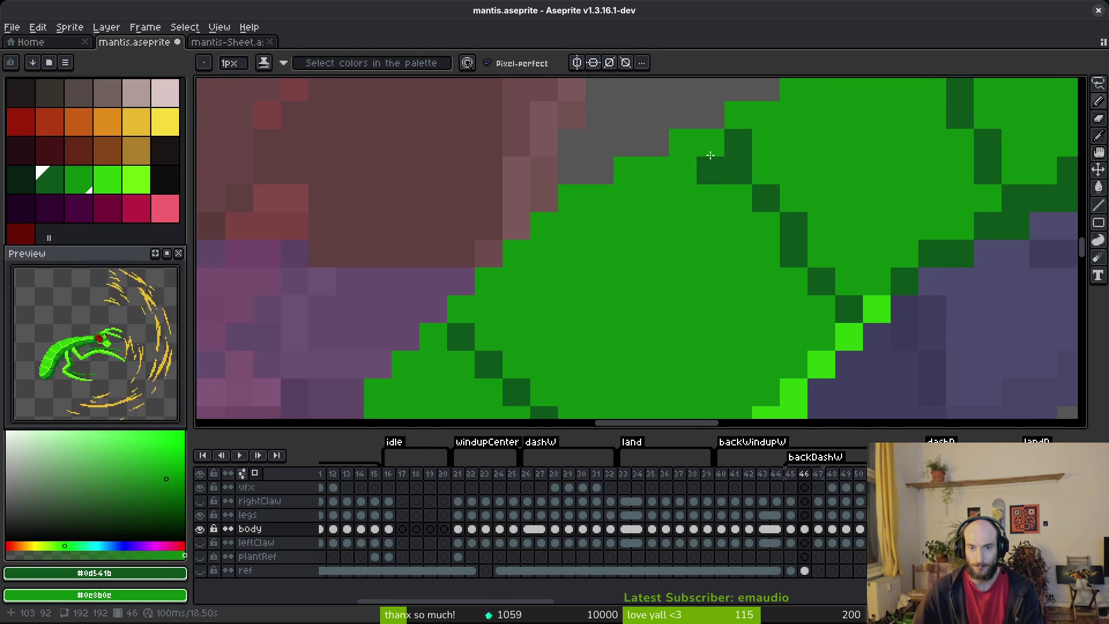
{"action": "key", "text": "ctrl+z"}
{"action": "left_click", "coordinate": [712, 156]}
{"action": "left_click_drag", "start_coordinate": [738, 212], "coordinate": [821, 312]}
{"action": "mouse_move", "coordinate": [827, 275]}
{"action": "left_mouse_down"}
{"action": "mouse_move", "coordinate": [735, 166]}
{"action": "mouse_move", "coordinate": [738, 142]}
{"action": "left_mouse_up"}
{"action": "left_click", "coordinate": [794, 153]}
{"action": "right_click", "coordinate": [775, 162]}
{"action": "scroll", "coordinate": [775, 162], "scroll_direction": "down", "scroll_amount": 5}
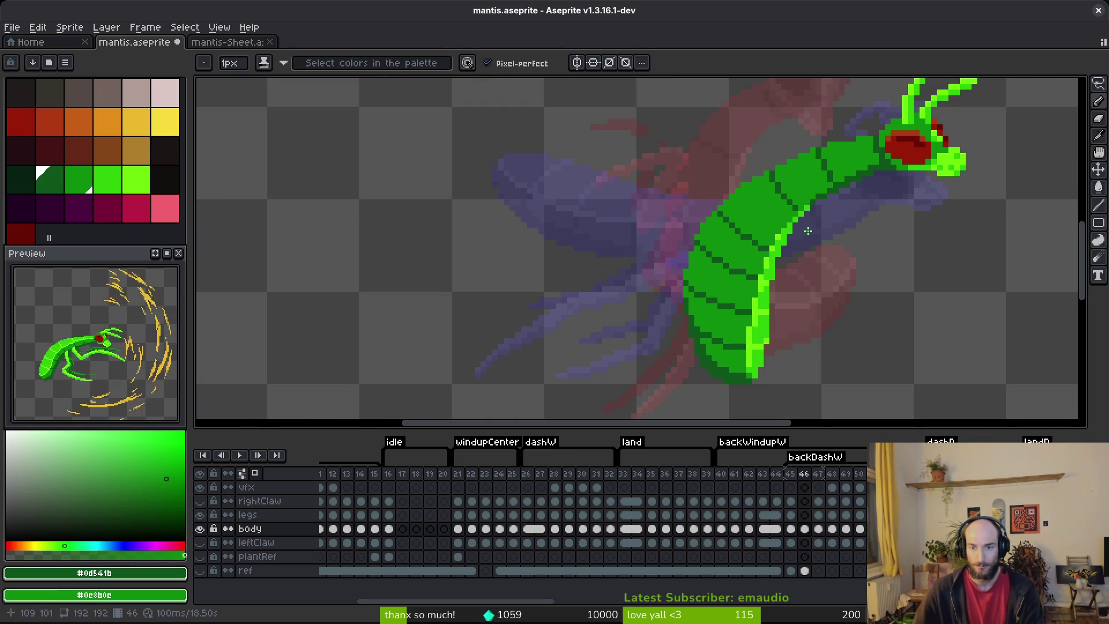
{"action": "scroll", "coordinate": [820, 219], "scroll_direction": "up", "scroll_amount": 5}
- Clear two more stray dark pixels to body green, saving the file
{"action": "key", "text": "ctrl+s"}
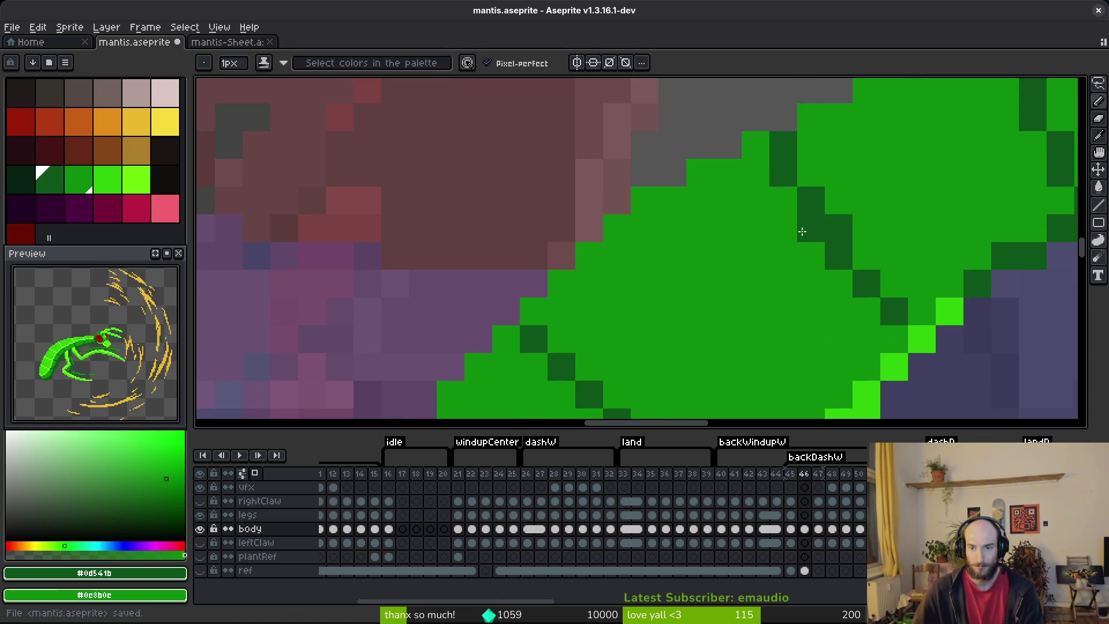
{"action": "right_click", "coordinate": [802, 232]}
{"action": "scroll", "coordinate": [802, 231], "scroll_direction": "down", "scroll_amount": 3}
{"action": "scroll", "coordinate": [940, 282], "scroll_direction": "up", "scroll_amount": 2}
{"action": "right_click", "coordinate": [940, 283]}
{"action": "key", "text": "ctrl+s"}
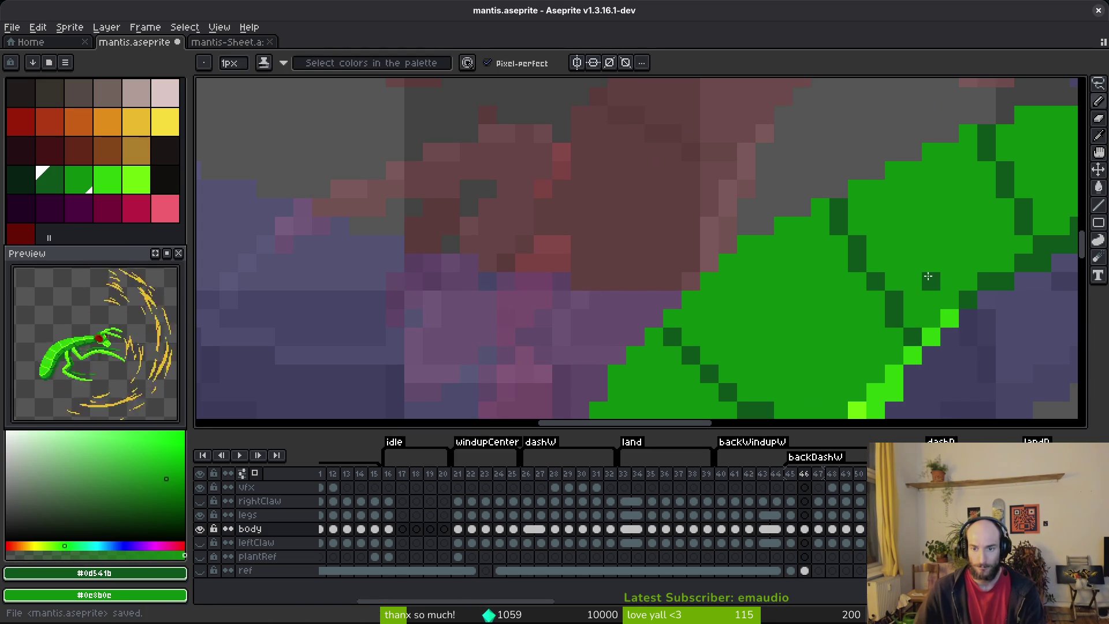
{"action": "scroll", "coordinate": [930, 277], "scroll_direction": "down", "scroll_amount": 4}
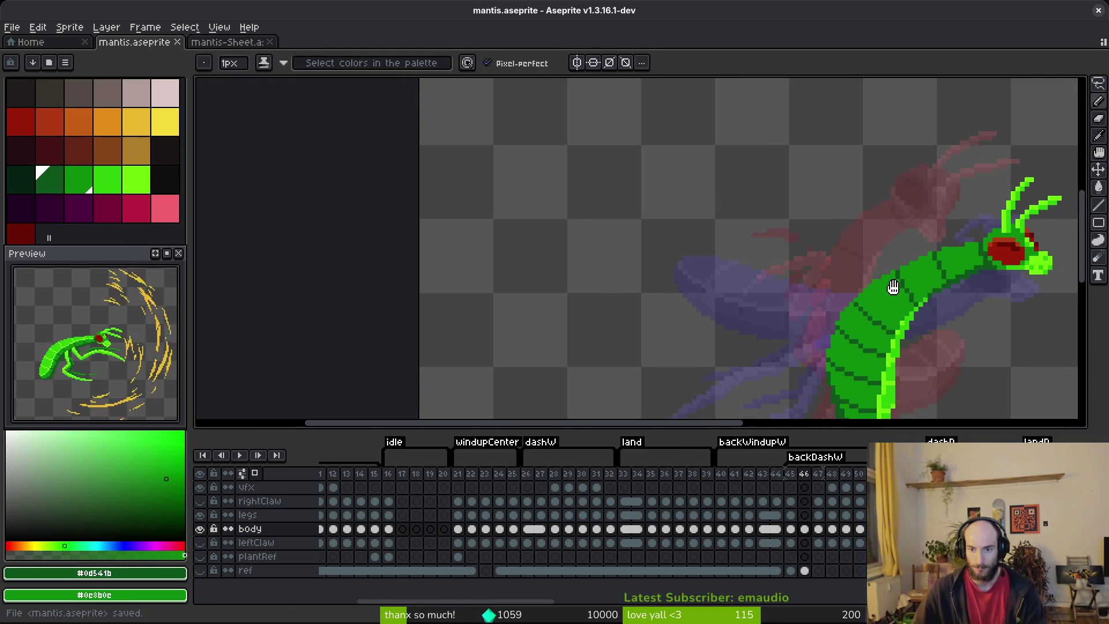
{"action": "scroll", "coordinate": [901, 287], "scroll_direction": "up", "scroll_amount": 3}
- Sample the bright leg green as primary colour and mid green as secondary
{"action": "key", "text": "v"}
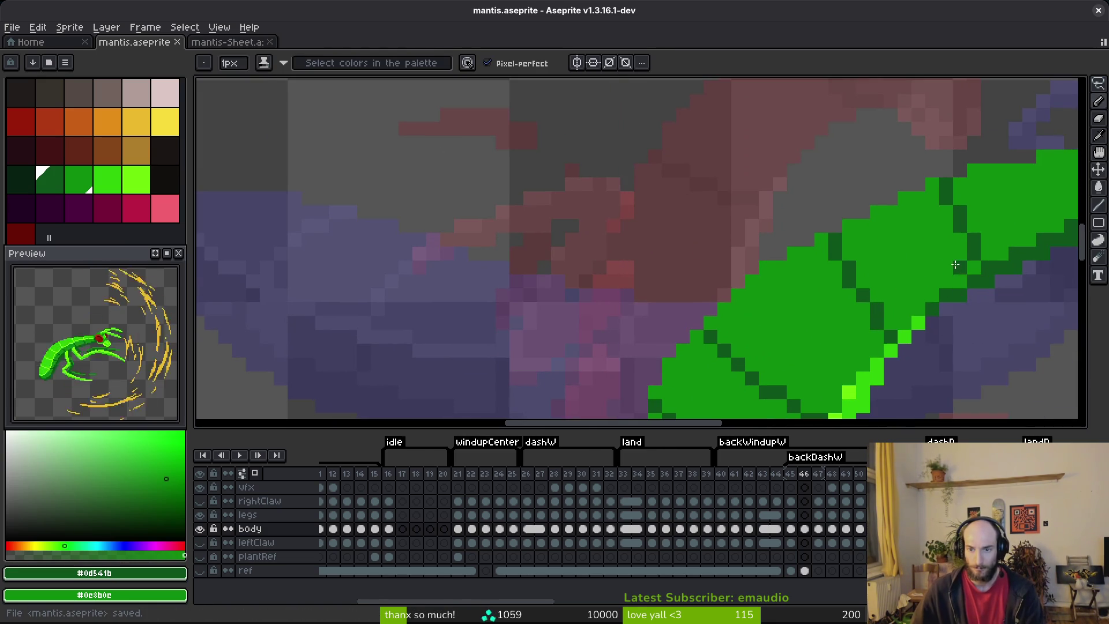
{"action": "scroll", "coordinate": [947, 283], "scroll_direction": "down", "scroll_amount": 3}
{"action": "key", "text": "i"}
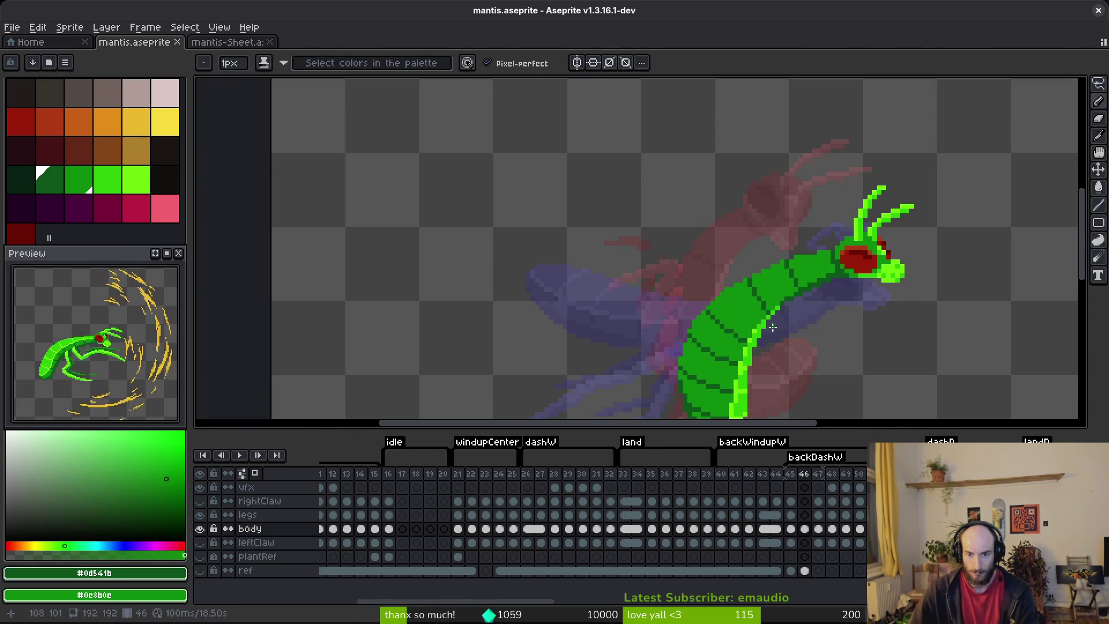
{"action": "left_click", "coordinate": [685, 283]}
{"action": "right_click", "coordinate": [684, 283]}
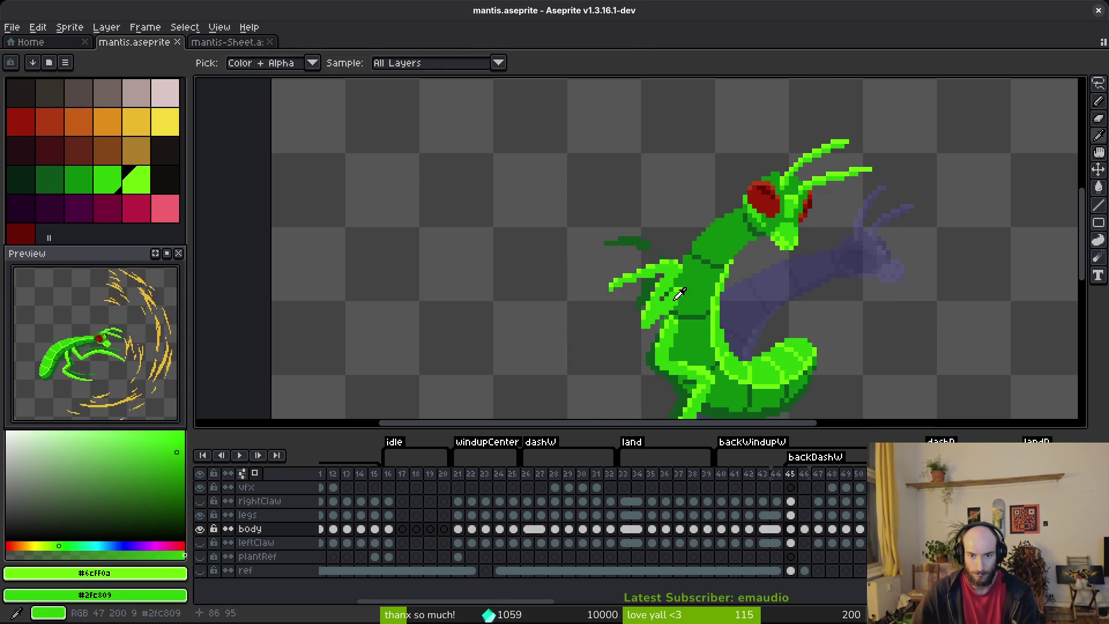
- Compare the backDash pose with the previous frame and return to frame 46 with the pencil
{"action": "key", "text": "Right"}
{"action": "key", "text": "b"}
{"action": "left_click", "coordinate": [805, 514]}
{"action": "left_click_drag", "start_coordinate": [803, 344], "coordinate": [820, 346]}
{"action": "key", "text": "i"}
{"action": "key", "text": "Left"}
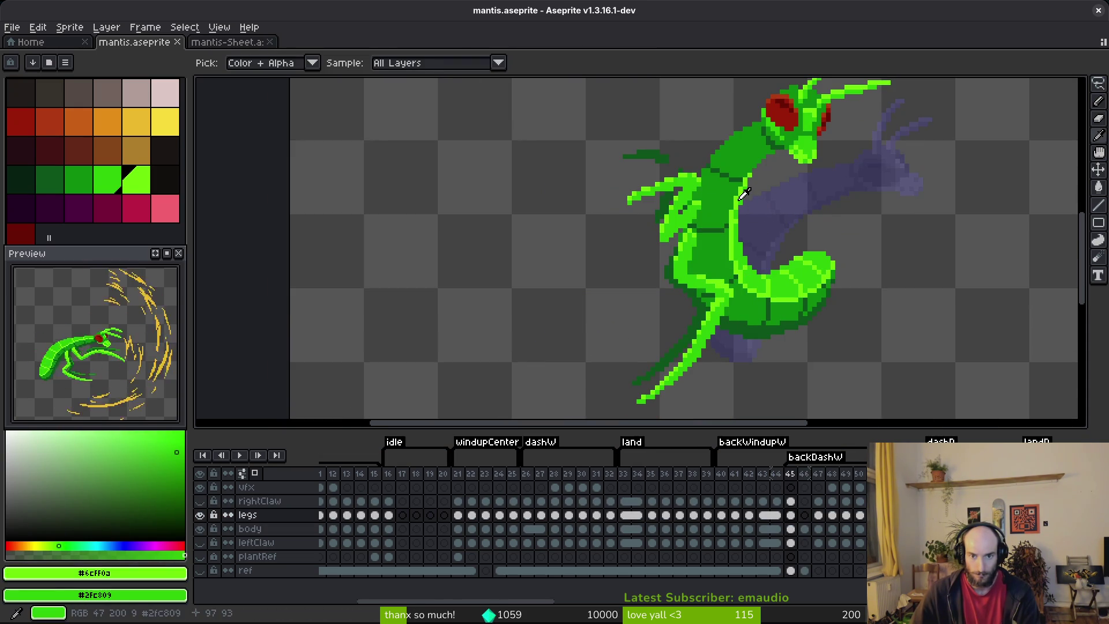
{"action": "key", "text": "Right"}
{"action": "key", "text": "b"}
{"action": "scroll", "coordinate": [762, 212], "scroll_direction": "up", "scroll_amount": 2}
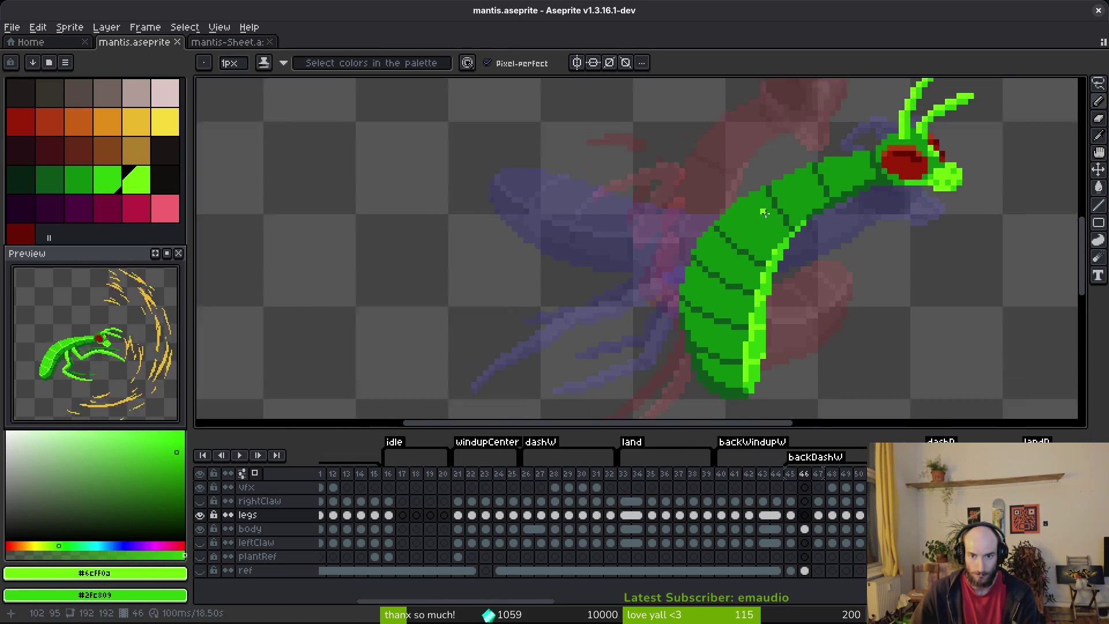
{"action": "key", "text": "Left"}
{"action": "key", "text": "Left"}
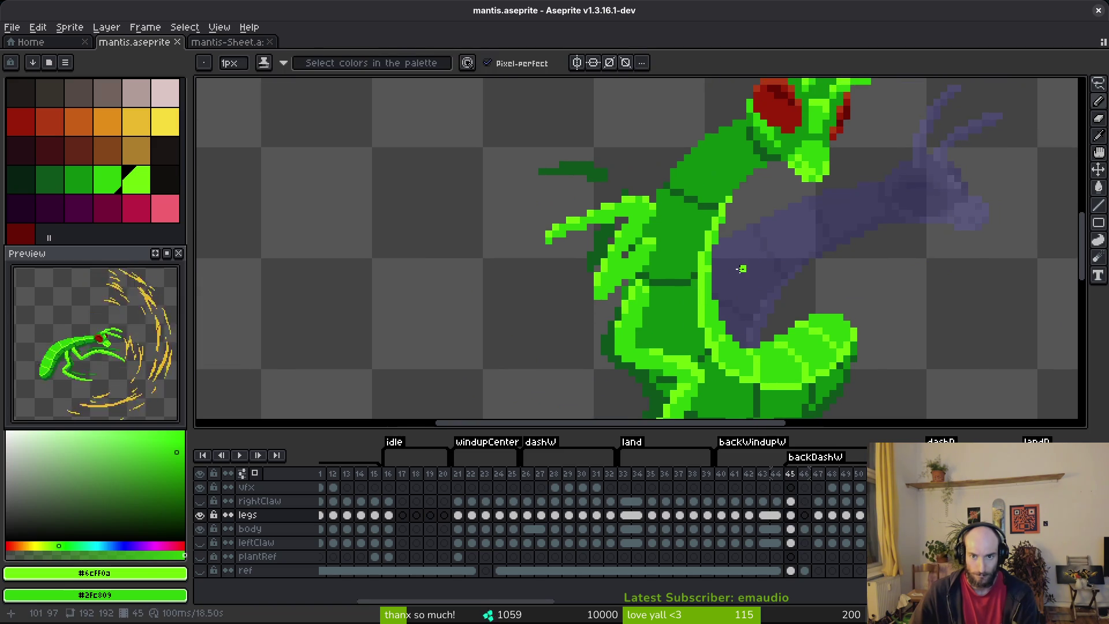
{"action": "key", "text": "Right"}
{"action": "key", "text": "Right"}
- Sample the dark seam green, undo the last seam stroke, and save the sprite
{"action": "left_click_drag", "start_coordinate": [762, 254], "coordinate": [769, 242]}
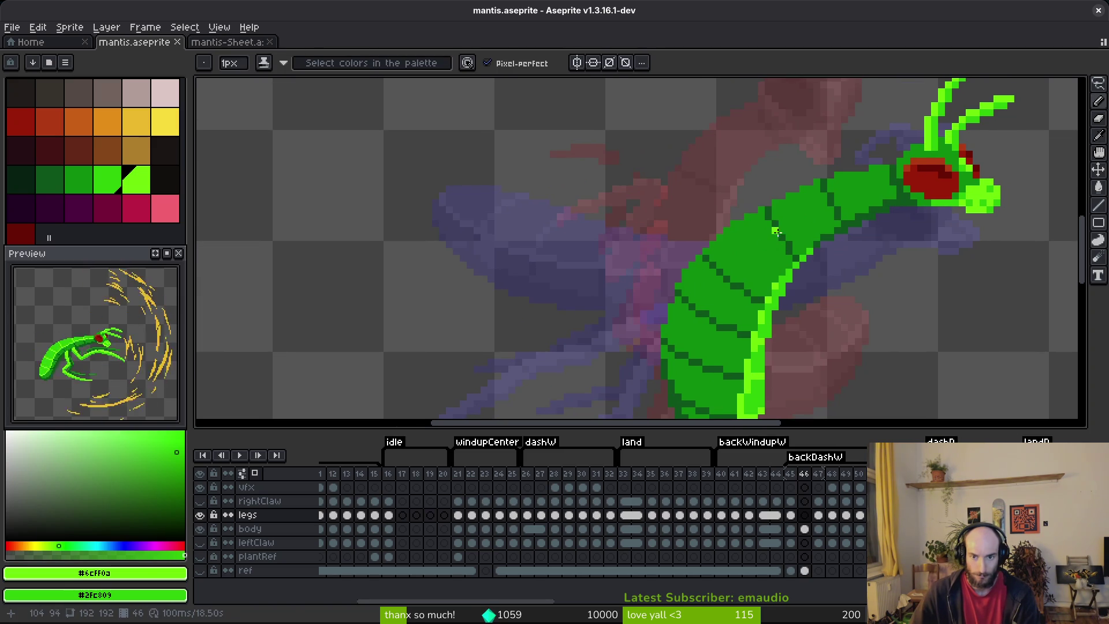
{"action": "scroll", "coordinate": [763, 238], "scroll_direction": "up", "scroll_amount": 1}
{"action": "left_click", "coordinate": [759, 206], "text": "alt"}
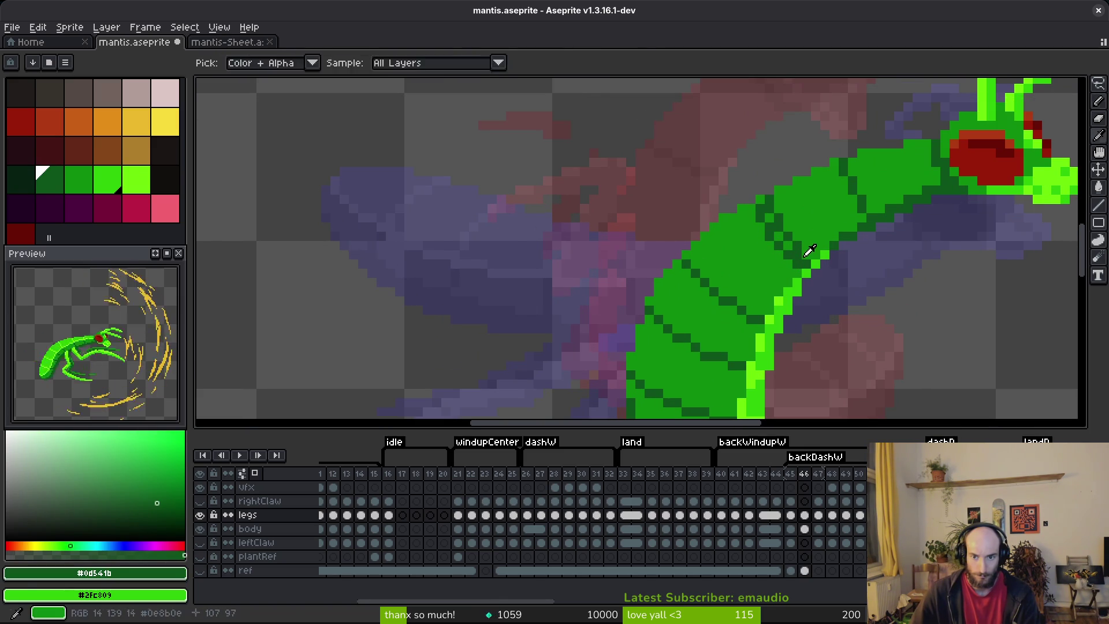
{"action": "key", "text": "ctrl+z"}
{"action": "key", "text": "ctrl+s"}
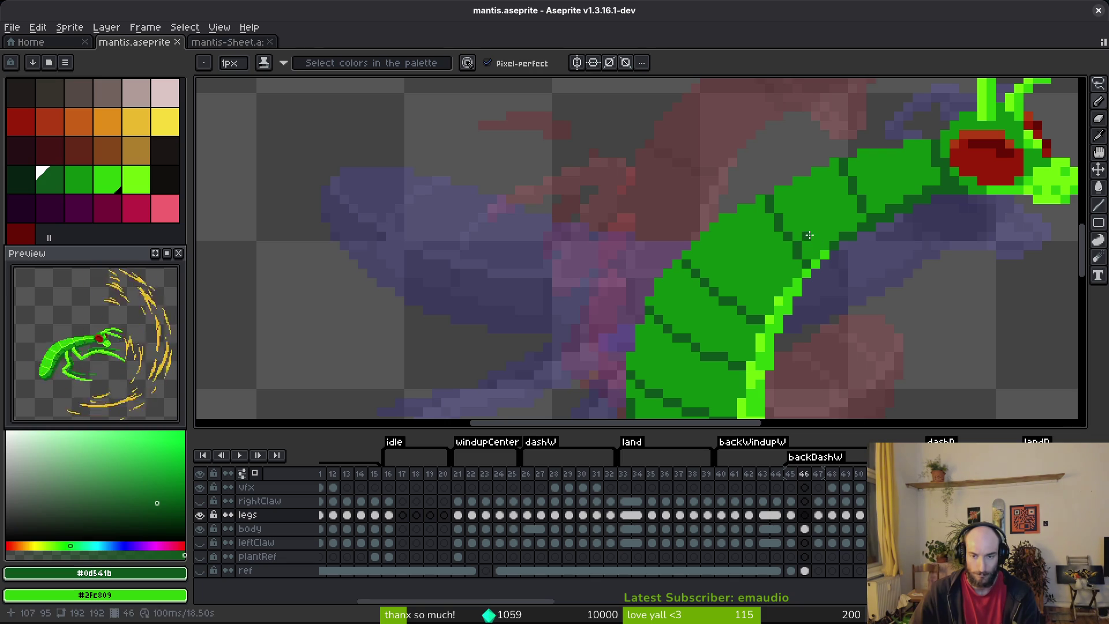
- Recheck the previous frame's pose, then select the body layer's cel in frame 46
{"action": "scroll", "coordinate": [814, 247], "scroll_direction": "down", "scroll_amount": 4}
{"action": "scroll", "coordinate": [824, 257], "scroll_direction": "up", "scroll_amount": 3}
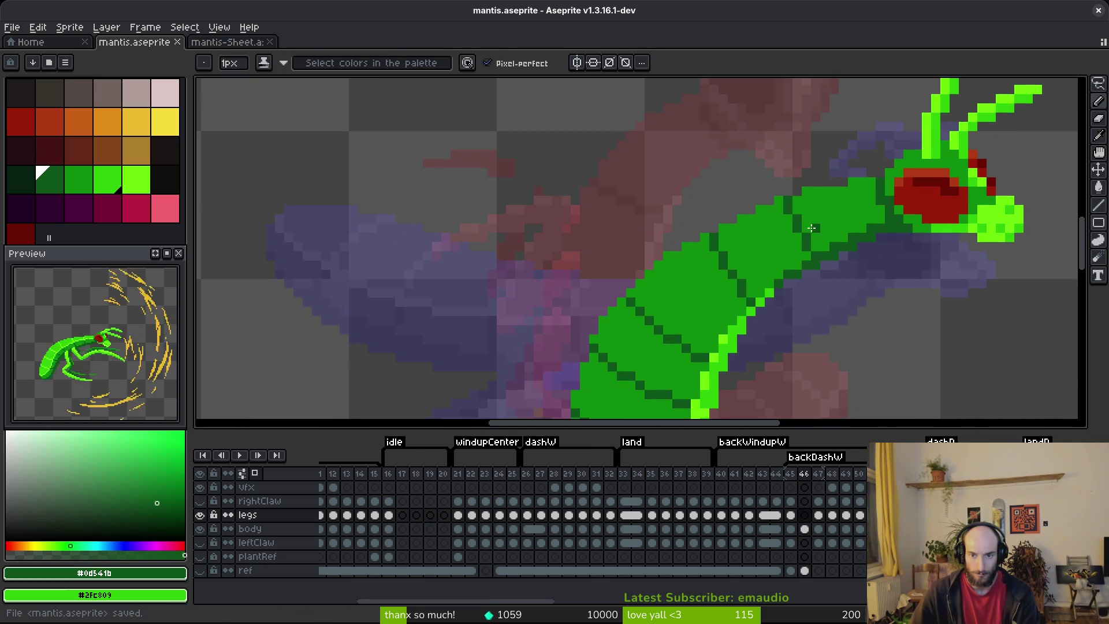
{"action": "scroll", "coordinate": [823, 278], "scroll_direction": "down", "scroll_amount": 3}
{"action": "key", "text": "Left"}
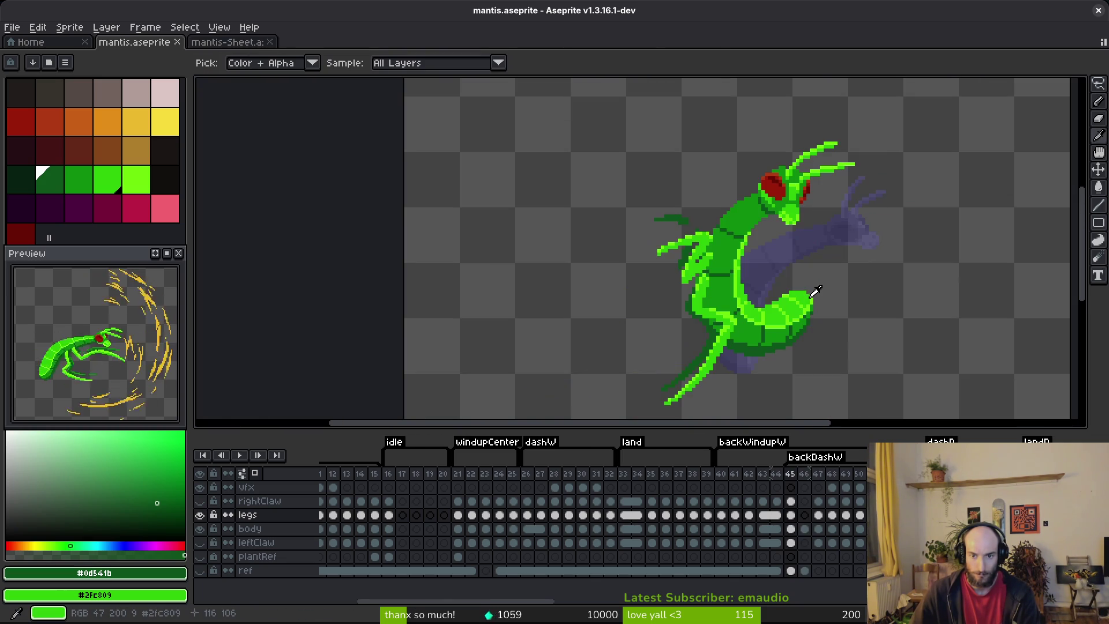
{"action": "key", "text": "Right"}
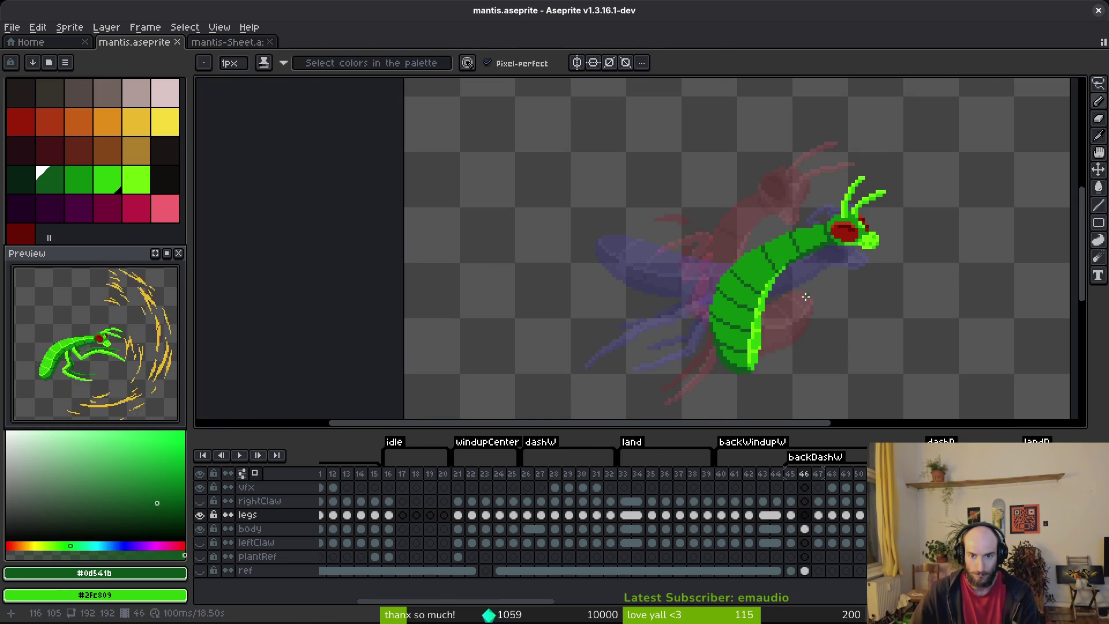
{"action": "scroll", "coordinate": [783, 309], "scroll_direction": "up", "scroll_amount": 3}
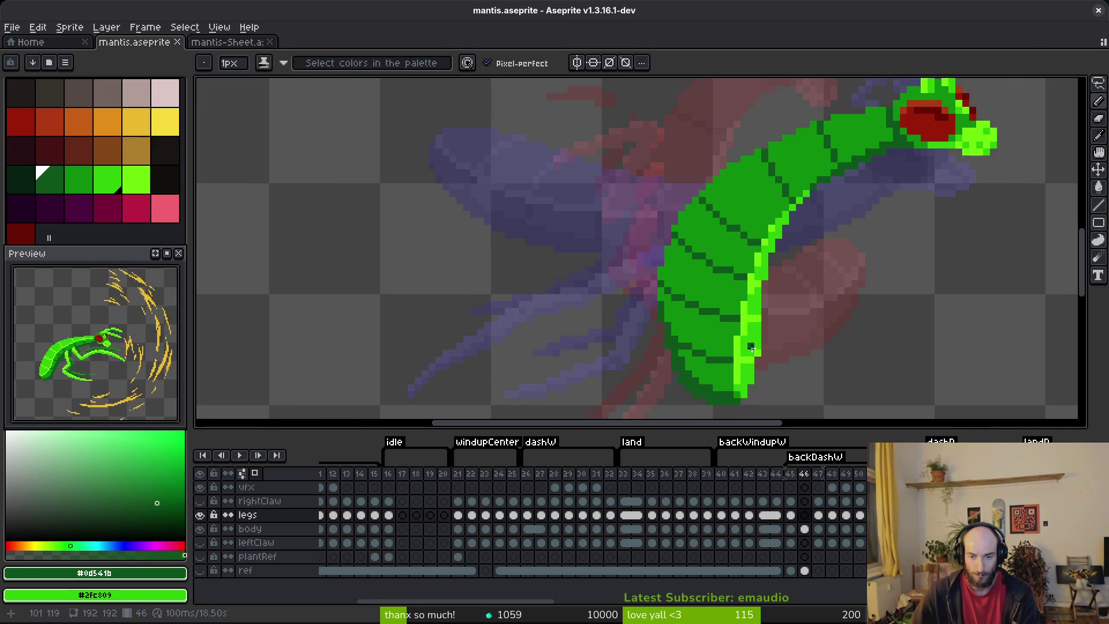
{"action": "left_click", "coordinate": [804, 528]}
- Redraw a dark-green segment line on the lower body and paint strays over in mid green
{"action": "scroll", "coordinate": [722, 248], "scroll_direction": "up", "scroll_amount": 3}
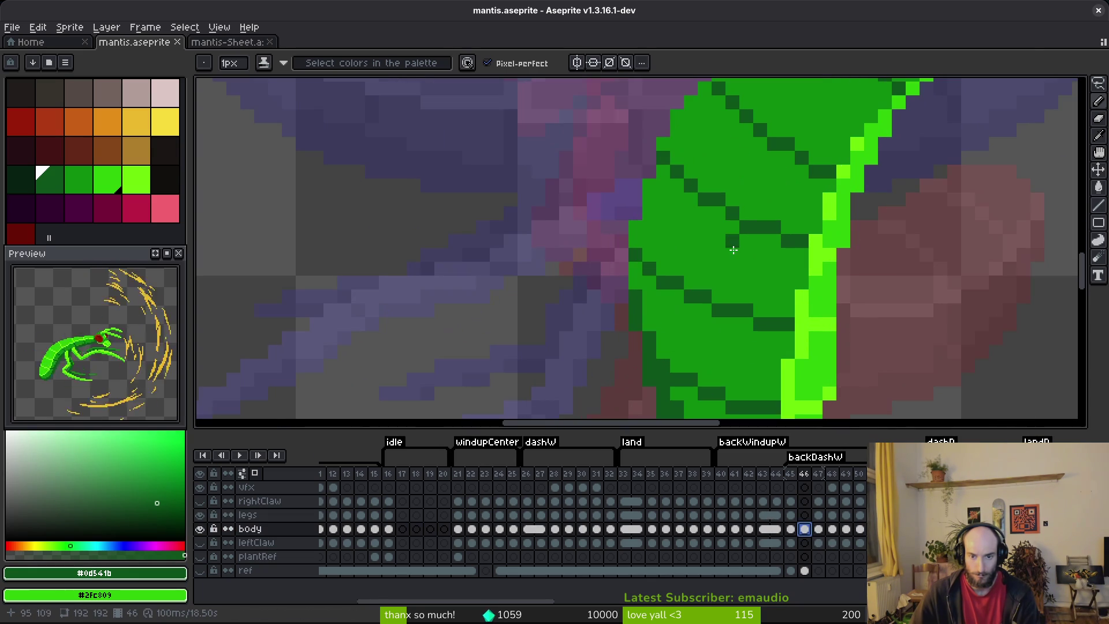
{"action": "scroll", "coordinate": [681, 287], "scroll_direction": "down", "scroll_amount": 3}
{"action": "left_click", "coordinate": [708, 325]}
{"action": "left_click_drag", "start_coordinate": [708, 325], "coordinate": [770, 332]}
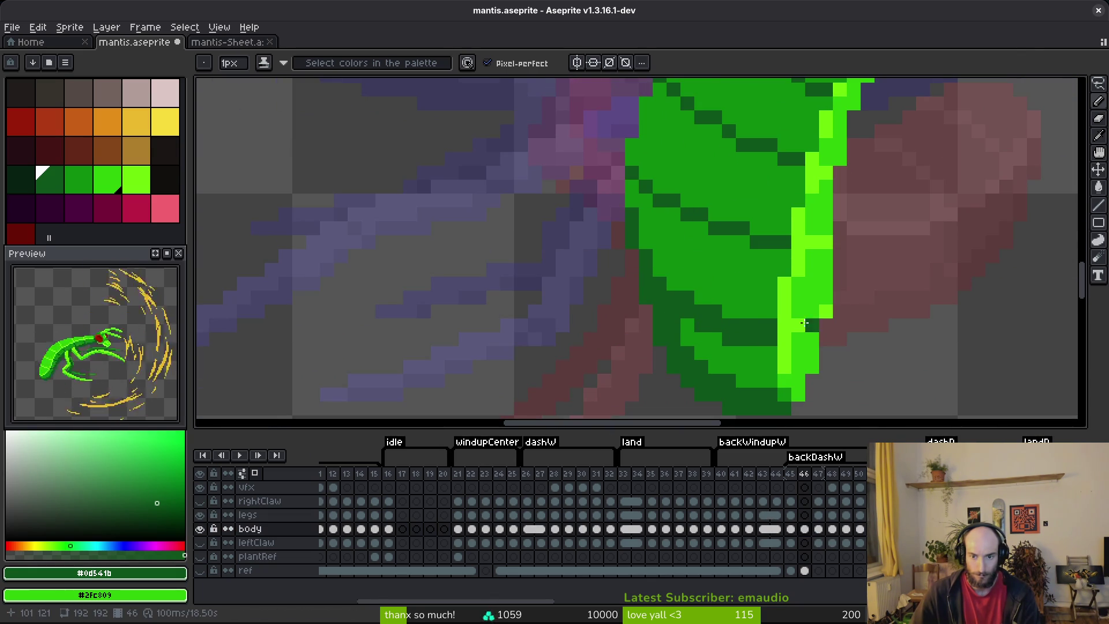
{"action": "right_click", "coordinate": [739, 325]}
{"action": "right_click", "coordinate": [742, 309], "text": "alt"}
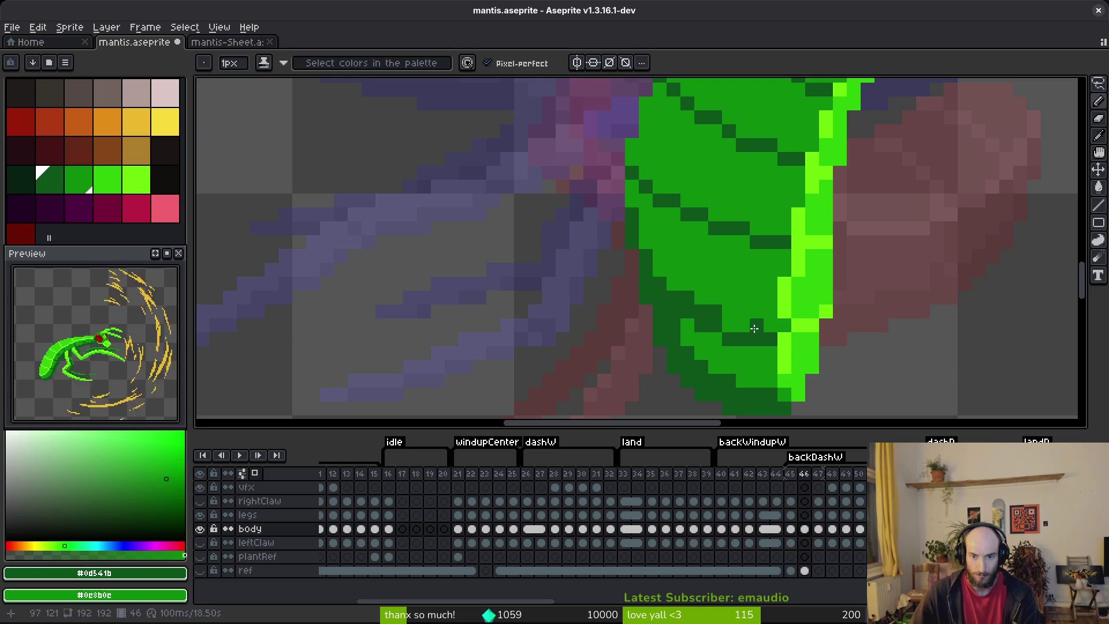
{"action": "left_click_drag", "start_coordinate": [770, 325], "coordinate": [678, 306]}
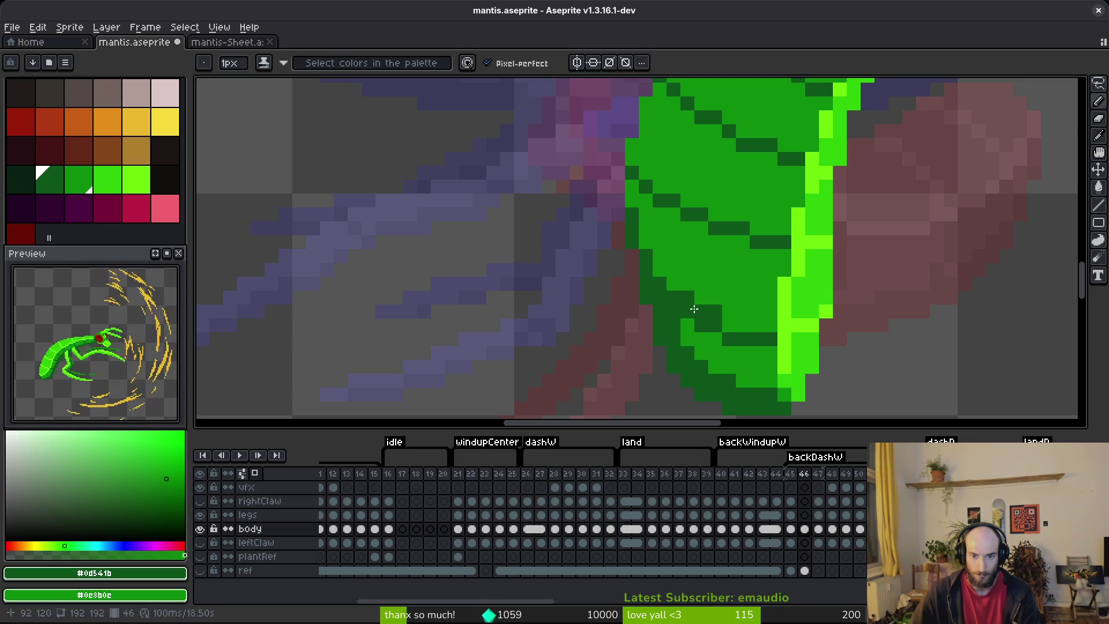
- Replace a misplaced segment line with a corrected one across the lower body, then save
{"action": "left_click_drag", "start_coordinate": [673, 252], "coordinate": [696, 318]}
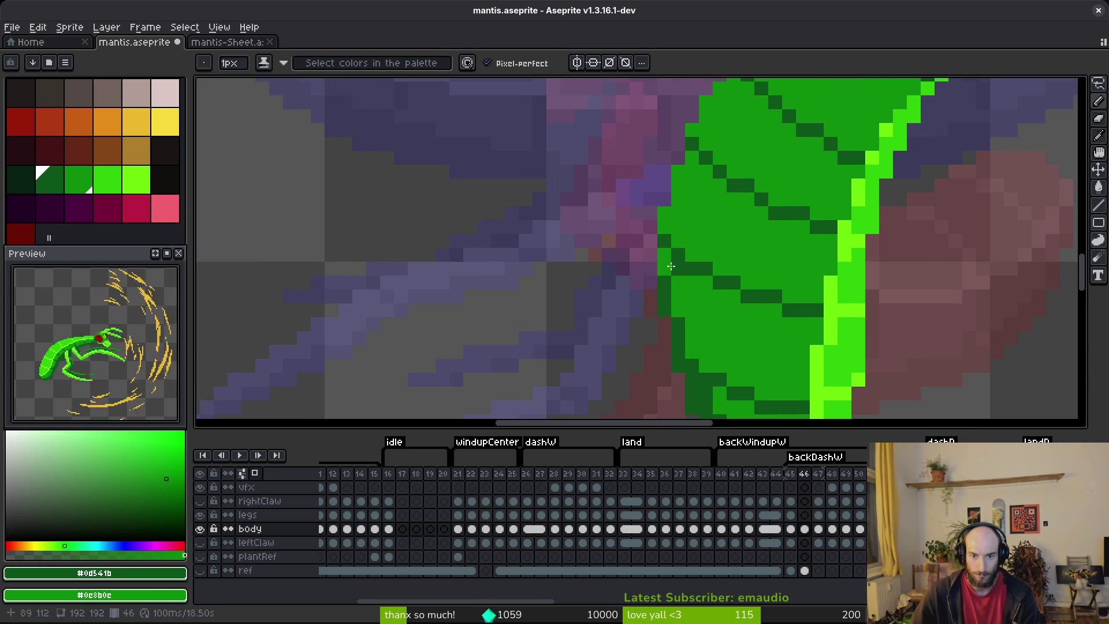
{"action": "left_click_drag", "start_coordinate": [694, 286], "coordinate": [719, 297]}
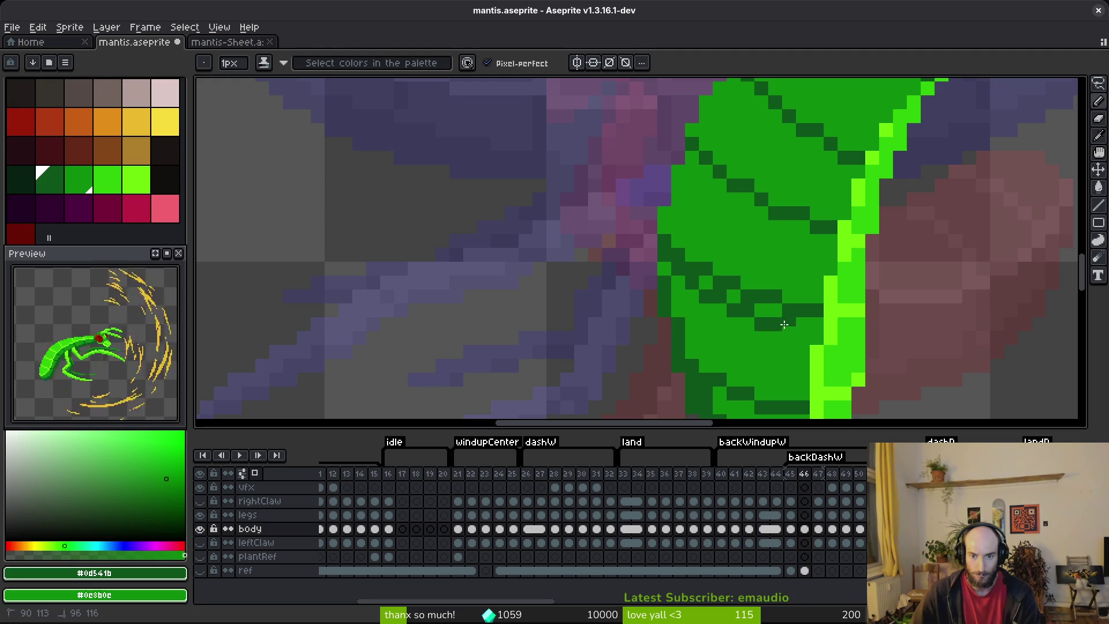
{"action": "left_click_drag", "start_coordinate": [813, 329], "coordinate": [713, 287]}
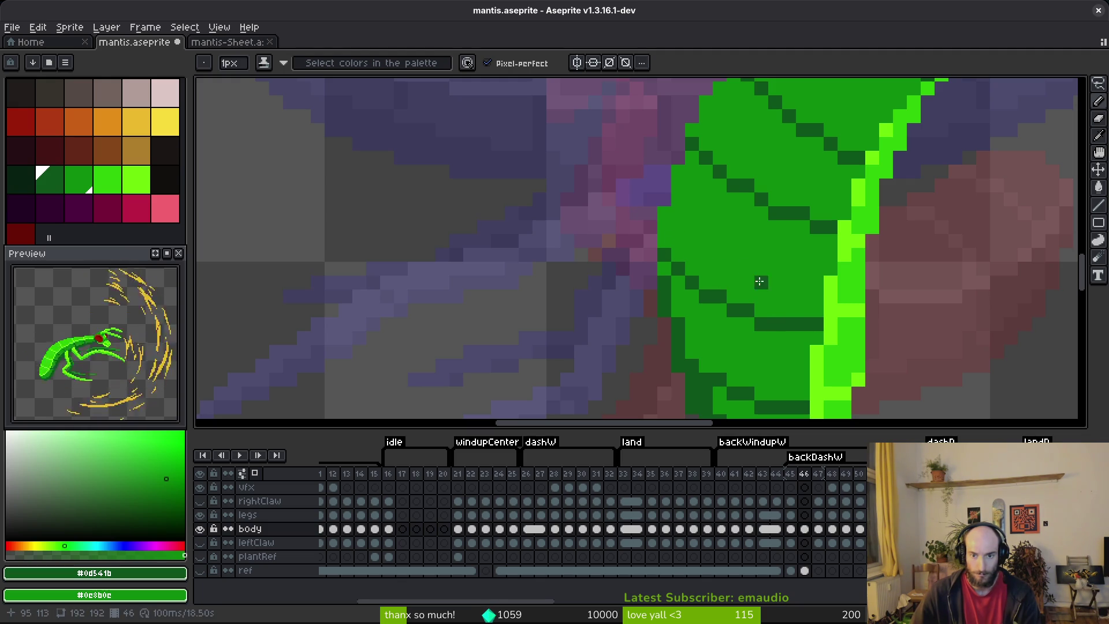
{"action": "left_click_drag", "start_coordinate": [700, 281], "coordinate": [730, 299]}
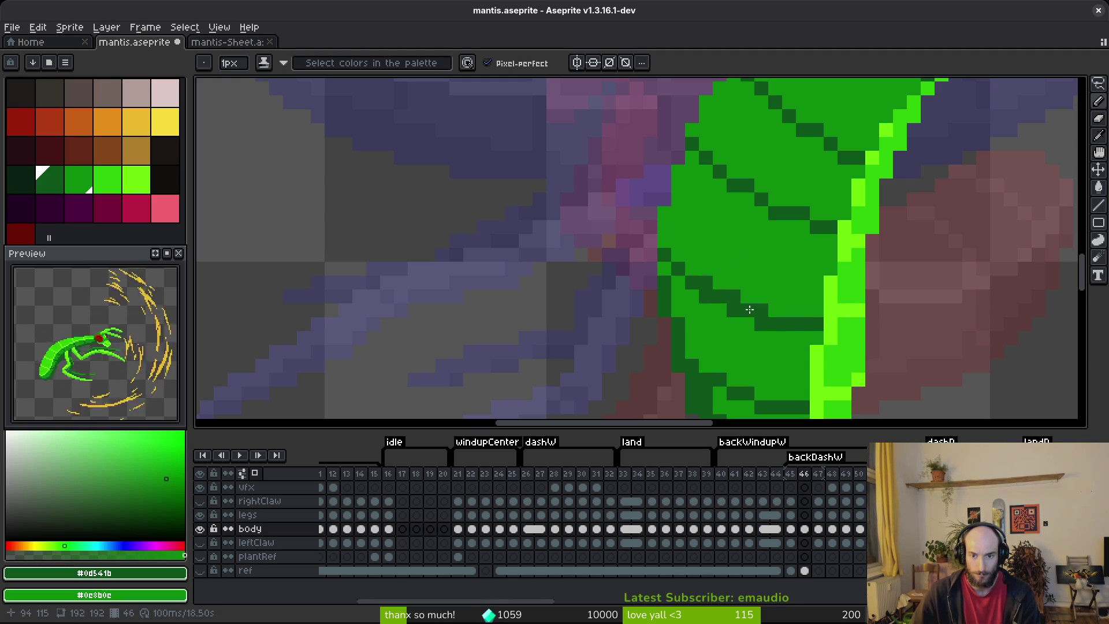
{"action": "key", "text": "ctrl+s"}
- Draw a diagonal dark-green segment line on the body and touch up its pixels
{"action": "scroll", "coordinate": [747, 283], "scroll_direction": "down", "scroll_amount": 3}
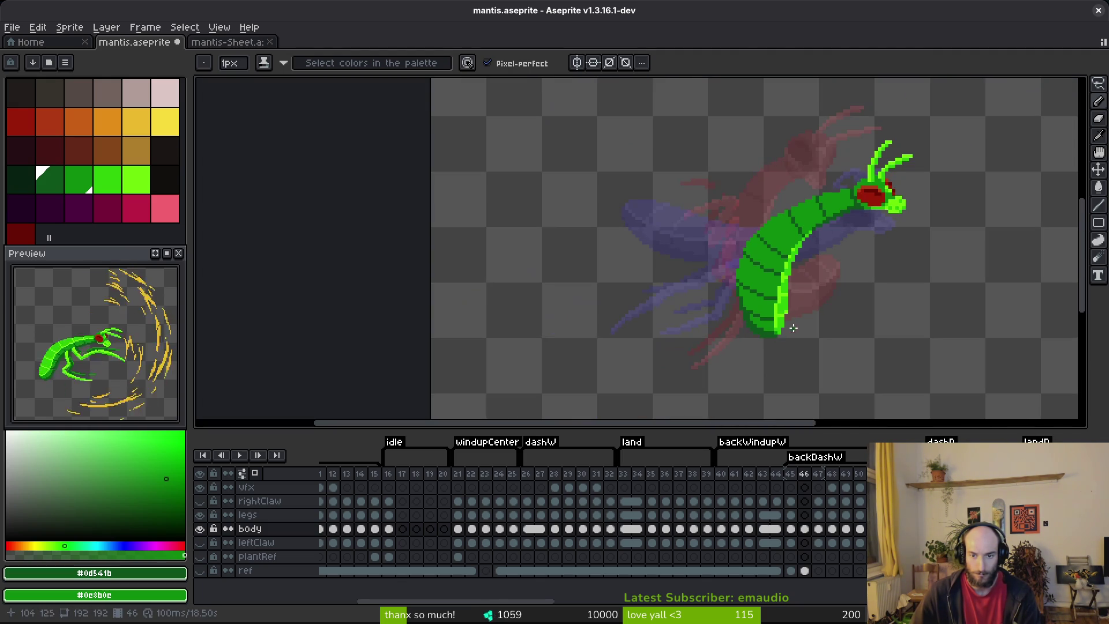
{"action": "scroll", "coordinate": [772, 297], "scroll_direction": "up", "scroll_amount": 3}
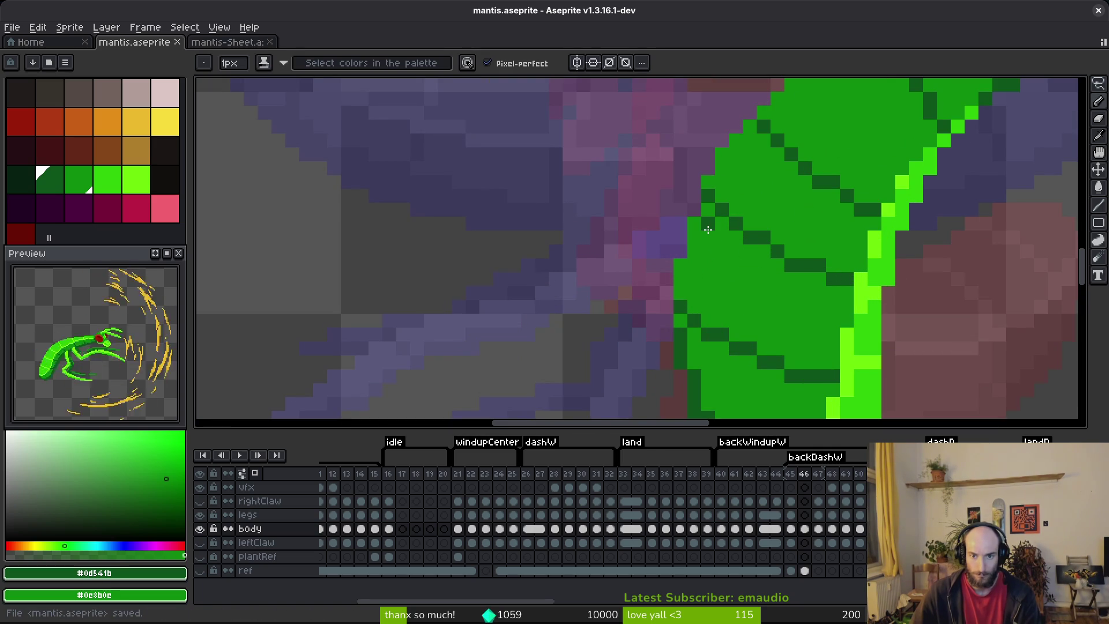
{"action": "left_click_drag", "start_coordinate": [699, 230], "coordinate": [771, 275]}
{"action": "left_click", "coordinate": [835, 294]}
{"action": "right_click", "coordinate": [736, 265]}
{"action": "left_click", "coordinate": [735, 250]}
{"action": "right_click", "coordinate": [762, 279]}
{"action": "left_click", "coordinate": [763, 265]}
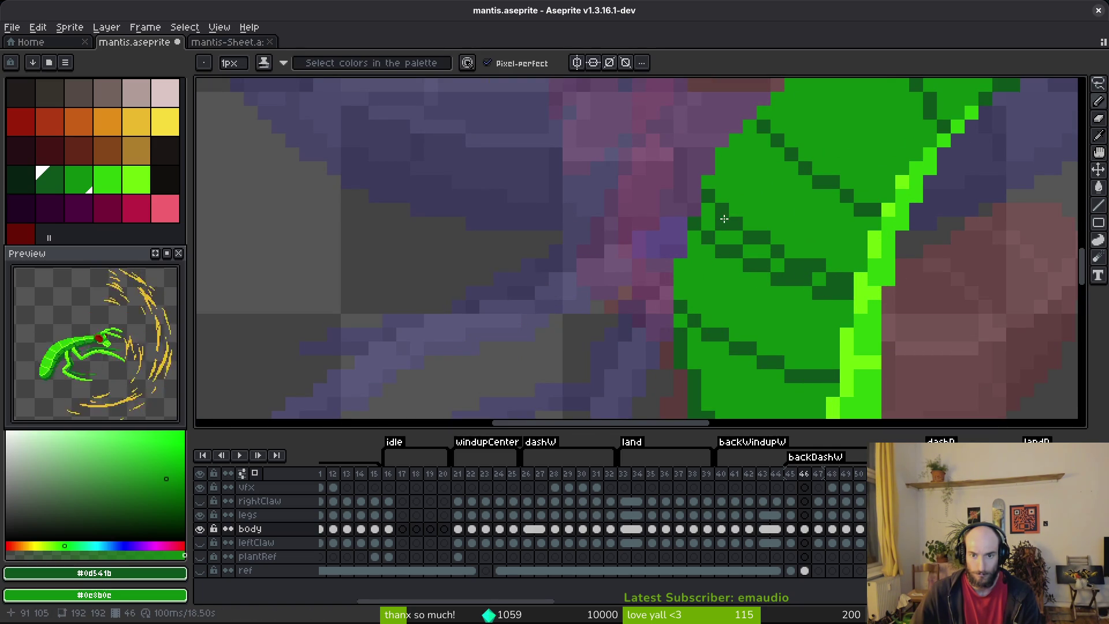
- Remove stray dark pixels around the new segment line
{"action": "right_click", "coordinate": [721, 209]}
{"action": "right_click", "coordinate": [819, 265]}
{"action": "right_click", "coordinate": [758, 236]}
{"action": "scroll", "coordinate": [780, 248], "scroll_direction": "down", "scroll_amount": 5}
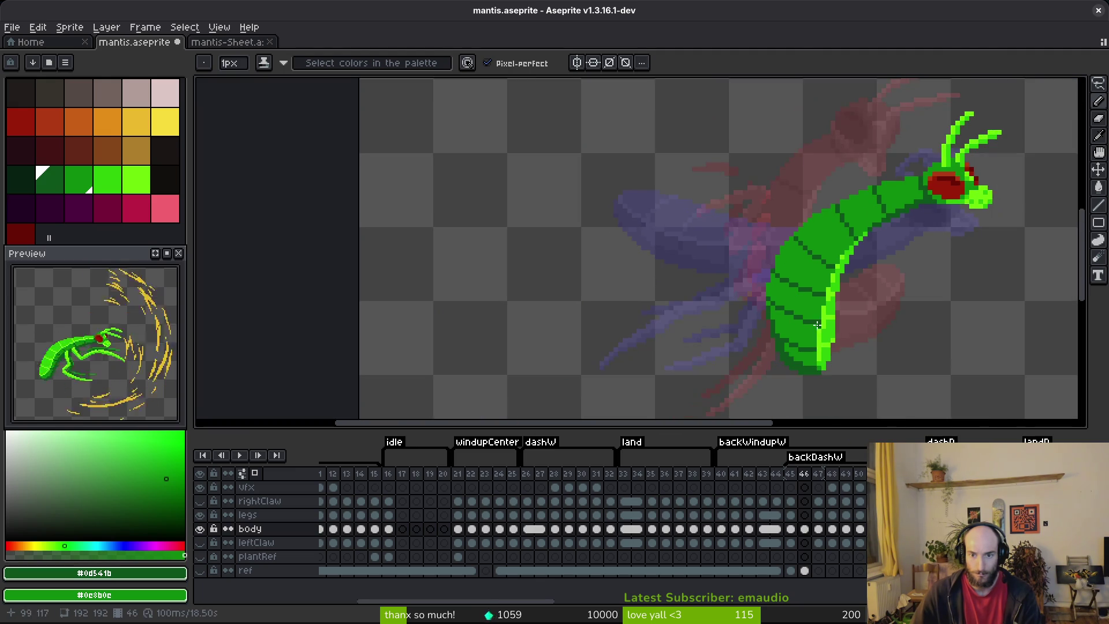
- Draw, extend and thicken a new dark-green segment line across the upper body
{"action": "left_click", "coordinate": [812, 269]}
{"action": "scroll", "coordinate": [812, 269], "scroll_direction": "up", "scroll_amount": 5}
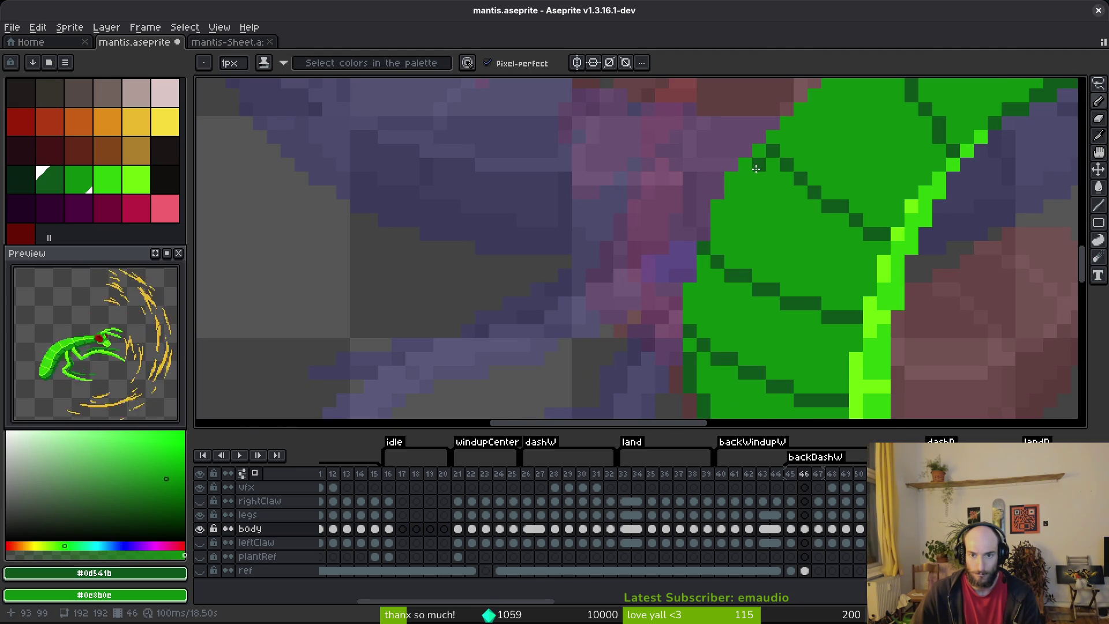
{"action": "left_click_drag", "start_coordinate": [749, 166], "coordinate": [787, 202]}
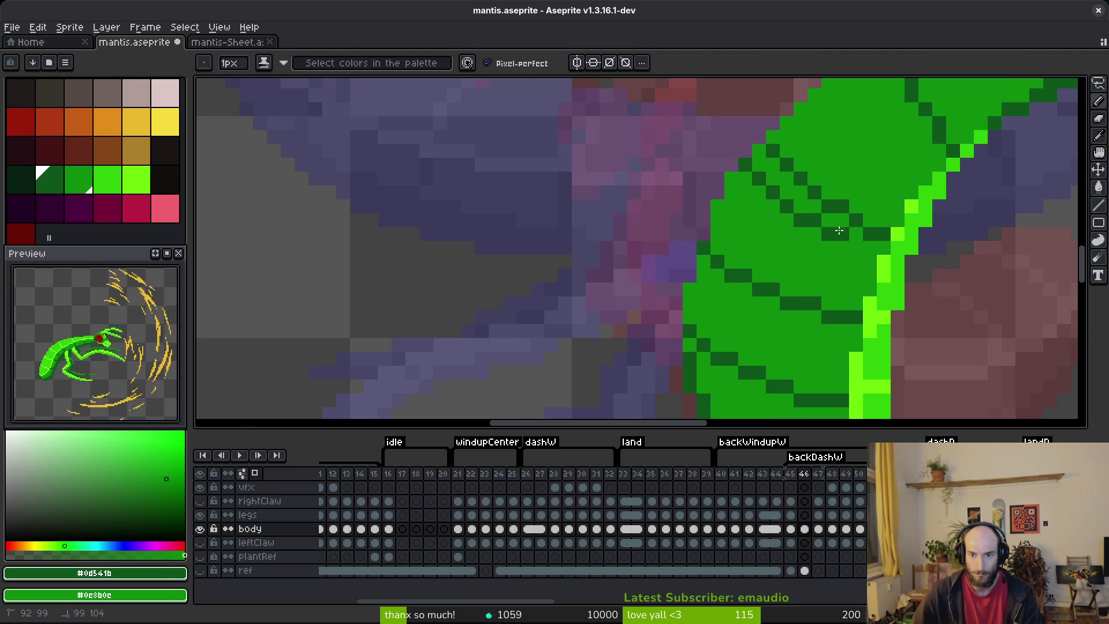
{"action": "left_click_drag", "start_coordinate": [876, 246], "coordinate": [860, 238]}
{"action": "left_click_drag", "start_coordinate": [797, 205], "coordinate": [763, 172]}
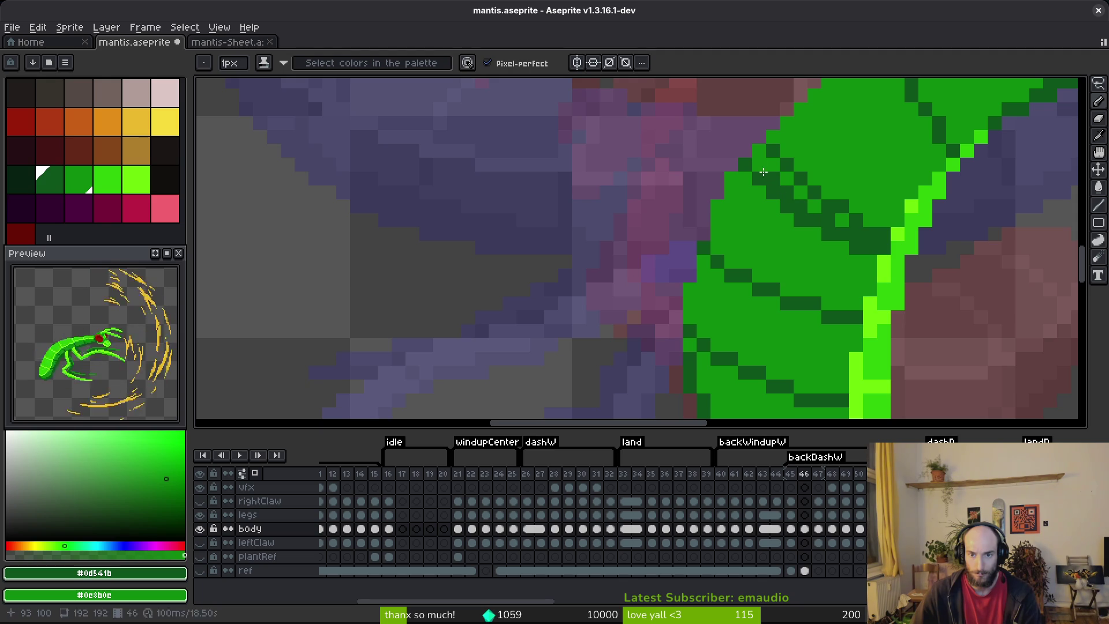
{"action": "left_click_drag", "start_coordinate": [829, 212], "coordinate": [876, 233]}
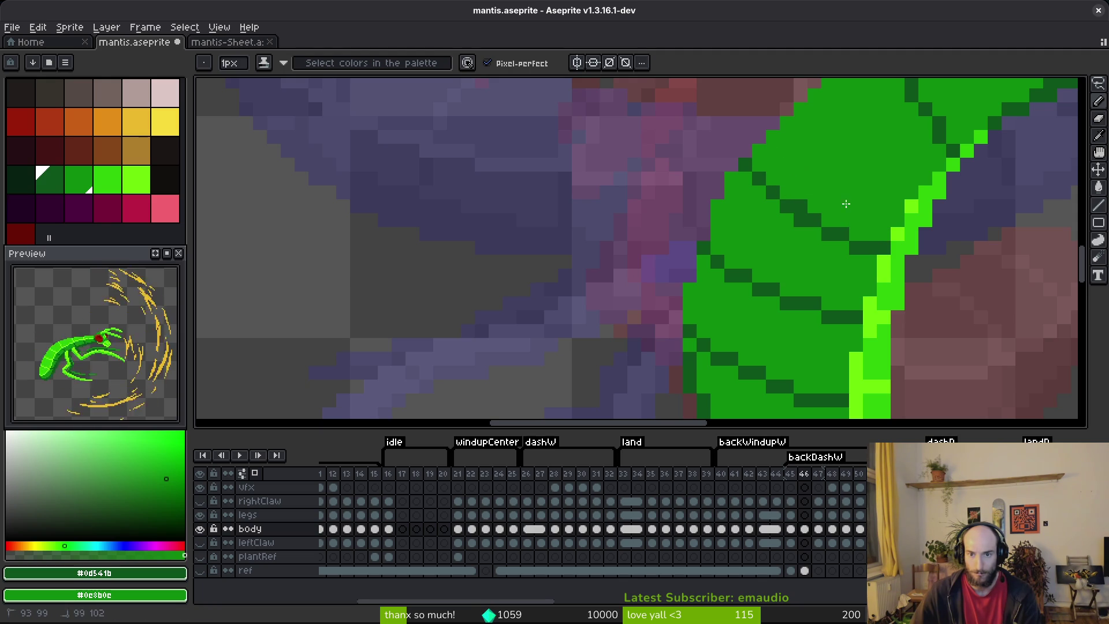
{"action": "scroll", "coordinate": [837, 240], "scroll_direction": "down", "scroll_amount": 4}
- Undo the last pencil stroke, bring back the timeline, and save mantis.aseprite
{"action": "key", "text": "ctrl+z"}
{"action": "scroll", "coordinate": [831, 236], "scroll_direction": "up", "scroll_amount": 4}
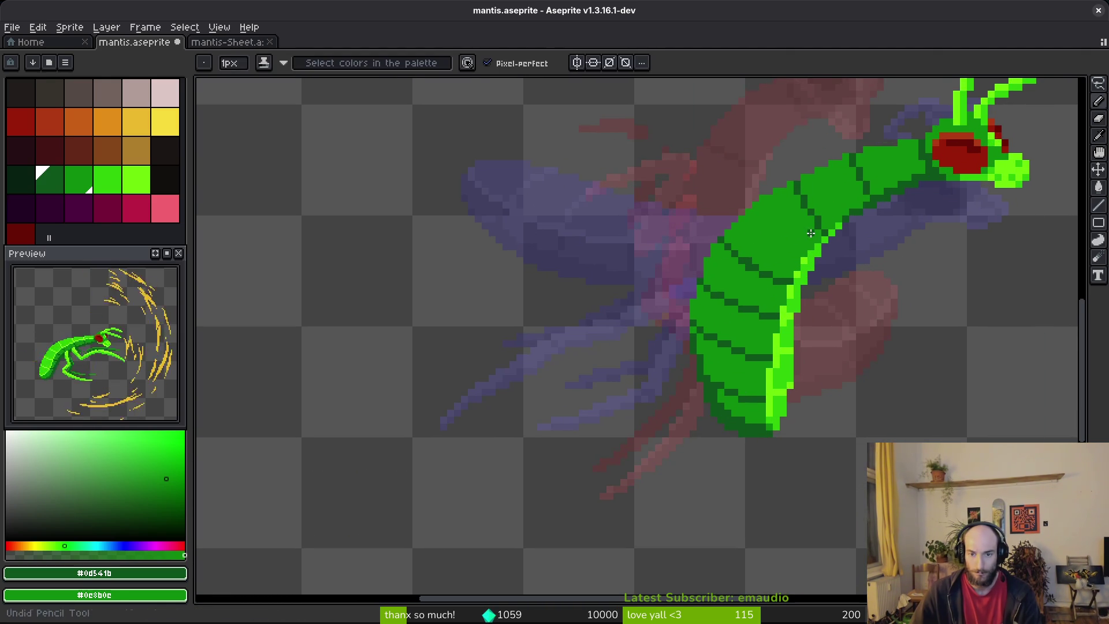
{"action": "key", "text": "Tab"}
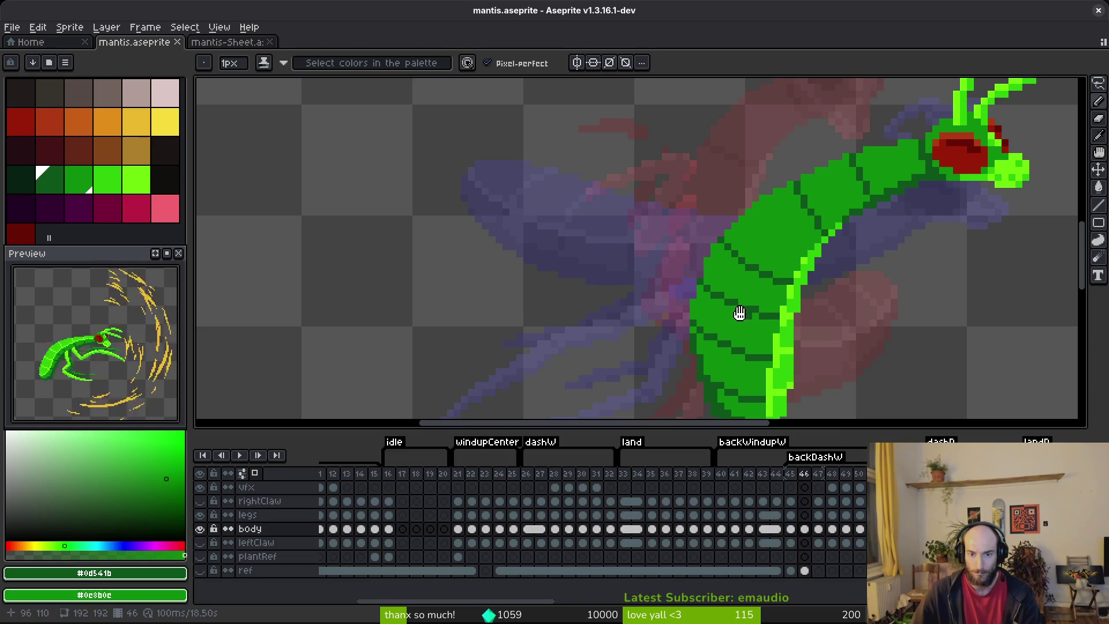
{"action": "scroll", "coordinate": [752, 330], "scroll_direction": "down", "scroll_amount": 1}
{"action": "key", "text": "ctrl+s"}
{"action": "scroll", "coordinate": [721, 315], "scroll_direction": "up", "scroll_amount": 3}
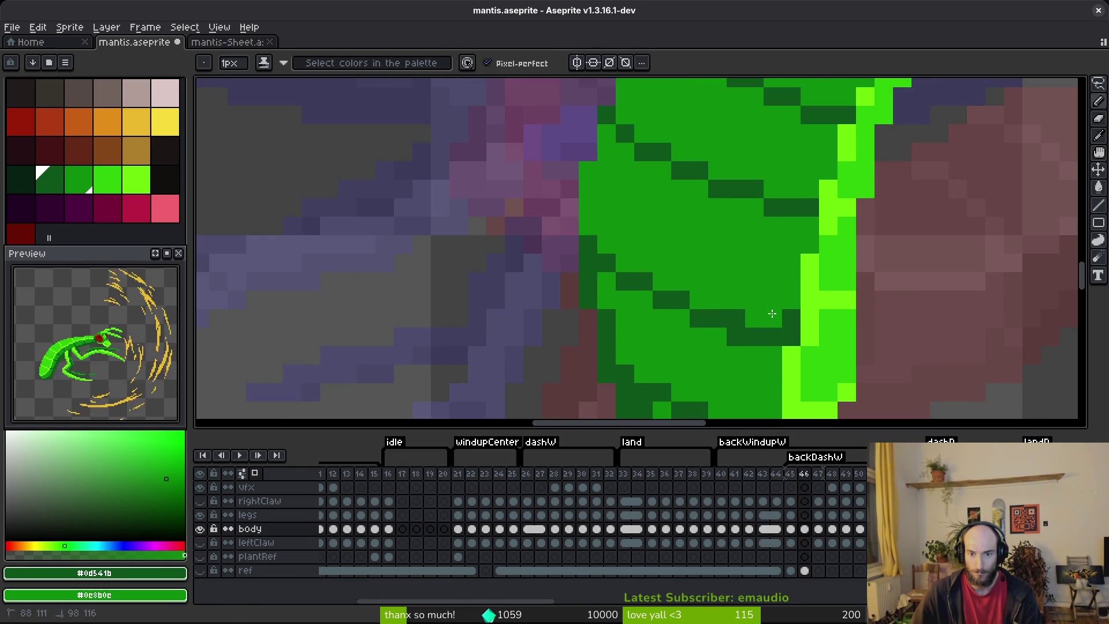
- Try a 2px brush, return to 1px, and save the file again
{"action": "key", "text": "plus"}
{"action": "scroll", "coordinate": [751, 315], "scroll_direction": "down", "scroll_amount": 3}
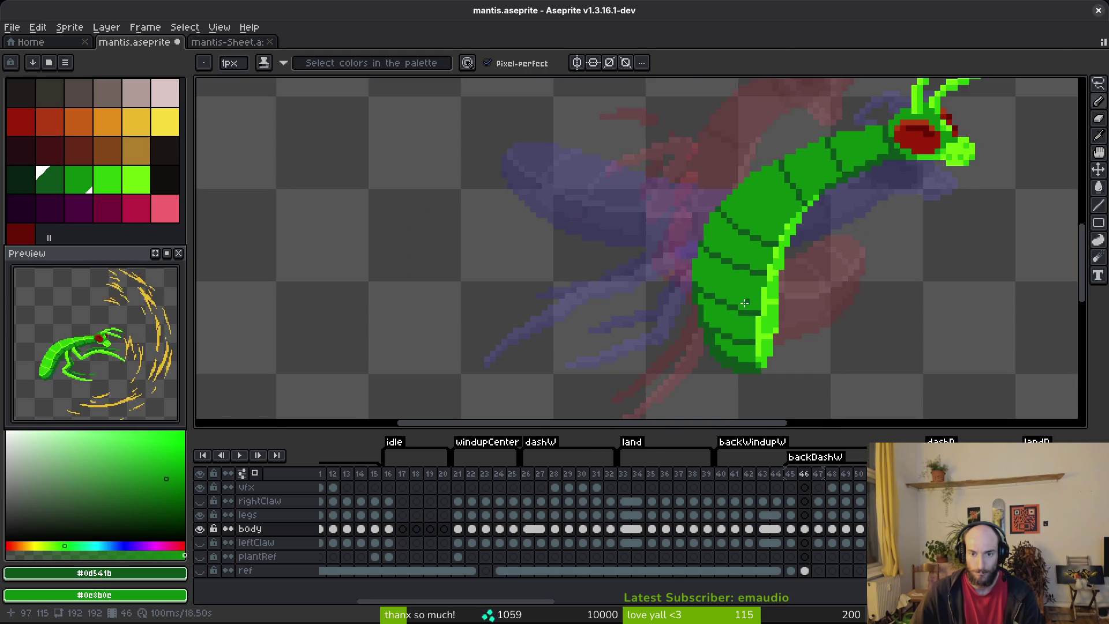
{"action": "key", "text": "minus"}
{"action": "scroll", "coordinate": [743, 315], "scroll_direction": "up", "scroll_amount": 4}
{"action": "scroll", "coordinate": [745, 319], "scroll_direction": "down", "scroll_amount": 5}
{"action": "key", "text": "ctrl+s"}
{"action": "scroll", "coordinate": [745, 315], "scroll_direction": "up", "scroll_amount": 3}
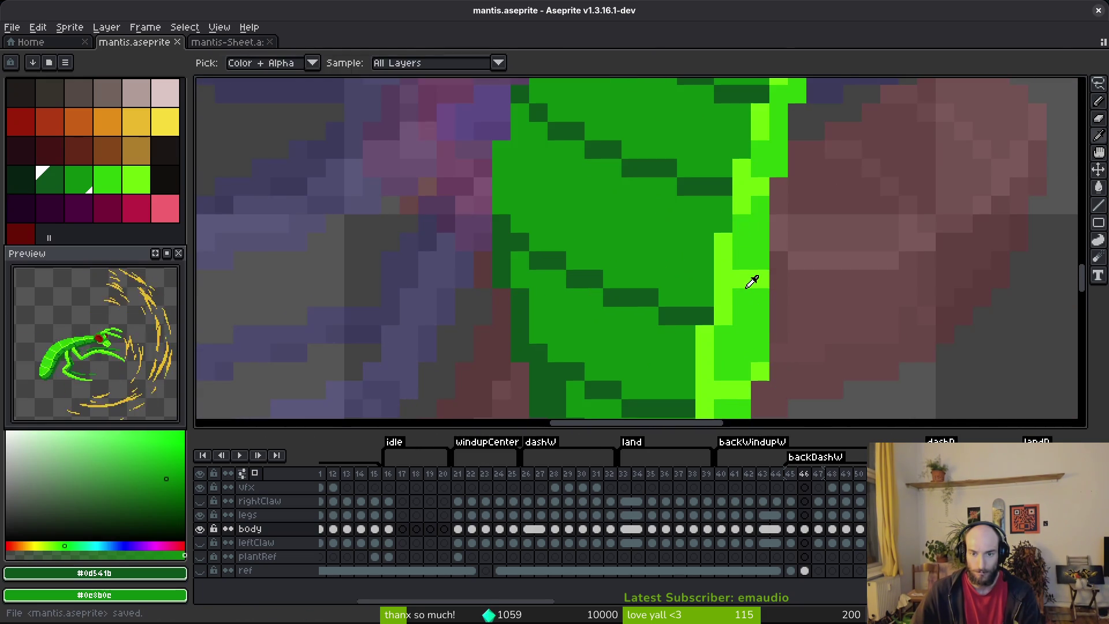
- Eyedrop the bright leg green, bright edge green and dark segment green from the canvas
{"action": "left_click", "coordinate": [744, 304], "text": "alt"}
{"action": "right_click", "coordinate": [747, 242], "text": "alt"}
{"action": "right_click", "coordinate": [742, 280]}
{"action": "scroll", "coordinate": [756, 300], "scroll_direction": "down", "scroll_amount": 2}
{"action": "scroll", "coordinate": [763, 341], "scroll_direction": "up", "scroll_amount": 2}
{"action": "scroll", "coordinate": [766, 350], "scroll_direction": "down", "scroll_amount": 3}
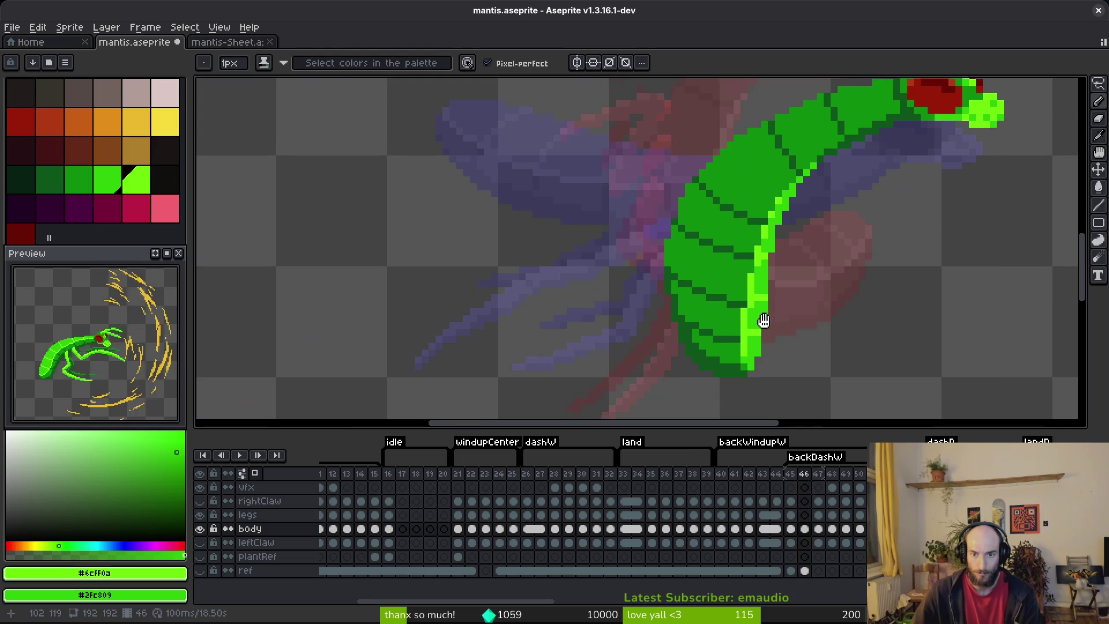
{"action": "scroll", "coordinate": [830, 259], "scroll_direction": "up", "scroll_amount": 3}
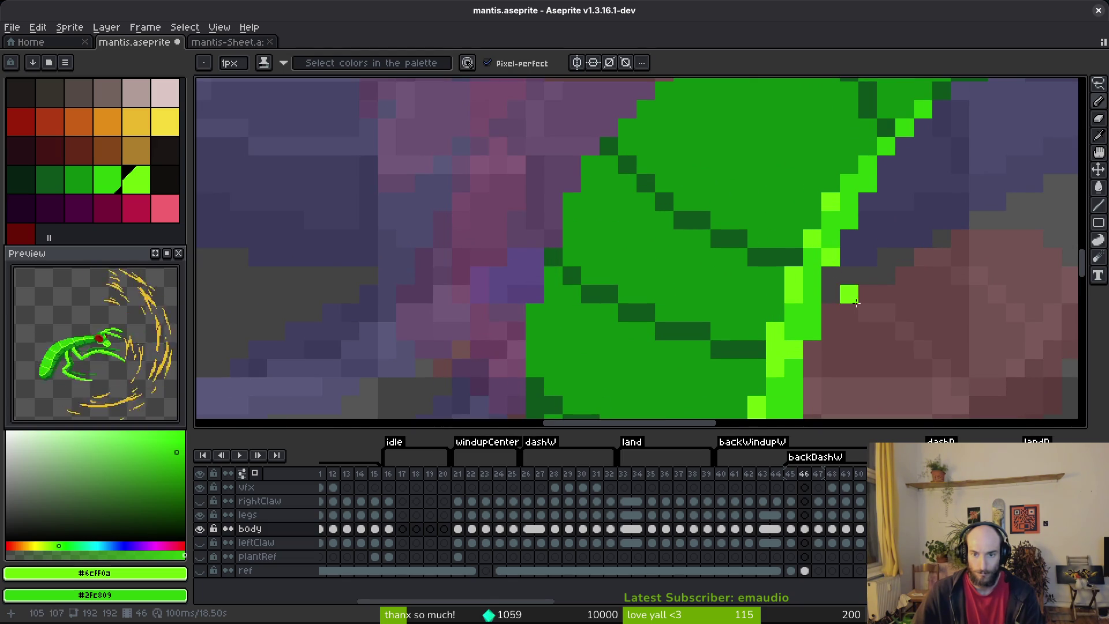
{"action": "scroll", "coordinate": [857, 348], "scroll_direction": "down", "scroll_amount": 3}
{"action": "scroll", "coordinate": [910, 335], "scroll_direction": "up", "scroll_amount": 4}
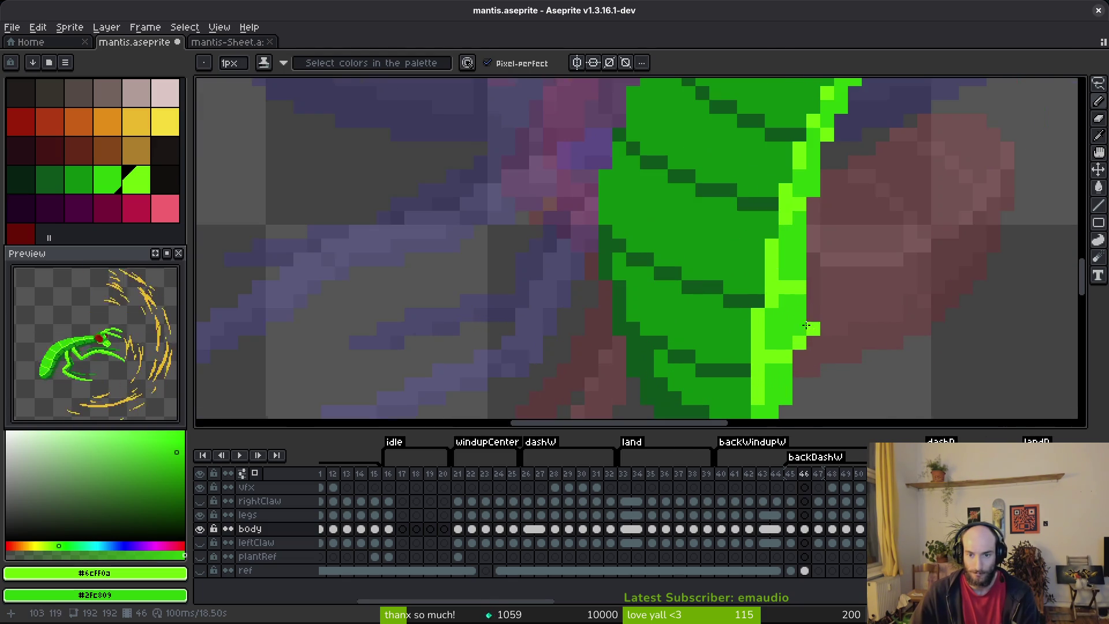
{"action": "left_click", "coordinate": [750, 240], "text": "alt"}
{"action": "scroll", "coordinate": [750, 240], "scroll_direction": "down", "scroll_amount": 3}
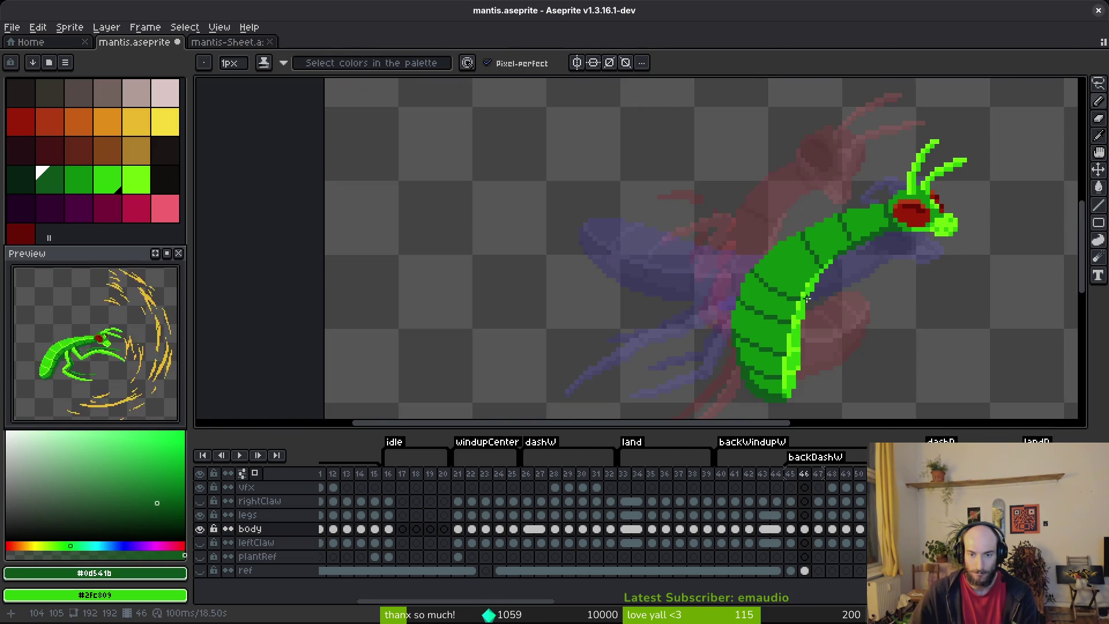
{"action": "scroll", "coordinate": [808, 298], "scroll_direction": "up", "scroll_amount": 3}
{"action": "scroll", "coordinate": [840, 250], "scroll_direction": "up", "scroll_amount": 2}
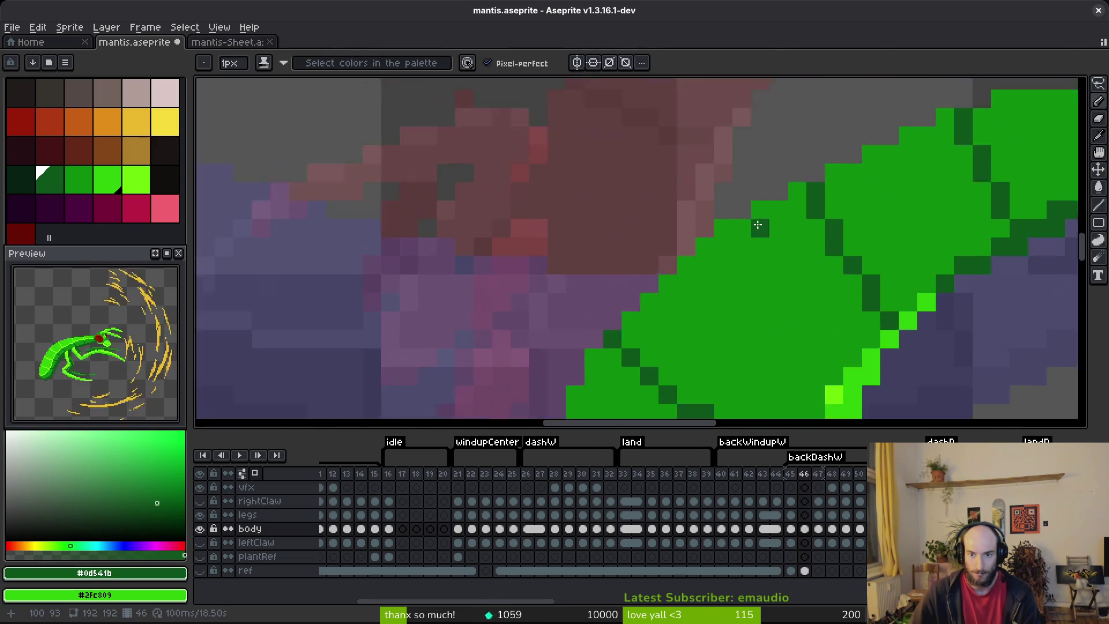
- Draw a dark-green diagonal segment mark near the neck and clean up stray pixels with mid-green
{"action": "mouse_move", "coordinate": [789, 201]}
{"action": "left_mouse_down"}
{"action": "mouse_move", "coordinate": [800, 251]}
{"action": "mouse_move", "coordinate": [766, 202]}
{"action": "mouse_move", "coordinate": [839, 312]}
{"action": "mouse_move", "coordinate": [910, 385]}
{"action": "left_mouse_up"}
{"action": "key", "text": "ctrl+z"}
{"action": "left_click_drag", "start_coordinate": [835, 298], "coordinate": [791, 248]}
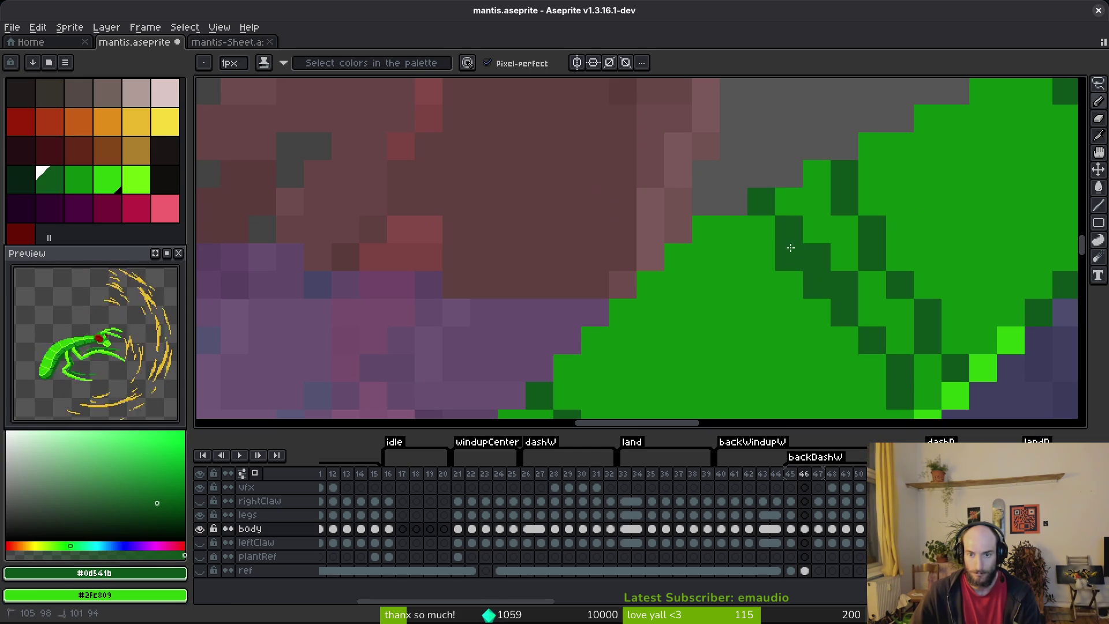
{"action": "left_click_drag", "start_coordinate": [874, 354], "coordinate": [855, 330]}
{"action": "left_click_drag", "start_coordinate": [796, 225], "coordinate": [879, 317]}
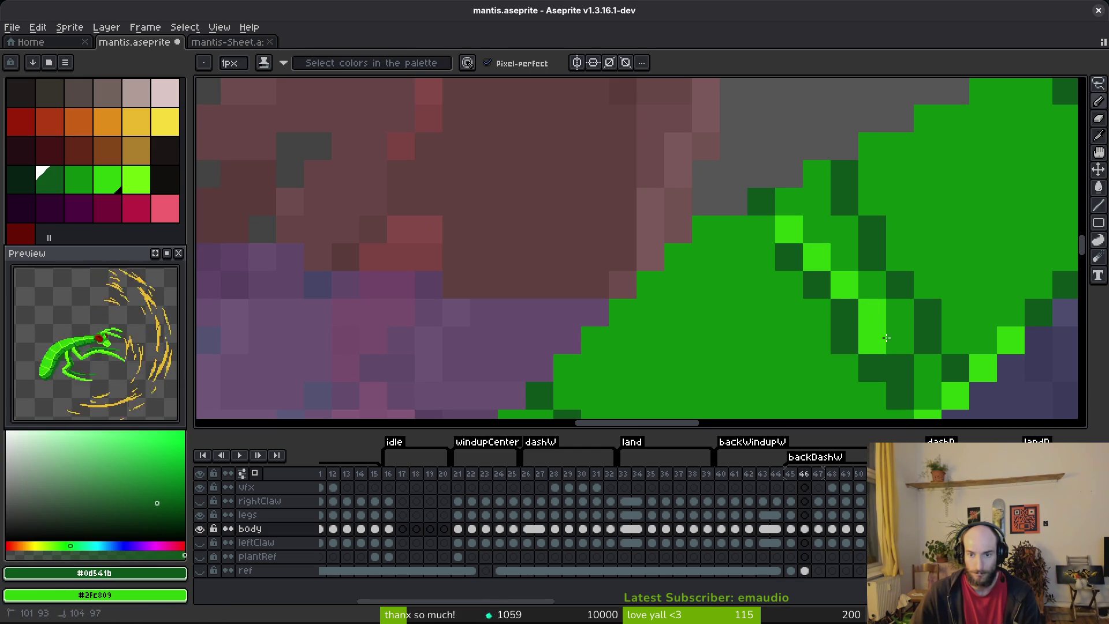
{"action": "right_click", "coordinate": [899, 309], "text": "alt"}
{"action": "mouse_move", "coordinate": [804, 228]}
{"action": "left_mouse_down"}
{"action": "mouse_move", "coordinate": [899, 363]}
{"action": "mouse_move", "coordinate": [841, 185]}
{"action": "mouse_move", "coordinate": [928, 317]}
{"action": "mouse_move", "coordinate": [874, 335]}
{"action": "left_mouse_up"}
{"action": "right_click", "coordinate": [928, 312]}
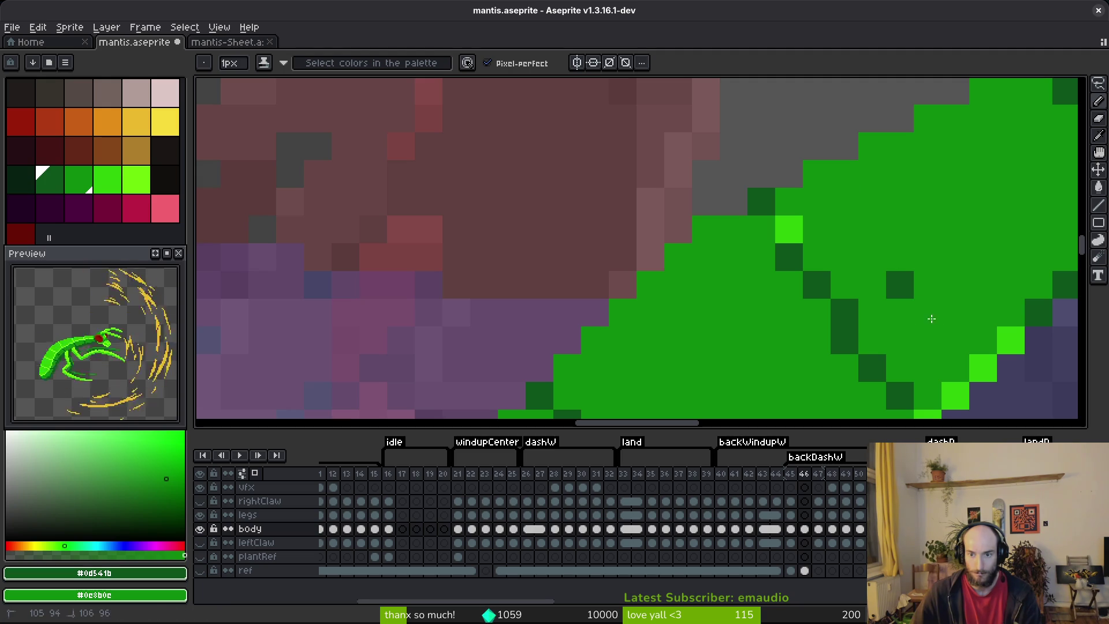
{"action": "right_click", "coordinate": [899, 284]}
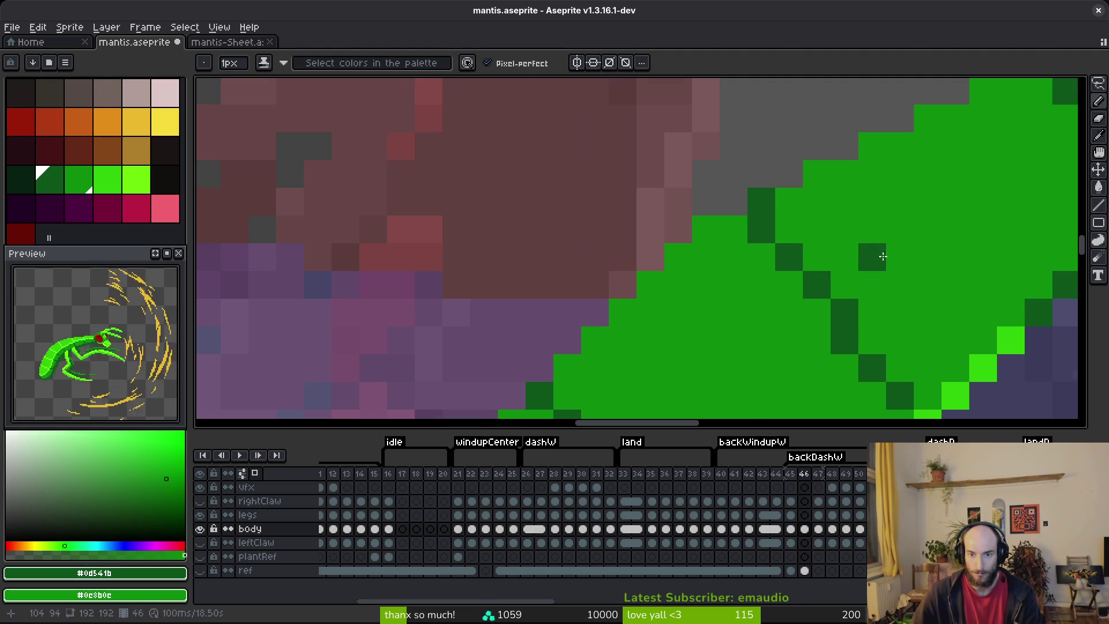
- Save mantis.aseprite and step back to frame 45 to compare the pose
{"action": "scroll", "coordinate": [802, 296], "scroll_direction": "down", "scroll_amount": 5}
{"action": "key", "text": "ctrl+s"}
{"action": "scroll", "coordinate": [775, 262], "scroll_direction": "down", "scroll_amount": 2}
{"action": "key", "text": "ctrl+s"}
{"action": "key", "text": "Left"}
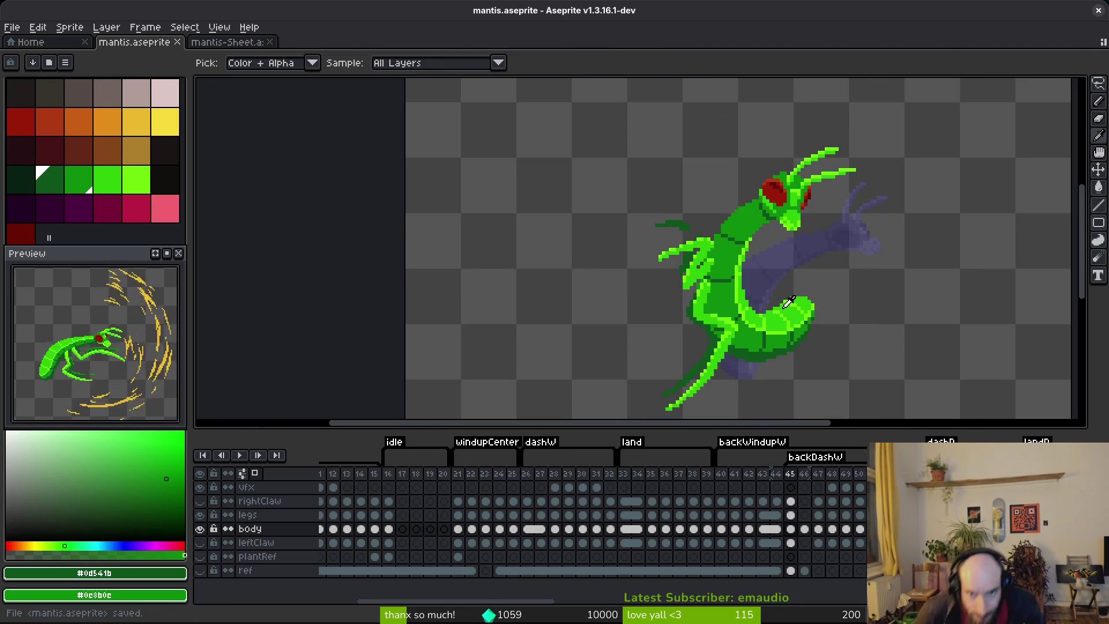
- Return to frame 46, paint a dark-green segment line across the body, and save
{"action": "key", "text": "Right"}
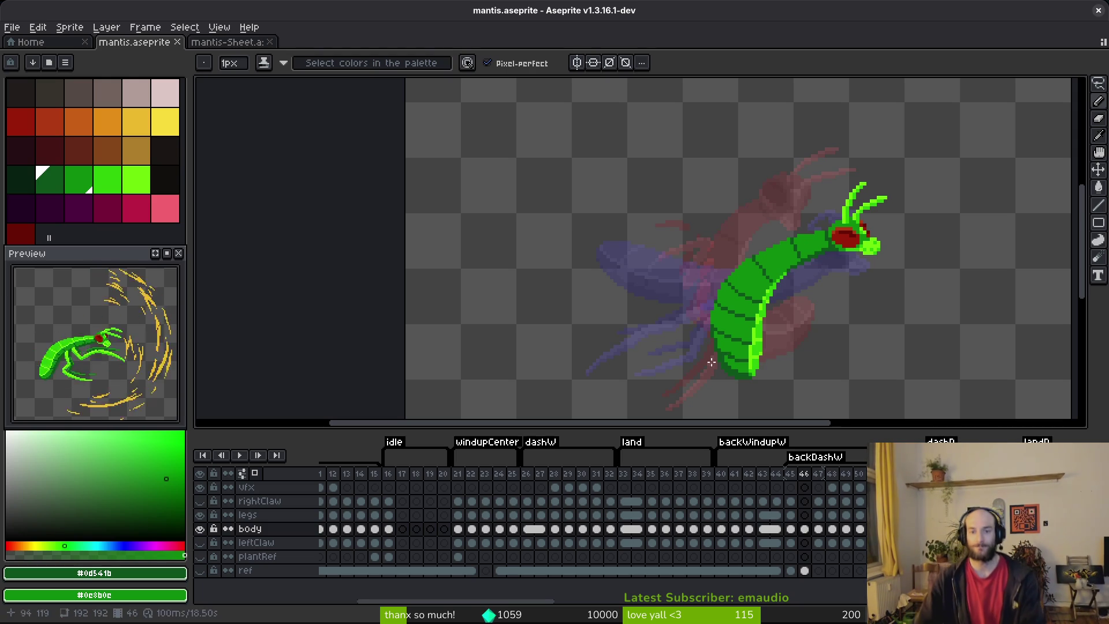
{"action": "scroll", "coordinate": [750, 323], "scroll_direction": "up", "scroll_amount": 4}
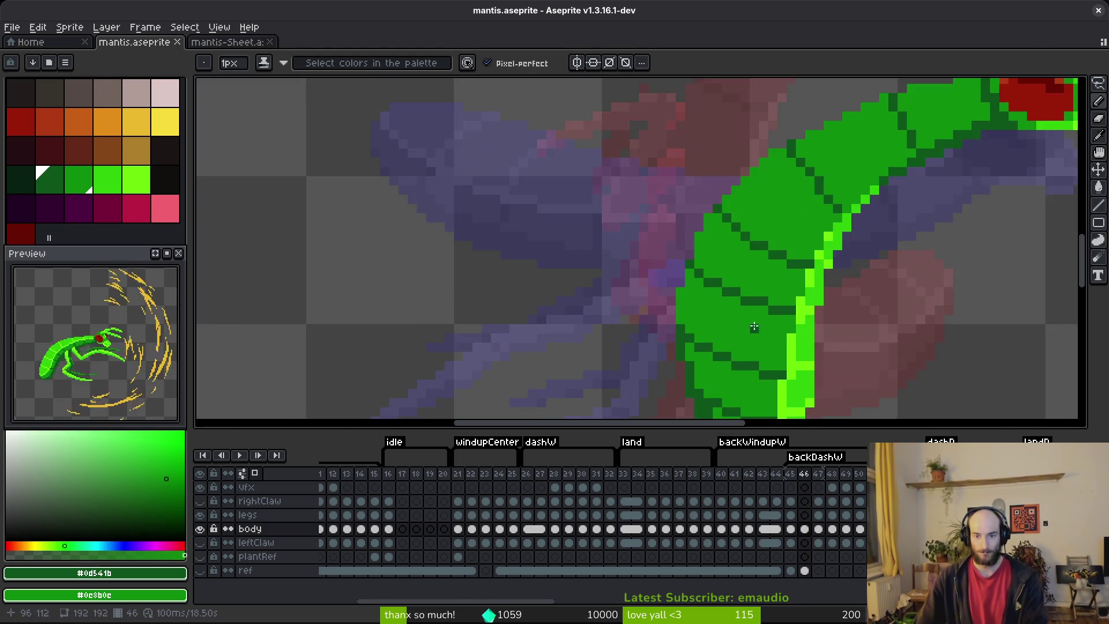
{"action": "mouse_move", "coordinate": [832, 327]}
{"action": "left_mouse_down"}
{"action": "mouse_move", "coordinate": [745, 306]}
{"action": "mouse_move", "coordinate": [646, 260]}
{"action": "mouse_move", "coordinate": [631, 226]}
{"action": "mouse_move", "coordinate": [696, 266]}
{"action": "left_mouse_up"}
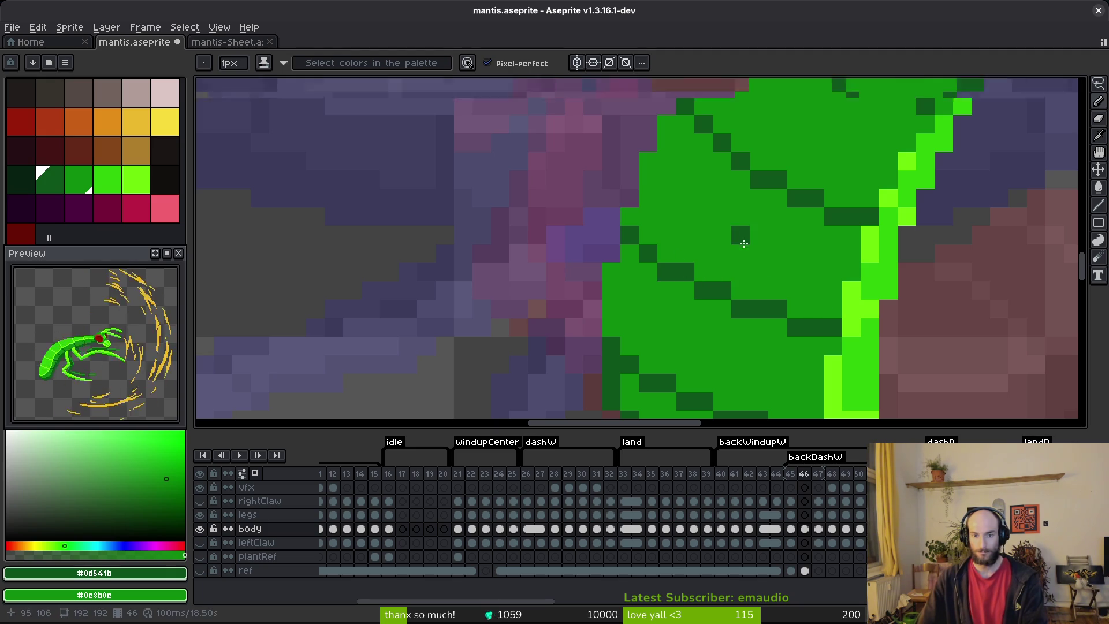
{"action": "scroll", "coordinate": [793, 292], "scroll_direction": "down", "scroll_amount": 2}
{"action": "key", "text": "ctrl+s"}
- Redraw a diagonal segment line's dark pixels, reverting strays to mid-green, then save
{"action": "scroll", "coordinate": [793, 291], "scroll_direction": "up", "scroll_amount": 3}
{"action": "left_click_drag", "start_coordinate": [679, 170], "coordinate": [736, 211]}
{"action": "right_click", "coordinate": [666, 117]}
{"action": "right_click", "coordinate": [723, 173]}
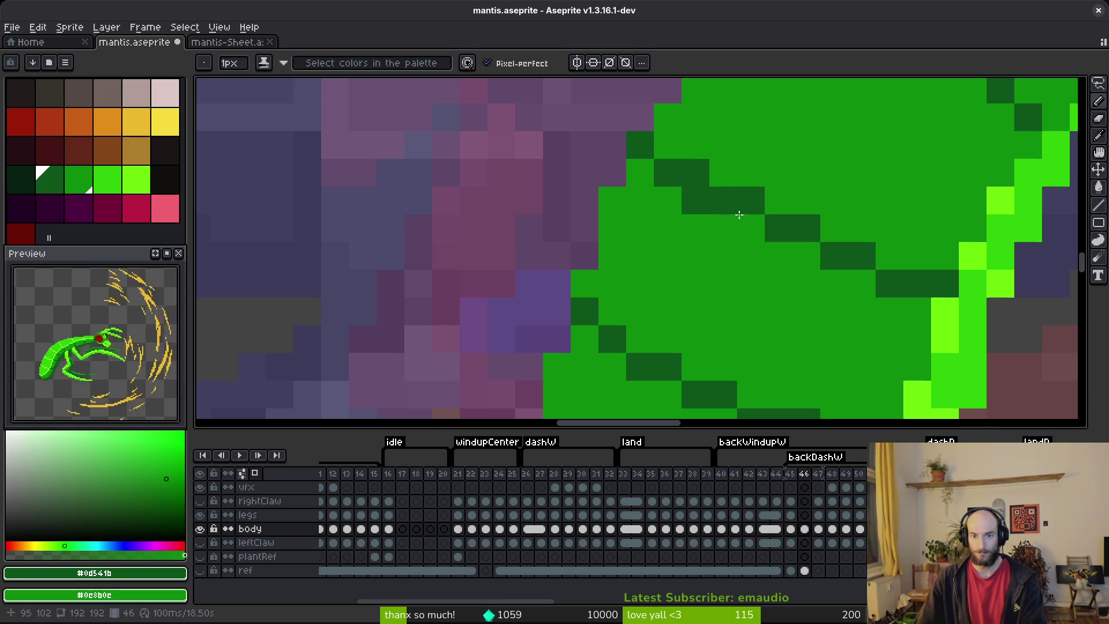
{"action": "left_click", "coordinate": [750, 228]}
{"action": "right_click", "coordinate": [695, 173]}
{"action": "right_click", "coordinate": [750, 201]}
{"action": "left_click", "coordinate": [806, 256]}
{"action": "right_click", "coordinate": [806, 228]}
{"action": "left_click", "coordinate": [917, 311]}
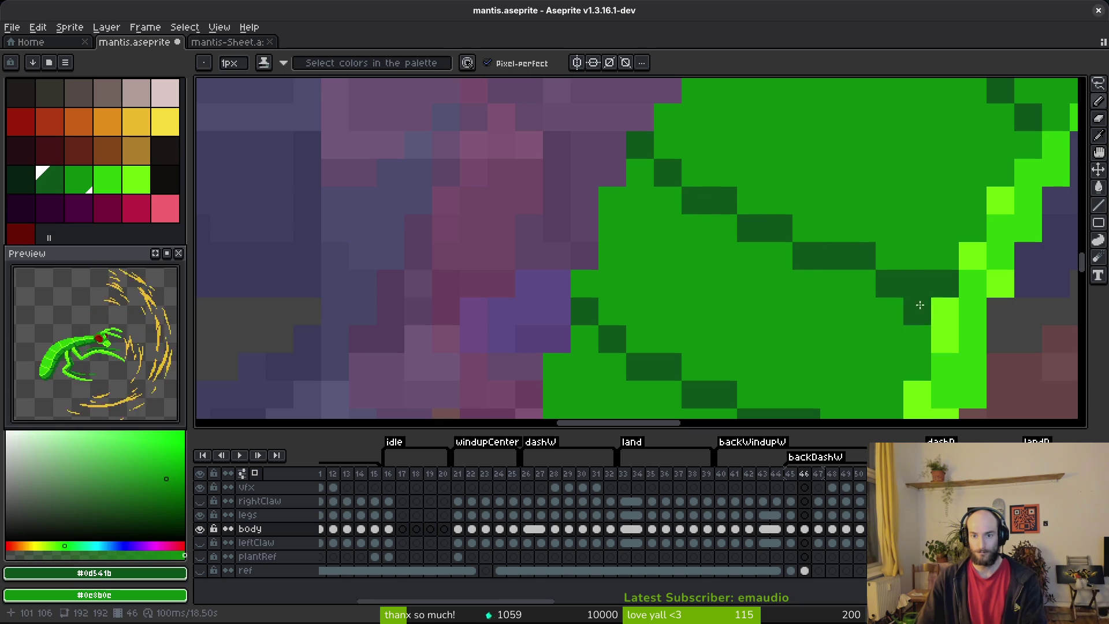
{"action": "right_click", "coordinate": [918, 304]}
{"action": "scroll", "coordinate": [918, 304], "scroll_direction": "down", "scroll_amount": 5}
{"action": "scroll", "coordinate": [912, 296], "scroll_direction": "up", "scroll_amount": 4}
{"action": "key", "text": "ctrl+s"}
- Sample the bright lime from the body edge and paint an edge pixel with it
{"action": "scroll", "coordinate": [930, 242], "scroll_direction": "down", "scroll_amount": 2}
{"action": "scroll", "coordinate": [944, 292], "scroll_direction": "up", "scroll_amount": 2}
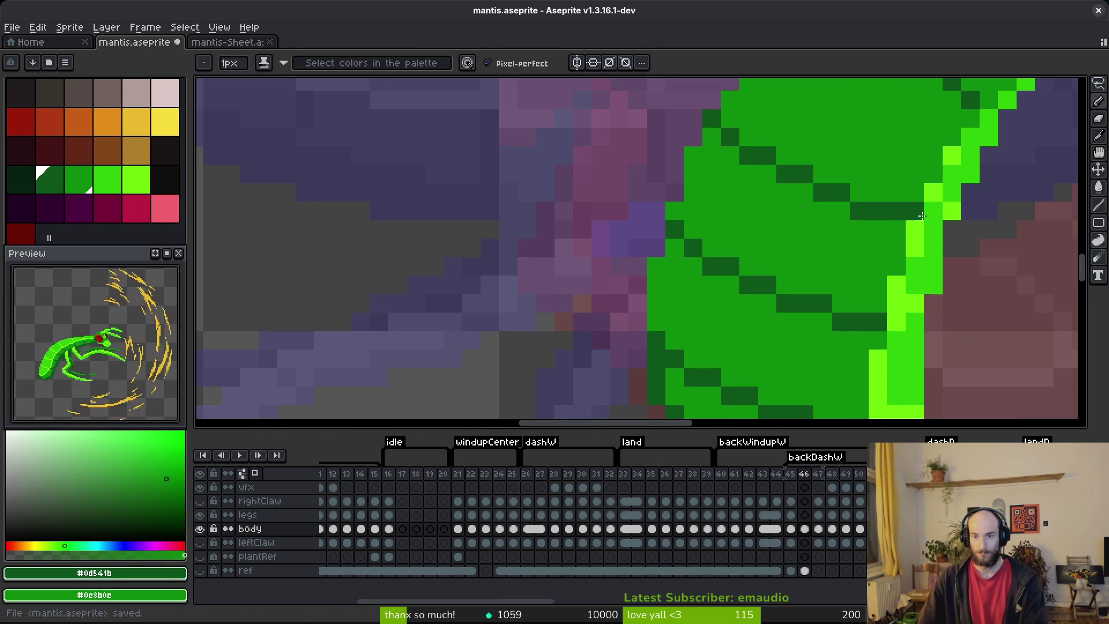
{"action": "left_click", "coordinate": [952, 210], "text": "alt"}
{"action": "left_click", "coordinate": [931, 230]}
- Extend the dark segment line pixel by pixel toward the upper left and save
{"action": "left_click", "coordinate": [957, 190], "text": "alt"}
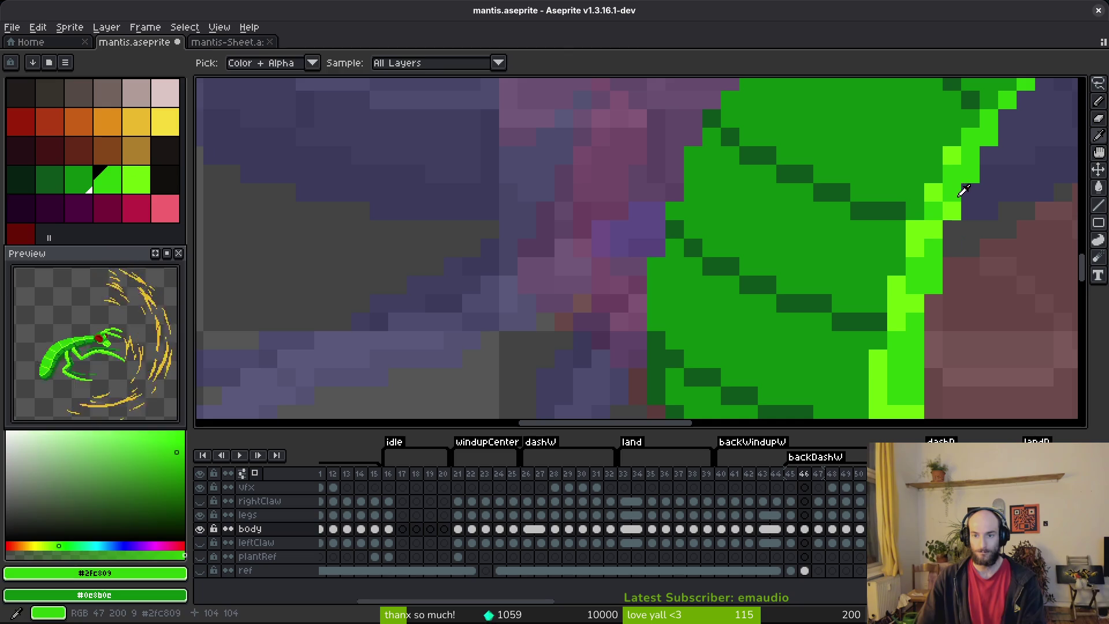
{"action": "left_click", "coordinate": [837, 191], "text": "alt"}
{"action": "left_click", "coordinate": [805, 190]}
{"action": "left_click", "coordinate": [767, 173]}
{"action": "left_click", "coordinate": [730, 153]}
{"action": "left_click", "coordinate": [711, 136]}
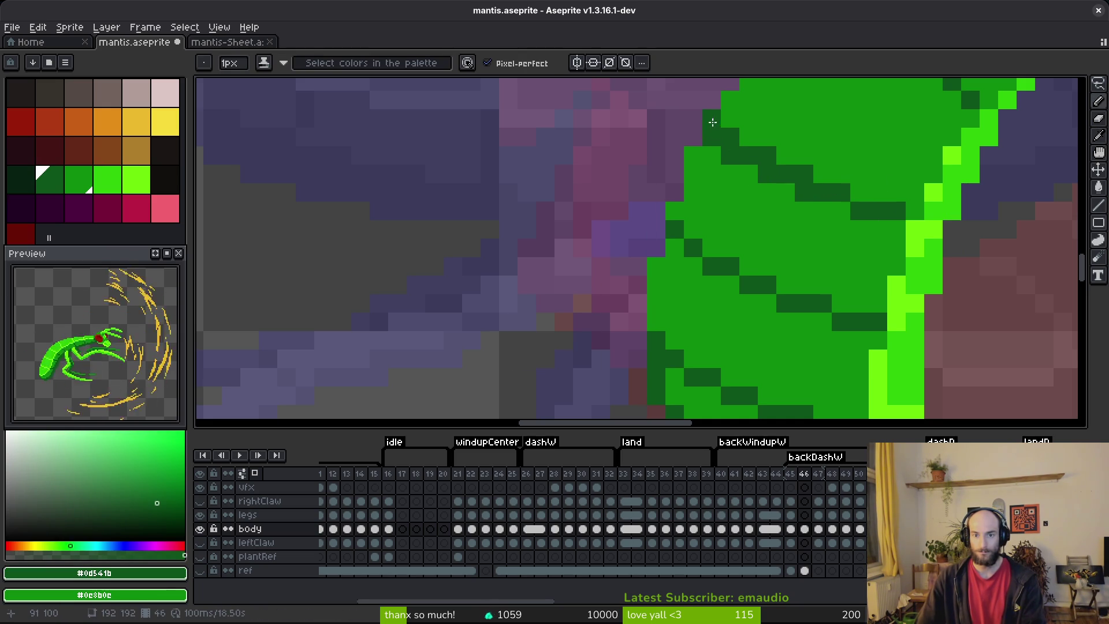
{"action": "left_click", "coordinate": [803, 155]}
{"action": "key", "text": "ctrl+s"}
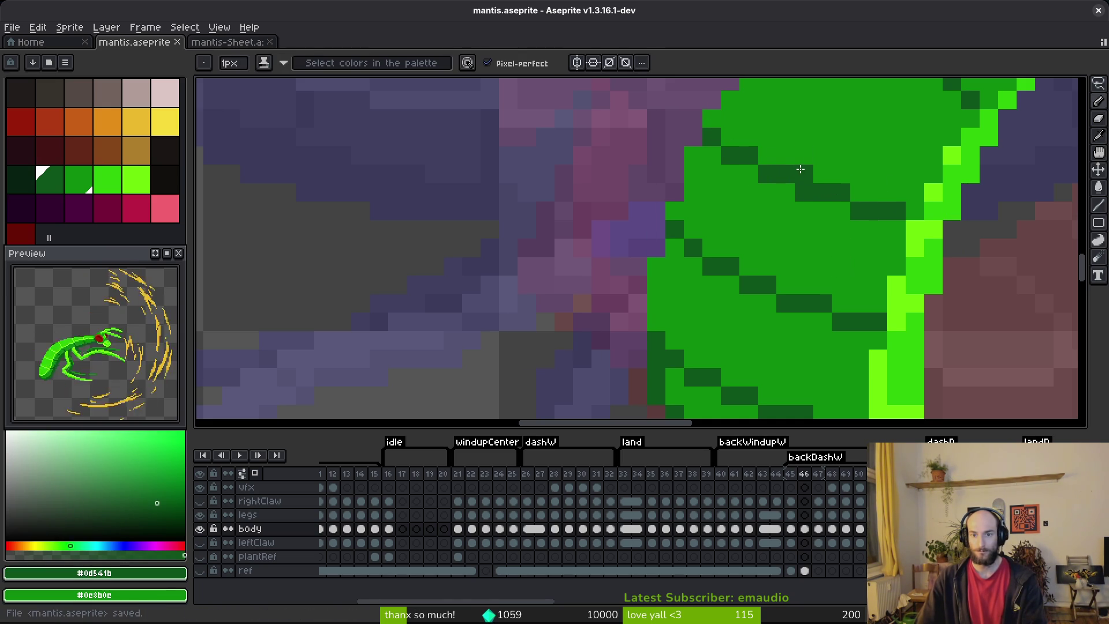
{"action": "key", "text": "ctrl+s"}
- Shift the segment line's dark pixels lower, clearing the old ones, and save
{"action": "scroll", "coordinate": [876, 218], "scroll_direction": "down", "scroll_amount": 3}
{"action": "scroll", "coordinate": [894, 255], "scroll_direction": "up", "scroll_amount": 4}
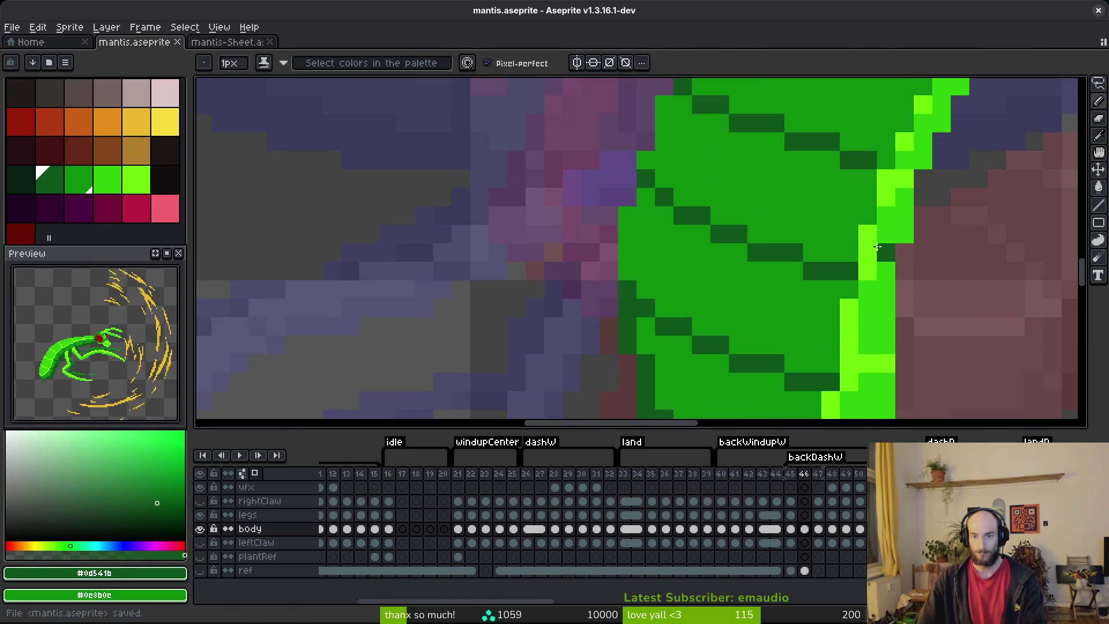
{"action": "right_click", "coordinate": [705, 169]}
{"action": "right_click", "coordinate": [750, 188]}
{"action": "left_click", "coordinate": [797, 224]}
{"action": "right_click", "coordinate": [778, 188]}
{"action": "left_click", "coordinate": [814, 224]}
{"action": "right_click", "coordinate": [806, 206]}
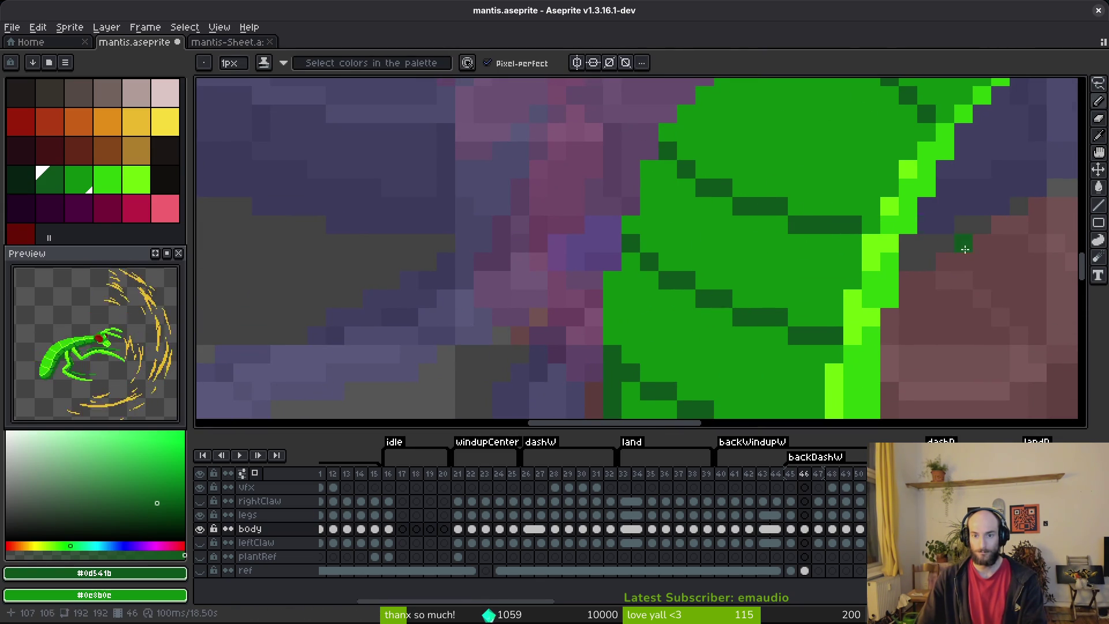
{"action": "left_click", "coordinate": [849, 235]}
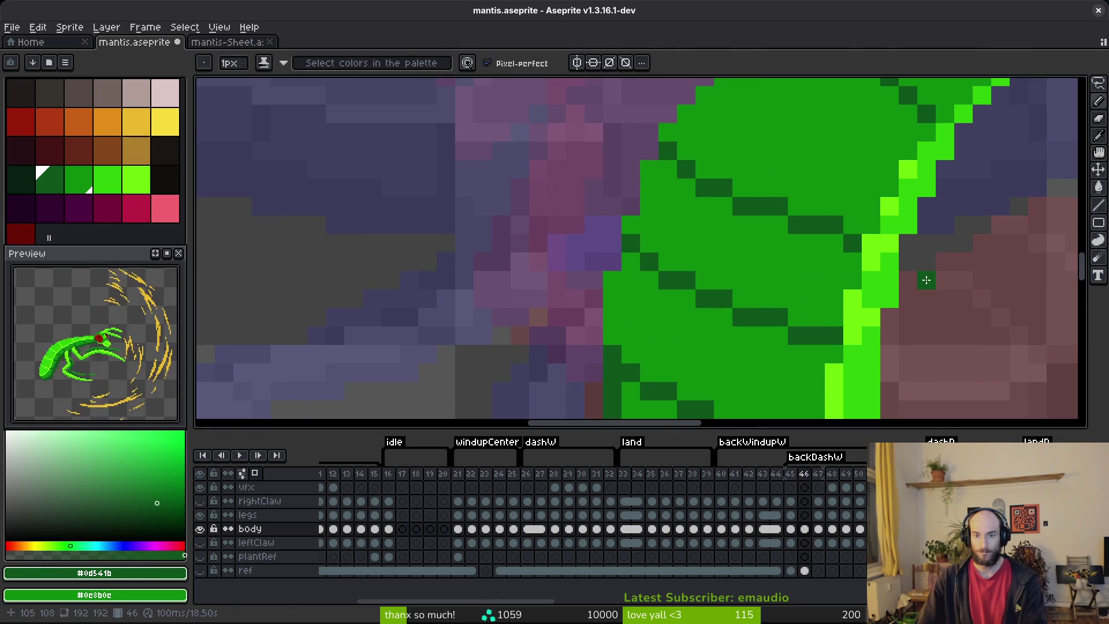
{"action": "key", "text": "ctrl+s"}
- Draw another diagonal dark-green segment line on the body
{"action": "scroll", "coordinate": [926, 280], "scroll_direction": "down", "scroll_amount": 4}
{"action": "scroll", "coordinate": [861, 291], "scroll_direction": "up", "scroll_amount": 5}
{"action": "mouse_move", "coordinate": [785, 157]}
{"action": "left_mouse_down"}
{"action": "mouse_move", "coordinate": [923, 324]}
{"action": "mouse_move", "coordinate": [948, 333]}
{"action": "mouse_move", "coordinate": [892, 236]}
{"action": "mouse_move", "coordinate": [811, 148]}
{"action": "mouse_move", "coordinate": [890, 235]}
{"action": "mouse_move", "coordinate": [841, 213]}
{"action": "left_mouse_up"}
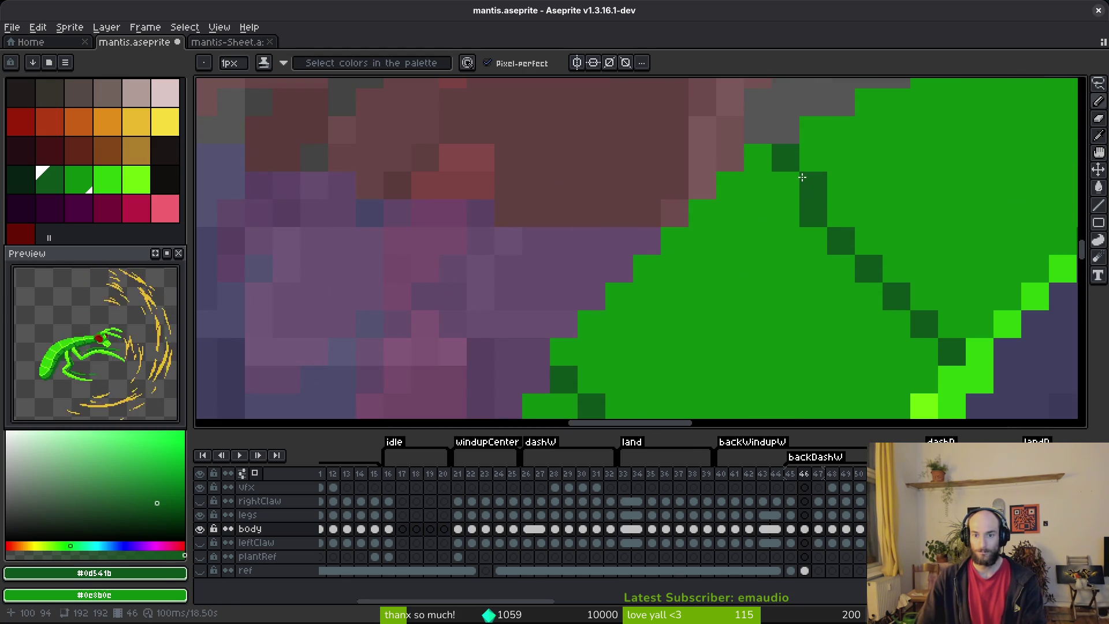
- Touch up dark pixels on a segment line, saving after each small edit
{"action": "scroll", "coordinate": [802, 176], "scroll_direction": "down", "scroll_amount": 3}
{"action": "key", "text": "ctrl+s"}
{"action": "scroll", "coordinate": [770, 276], "scroll_direction": "up", "scroll_amount": 2}
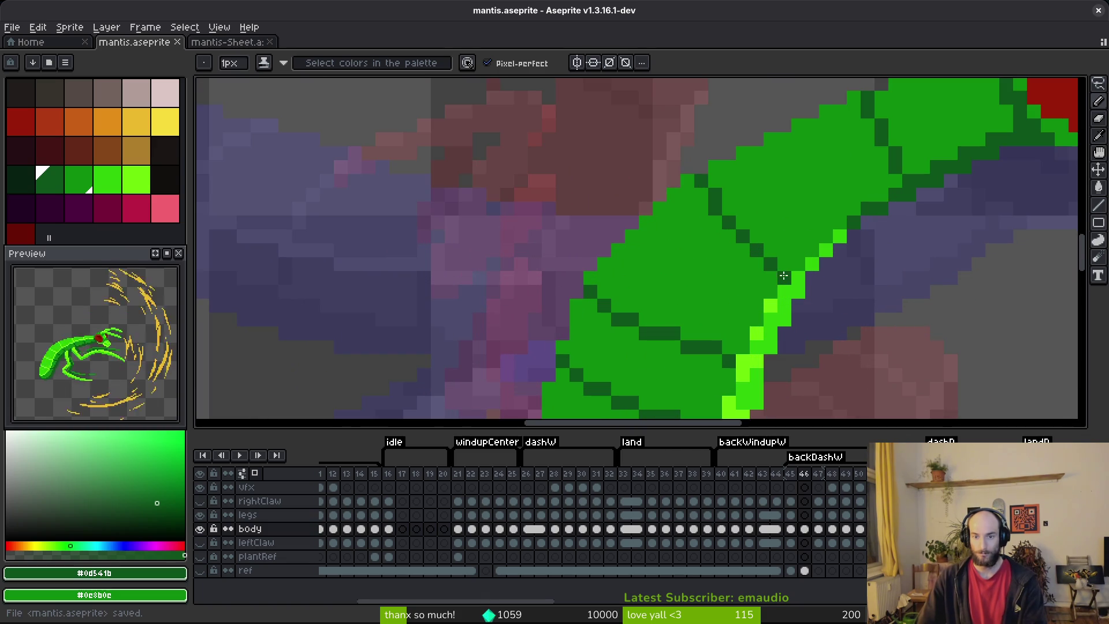
{"action": "left_click_drag", "start_coordinate": [750, 252], "coordinate": [744, 245]}
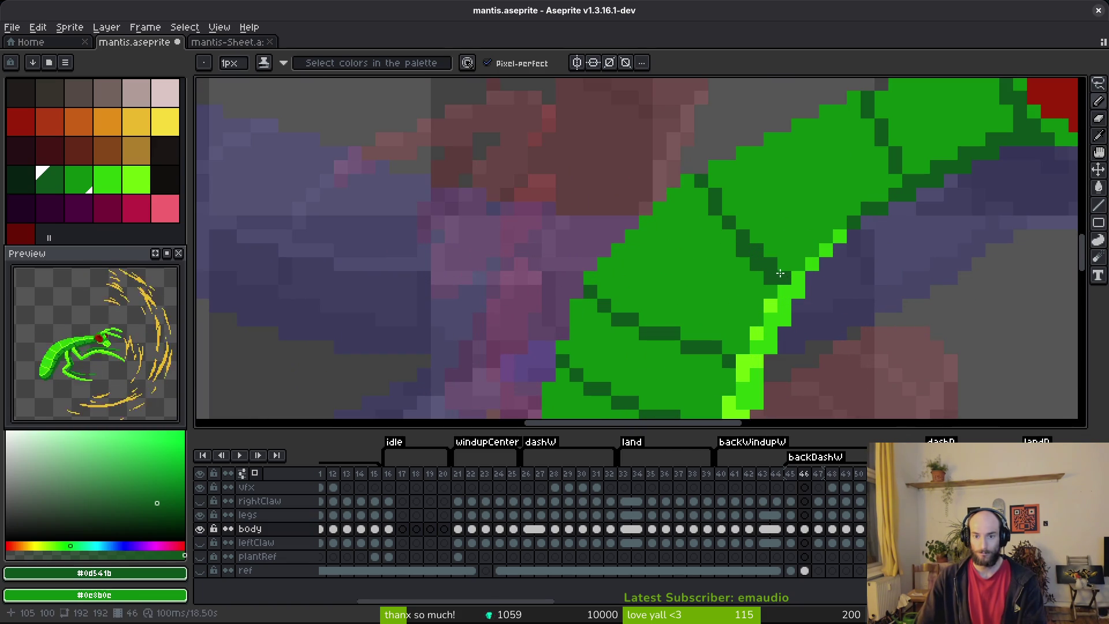
{"action": "key", "text": "ctrl+s"}
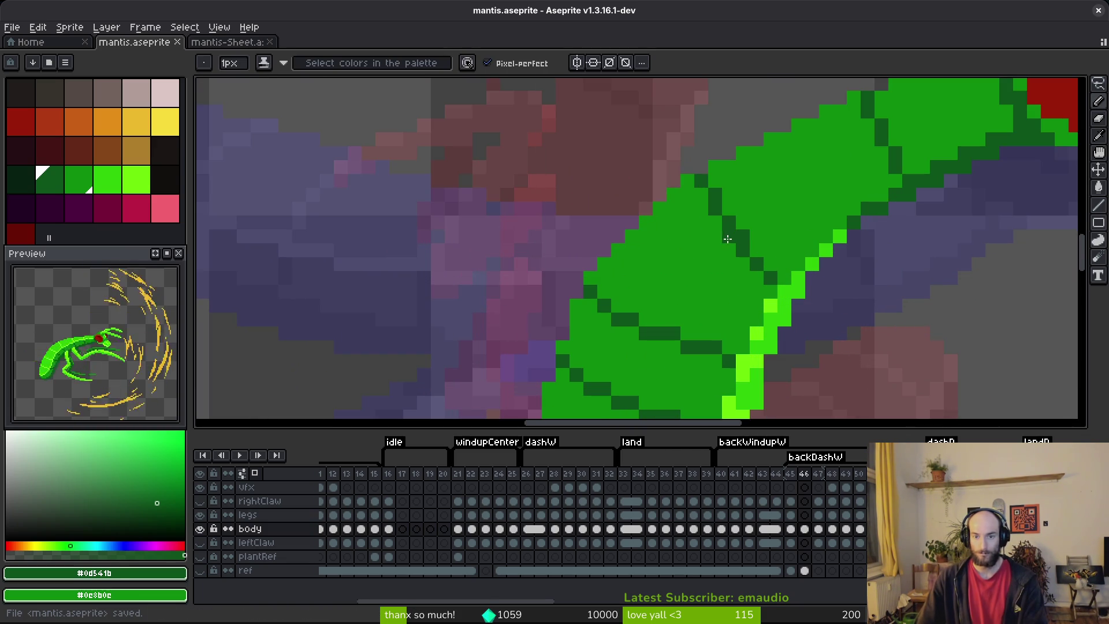
{"action": "scroll", "coordinate": [729, 236], "scroll_direction": "down", "scroll_amount": 3}
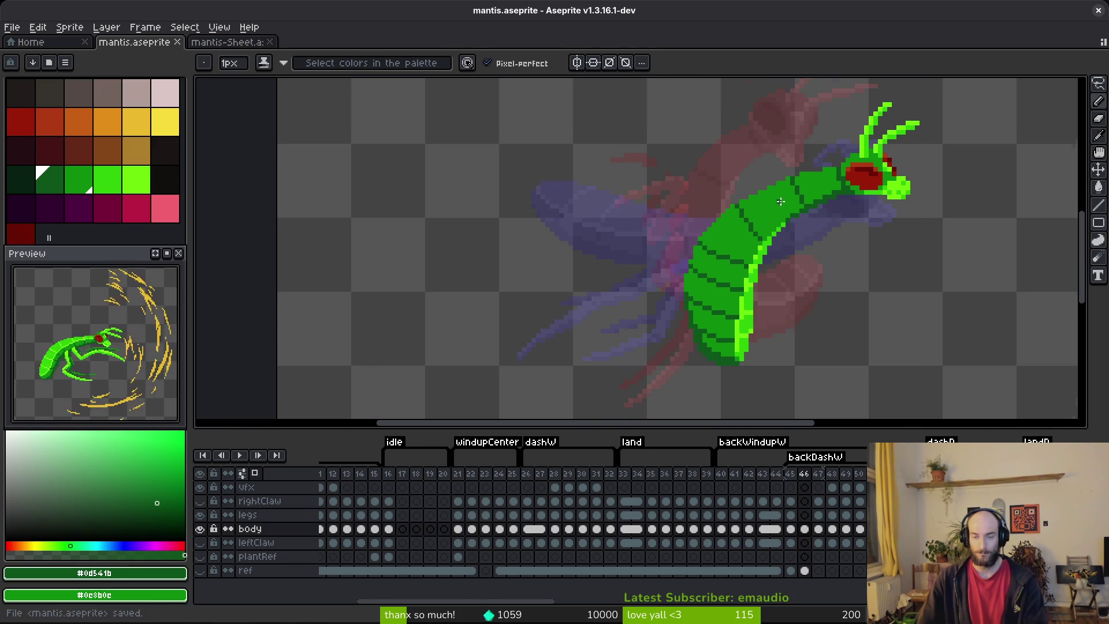
{"action": "scroll", "coordinate": [760, 214], "scroll_direction": "up", "scroll_amount": 3}
{"action": "left_click_drag", "start_coordinate": [760, 214], "coordinate": [758, 213]}
{"action": "left_click", "coordinate": [783, 238]}
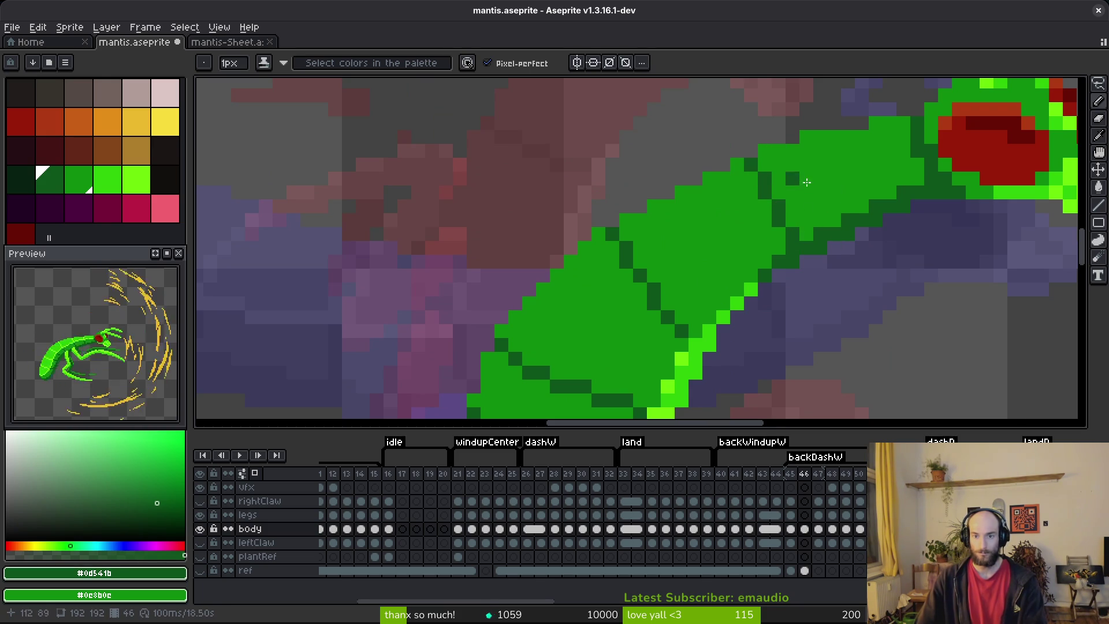
{"action": "scroll", "coordinate": [765, 168], "scroll_direction": "down", "scroll_amount": 3}
{"action": "key", "text": "ctrl+s"}
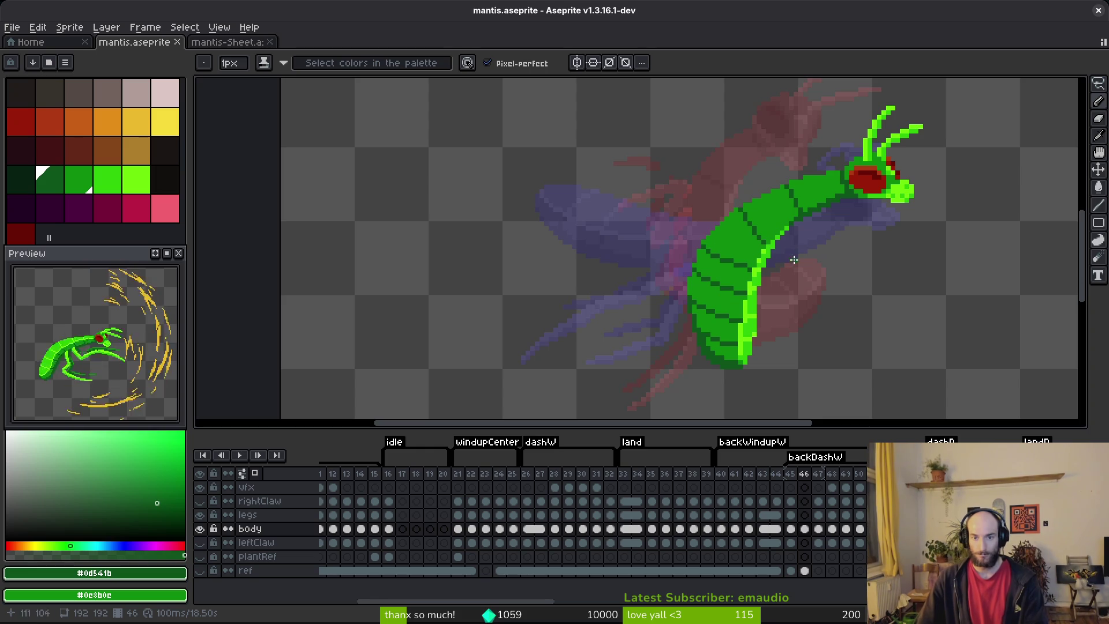
- Draw a diagonal dark stroke near the body edge, adjust its pixels to mid-green, and save
{"action": "scroll", "coordinate": [795, 258], "scroll_direction": "up", "scroll_amount": 3}
{"action": "mouse_move", "coordinate": [608, 145]}
{"action": "left_mouse_down"}
{"action": "mouse_move", "coordinate": [607, 168]}
{"action": "mouse_move", "coordinate": [662, 234]}
{"action": "left_mouse_up"}
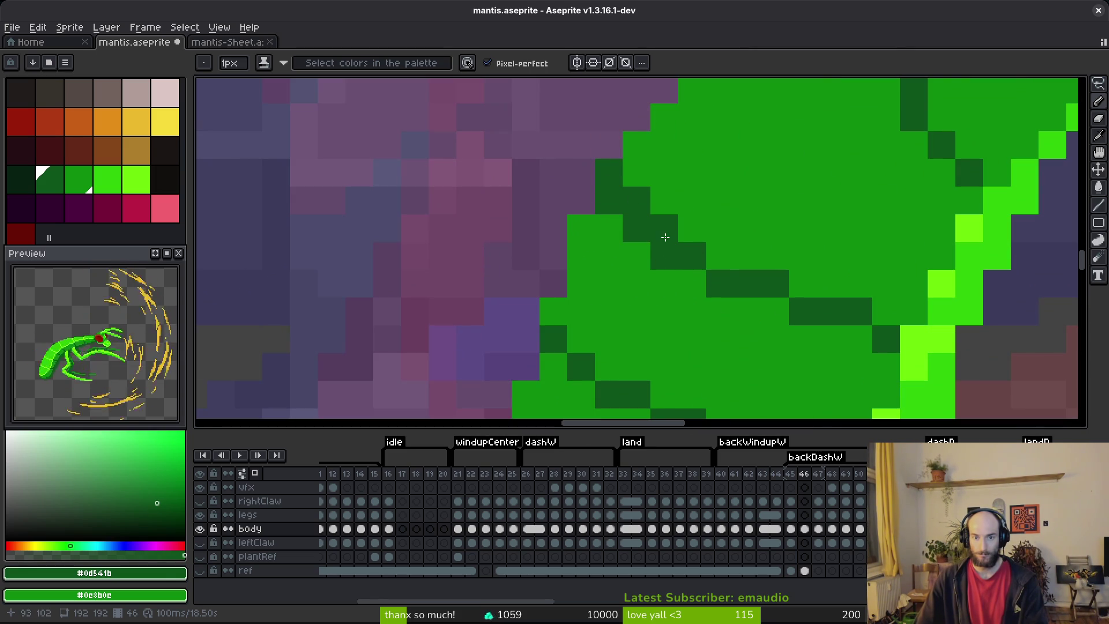
{"action": "left_click", "coordinate": [722, 254]}
{"action": "right_click", "coordinate": [659, 253]}
{"action": "right_click", "coordinate": [716, 281]}
{"action": "right_click", "coordinate": [636, 228]}
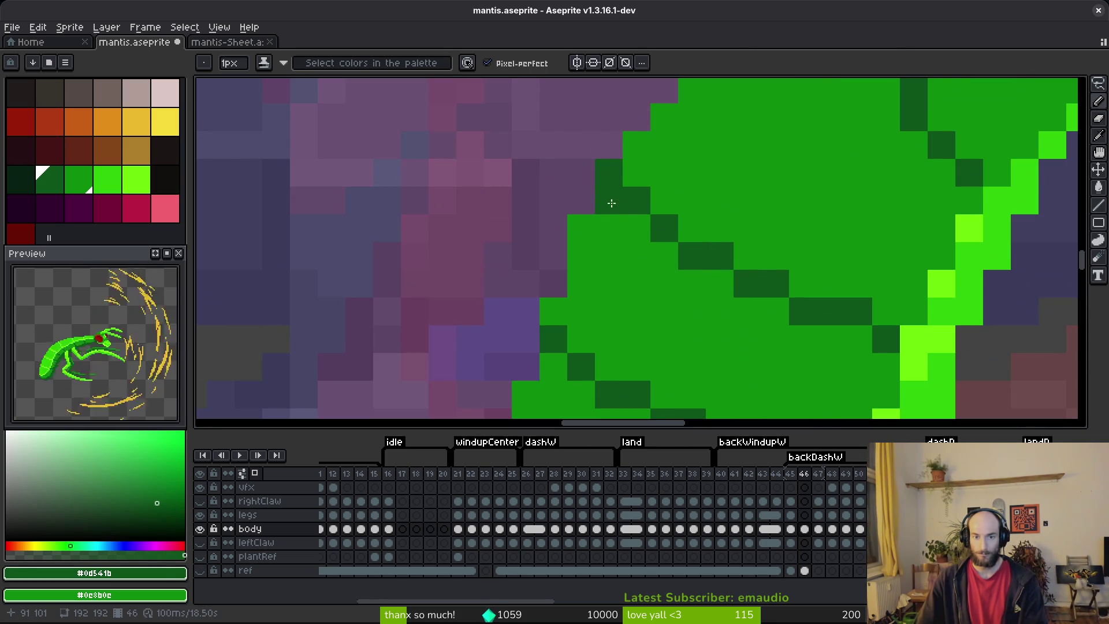
{"action": "right_click", "coordinate": [613, 205]}
{"action": "left_click", "coordinate": [747, 254]}
{"action": "right_click", "coordinate": [747, 255]}
{"action": "left_click", "coordinate": [858, 256]}
{"action": "scroll", "coordinate": [863, 327], "scroll_direction": "down", "scroll_amount": 4}
{"action": "key", "text": "ctrl+s"}
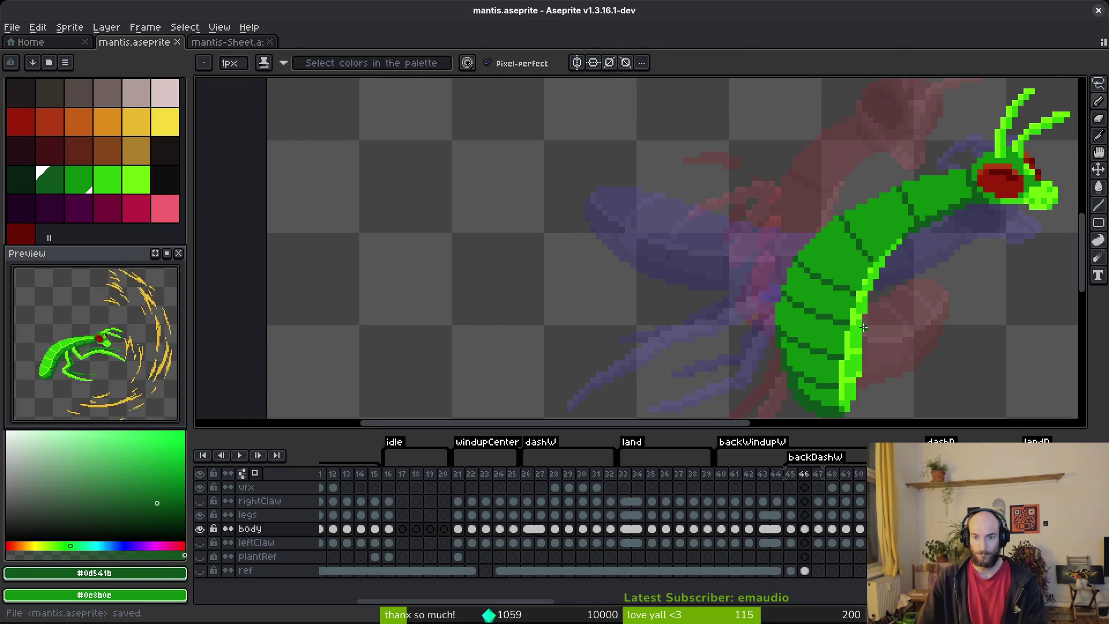
- Add a single dark pixel on the body edge and save
{"action": "scroll", "coordinate": [858, 325], "scroll_direction": "up", "scroll_amount": 4}
{"action": "left_click", "coordinate": [843, 283]}
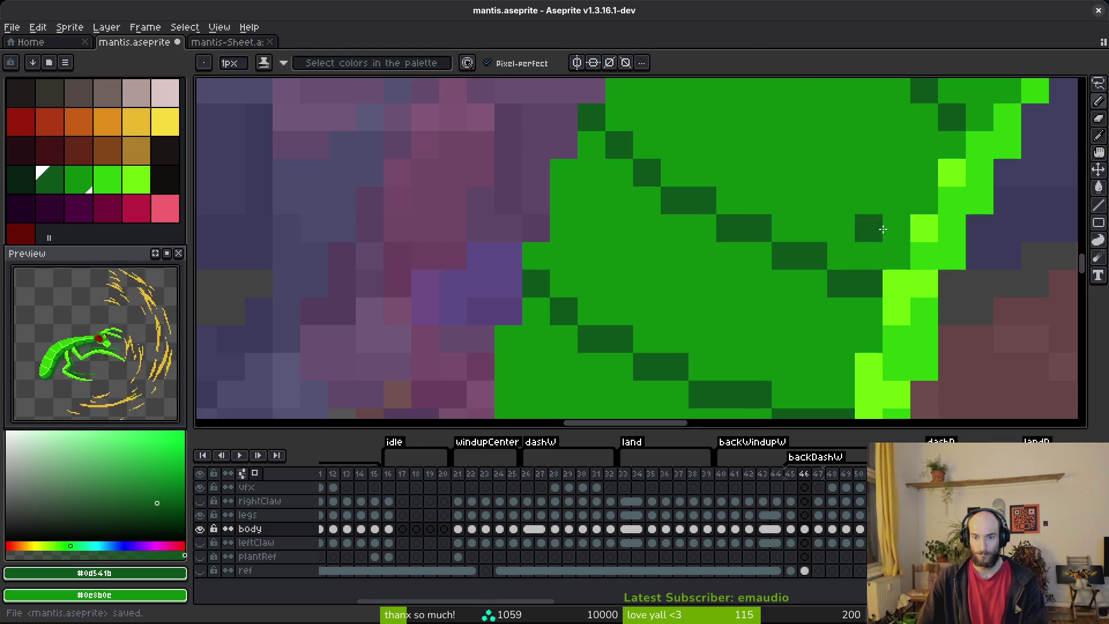
{"action": "scroll", "coordinate": [923, 310], "scroll_direction": "down", "scroll_amount": 4}
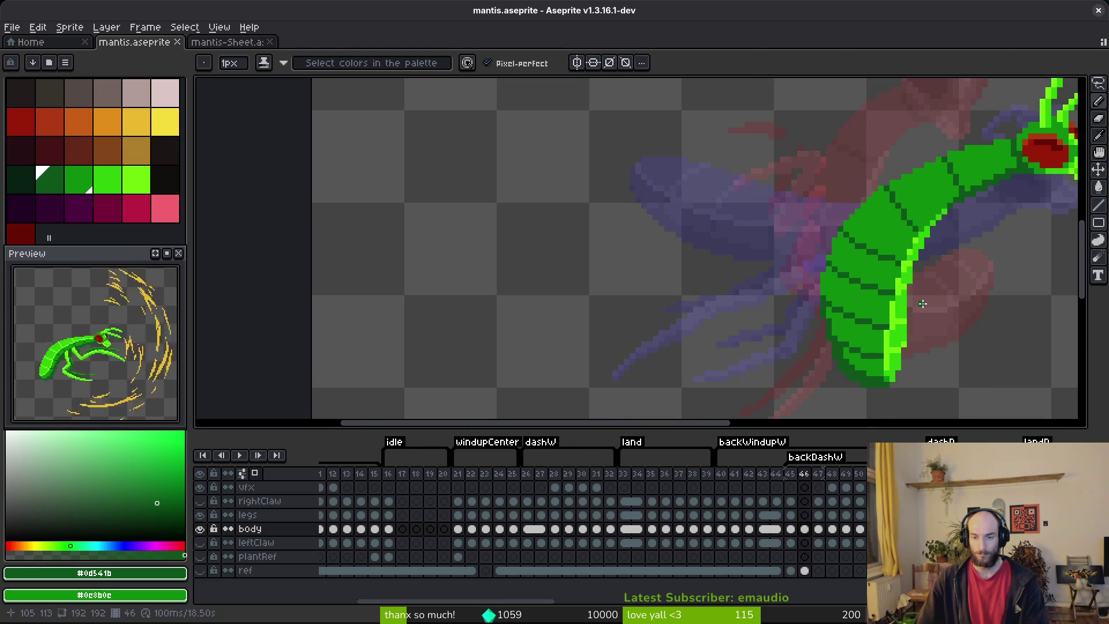
{"action": "key", "text": "ctrl+s"}
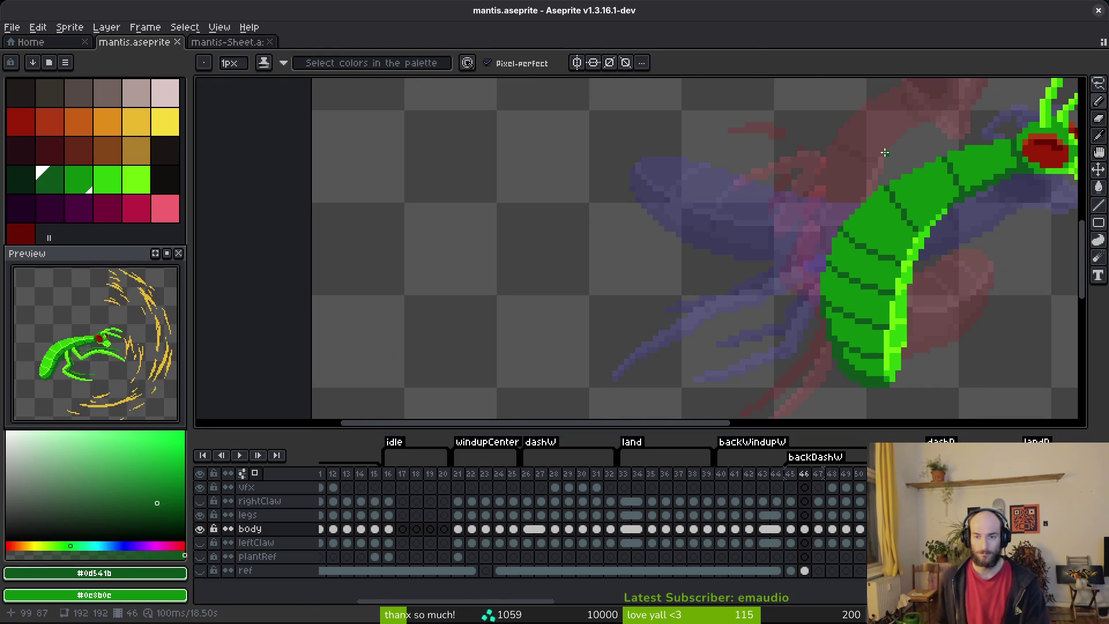
- Undo two strokes, redraw the diagonal segment line, save, and select frame 46's legs cel
{"action": "scroll", "coordinate": [942, 265], "scroll_direction": "up", "scroll_amount": 6}
{"action": "left_click_drag", "start_coordinate": [730, 122], "coordinate": [769, 175]}
{"action": "key", "text": "ctrl+z"}
{"action": "scroll", "coordinate": [716, 254], "scroll_direction": "down", "scroll_amount": 6}
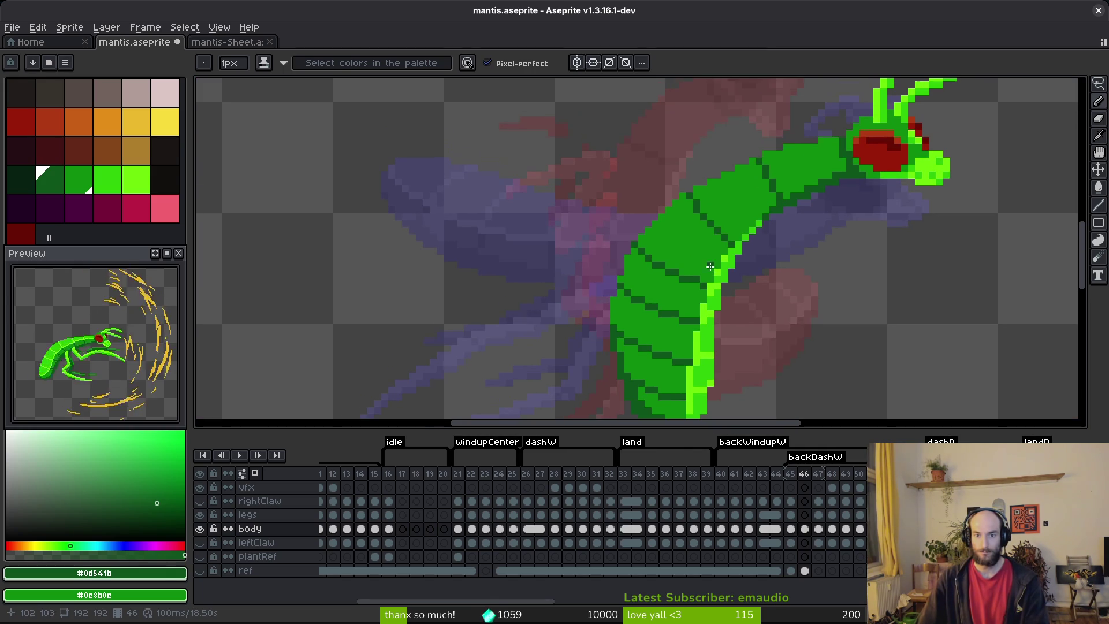
{"action": "key", "text": "ctrl+z"}
{"action": "scroll", "coordinate": [731, 315], "scroll_direction": "up", "scroll_amount": 5}
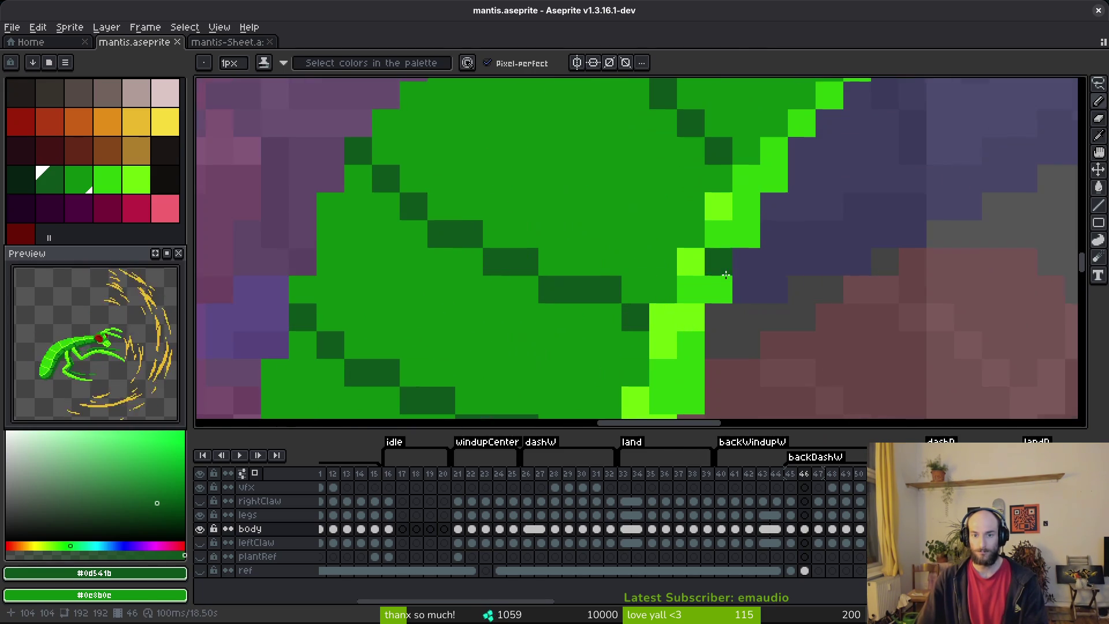
{"action": "left_click_drag", "start_coordinate": [688, 220], "coordinate": [747, 300]}
{"action": "scroll", "coordinate": [747, 300], "scroll_direction": "down", "scroll_amount": 5}
{"action": "key", "text": "ctrl+s"}
{"action": "scroll", "coordinate": [754, 313], "scroll_direction": "down", "scroll_amount": 1}
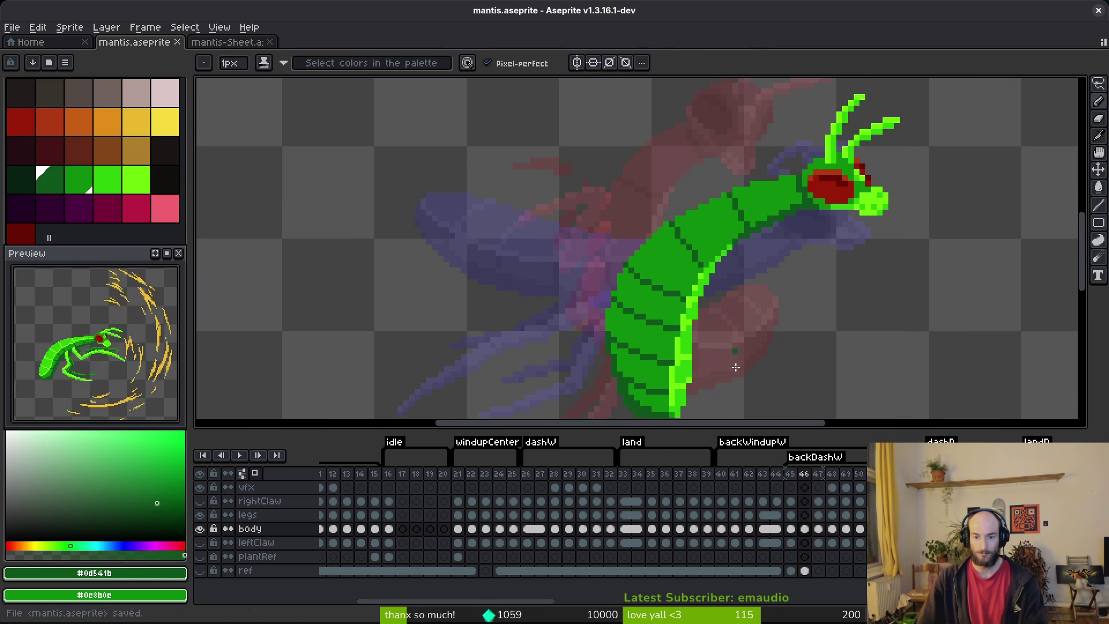
{"action": "left_click", "coordinate": [804, 514]}
{"action": "scroll", "coordinate": [693, 289], "scroll_direction": "up", "scroll_amount": 4}
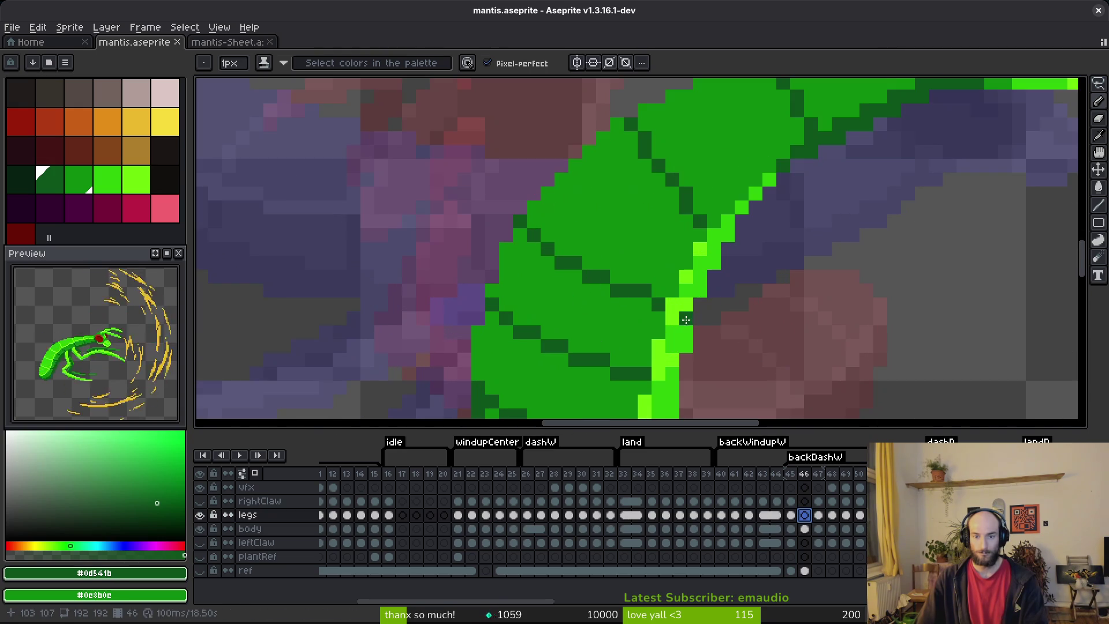
- Sample the bright lime and second leg greens from the canvas, staying on frame 46
{"action": "left_click", "coordinate": [688, 305], "text": "alt"}
{"action": "right_click", "coordinate": [731, 248]}
{"action": "scroll", "coordinate": [731, 249], "scroll_direction": "down", "scroll_amount": 4}
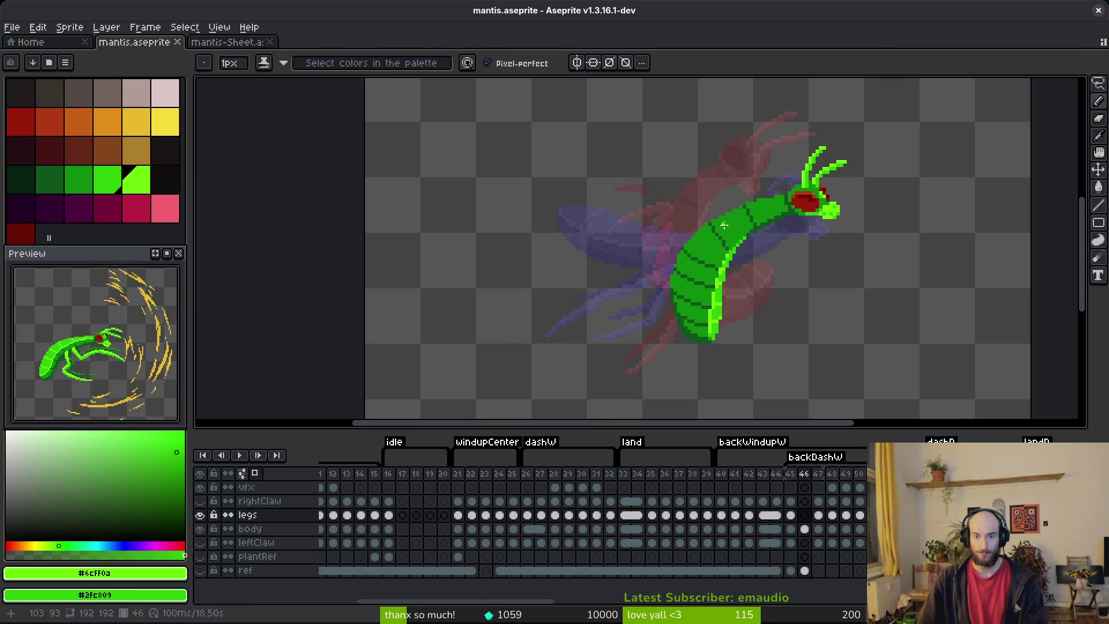
{"action": "scroll", "coordinate": [724, 225], "scroll_direction": "up", "scroll_amount": 2}
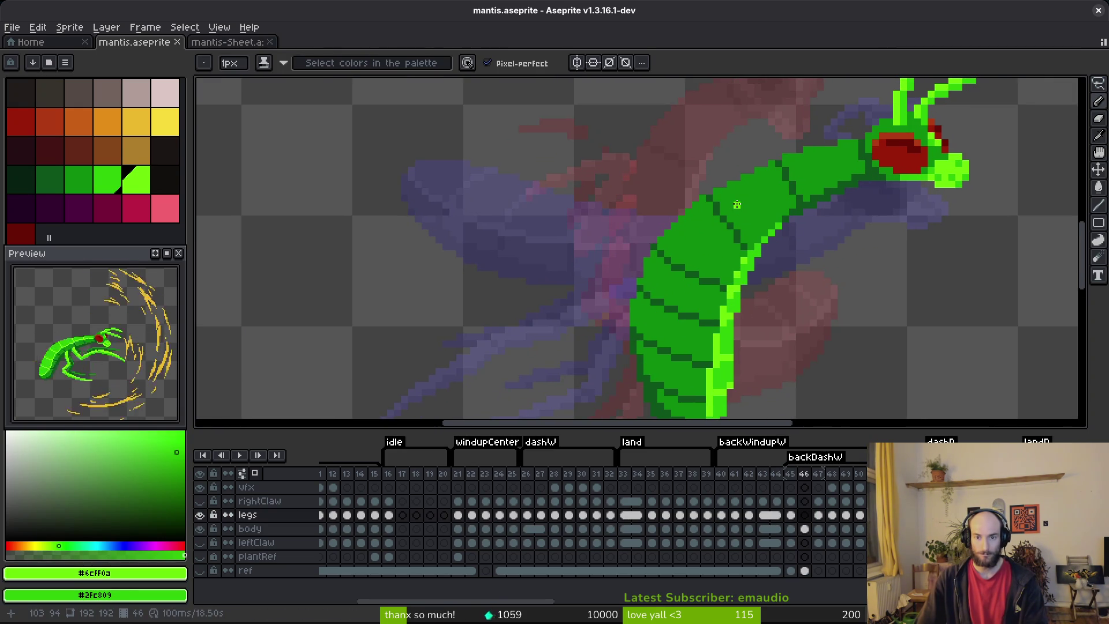
{"action": "key", "text": "period"}
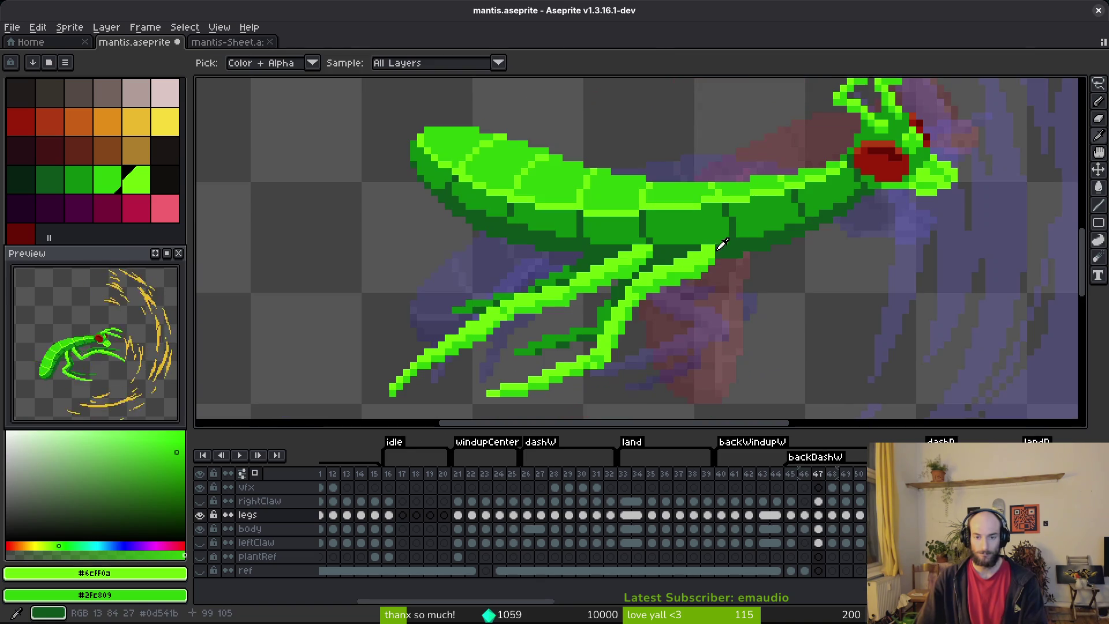
{"action": "key", "text": "comma"}
{"action": "scroll", "coordinate": [708, 242], "scroll_direction": "up", "scroll_amount": 2}
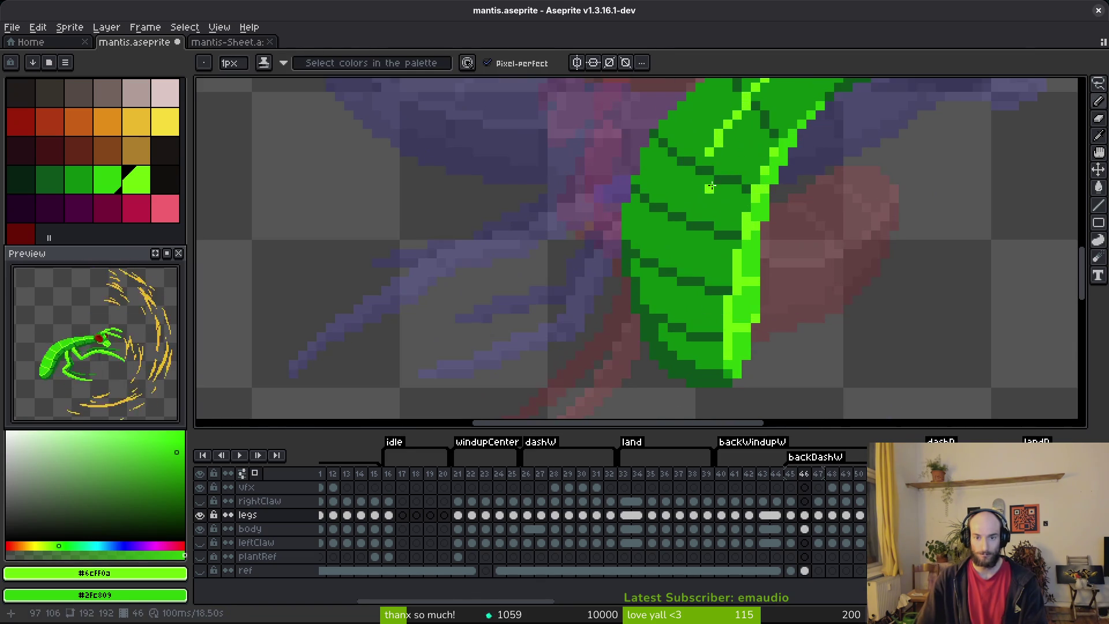
- Draw a light-green diagonal leg from the body down-left, filling out strokes leftward
{"action": "left_click_drag", "start_coordinate": [704, 216], "coordinate": [690, 303]}
{"action": "scroll", "coordinate": [690, 303], "scroll_direction": "up", "scroll_amount": 2}
{"action": "left_click_drag", "start_coordinate": [701, 215], "coordinate": [561, 368]}
{"action": "scroll", "coordinate": [638, 242], "scroll_direction": "down", "scroll_amount": 5}
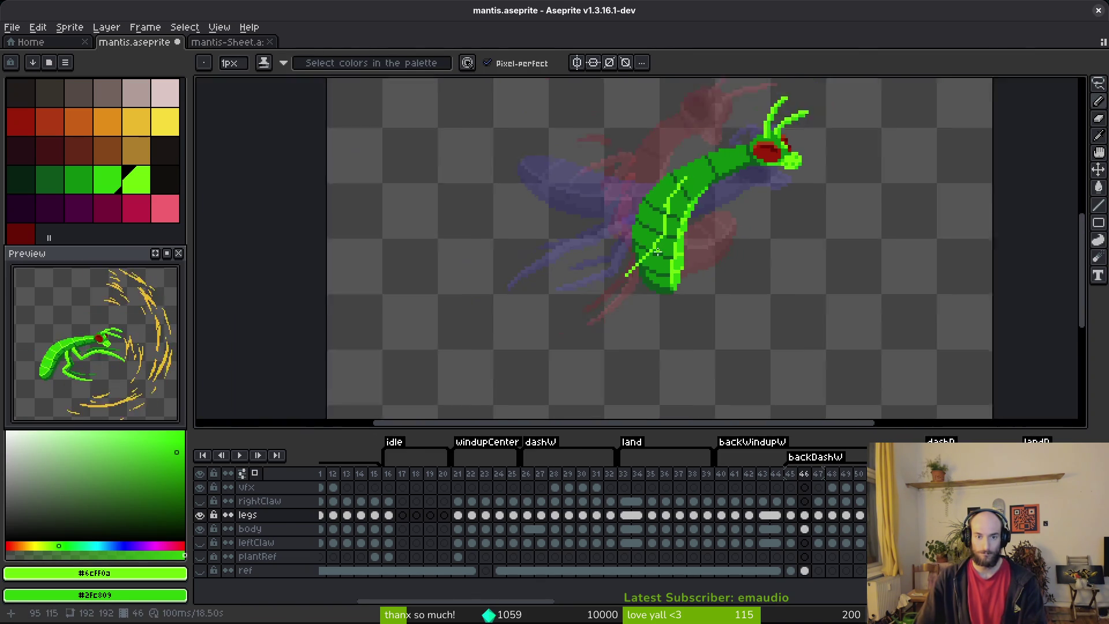
{"action": "key", "text": "alt"}
{"action": "scroll", "coordinate": [693, 193], "scroll_direction": "up", "scroll_amount": 3}
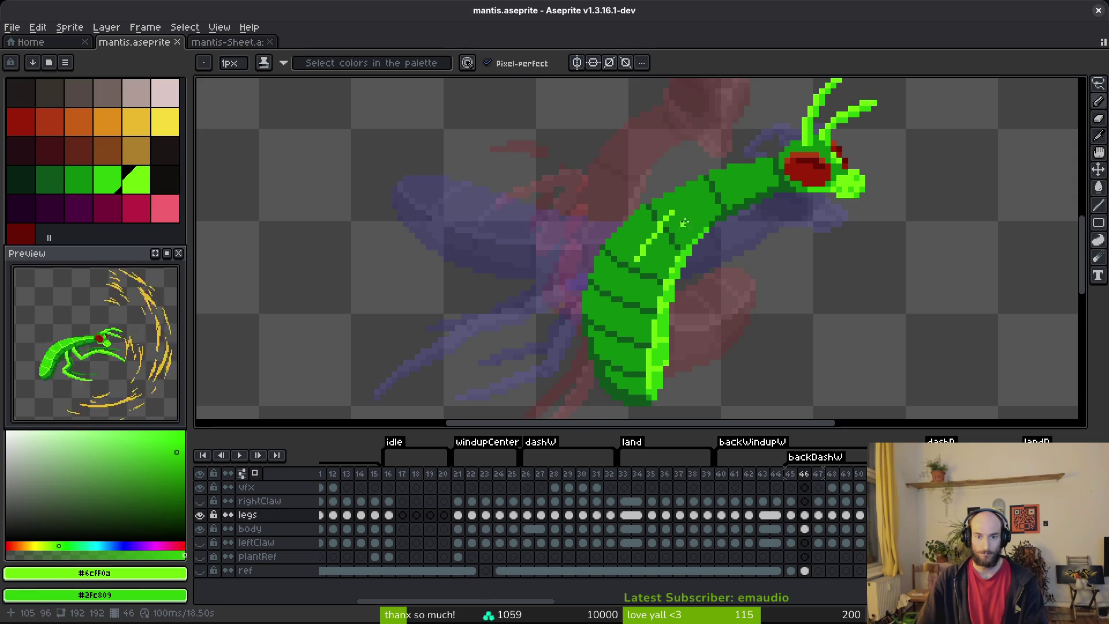
{"action": "scroll", "coordinate": [682, 218], "scroll_direction": "up", "scroll_amount": 2}
{"action": "mouse_move", "coordinate": [675, 211]}
{"action": "left_mouse_down"}
{"action": "mouse_move", "coordinate": [629, 275]}
{"action": "mouse_move", "coordinate": [531, 275]}
{"action": "mouse_move", "coordinate": [565, 187]}
{"action": "mouse_move", "coordinate": [437, 240]}
{"action": "mouse_move", "coordinate": [584, 168]}
{"action": "mouse_move", "coordinate": [709, 168]}
{"action": "left_mouse_up"}
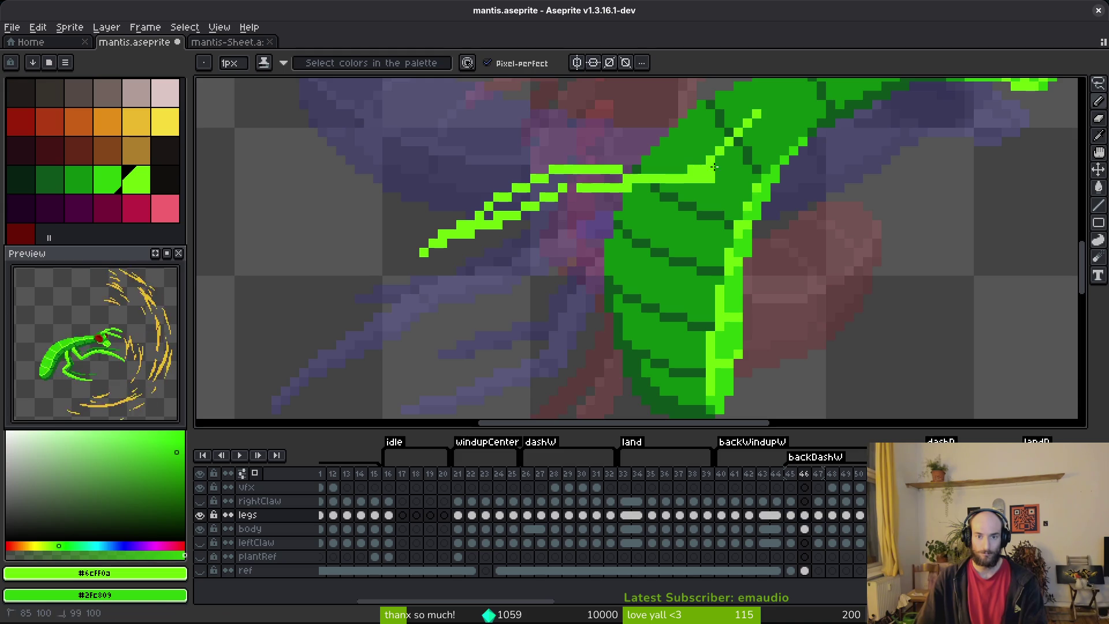
{"action": "left_click_drag", "start_coordinate": [629, 172], "coordinate": [540, 185]}
{"action": "left_click_drag", "start_coordinate": [675, 162], "coordinate": [658, 186]}
{"action": "left_click_drag", "start_coordinate": [734, 138], "coordinate": [692, 176]}
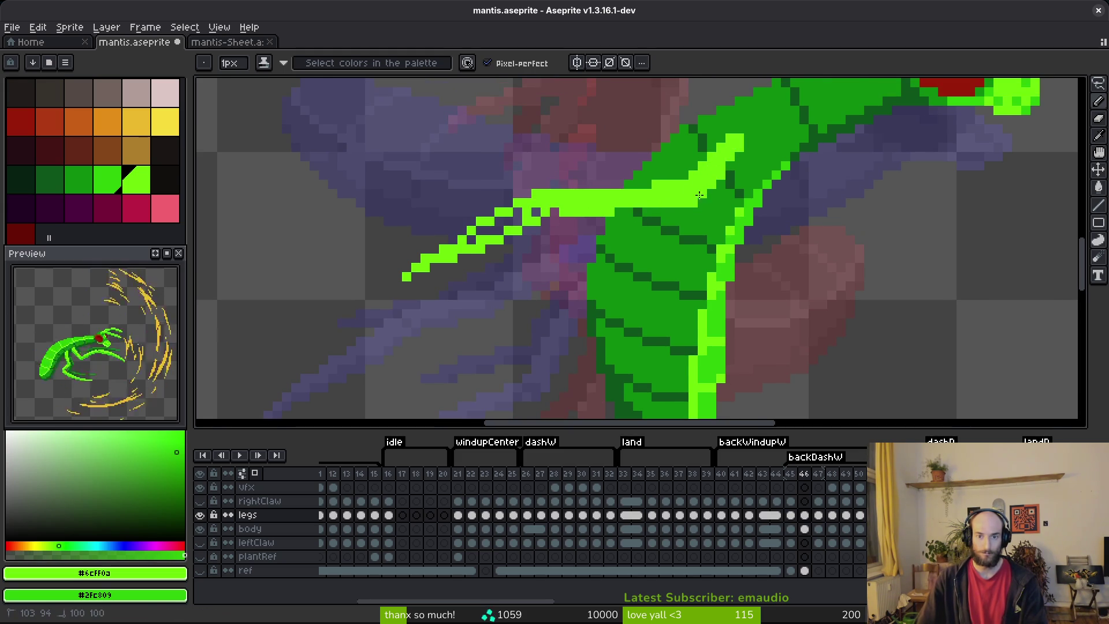
{"action": "left_click_drag", "start_coordinate": [538, 211], "coordinate": [465, 243]}
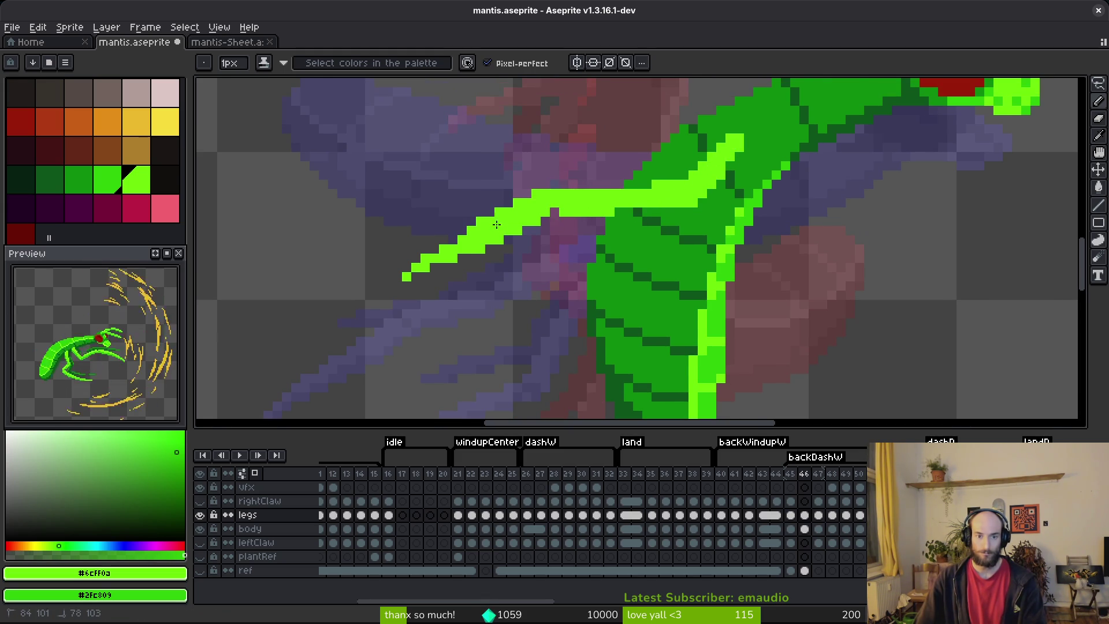
- Flood-fill the leg stroke with darker green and save the file
{"action": "scroll", "coordinate": [645, 230], "scroll_direction": "down", "scroll_amount": 6}
{"action": "scroll", "coordinate": [641, 228], "scroll_direction": "up", "scroll_amount": 5}
{"action": "key", "text": "g"}
{"action": "right_click", "coordinate": [590, 188]}
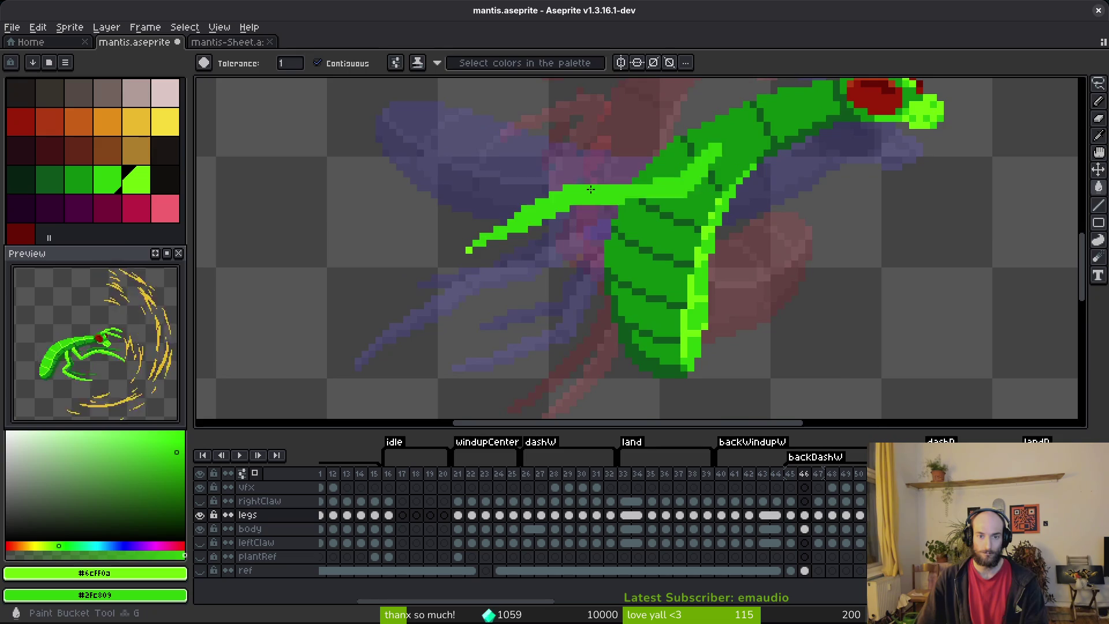
{"action": "key", "text": "ctrl+s"}
{"action": "scroll", "coordinate": [590, 189], "scroll_direction": "down", "scroll_amount": 4}
{"action": "scroll", "coordinate": [659, 252], "scroll_direction": "up", "scroll_amount": 4}
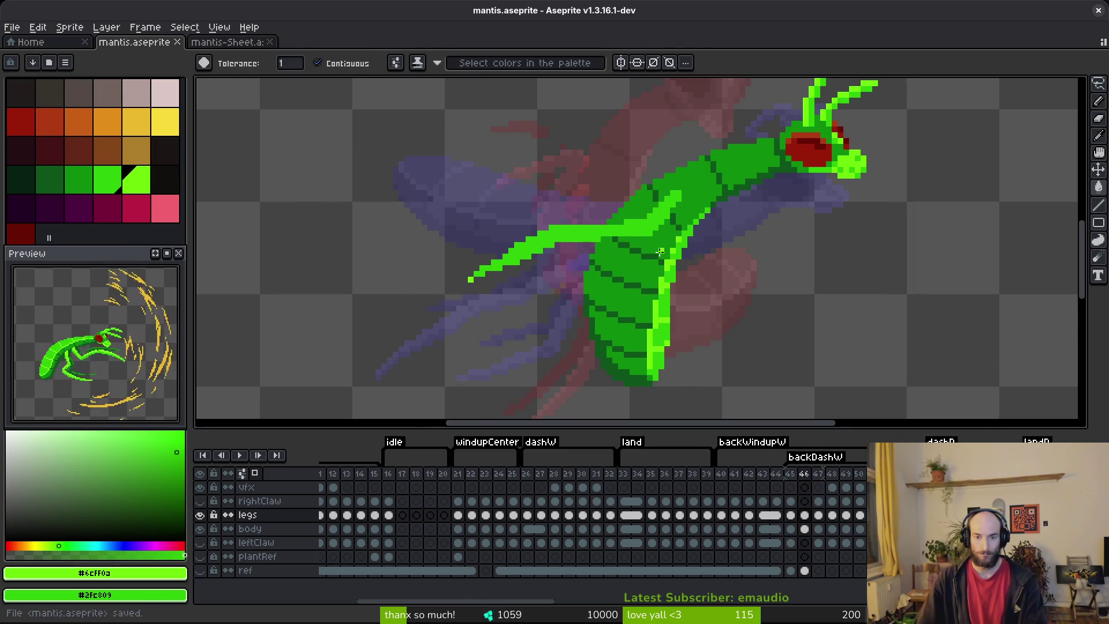
- Undo the fill, then redraw light-green seam strokes and a leg stroke out left
{"action": "key", "text": "ctrl+z"}
{"action": "key", "text": "ctrl+z"}
{"action": "key", "text": "ctrl+z"}
{"action": "key", "text": "ctrl+z"}
{"action": "key", "text": "ctrl+z"}
{"action": "key", "text": "ctrl+z"}
{"action": "key", "text": "b"}
{"action": "scroll", "coordinate": [709, 183], "scroll_direction": "up", "scroll_amount": 1}
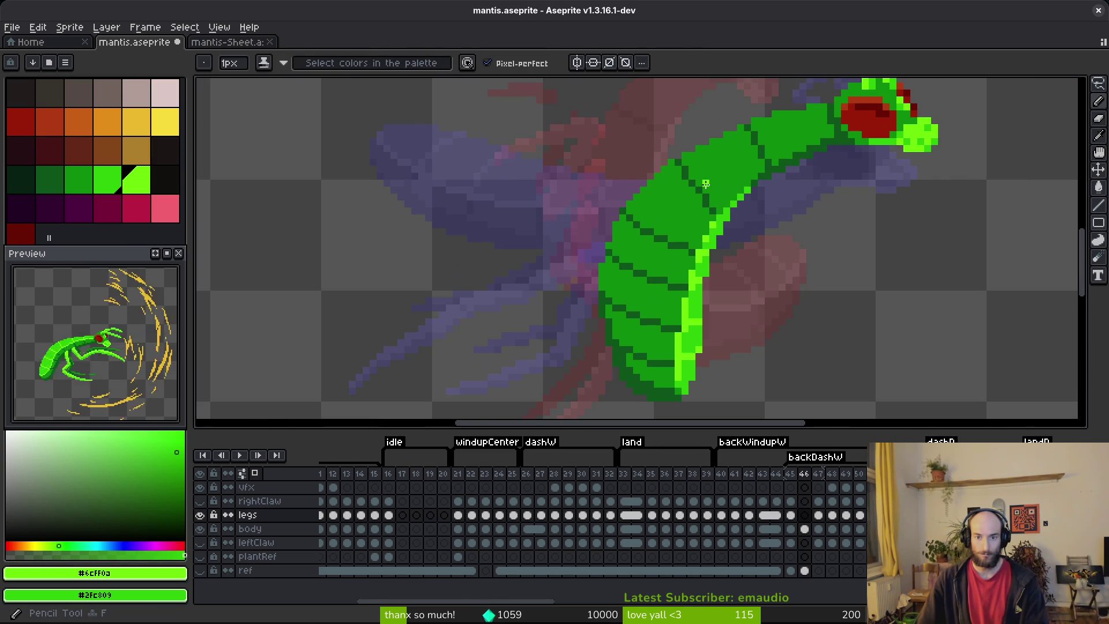
{"action": "left_click_drag", "start_coordinate": [704, 180], "coordinate": [693, 197]}
{"action": "scroll", "coordinate": [662, 236], "scroll_direction": "up", "scroll_amount": 1}
{"action": "left_click_drag", "start_coordinate": [655, 231], "coordinate": [663, 270]}
{"action": "mouse_move", "coordinate": [676, 252]}
{"action": "left_mouse_down"}
{"action": "mouse_move", "coordinate": [728, 183]}
{"action": "mouse_move", "coordinate": [495, 289]}
{"action": "left_mouse_up"}
{"action": "left_click_drag", "start_coordinate": [700, 179], "coordinate": [609, 247]}
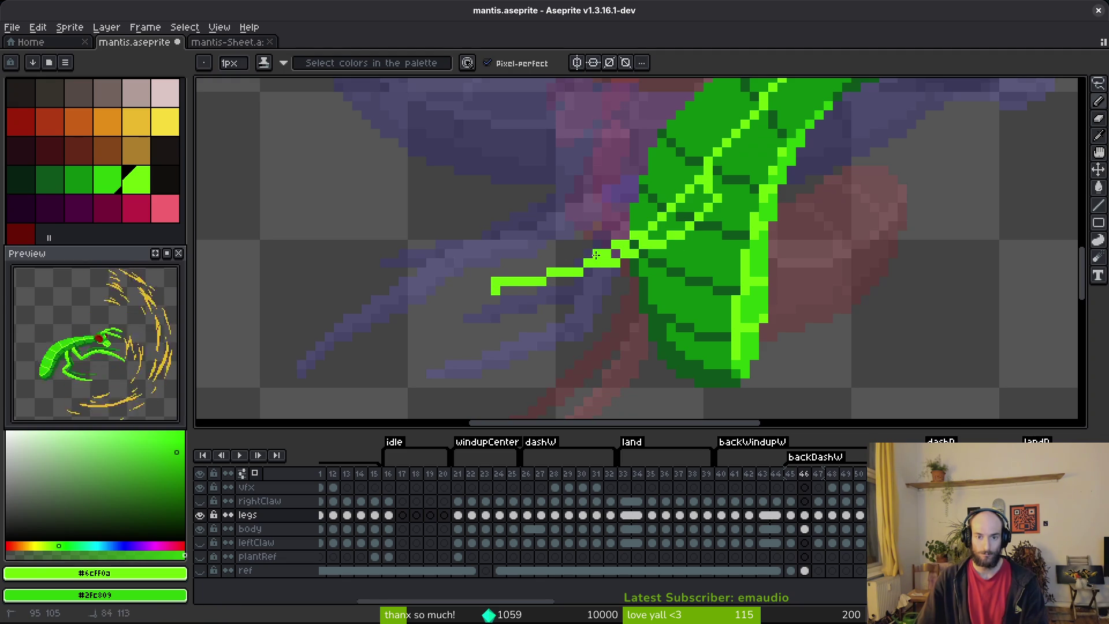
{"action": "mouse_move", "coordinate": [543, 271]}
{"action": "left_mouse_down"}
{"action": "mouse_move", "coordinate": [465, 290]}
{"action": "mouse_move", "coordinate": [568, 263]}
{"action": "left_mouse_up"}
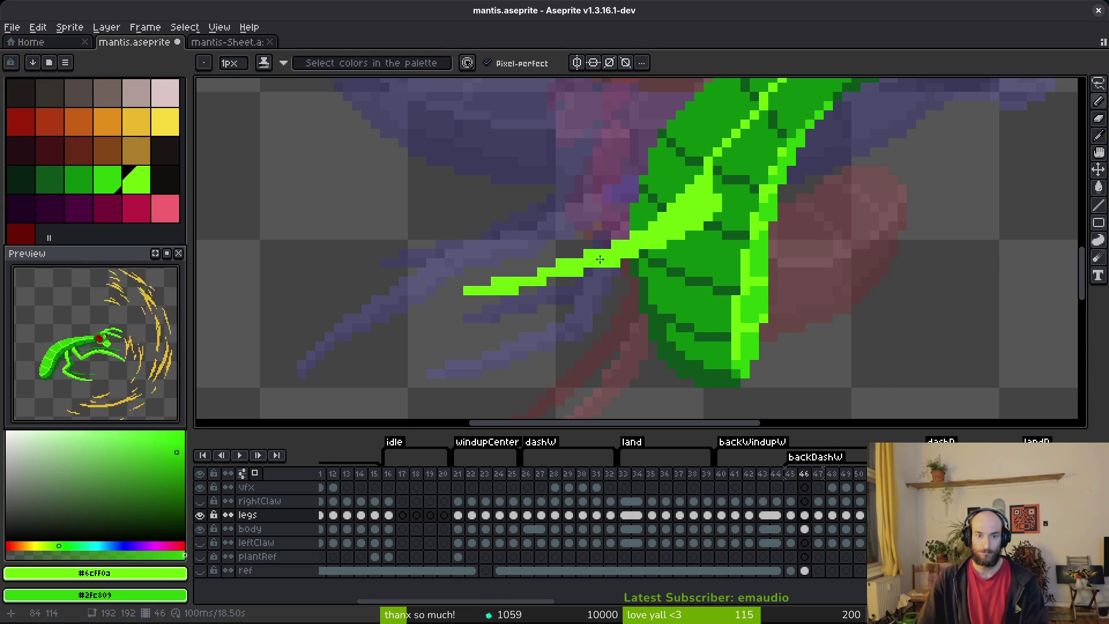
{"action": "left_click_drag", "start_coordinate": [514, 279], "coordinate": [479, 316]}
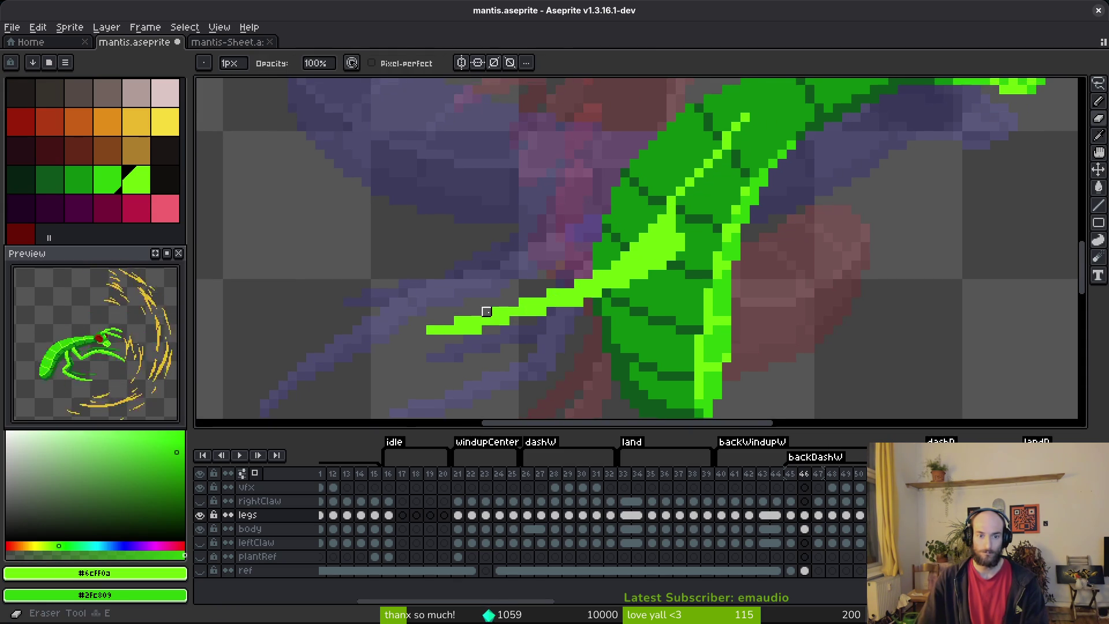
{"action": "left_click_drag", "start_coordinate": [685, 209], "coordinate": [673, 246]}
- Paint highlight strokes up the leg's diagonal and compare against the neighbouring frames
{"action": "key", "text": "b"}
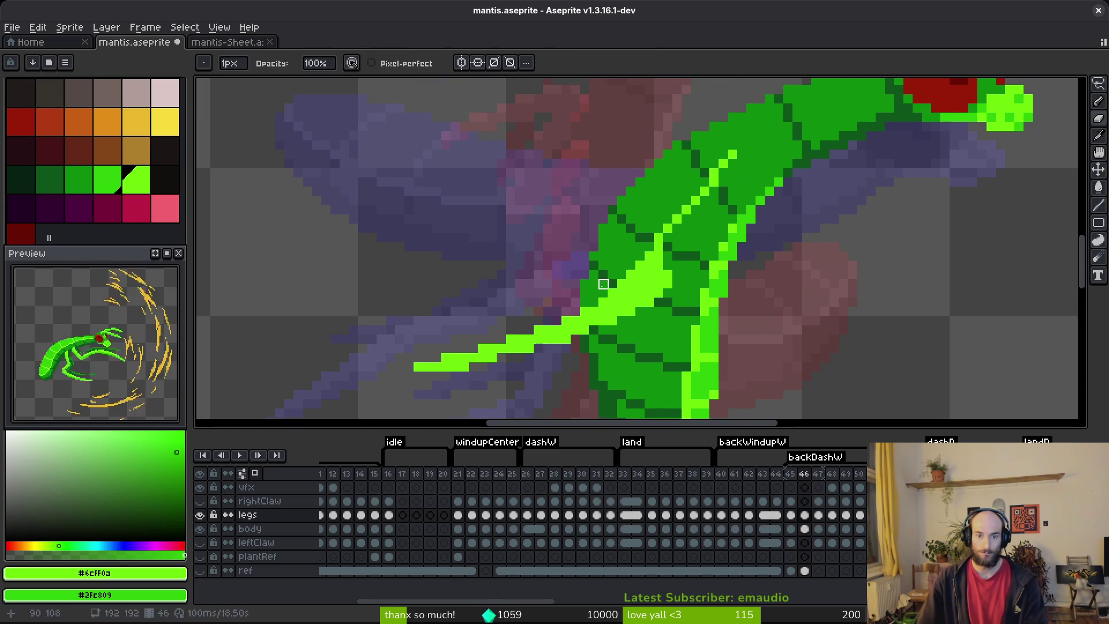
{"action": "key", "text": "b"}
{"action": "left_click_drag", "start_coordinate": [670, 273], "coordinate": [674, 227]}
{"action": "mouse_move", "coordinate": [750, 162]}
{"action": "left_mouse_down"}
{"action": "mouse_move", "coordinate": [687, 236]}
{"action": "mouse_move", "coordinate": [725, 175]}
{"action": "left_mouse_up"}
{"action": "scroll", "coordinate": [703, 197], "scroll_direction": "down", "scroll_amount": 4}
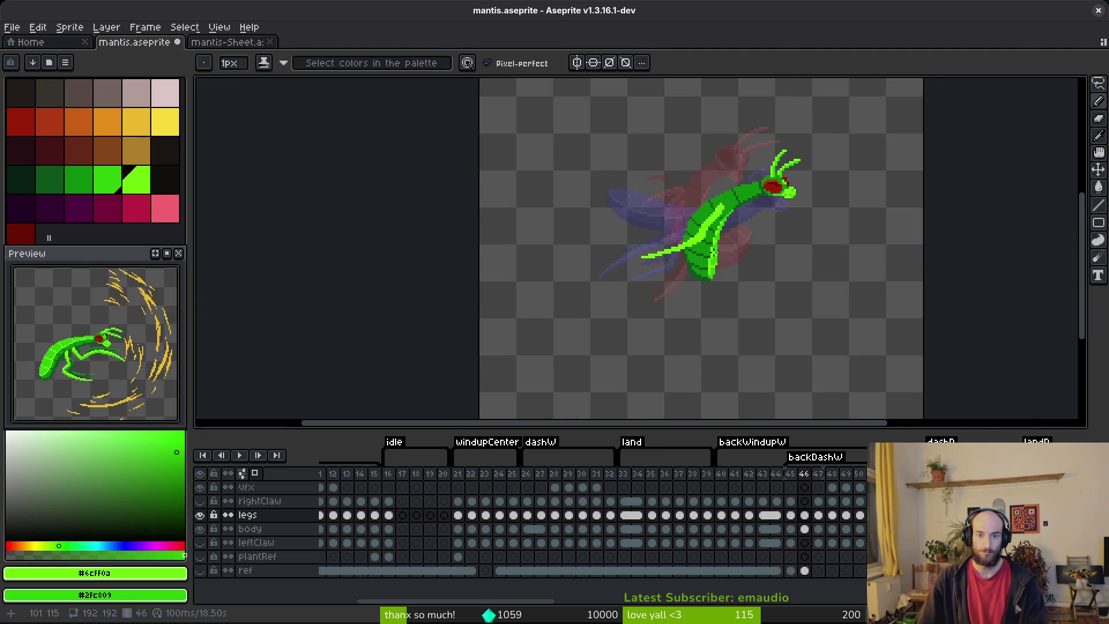
{"action": "key", "text": "."}
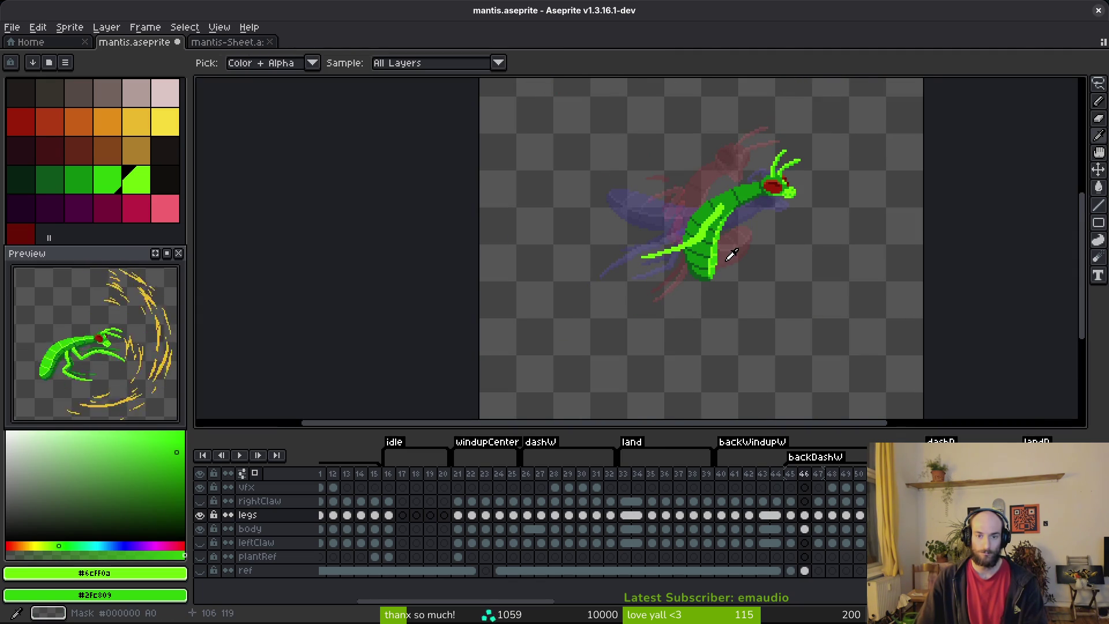
{"action": "key", "text": "comma"}
{"action": "key", "text": "period"}
{"action": "key", "text": "b"}
{"action": "scroll", "coordinate": [768, 195], "scroll_direction": "up", "scroll_amount": 7}
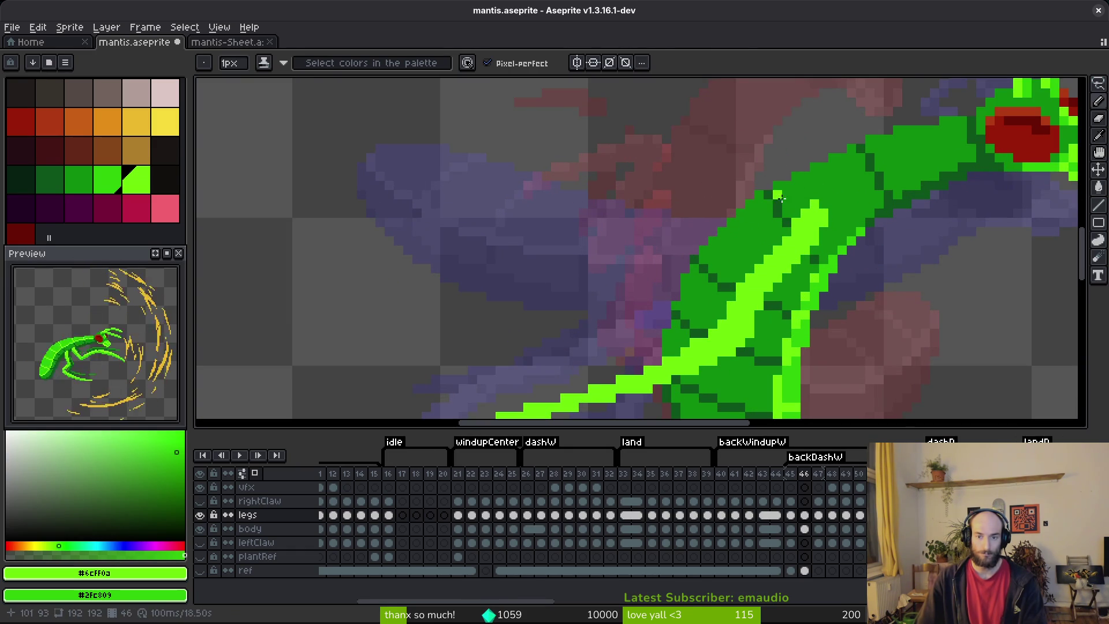
{"action": "scroll", "coordinate": [774, 197], "scroll_direction": "down", "scroll_amount": 3}
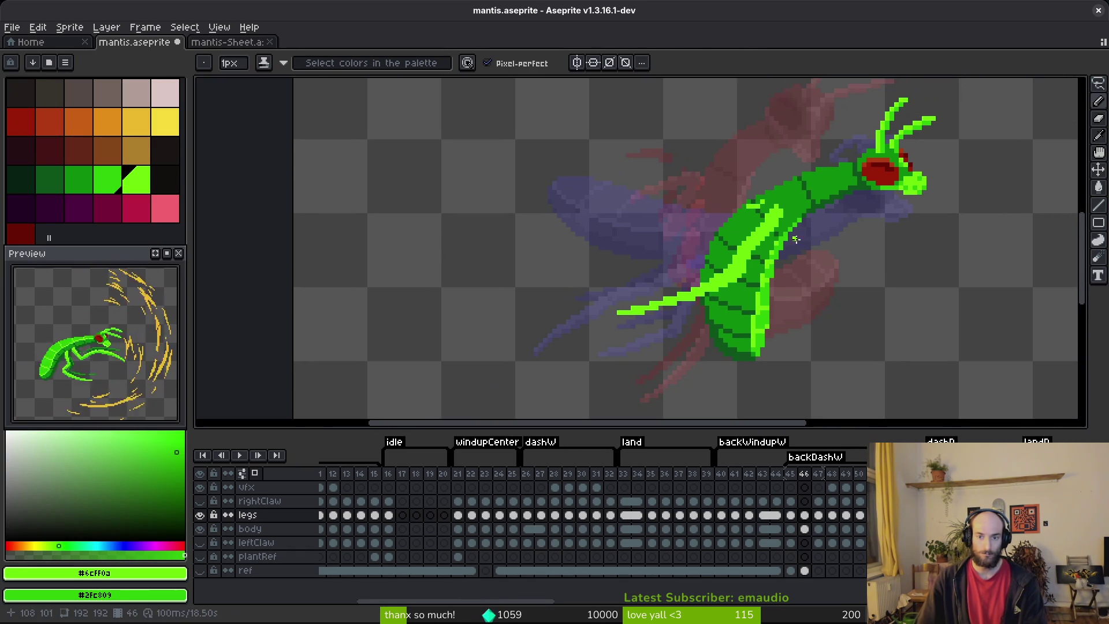
{"action": "scroll", "coordinate": [696, 207], "scroll_direction": "up", "scroll_amount": 4}
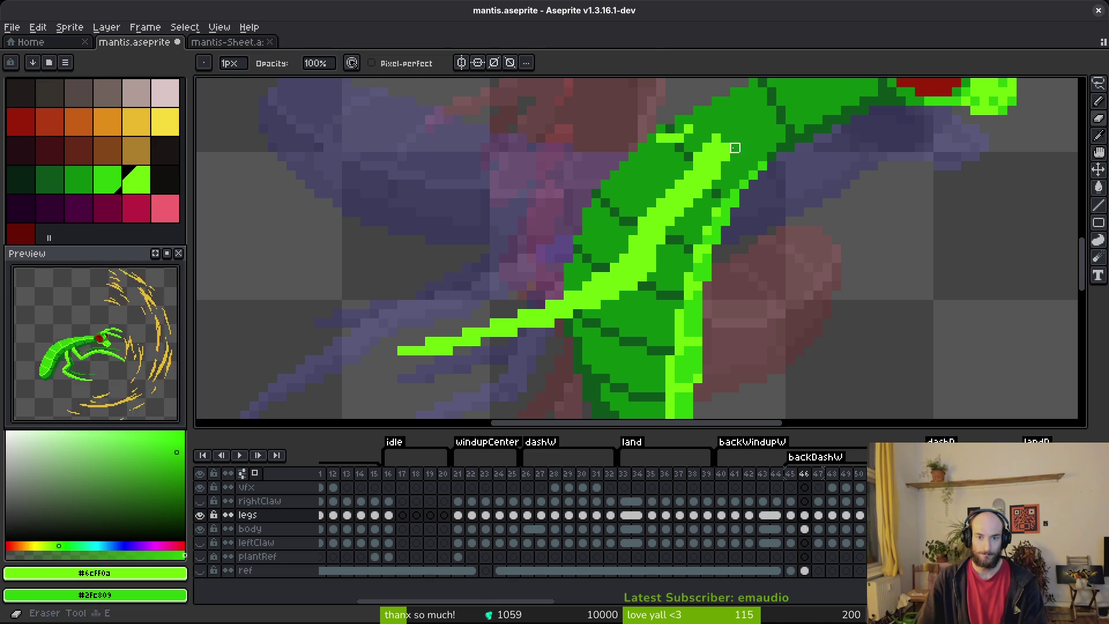
- Shade the leg's upper edge darker with the Shade ink
{"action": "mouse_move", "coordinate": [716, 157]}
{"action": "left_mouse_down"}
{"action": "mouse_move", "coordinate": [719, 173]}
{"action": "mouse_move", "coordinate": [702, 176]}
{"action": "left_mouse_up"}
{"action": "key", "text": "b"}
{"action": "left_click", "coordinate": [706, 183]}
{"action": "mouse_move", "coordinate": [658, 138]}
{"action": "left_mouse_down"}
{"action": "mouse_move", "coordinate": [691, 119]}
{"action": "mouse_move", "coordinate": [689, 129]}
{"action": "left_mouse_up"}
{"action": "mouse_move", "coordinate": [669, 184]}
{"action": "left_mouse_down"}
{"action": "mouse_move", "coordinate": [702, 198]}
{"action": "mouse_move", "coordinate": [709, 173]}
{"action": "left_mouse_up"}
{"action": "key", "text": "b"}
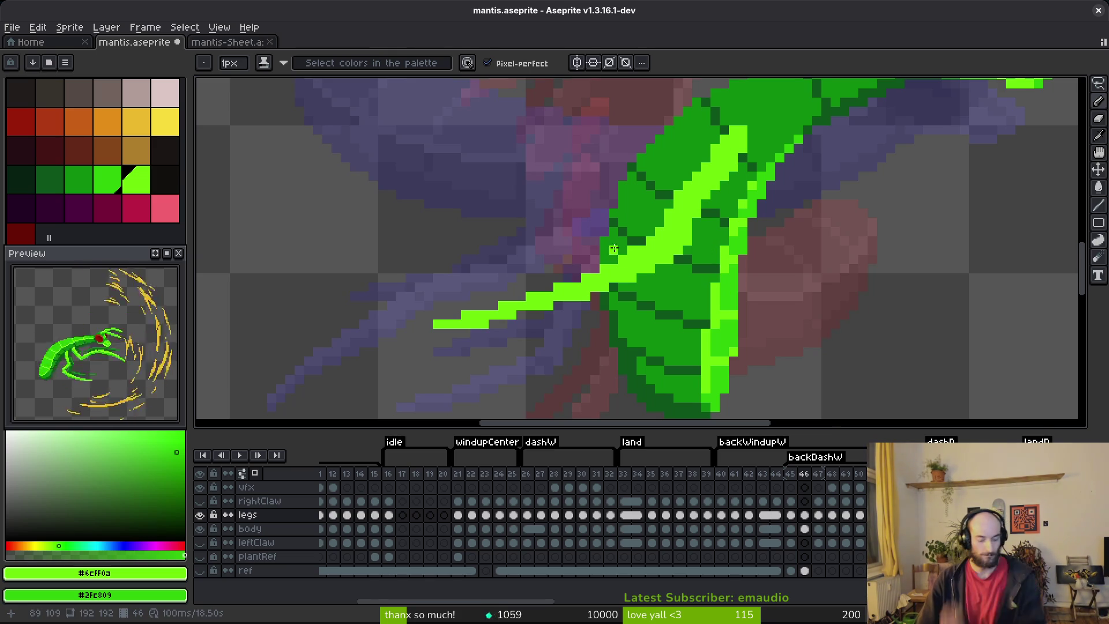
- Lasso the claw, nudge it down-left, and add a light-green column on the leg
{"action": "key", "text": "q"}
{"action": "scroll", "coordinate": [587, 196], "scroll_direction": "up", "scroll_amount": 1}
{"action": "mouse_move", "coordinate": [687, 215]}
{"action": "left_mouse_down"}
{"action": "mouse_move", "coordinate": [352, 286]}
{"action": "mouse_move", "coordinate": [638, 321]}
{"action": "mouse_move", "coordinate": [684, 220]}
{"action": "left_mouse_up"}
{"action": "left_click_drag", "start_coordinate": [632, 263], "coordinate": [614, 317]}
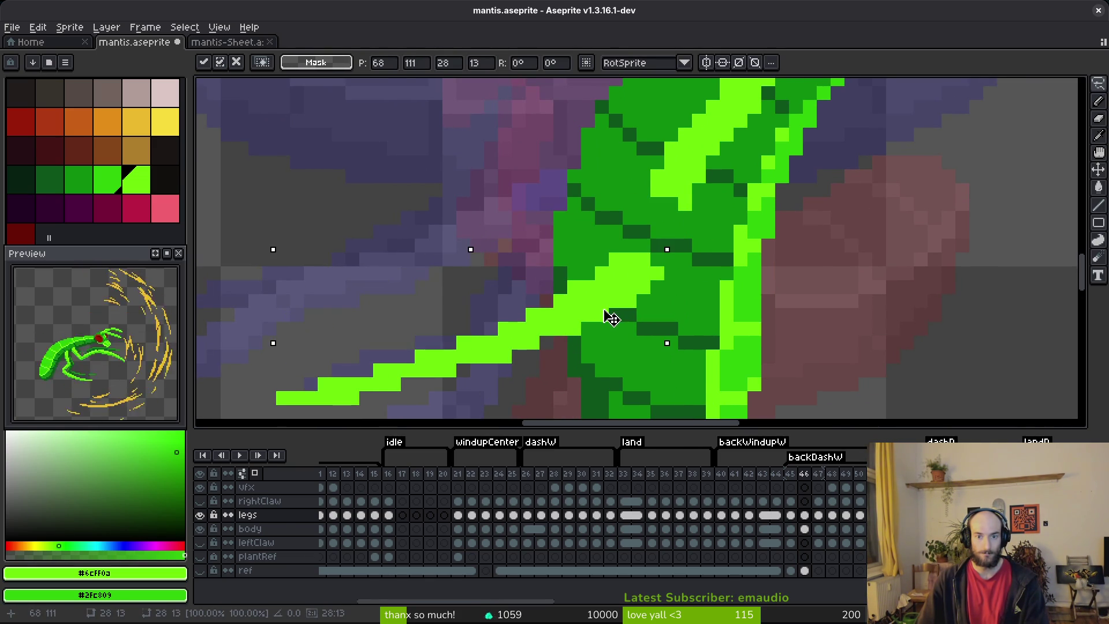
{"action": "key", "text": "Return"}
{"action": "key", "text": "b"}
{"action": "mouse_move", "coordinate": [657, 206]}
{"action": "left_mouse_down"}
{"action": "mouse_move", "coordinate": [640, 250]}
{"action": "mouse_move", "coordinate": [672, 256]}
{"action": "left_mouse_up"}
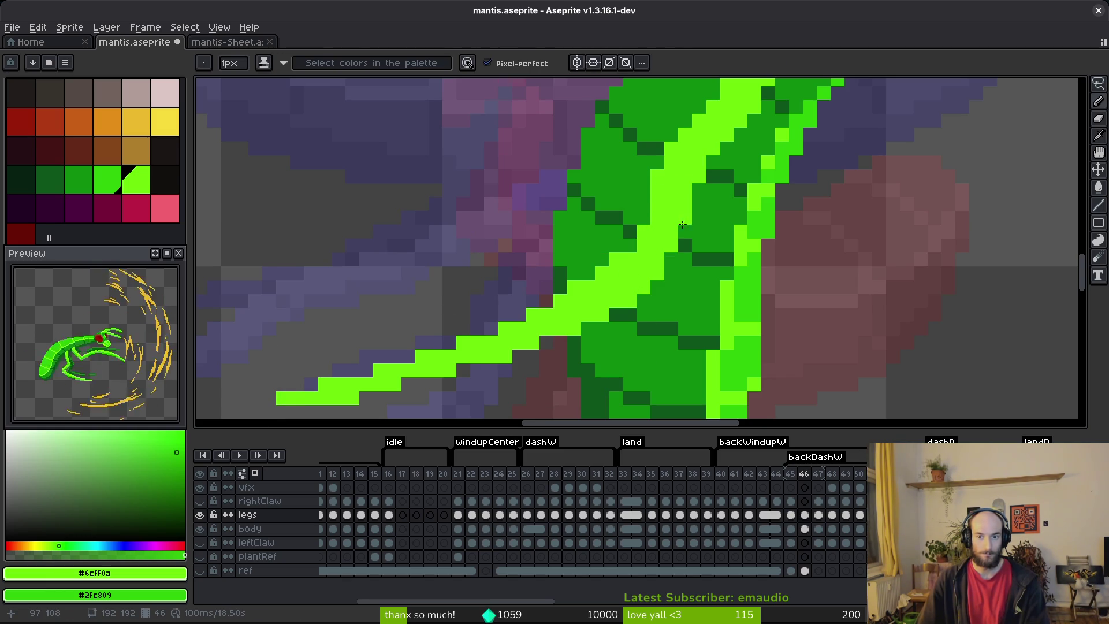
{"action": "key", "text": "b"}
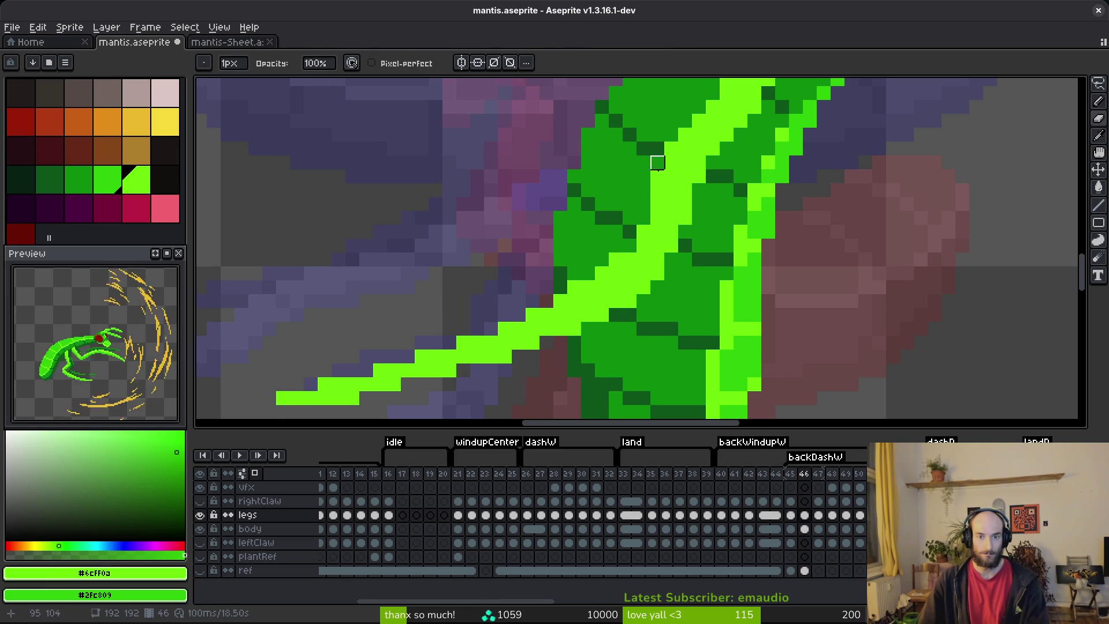
- Set the pencil to shading mode, save, and compare with the previous frame
{"action": "scroll", "coordinate": [657, 162], "scroll_direction": "down", "scroll_amount": 2}
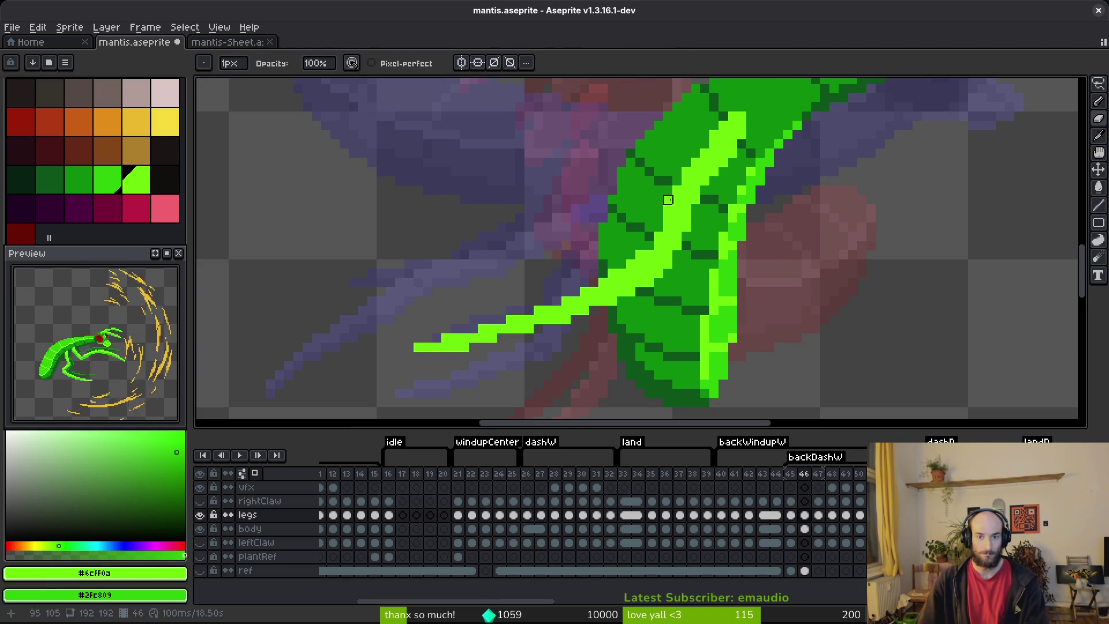
{"action": "key", "text": "f"}
{"action": "key", "text": "Return"}
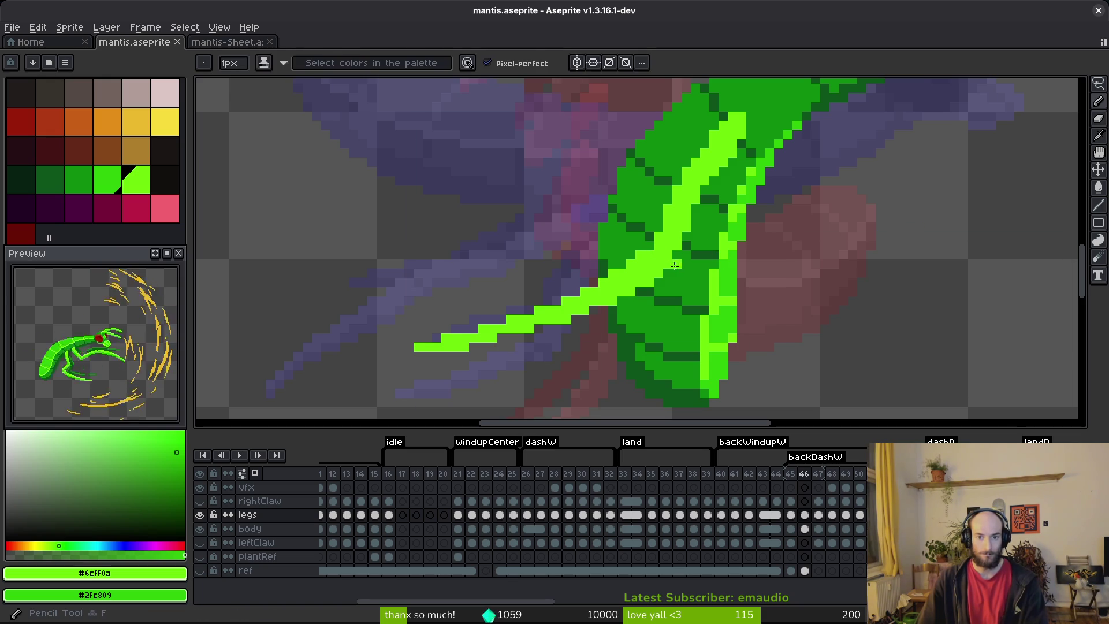
{"action": "key", "text": "ctrl+s"}
{"action": "scroll", "coordinate": [681, 262], "scroll_direction": "down", "scroll_amount": 3}
{"action": "scroll", "coordinate": [687, 258], "scroll_direction": "up", "scroll_amount": 4}
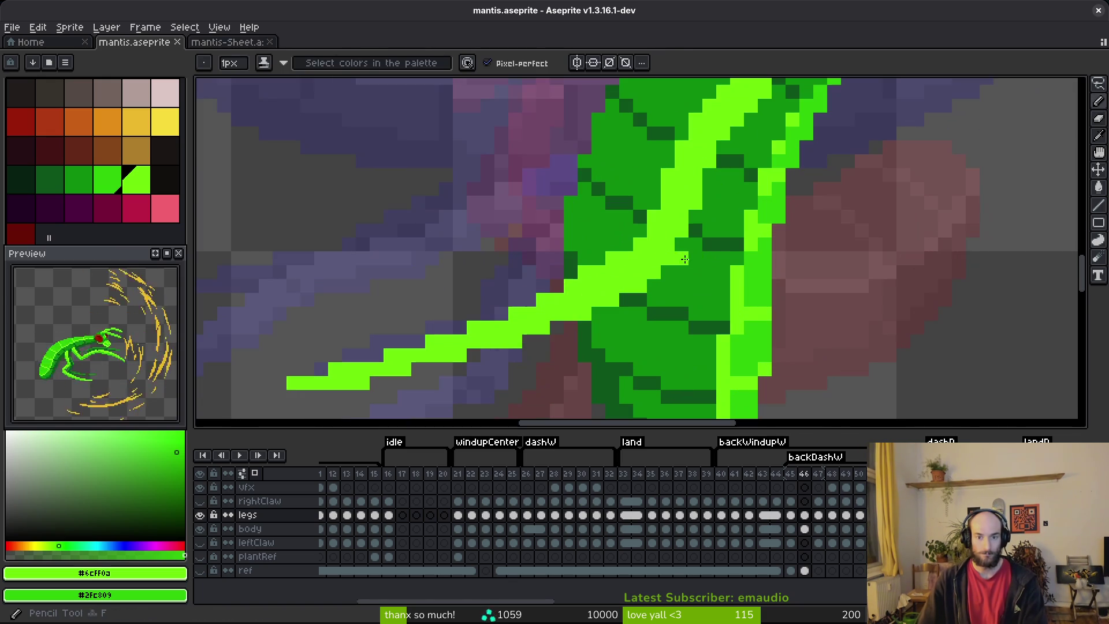
{"action": "scroll", "coordinate": [716, 265], "scroll_direction": "down", "scroll_amount": 3}
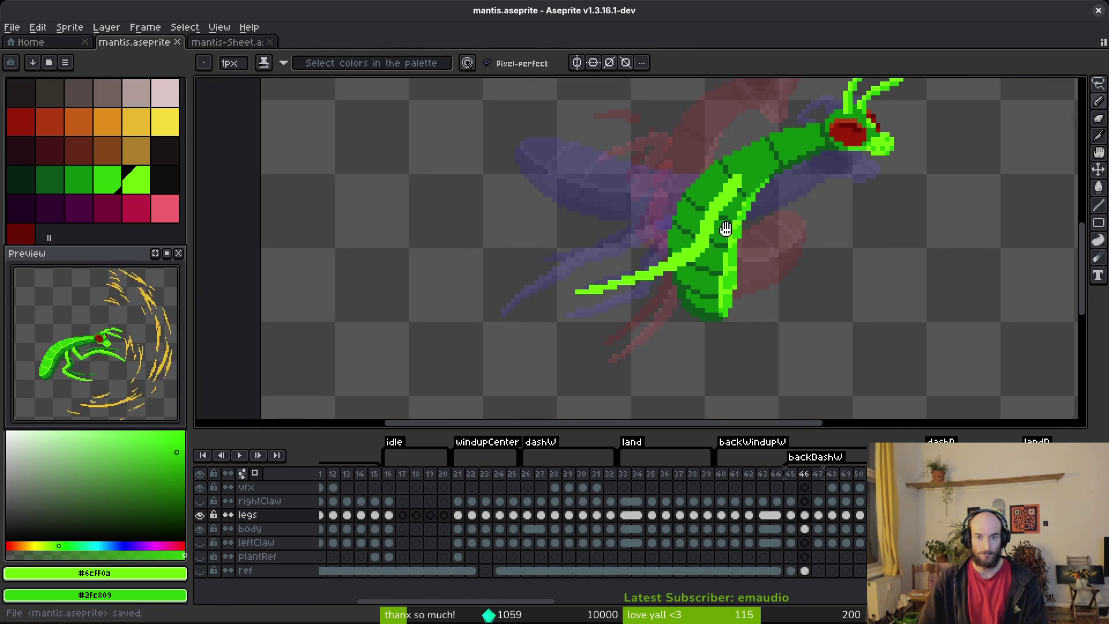
{"action": "key", "text": "comma"}
{"action": "scroll", "coordinate": [718, 268], "scroll_direction": "down", "scroll_amount": 2}
{"action": "key", "text": "alt"}
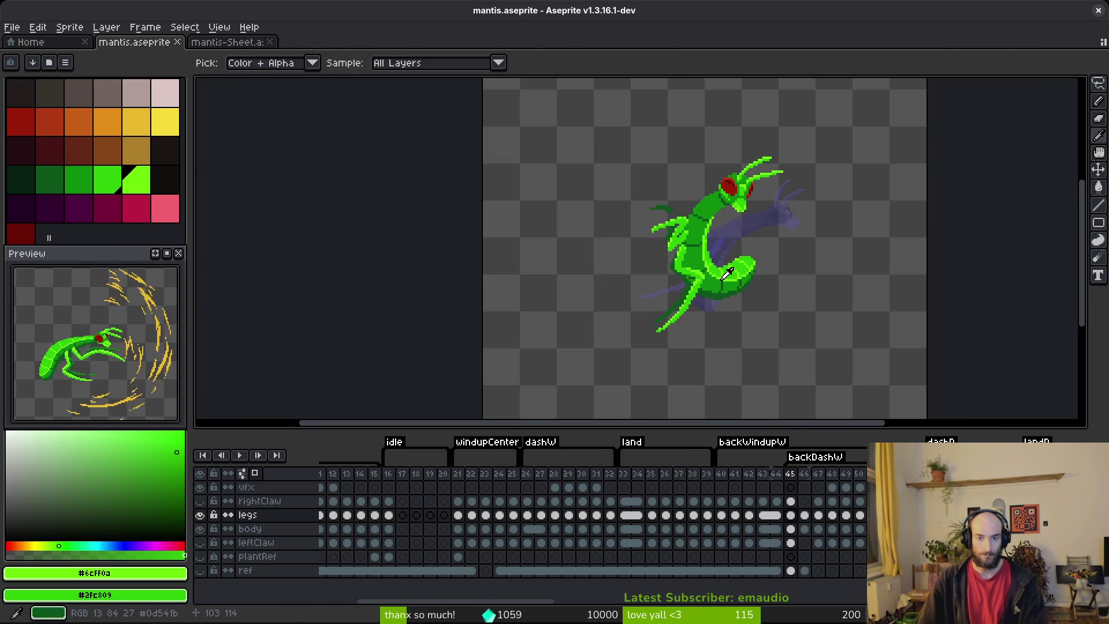
{"action": "key", "text": "period"}
{"action": "scroll", "coordinate": [745, 190], "scroll_direction": "up", "scroll_amount": 6}
- Draw light-green lines down-left along the upper leg and back up its edge
{"action": "mouse_move", "coordinate": [752, 154]}
{"action": "left_mouse_down"}
{"action": "mouse_move", "coordinate": [656, 212]}
{"action": "mouse_move", "coordinate": [697, 212]}
{"action": "mouse_move", "coordinate": [569, 215]}
{"action": "left_mouse_up"}
{"action": "scroll", "coordinate": [634, 196], "scroll_direction": "down", "scroll_amount": 1}
{"action": "left_click_drag", "start_coordinate": [656, 194], "coordinate": [496, 309]}
{"action": "scroll", "coordinate": [644, 270], "scroll_direction": "down", "scroll_amount": 2}
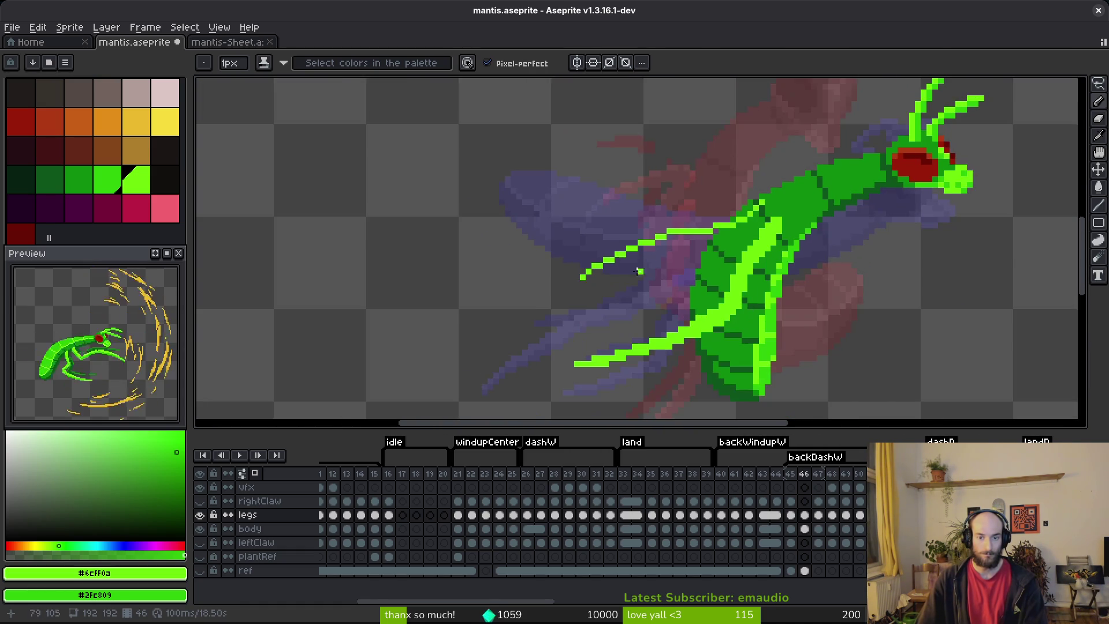
{"action": "scroll", "coordinate": [593, 275], "scroll_direction": "up", "scroll_amount": 2}
{"action": "mouse_move", "coordinate": [576, 264]}
{"action": "left_mouse_down"}
{"action": "mouse_move", "coordinate": [685, 199]}
{"action": "mouse_move", "coordinate": [797, 189]}
{"action": "mouse_move", "coordinate": [866, 142]}
{"action": "mouse_move", "coordinate": [818, 180]}
{"action": "mouse_move", "coordinate": [857, 148]}
{"action": "left_mouse_up"}
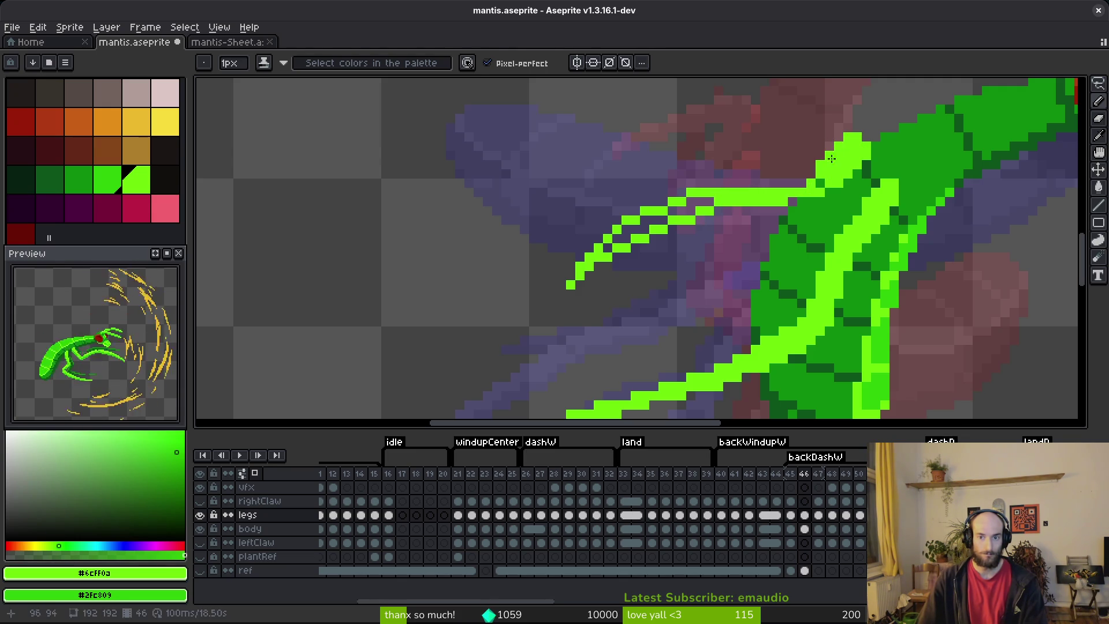
- Touch up the leg's top with light-green and dark-green pixels, then save
{"action": "key", "text": "e"}
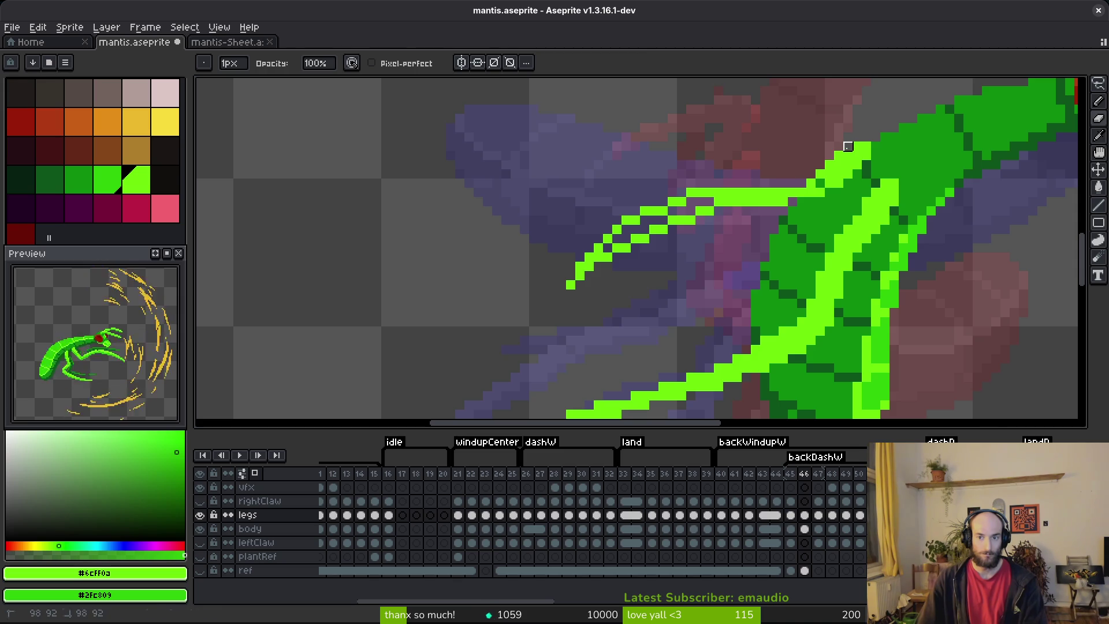
{"action": "key", "text": "b"}
{"action": "left_click_drag", "start_coordinate": [817, 182], "coordinate": [800, 201]}
{"action": "right_click", "coordinate": [782, 209]}
{"action": "left_click_drag", "start_coordinate": [715, 206], "coordinate": [693, 198]}
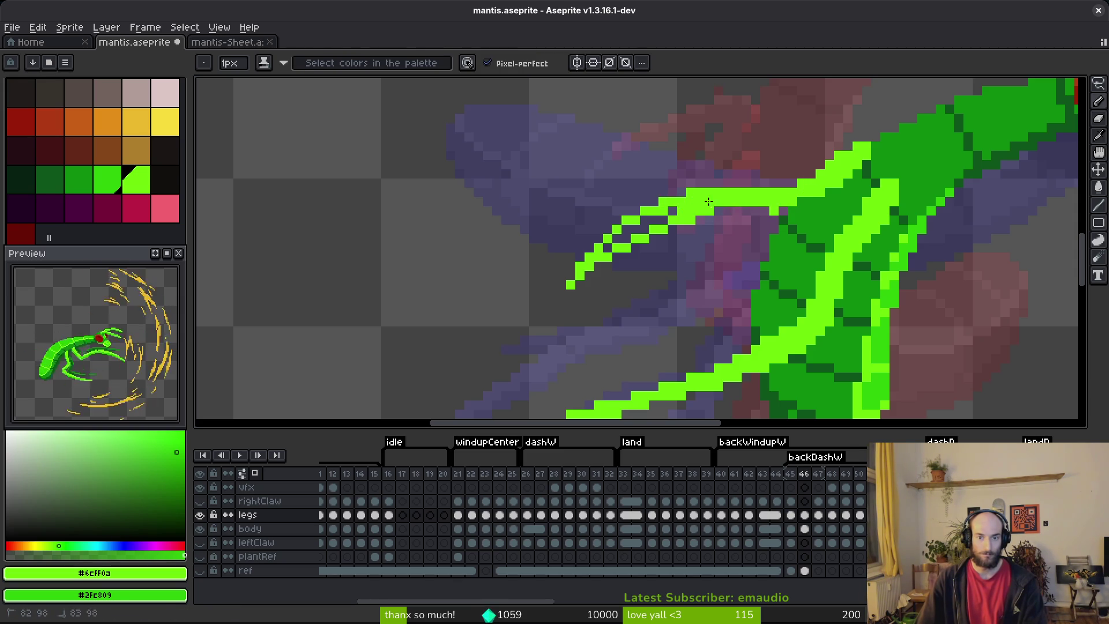
{"action": "key", "text": "alt"}
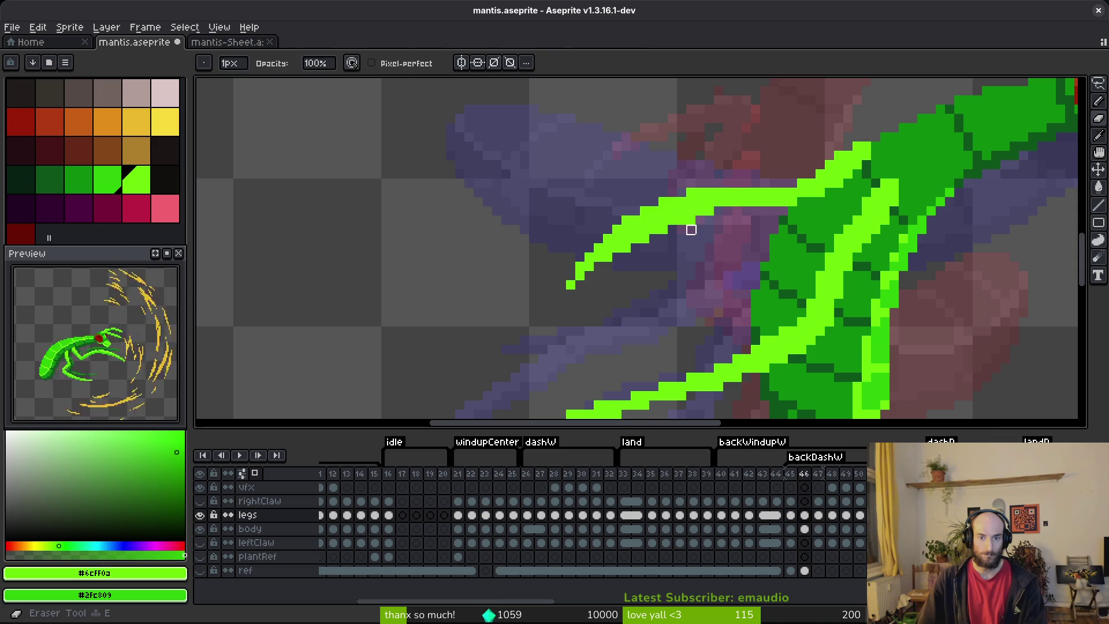
{"action": "scroll", "coordinate": [811, 245], "scroll_direction": "down", "scroll_amount": 2}
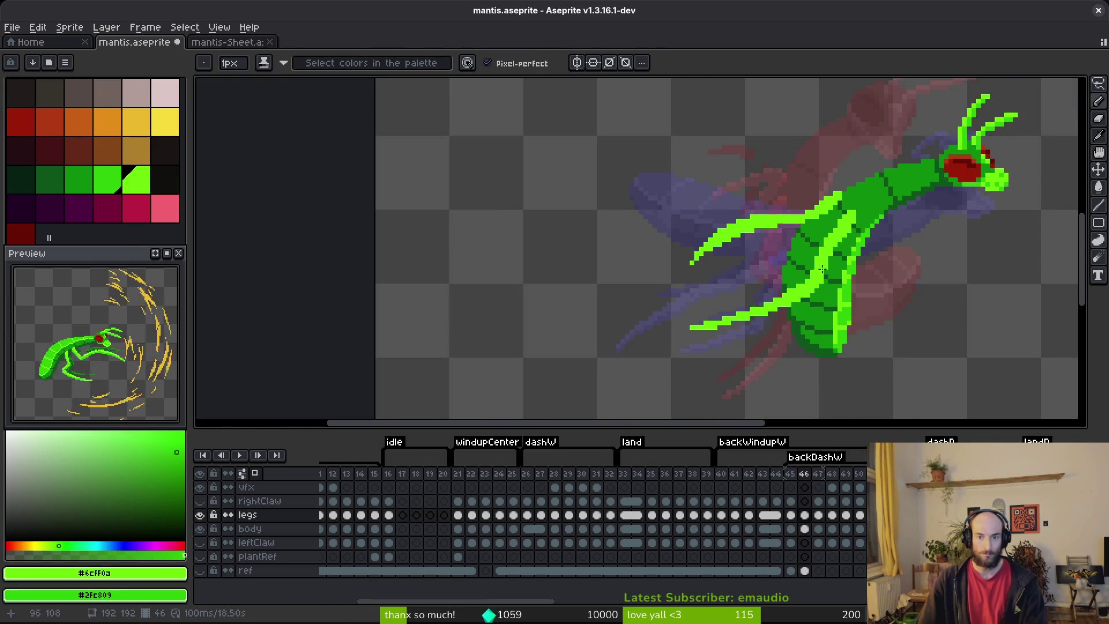
{"action": "scroll", "coordinate": [825, 269], "scroll_direction": "up", "scroll_amount": 2}
{"action": "key", "text": "ctrl+s"}
- Erase four stray pixels to taper the upper leg thinner and save mantis.aseprite
{"action": "scroll", "coordinate": [886, 235], "scroll_direction": "down", "scroll_amount": 3}
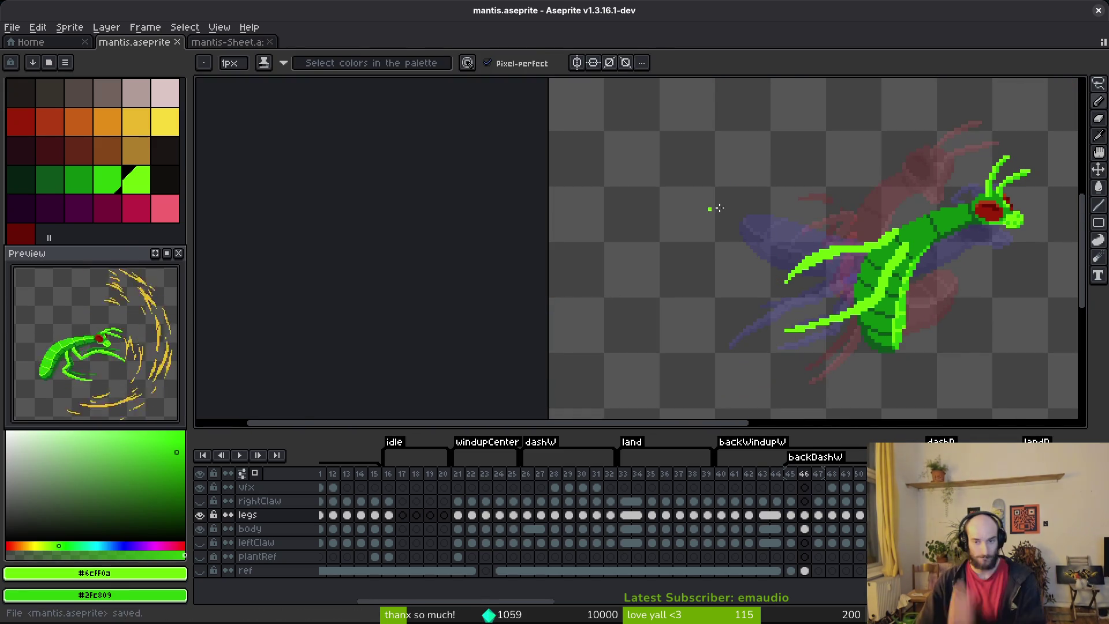
{"action": "scroll", "coordinate": [718, 240], "scroll_direction": "up", "scroll_amount": 4}
{"action": "key", "text": "e"}
{"action": "left_click", "coordinate": [764, 250]}
{"action": "left_click", "coordinate": [727, 267]}
{"action": "left_click", "coordinate": [672, 286]}
{"action": "left_click", "coordinate": [636, 304]}
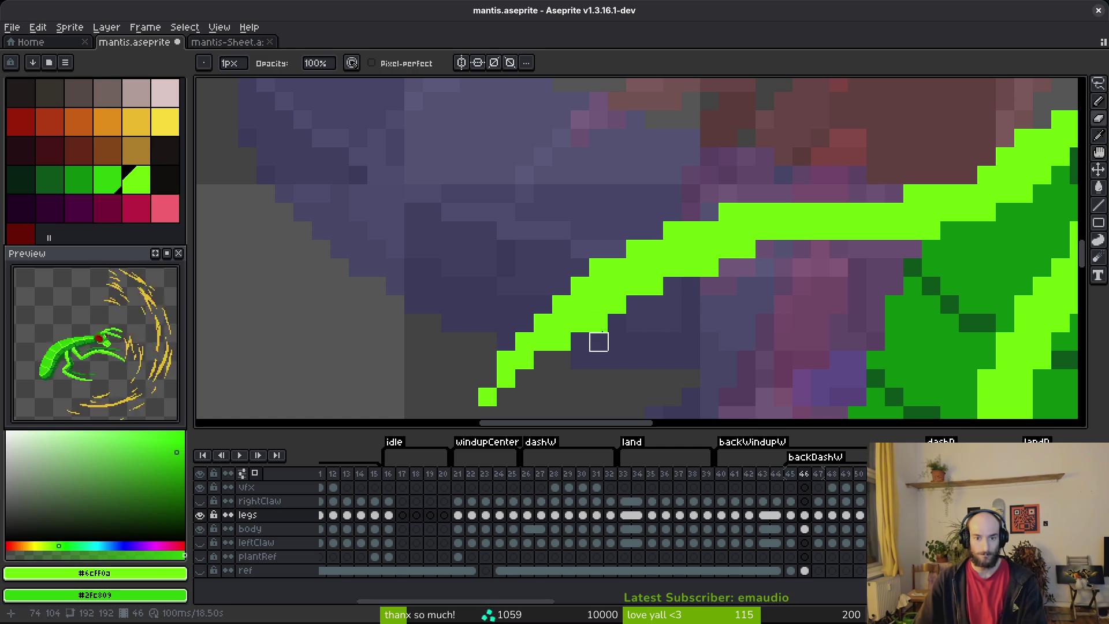
{"action": "scroll", "coordinate": [687, 358], "scroll_direction": "down", "scroll_amount": 3}
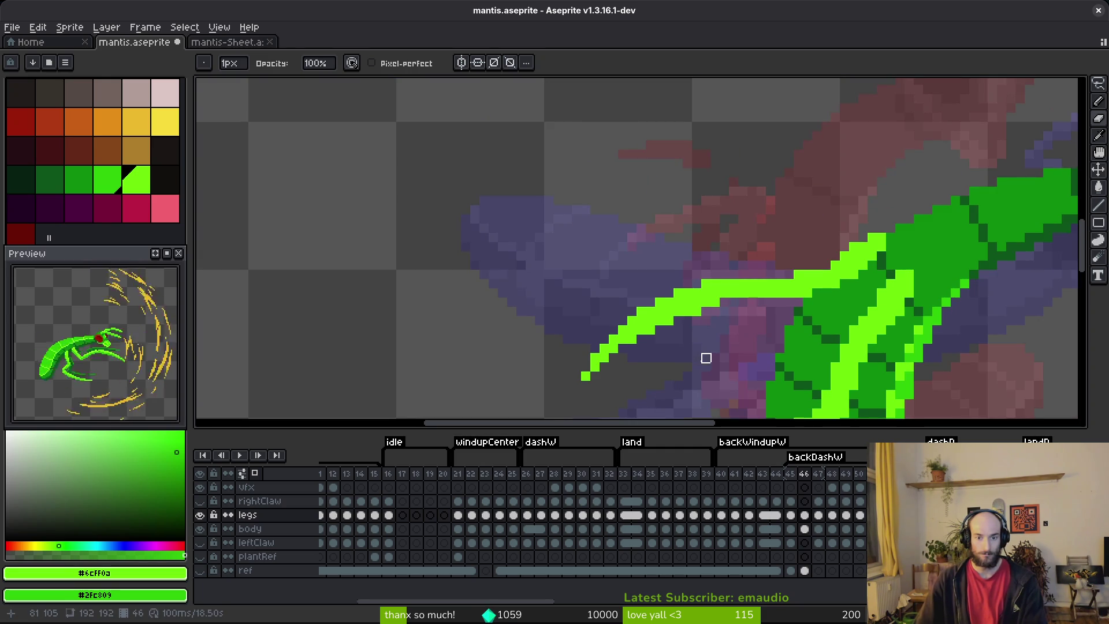
{"action": "scroll", "coordinate": [649, 347], "scroll_direction": "up", "scroll_amount": 1}
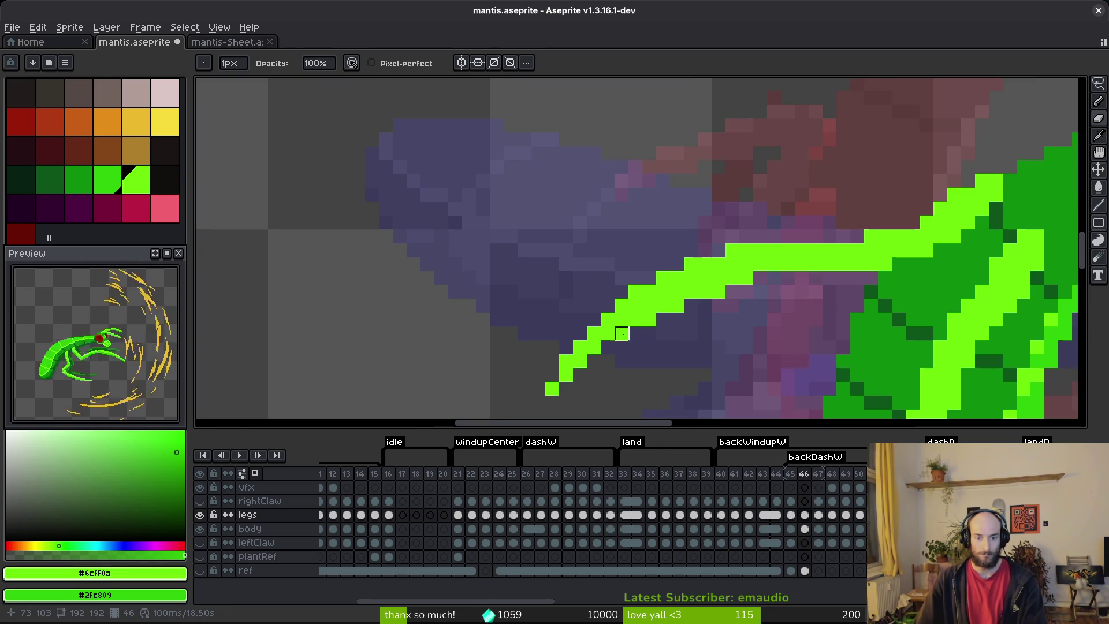
{"action": "scroll", "coordinate": [676, 334], "scroll_direction": "down", "scroll_amount": 3}
{"action": "key", "text": "ctrl+s"}
- Flip between frames 45 and 46 to compare, ending on frame 46 with the pencil
{"action": "scroll", "coordinate": [668, 292], "scroll_direction": "up", "scroll_amount": 3}
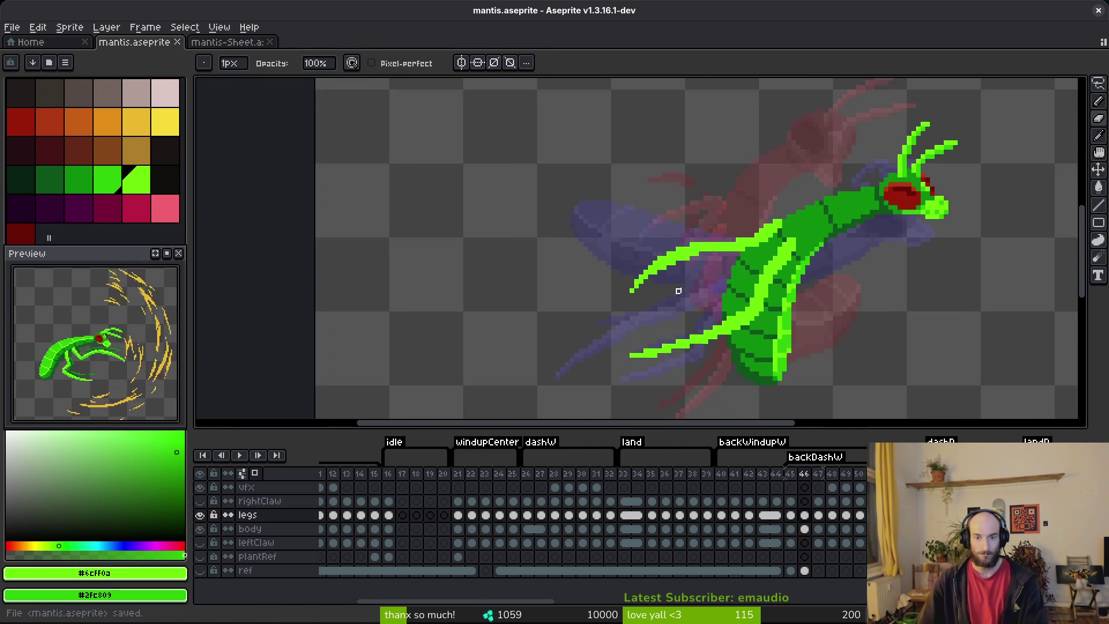
{"action": "scroll", "coordinate": [716, 235], "scroll_direction": "down", "scroll_amount": 1}
{"action": "scroll", "coordinate": [699, 218], "scroll_direction": "up", "scroll_amount": 1}
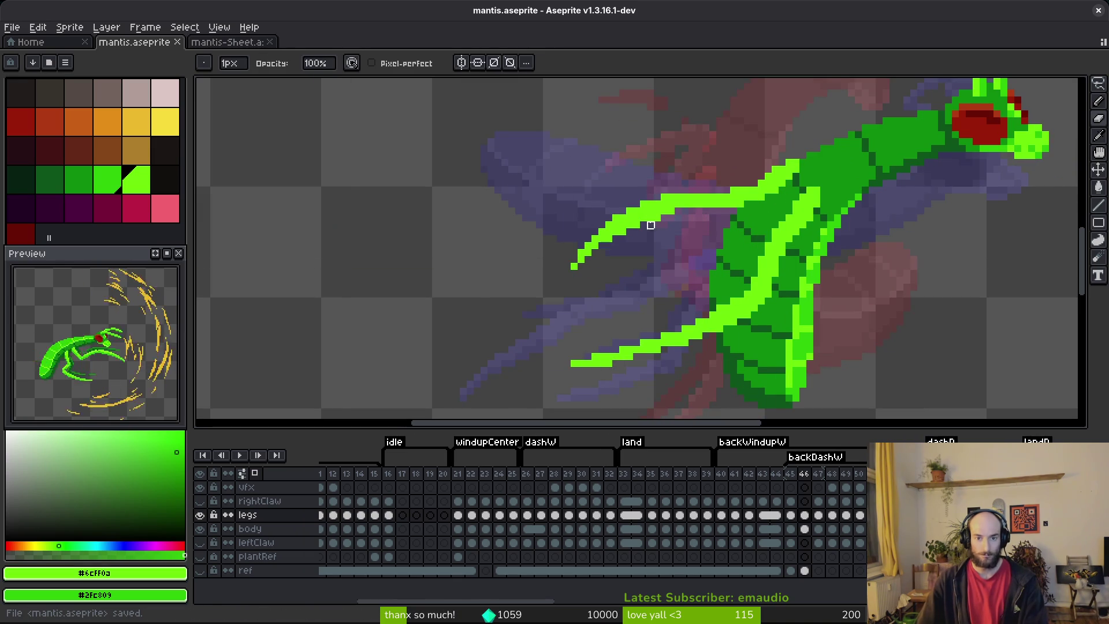
{"action": "scroll", "coordinate": [685, 239], "scroll_direction": "down", "scroll_amount": 3}
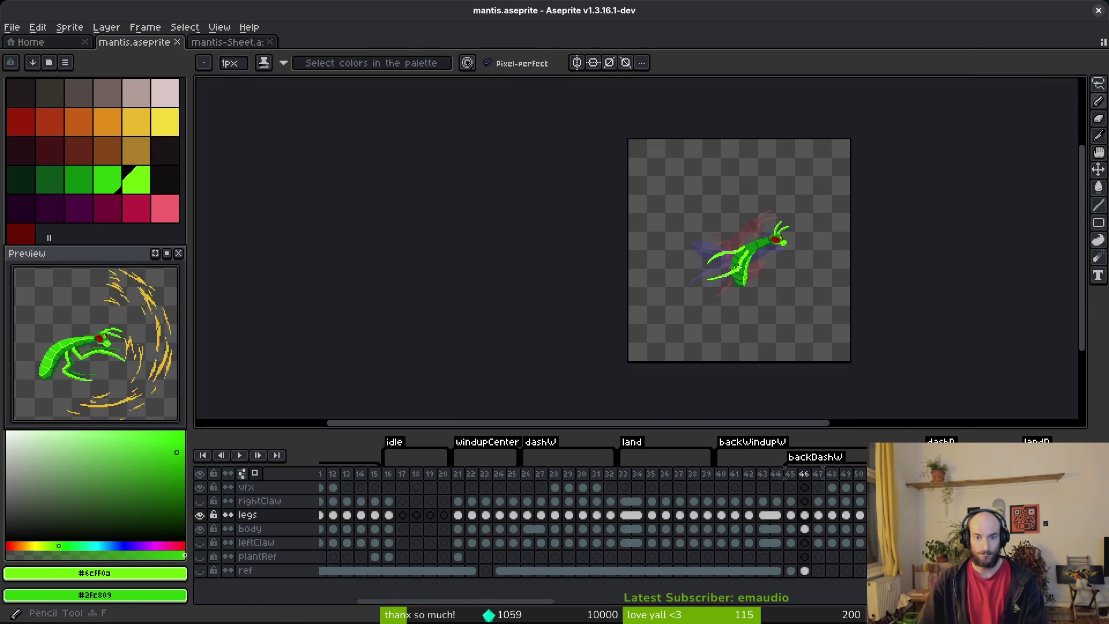
{"action": "scroll", "coordinate": [716, 239], "scroll_direction": "up", "scroll_amount": 2}
{"action": "key", "text": "i"}
{"action": "key", "text": "comma"}
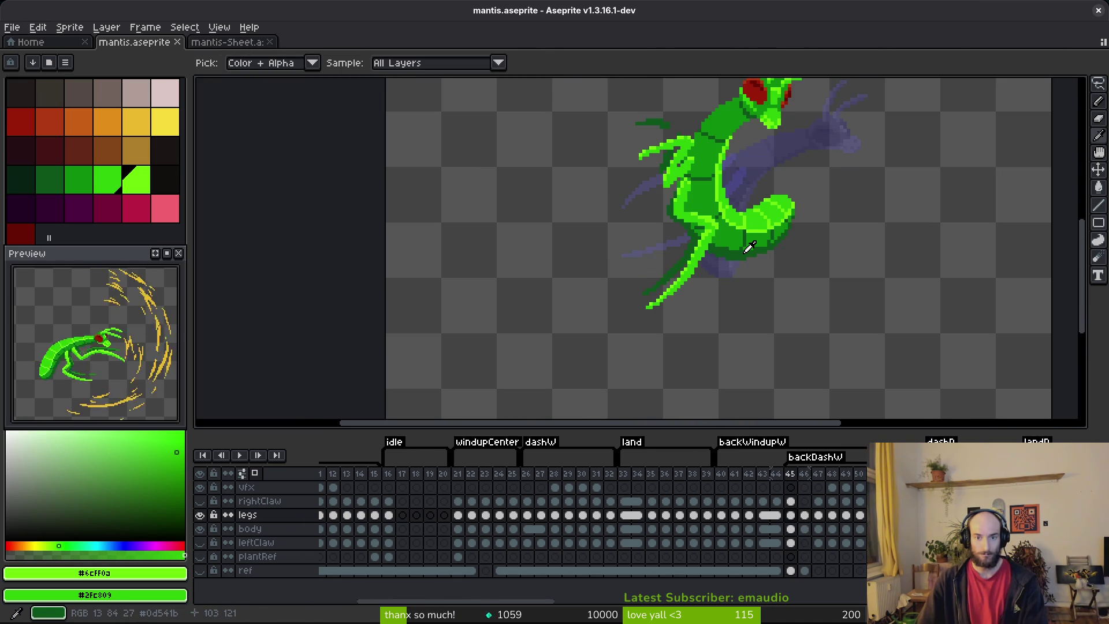
{"action": "key", "text": "period"}
{"action": "key", "text": "comma"}
{"action": "key", "text": "period"}
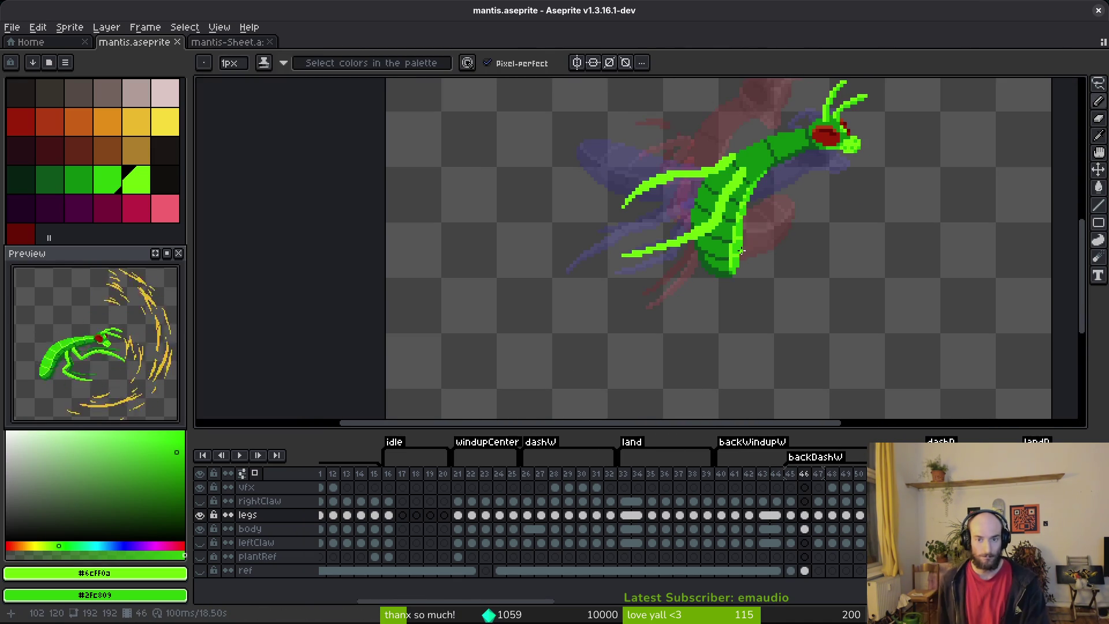
{"action": "key", "text": "comma"}
{"action": "key", "text": "period"}
{"action": "key", "text": "b"}
{"action": "scroll", "coordinate": [593, 198], "scroll_direction": "up", "scroll_amount": 2}
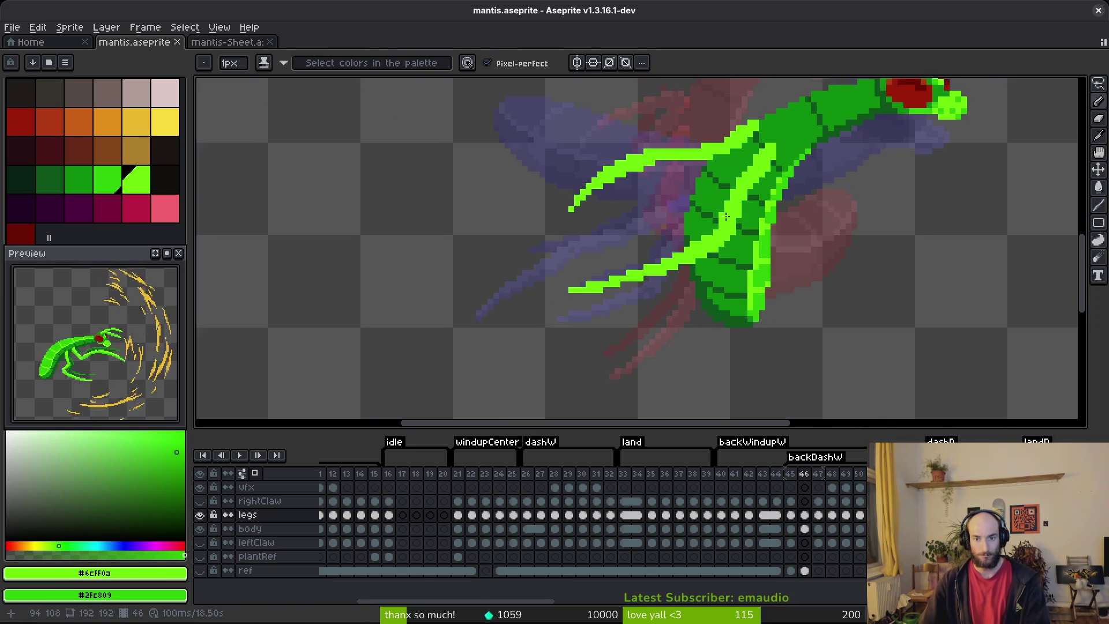
- Pick the orange swatch and sketch the far-side leg across the mantis body
{"action": "left_click", "coordinate": [80, 124]}
{"action": "scroll", "coordinate": [742, 186], "scroll_direction": "up", "scroll_amount": 1}
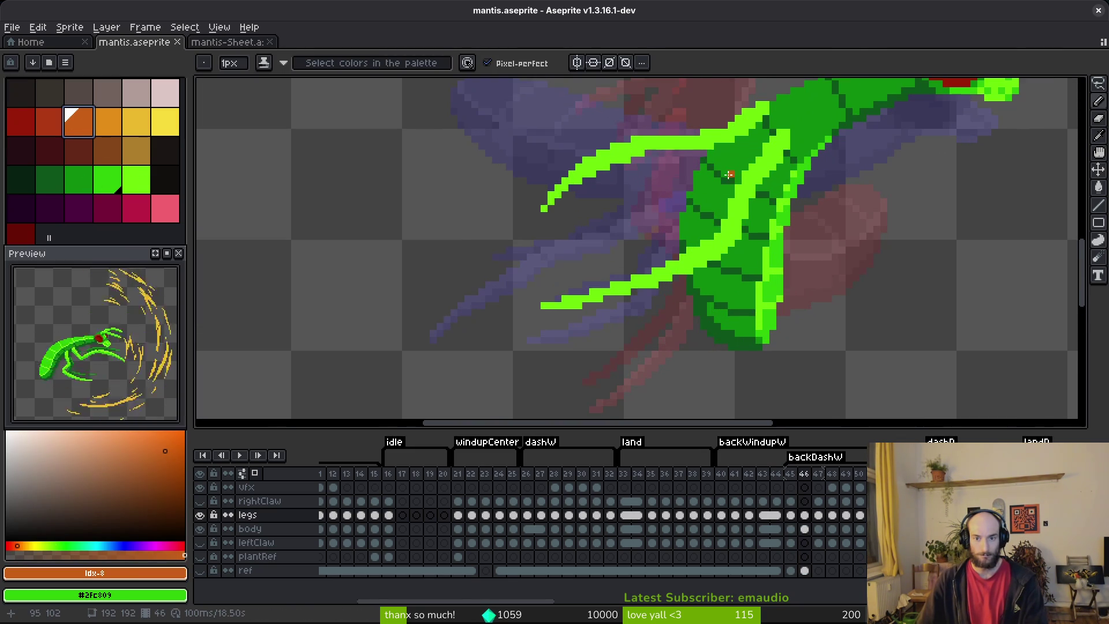
{"action": "left_click_drag", "start_coordinate": [737, 175], "coordinate": [723, 195]}
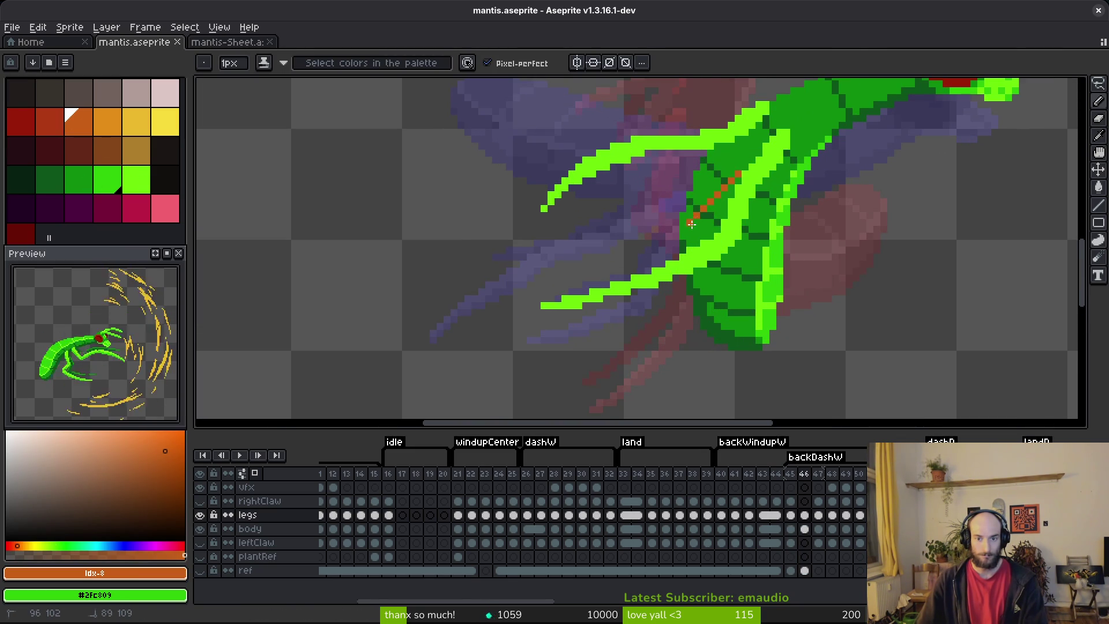
{"action": "mouse_move", "coordinate": [682, 229]}
{"action": "left_mouse_down"}
{"action": "mouse_move", "coordinate": [676, 252]}
{"action": "mouse_move", "coordinate": [714, 208]}
{"action": "left_mouse_up"}
{"action": "scroll", "coordinate": [705, 229], "scroll_direction": "up", "scroll_amount": 3}
{"action": "left_click_drag", "start_coordinate": [690, 245], "coordinate": [733, 182]}
{"action": "left_click", "coordinate": [792, 113]}
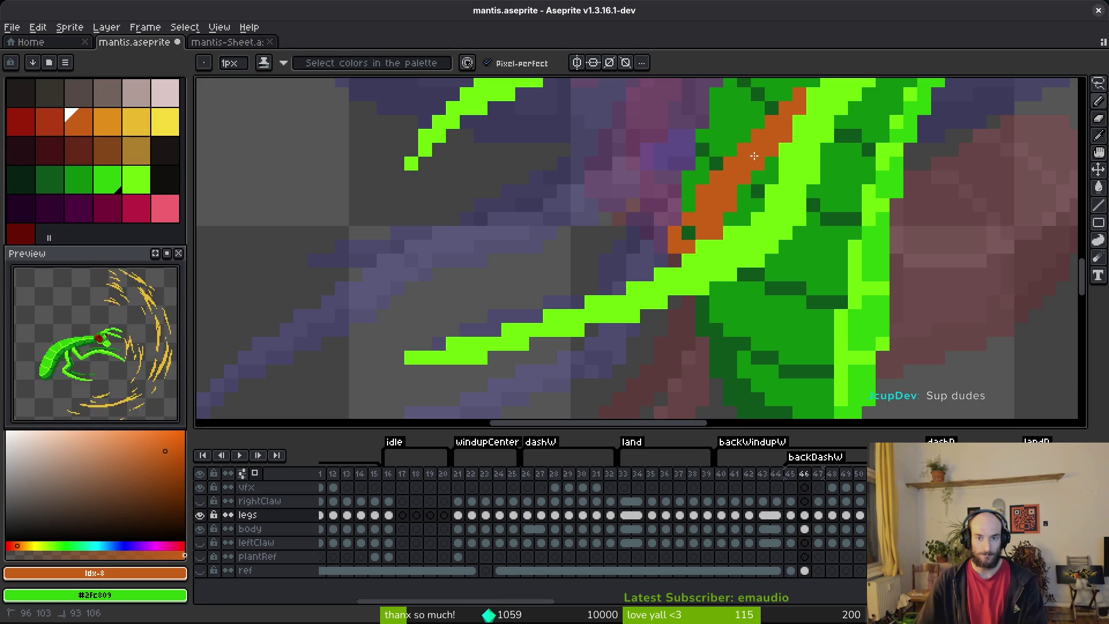
{"action": "left_click_drag", "start_coordinate": [756, 171], "coordinate": [749, 174]}
{"action": "left_click", "coordinate": [674, 261]}
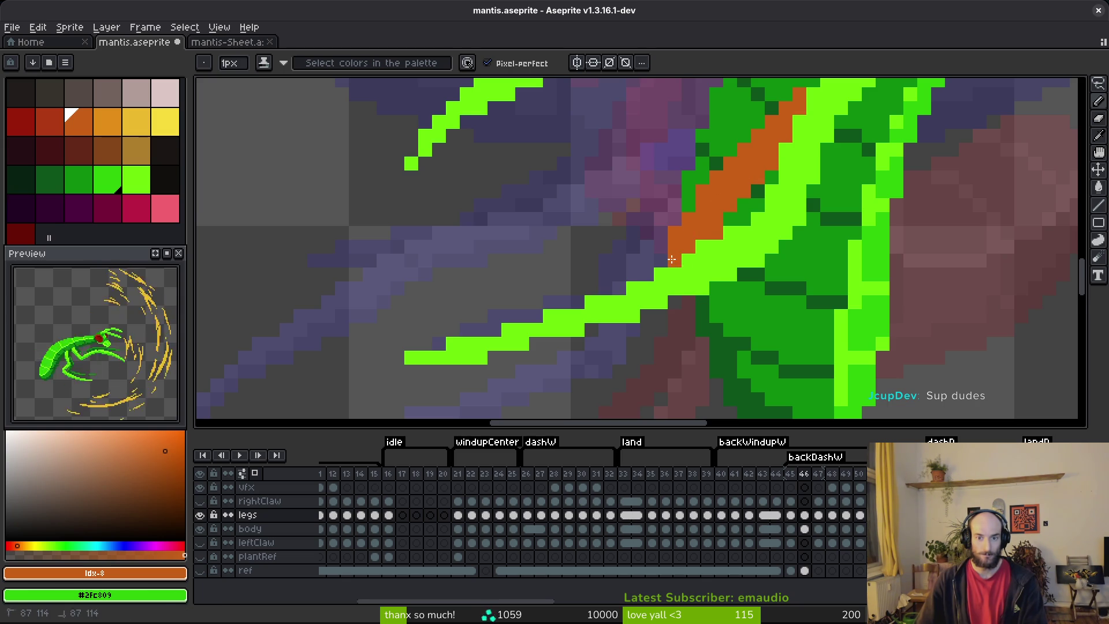
- Extend the orange leg down-left beneath the green legs, undoing an erase and redrawing its tip
{"action": "scroll", "coordinate": [698, 213], "scroll_direction": "down", "scroll_amount": 3}
{"action": "scroll", "coordinate": [651, 257], "scroll_direction": "down", "scroll_amount": 2}
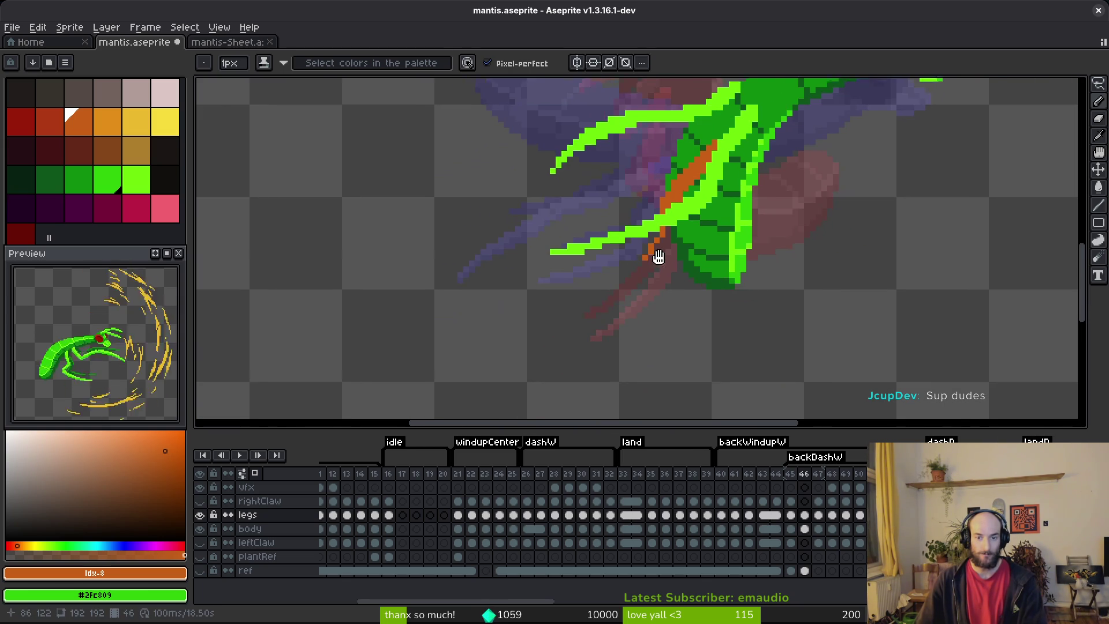
{"action": "left_click_drag", "start_coordinate": [650, 260], "coordinate": [556, 321]}
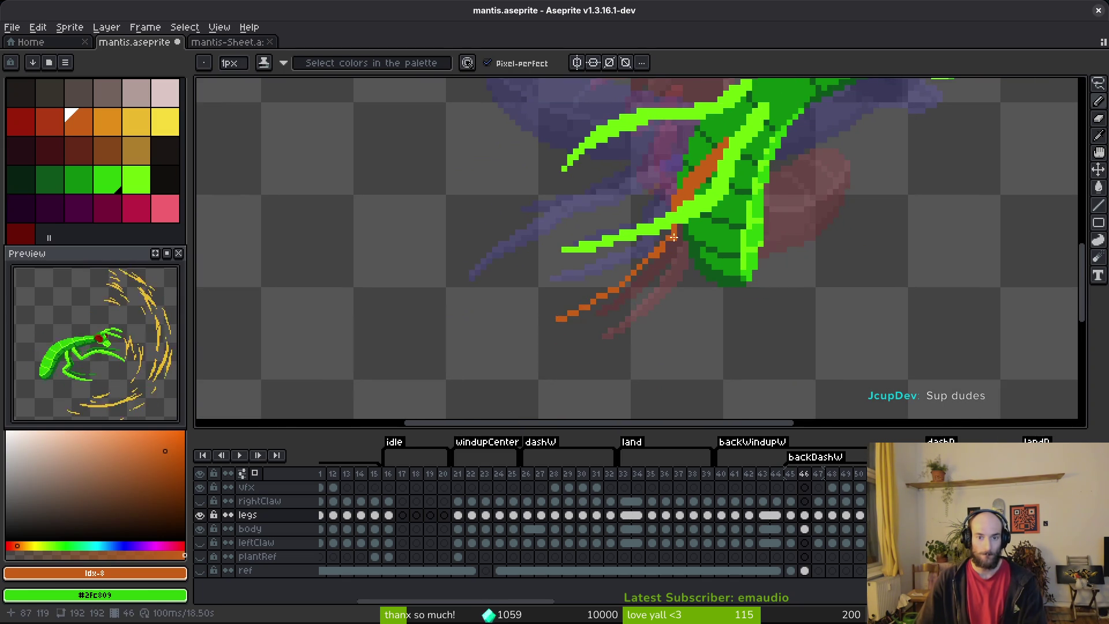
{"action": "scroll", "coordinate": [617, 305], "scroll_direction": "up", "scroll_amount": 2}
{"action": "left_click_drag", "start_coordinate": [617, 305], "coordinate": [709, 221]}
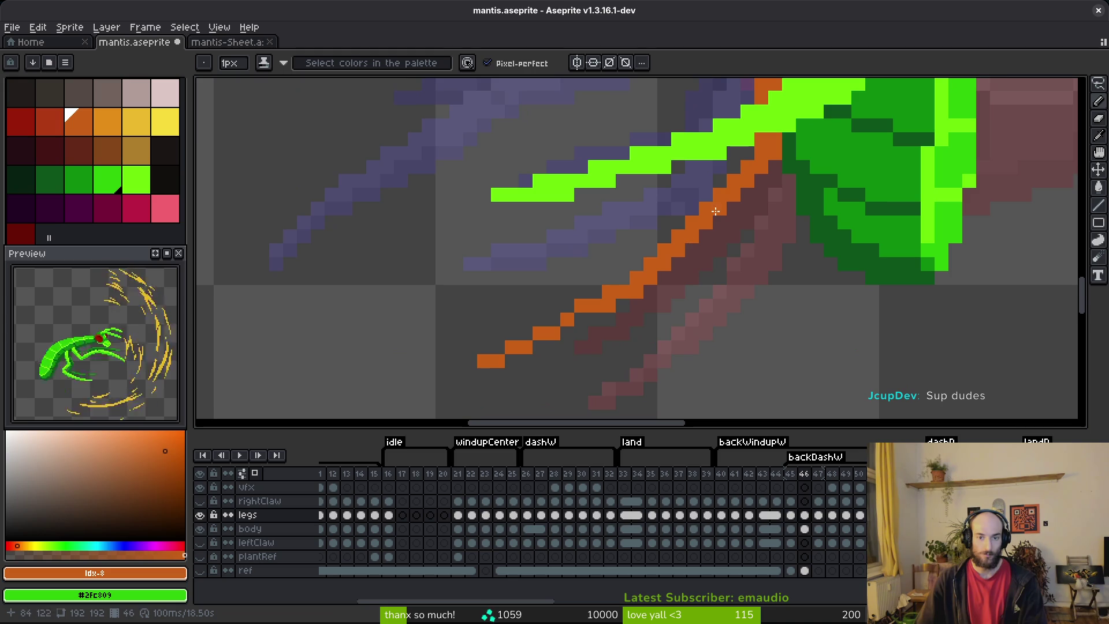
{"action": "mouse_move", "coordinate": [750, 146]}
{"action": "left_mouse_down"}
{"action": "mouse_move", "coordinate": [579, 317]}
{"action": "mouse_move", "coordinate": [609, 319]}
{"action": "mouse_move", "coordinate": [414, 373]}
{"action": "left_mouse_up"}
{"action": "key", "text": "e"}
{"action": "key", "text": "ctrl+z"}
{"action": "key", "text": "b"}
{"action": "left_click_drag", "start_coordinate": [566, 300], "coordinate": [572, 293]}
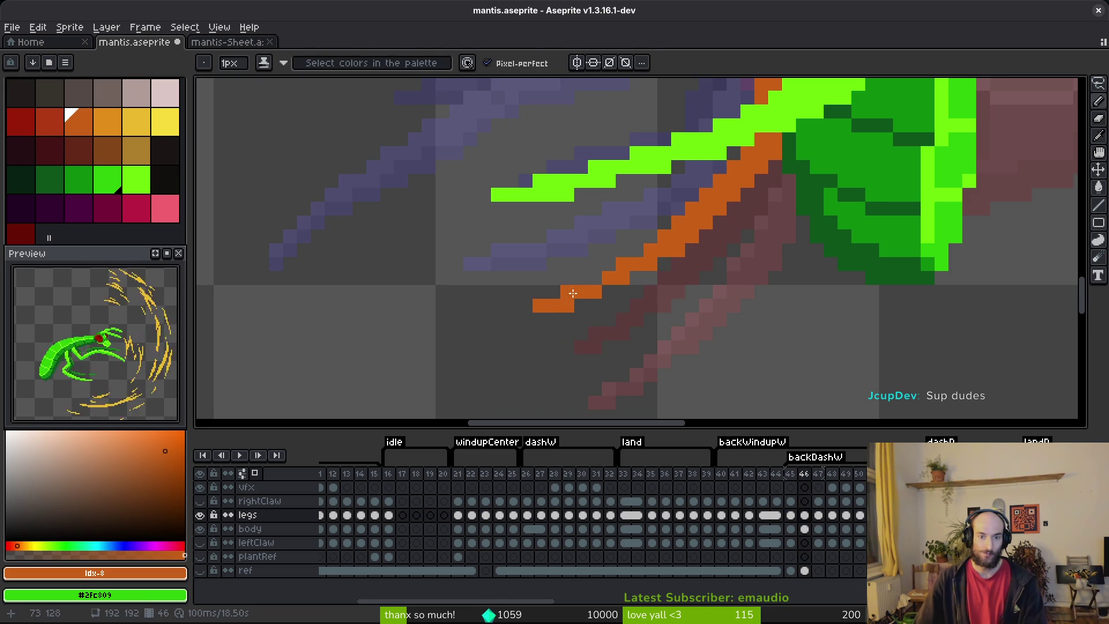
- Compare the leg against frames 45 and 46, then switch to frame 40
{"action": "scroll", "coordinate": [655, 287], "scroll_direction": "down", "scroll_amount": 4}
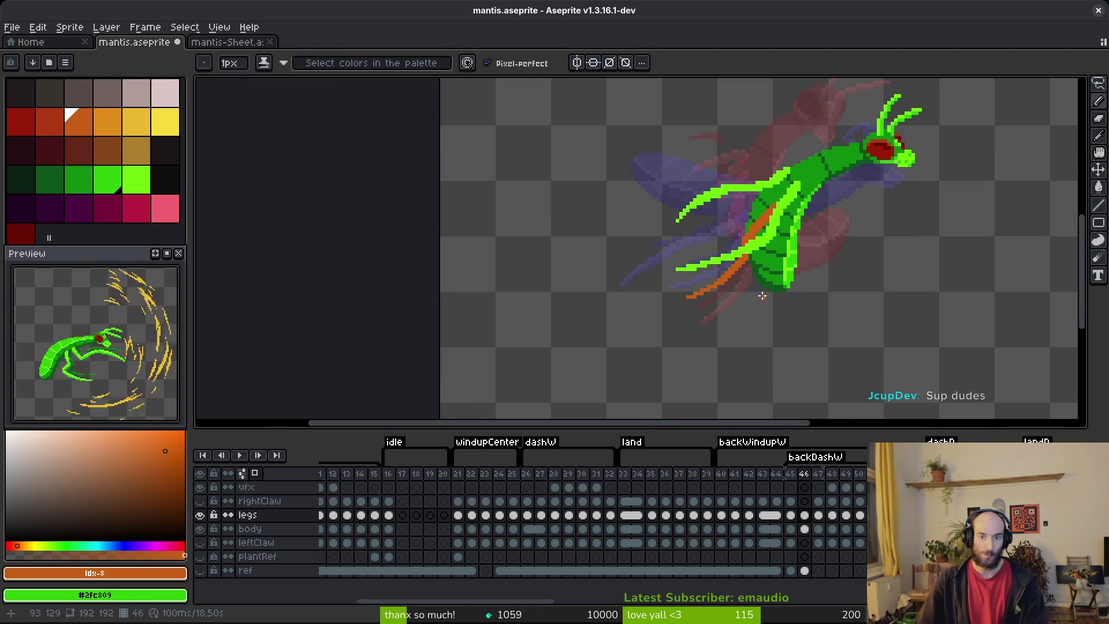
{"action": "scroll", "coordinate": [744, 283], "scroll_direction": "up", "scroll_amount": 2}
{"action": "scroll", "coordinate": [744, 282], "scroll_direction": "down", "scroll_amount": 3}
{"action": "key", "text": "i"}
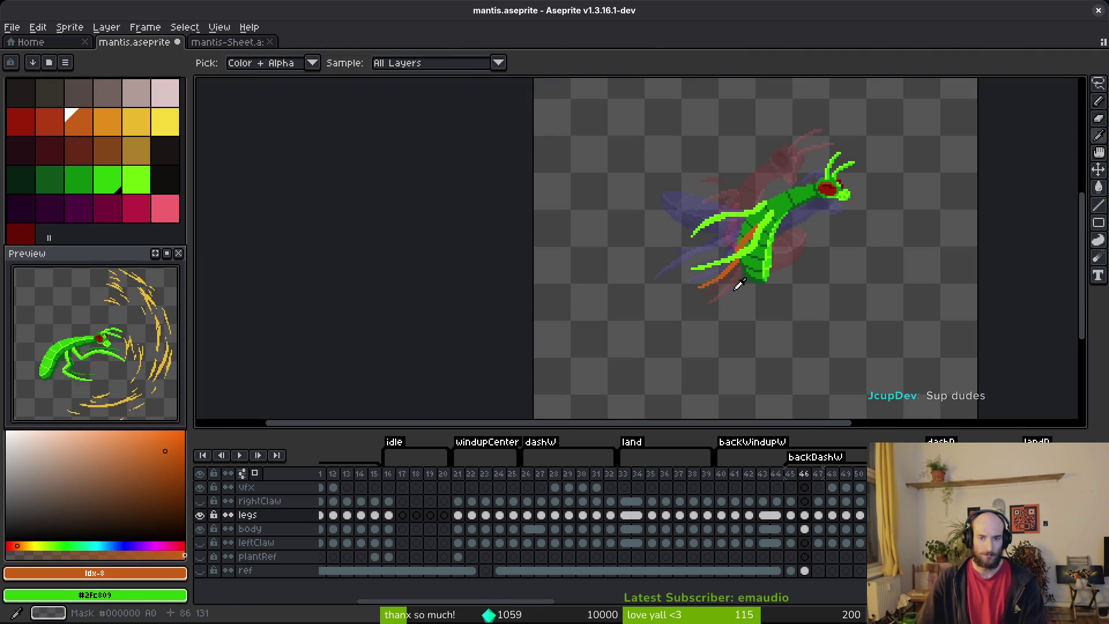
{"action": "key", "text": "Left"}
{"action": "key", "text": "Right"}
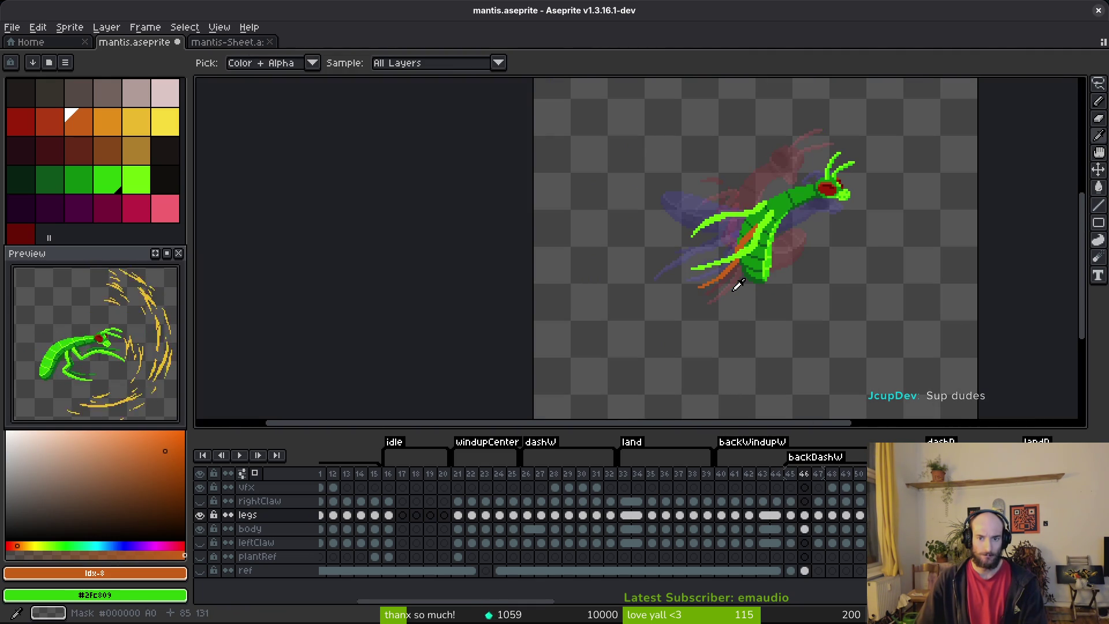
{"action": "key", "text": "Left"}
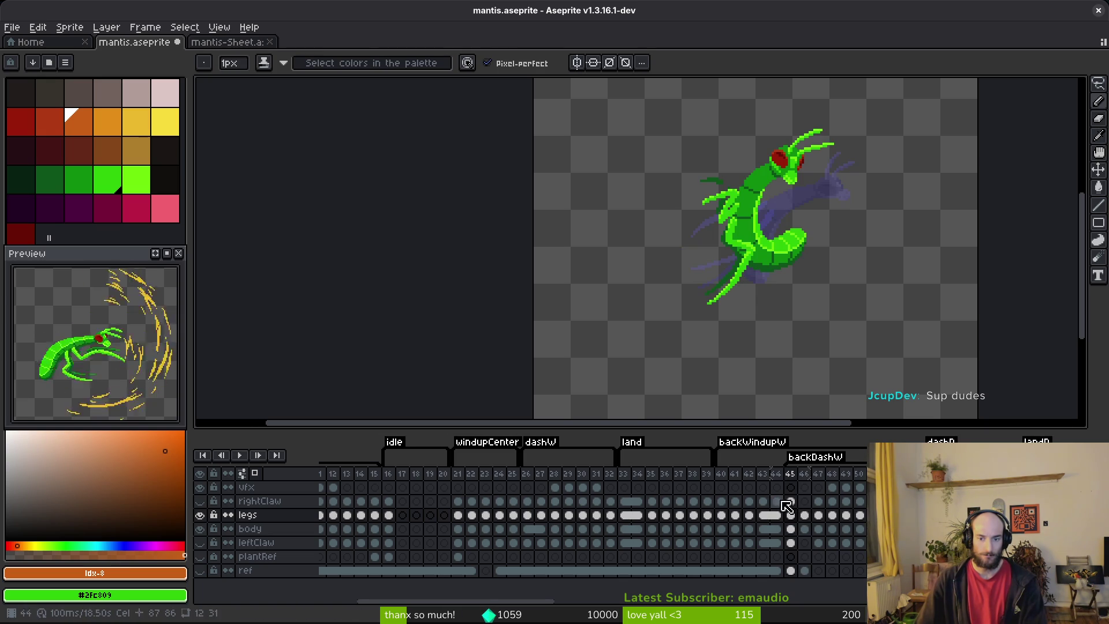
{"action": "left_click", "coordinate": [721, 487]}
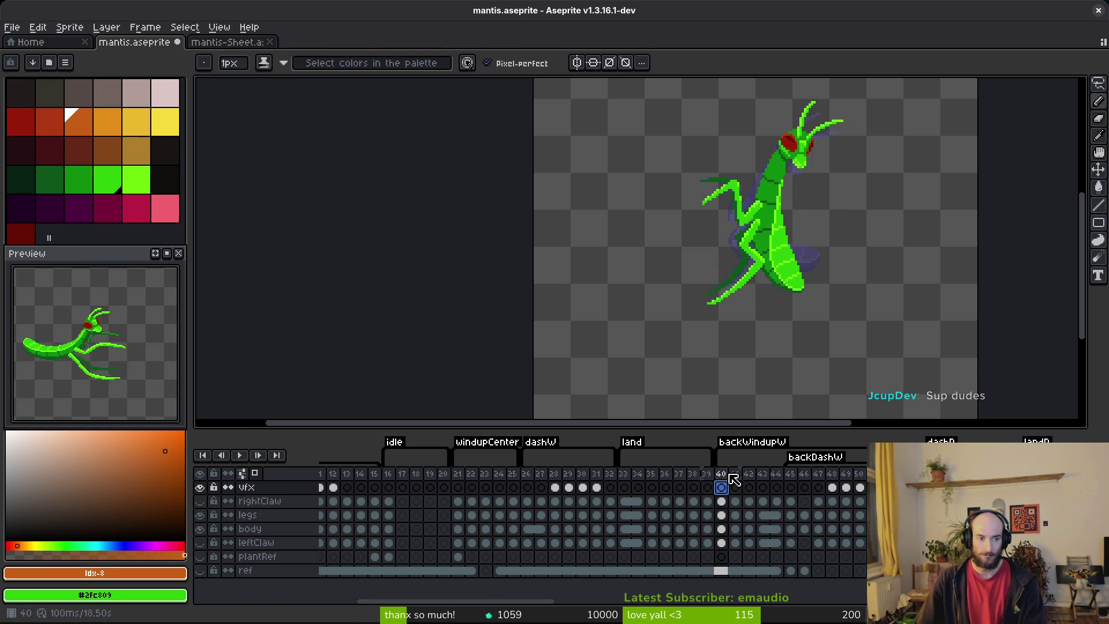
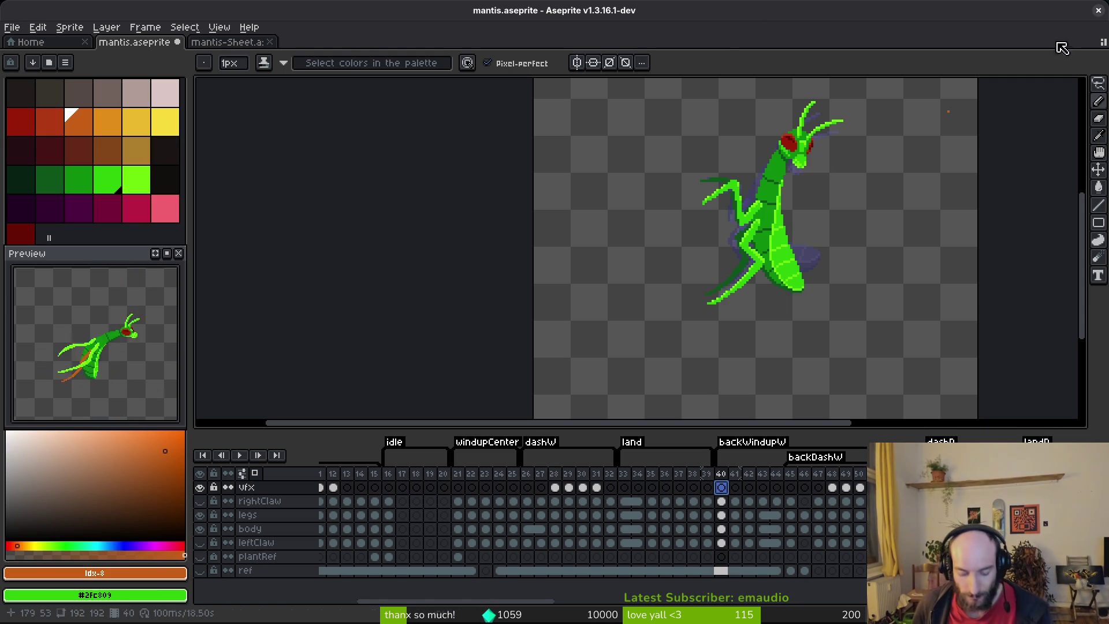
- Go to frame 46 of backDashW and choose dark red as the painting colour
{"action": "key", "text": "Right"}
{"action": "key", "text": "Right"}
{"action": "key", "text": "Right"}
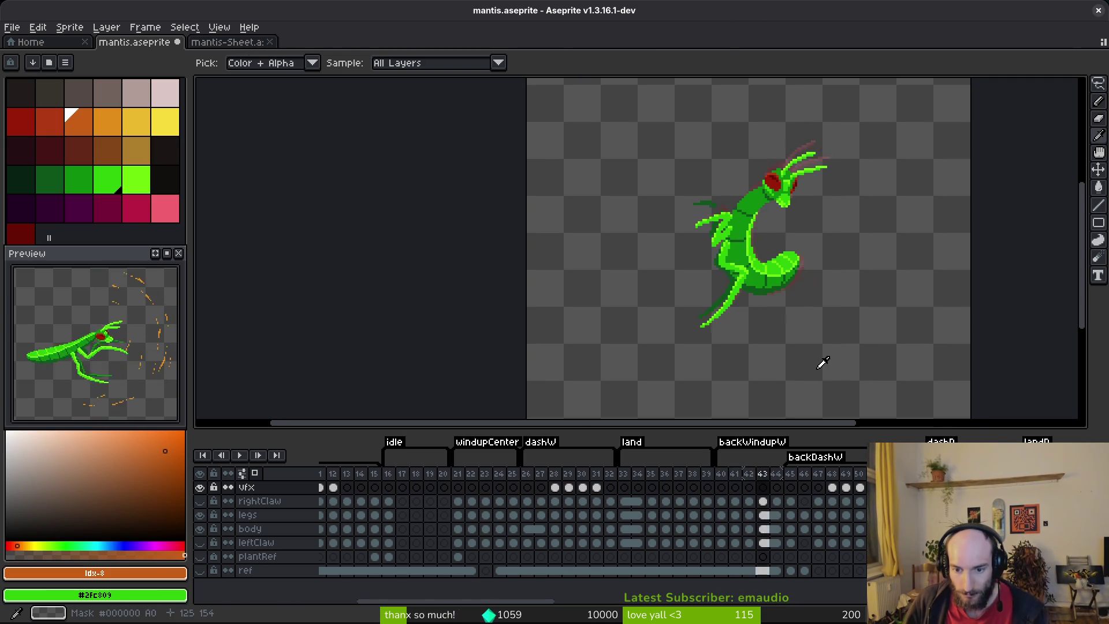
{"action": "scroll", "coordinate": [721, 272], "scroll_direction": "up", "scroll_amount": 4}
{"action": "left_click", "coordinate": [800, 231], "text": "alt"}
{"action": "left_click", "coordinate": [41, 133]}
- Pencil a dark red diagonal claw stroke along the mantis arm, undoing the extra pixels
{"action": "scroll", "coordinate": [770, 210], "scroll_direction": "up", "scroll_amount": 2}
{"action": "left_click", "coordinate": [819, 194]}
{"action": "left_click_drag", "start_coordinate": [811, 198], "coordinate": [746, 259]}
{"action": "mouse_move", "coordinate": [807, 192]}
{"action": "left_mouse_down"}
{"action": "mouse_move", "coordinate": [773, 219]}
{"action": "mouse_move", "coordinate": [781, 207]}
{"action": "left_mouse_up"}
{"action": "left_click", "coordinate": [726, 263]}
{"action": "left_click", "coordinate": [746, 239]}
{"action": "key", "text": "ctrl+z"}
{"action": "key", "text": "ctrl+z"}
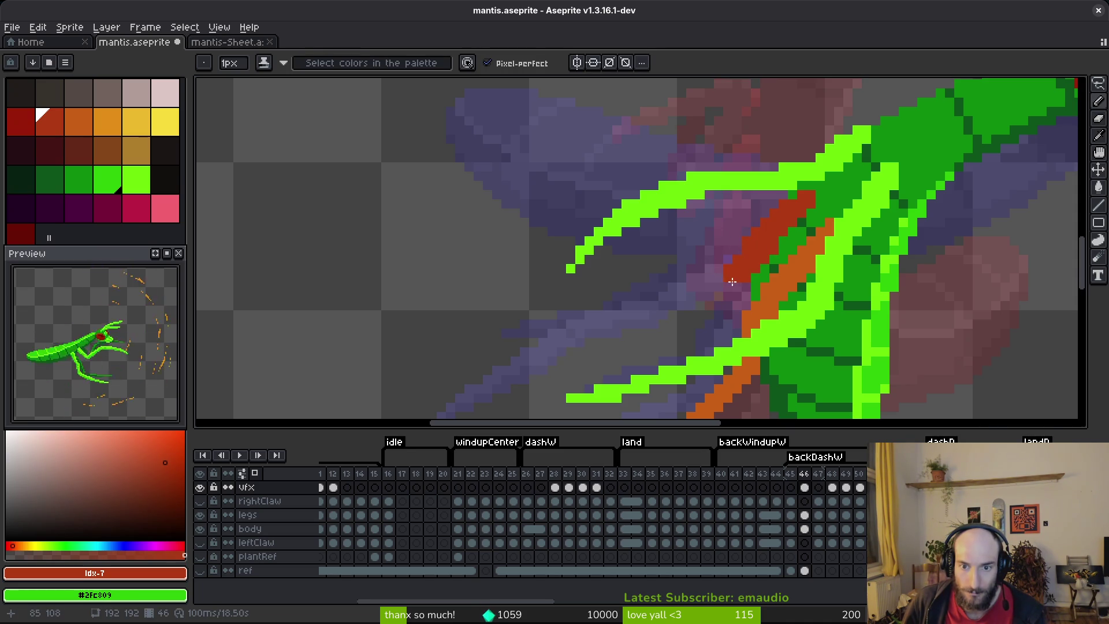
- Lengthen the red claw stroke and erase stray pixels beside it
{"action": "scroll", "coordinate": [770, 248], "scroll_direction": "down", "scroll_amount": 1}
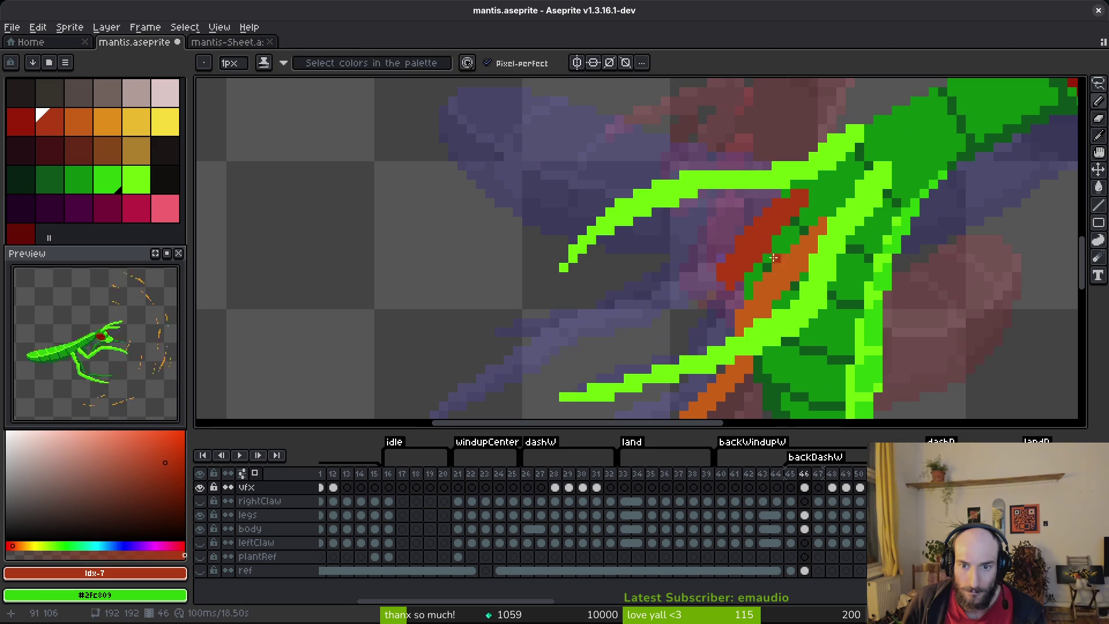
{"action": "scroll", "coordinate": [797, 284], "scroll_direction": "down", "scroll_amount": 1}
{"action": "scroll", "coordinate": [796, 284], "scroll_direction": "up", "scroll_amount": 2}
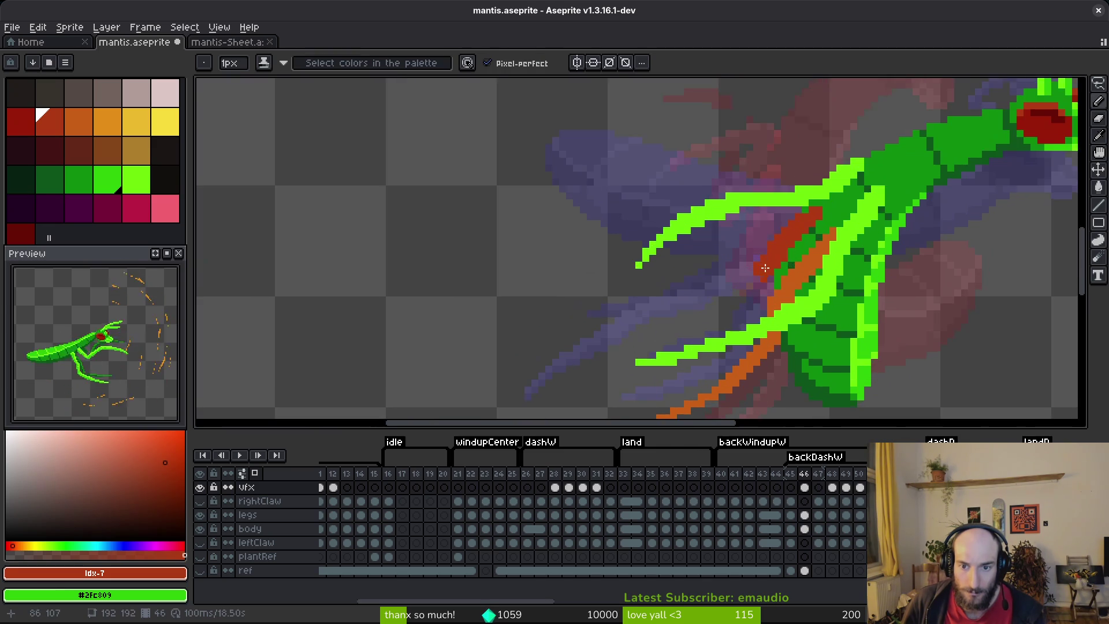
{"action": "left_click_drag", "start_coordinate": [786, 269], "coordinate": [749, 293]}
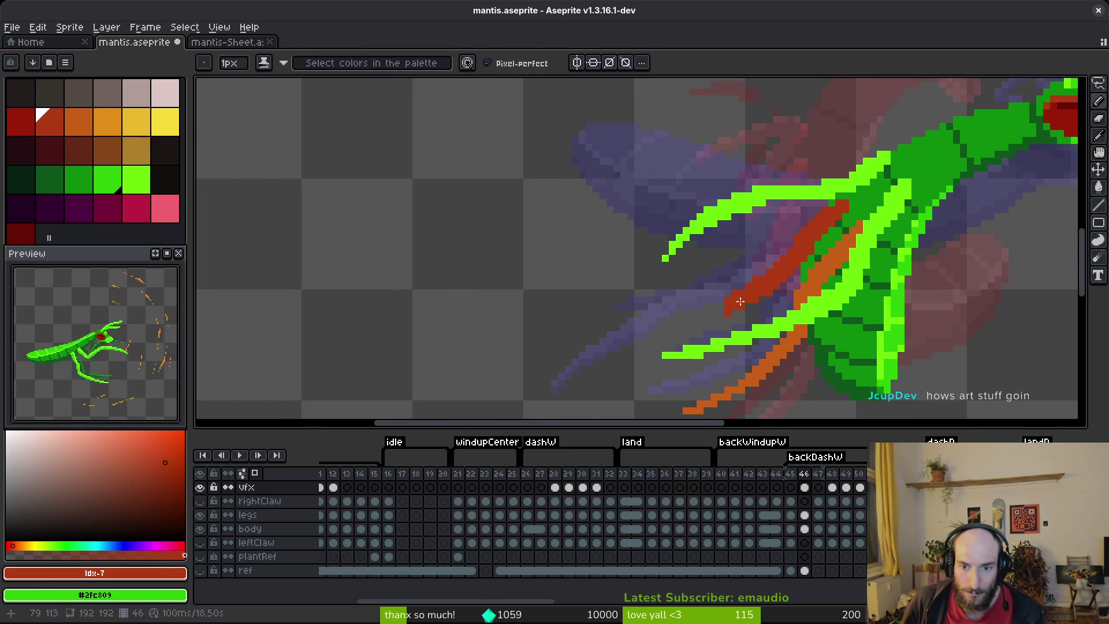
{"action": "scroll", "coordinate": [750, 298], "scroll_direction": "up", "scroll_amount": 1}
{"action": "key", "text": "e"}
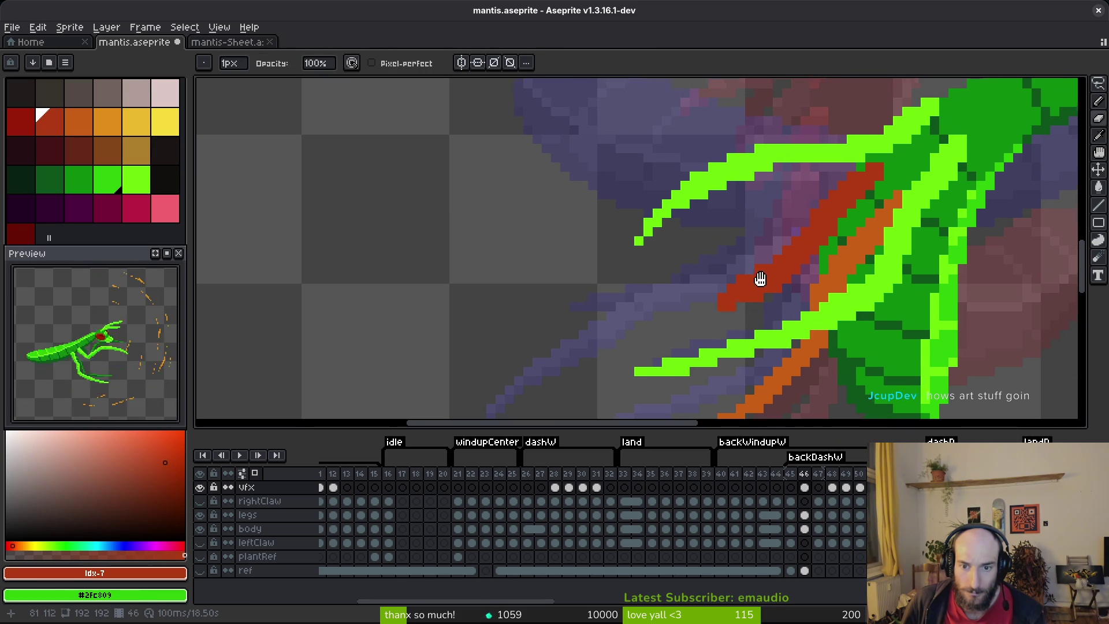
{"action": "scroll", "coordinate": [813, 231], "scroll_direction": "down", "scroll_amount": 2}
{"action": "key", "text": "ctrl+s"}
{"action": "scroll", "coordinate": [803, 226], "scroll_direction": "up", "scroll_amount": 3}
{"action": "left_click", "coordinate": [802, 220]}
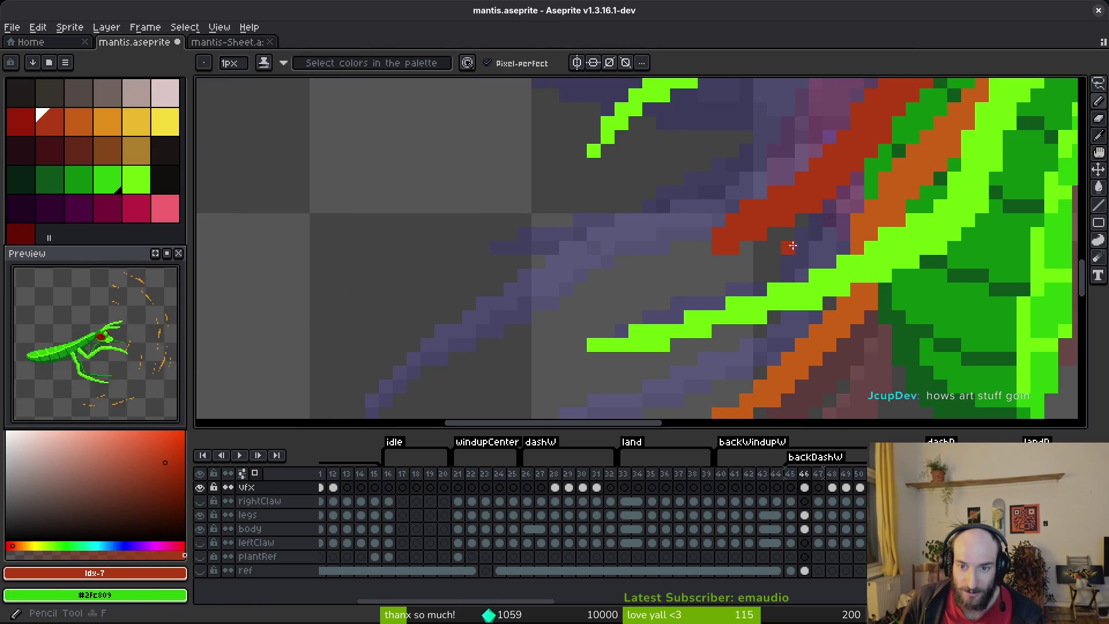
- Extend and thicken the red claw down-left past the green legs, adding a tip pixel
{"action": "key", "text": "b"}
{"action": "scroll", "coordinate": [721, 225], "scroll_direction": "down", "scroll_amount": 4}
{"action": "scroll", "coordinate": [768, 221], "scroll_direction": "up", "scroll_amount": 1}
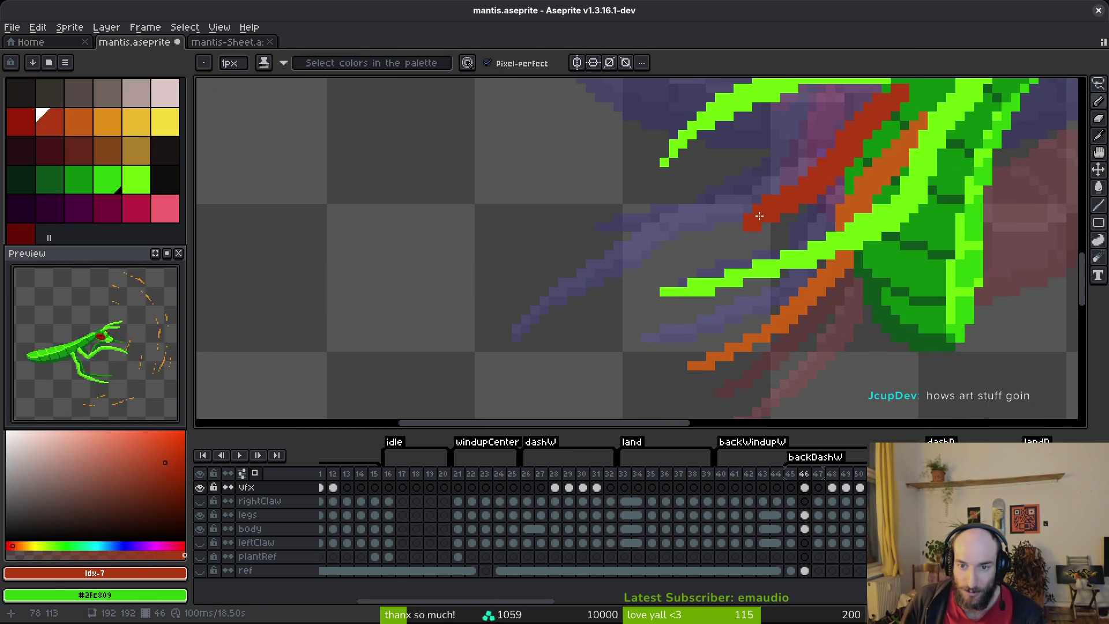
{"action": "scroll", "coordinate": [748, 225], "scroll_direction": "up", "scroll_amount": 2}
{"action": "scroll", "coordinate": [745, 226], "scroll_direction": "down", "scroll_amount": 2}
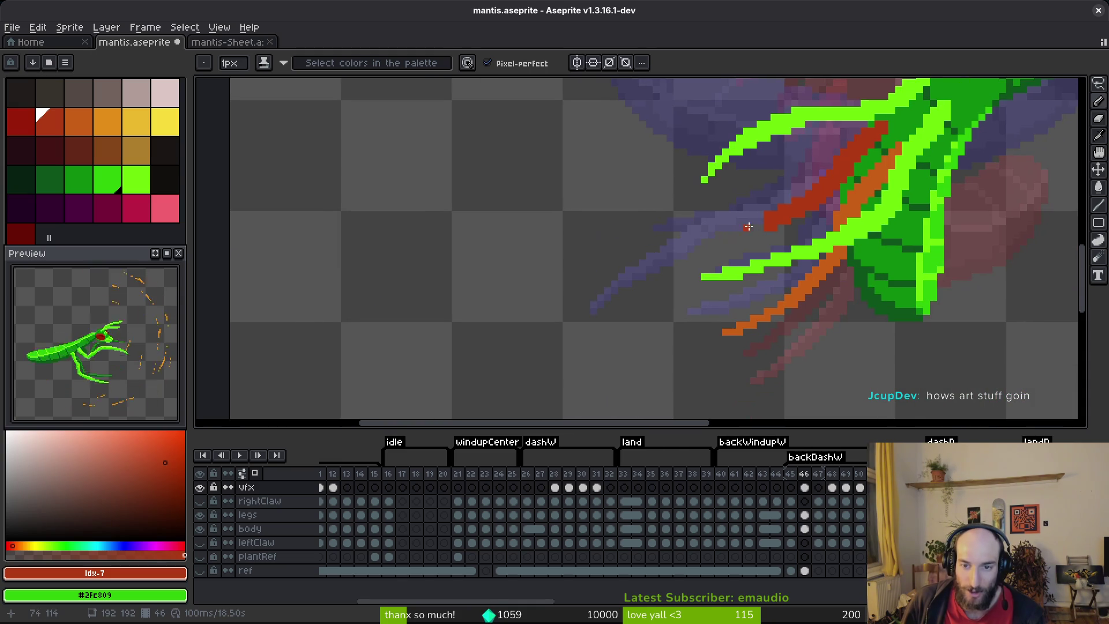
{"action": "left_click_drag", "start_coordinate": [669, 266], "coordinate": [649, 296]}
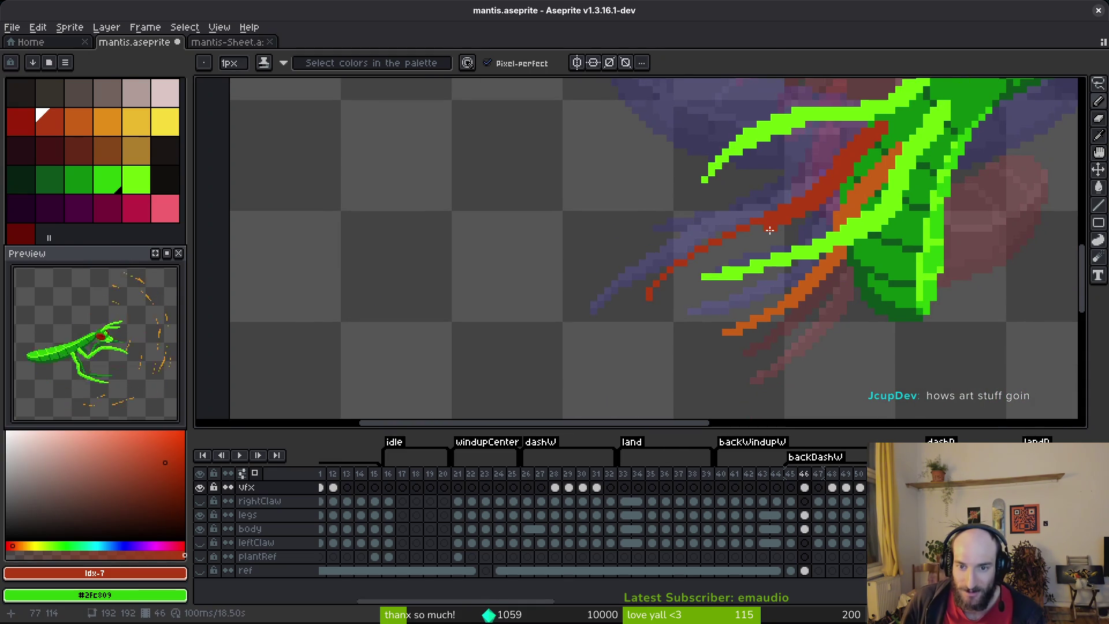
{"action": "scroll", "coordinate": [799, 220], "scroll_direction": "up", "scroll_amount": 1}
{"action": "left_click_drag", "start_coordinate": [799, 221], "coordinate": [754, 220]}
{"action": "left_click_drag", "start_coordinate": [691, 254], "coordinate": [740, 234]}
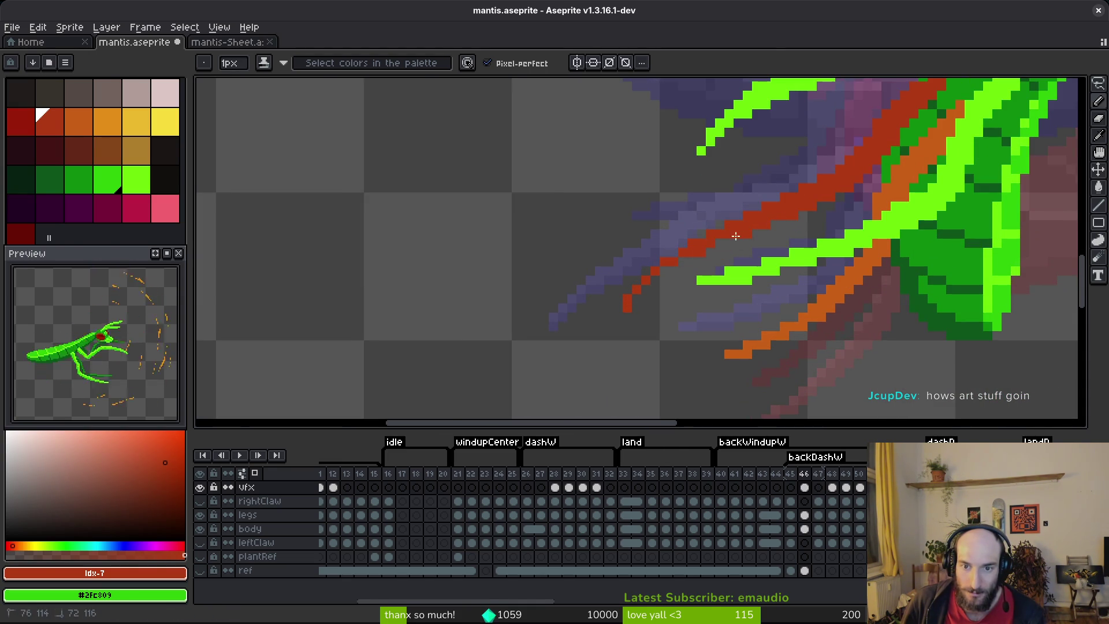
{"action": "left_click_drag", "start_coordinate": [678, 264], "coordinate": [627, 301]}
{"action": "left_click", "coordinate": [618, 317]}
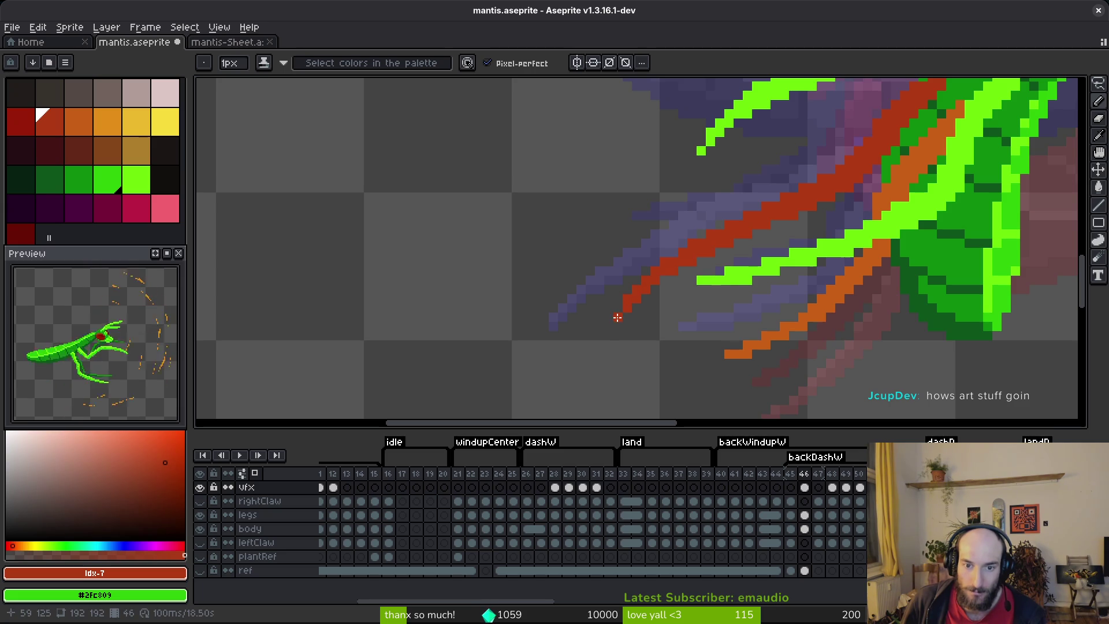
{"action": "scroll", "coordinate": [745, 260], "scroll_direction": "down", "scroll_amount": 2}
{"action": "scroll", "coordinate": [825, 227], "scroll_direction": "down", "scroll_amount": 2}
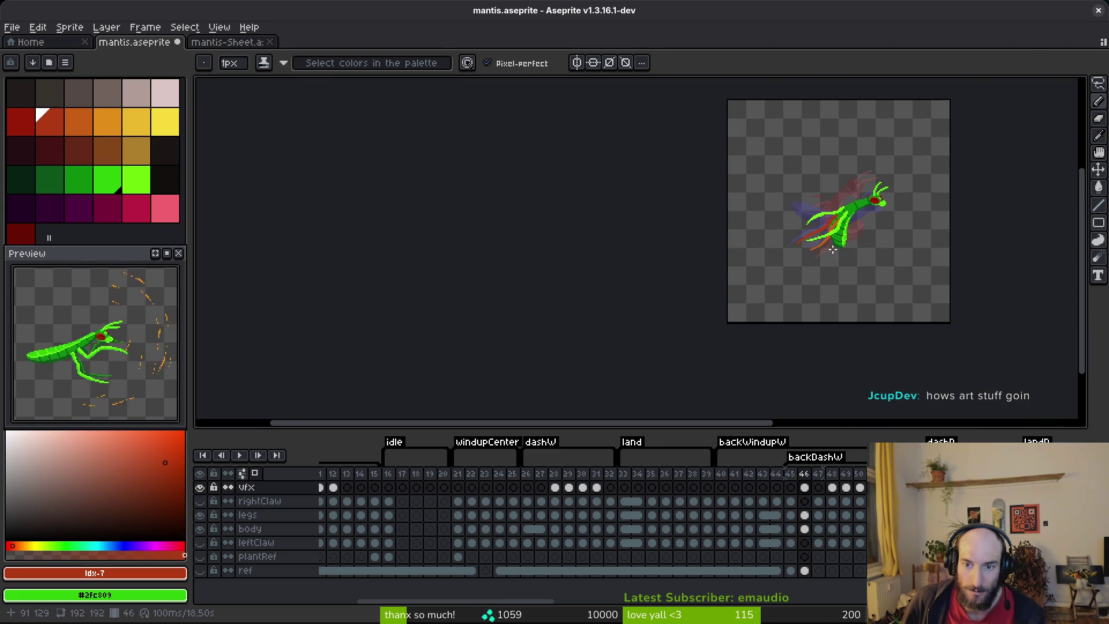
{"action": "scroll", "coordinate": [836, 237], "scroll_direction": "up", "scroll_amount": 3}
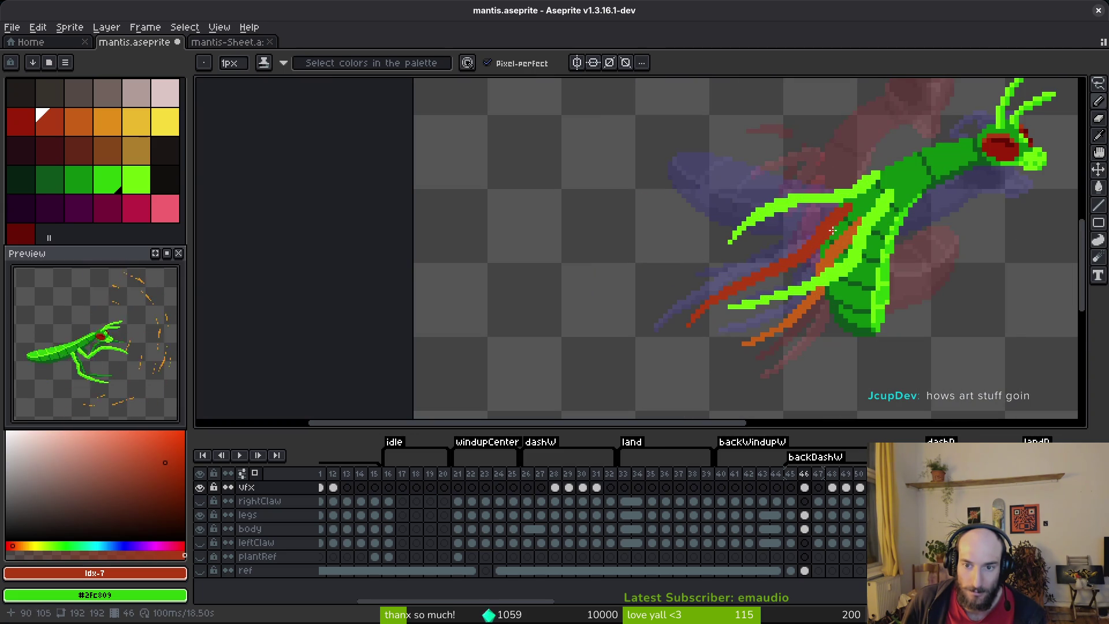
{"action": "scroll", "coordinate": [821, 245], "scroll_direction": "up", "scroll_amount": 1}
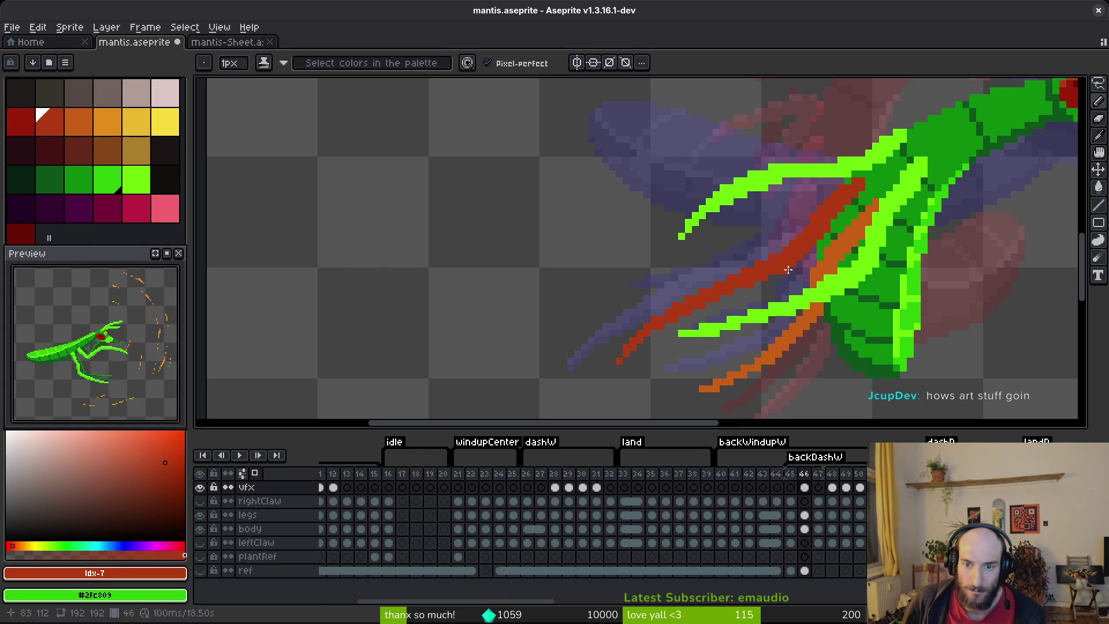
- Eyedrop the claw's red and fill the remaining gaps along the claw
{"action": "key", "text": "q"}
{"action": "mouse_move", "coordinate": [804, 250]}
{"action": "left_mouse_down"}
{"action": "mouse_move", "coordinate": [753, 254]}
{"action": "mouse_move", "coordinate": [785, 288]}
{"action": "mouse_move", "coordinate": [803, 254]}
{"action": "left_mouse_up"}
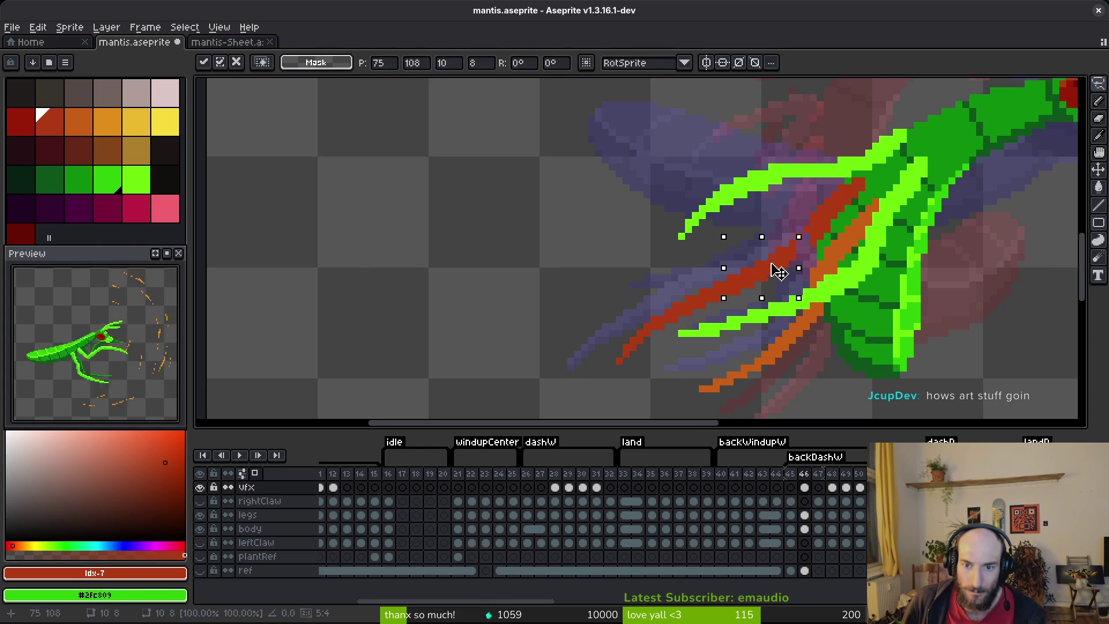
{"action": "key", "text": "i"}
{"action": "scroll", "coordinate": [809, 237], "scroll_direction": "up", "scroll_amount": 2}
{"action": "left_click", "coordinate": [828, 212]}
{"action": "key", "text": "b"}
{"action": "left_click", "coordinate": [802, 235]}
{"action": "left_click", "coordinate": [783, 260]}
{"action": "left_click", "coordinate": [791, 261]}
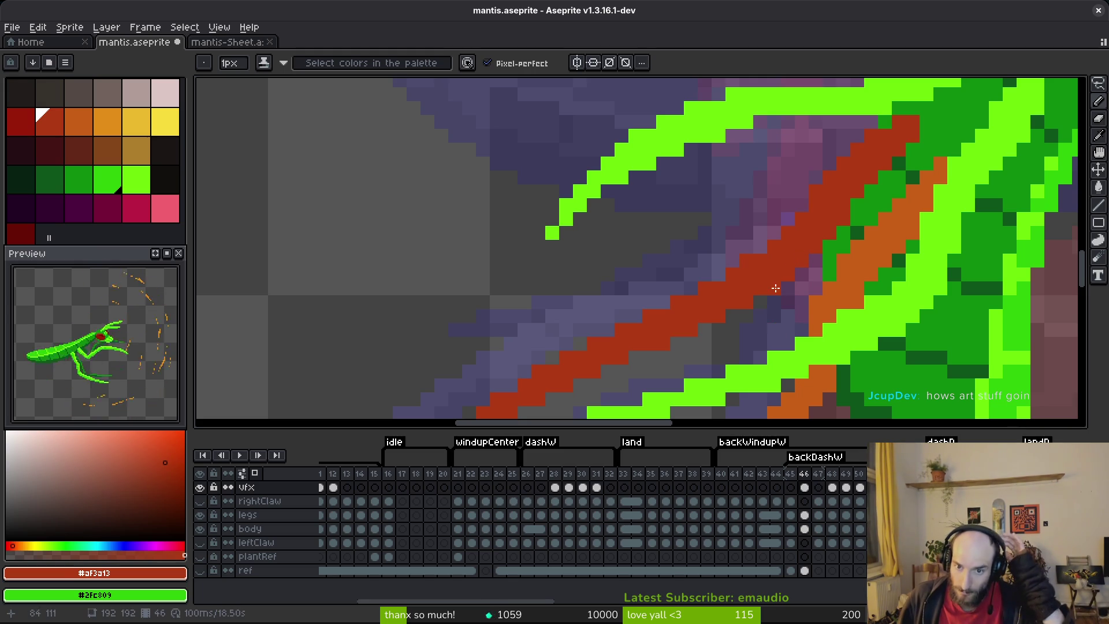
- Save mantis.aseprite and compare frame 46 against its neighbouring frames
{"action": "key", "text": "e"}
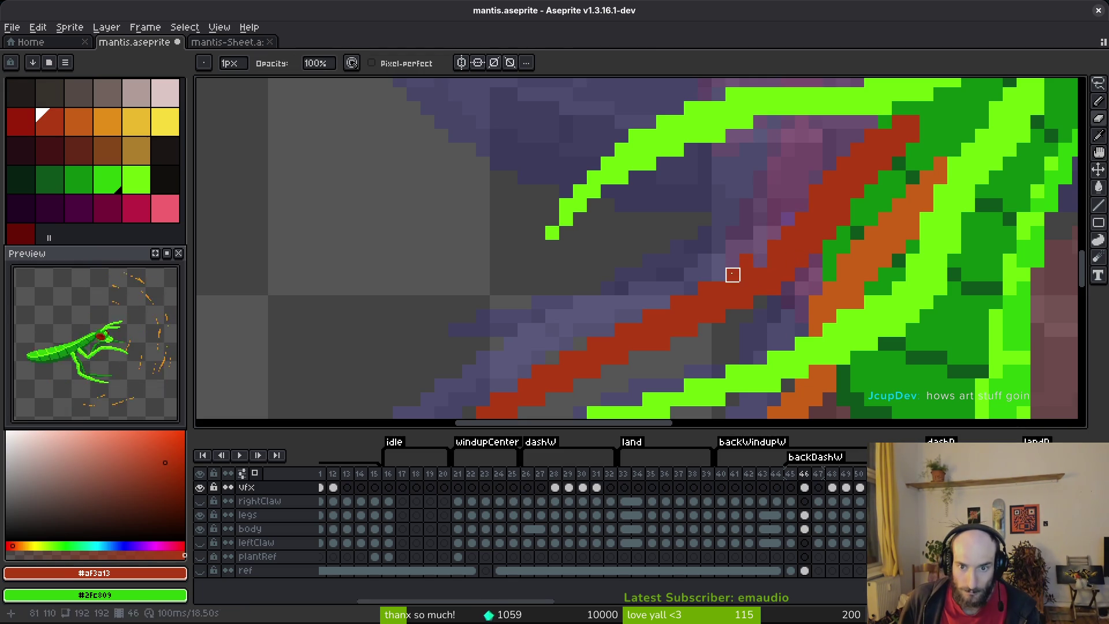
{"action": "key", "text": "ctrl+s"}
{"action": "scroll", "coordinate": [774, 219], "scroll_direction": "down", "scroll_amount": 4}
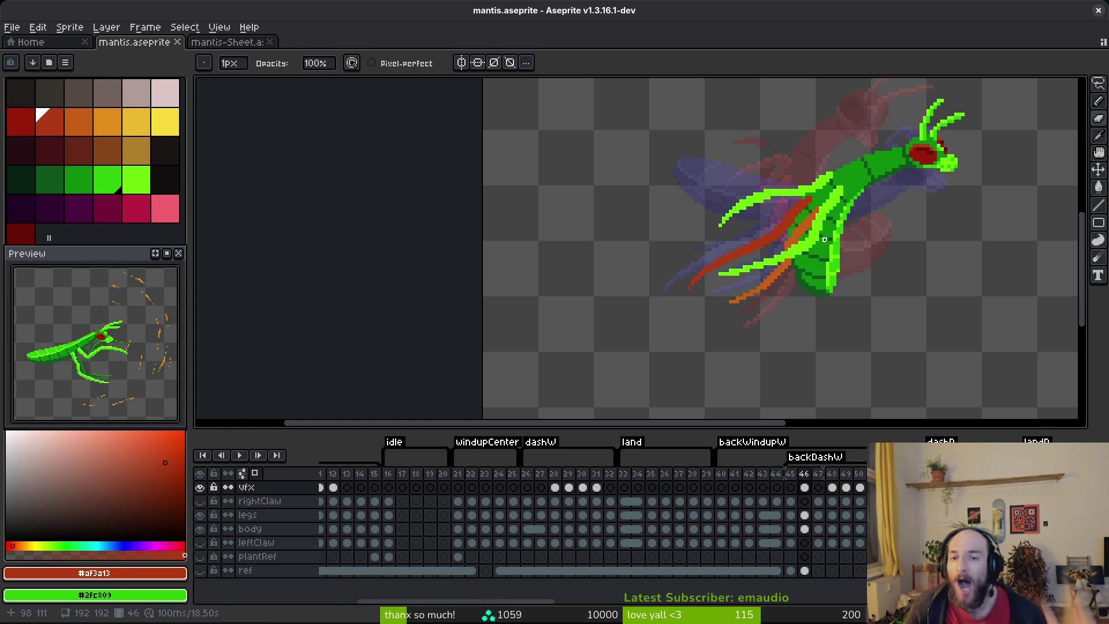
{"action": "key", "text": "ctrl+s"}
{"action": "scroll", "coordinate": [820, 245], "scroll_direction": "down", "scroll_amount": 2}
{"action": "scroll", "coordinate": [827, 245], "scroll_direction": "up", "scroll_amount": 1}
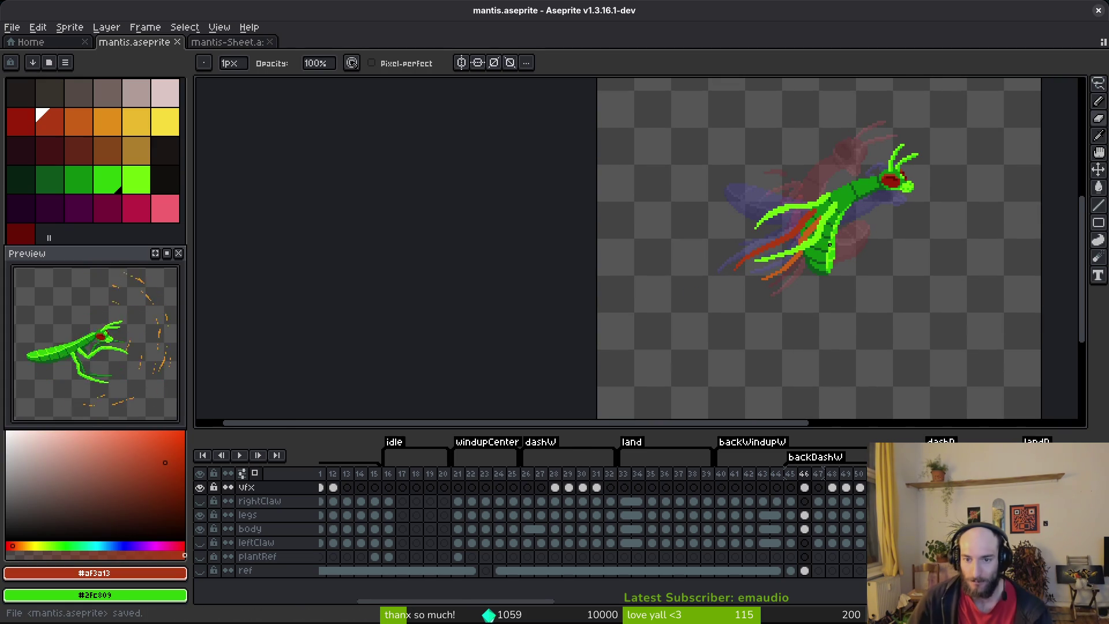
{"action": "key", "text": "i"}
{"action": "key", "text": "Left"}
{"action": "key", "text": "Right"}
{"action": "key", "text": "Right"}
- Back on frame 46, lasso the lower claw strokes and commit their transform
{"action": "key", "text": "Left"}
{"action": "key", "text": "b"}
{"action": "scroll", "coordinate": [781, 339], "scroll_direction": "up", "scroll_amount": 5}
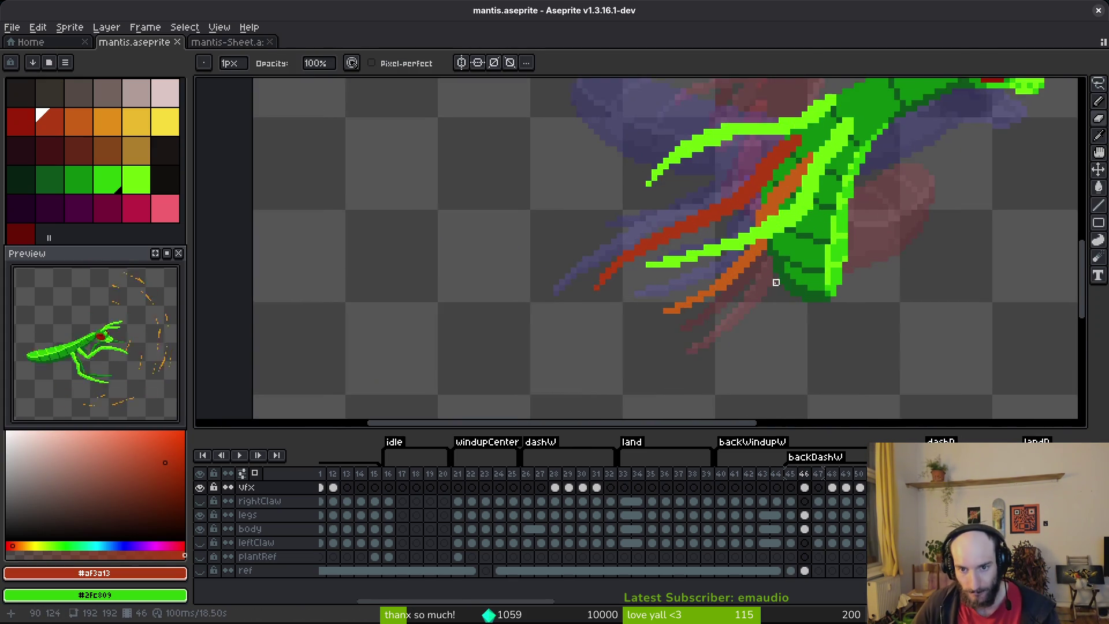
{"action": "key", "text": "m"}
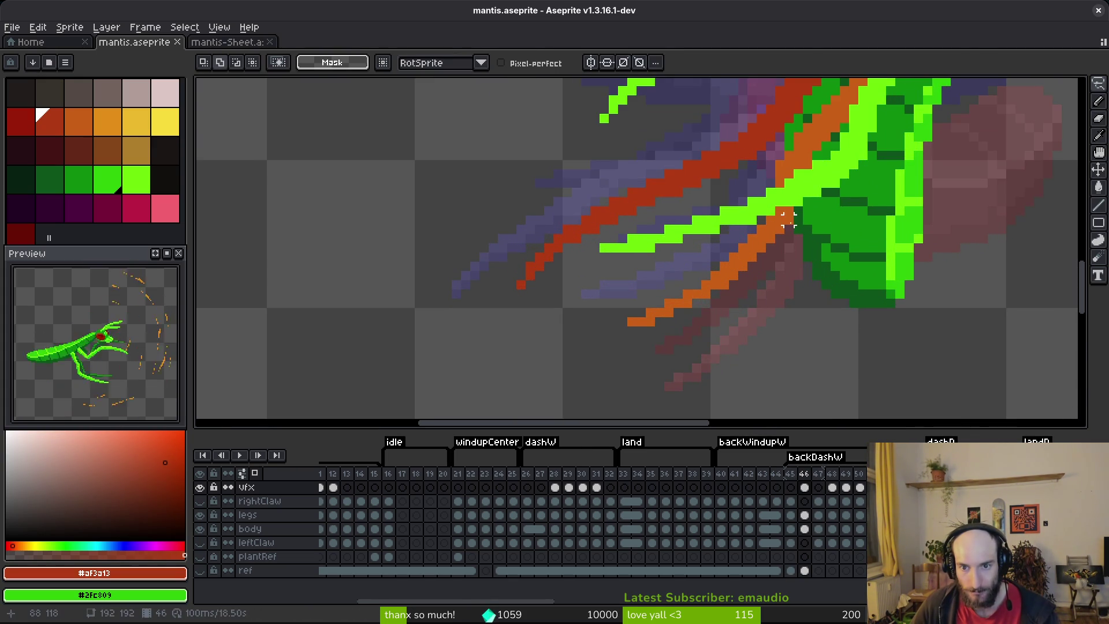
{"action": "mouse_move", "coordinate": [789, 208]}
{"action": "left_mouse_down"}
{"action": "mouse_move", "coordinate": [742, 218]}
{"action": "mouse_move", "coordinate": [619, 341]}
{"action": "mouse_move", "coordinate": [807, 238]}
{"action": "mouse_move", "coordinate": [779, 257]}
{"action": "left_mouse_up"}
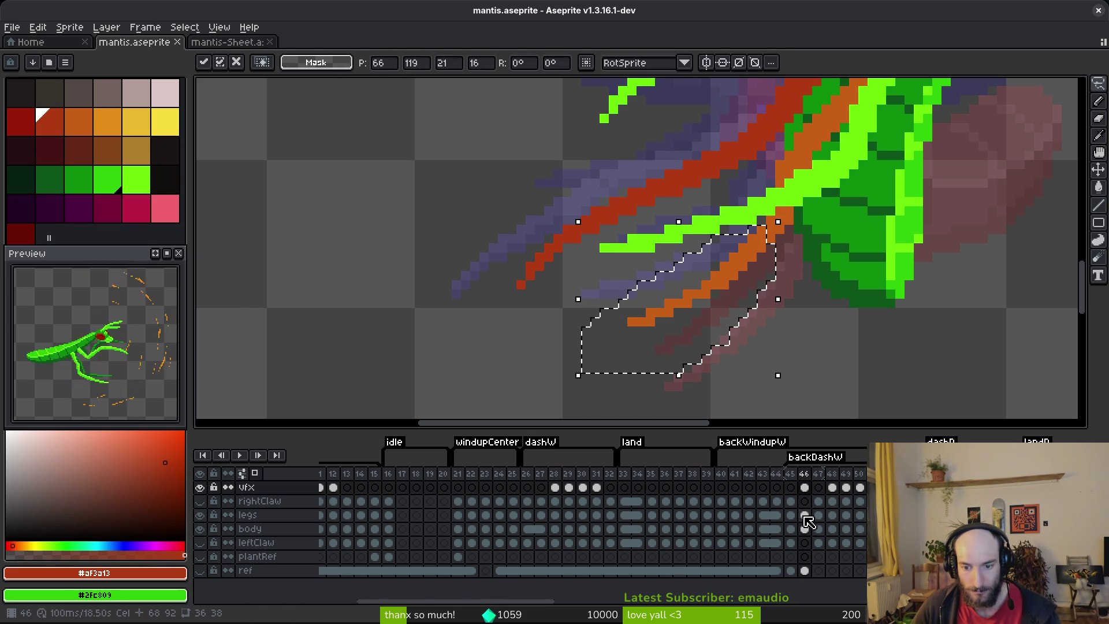
{"action": "left_click", "coordinate": [804, 486]}
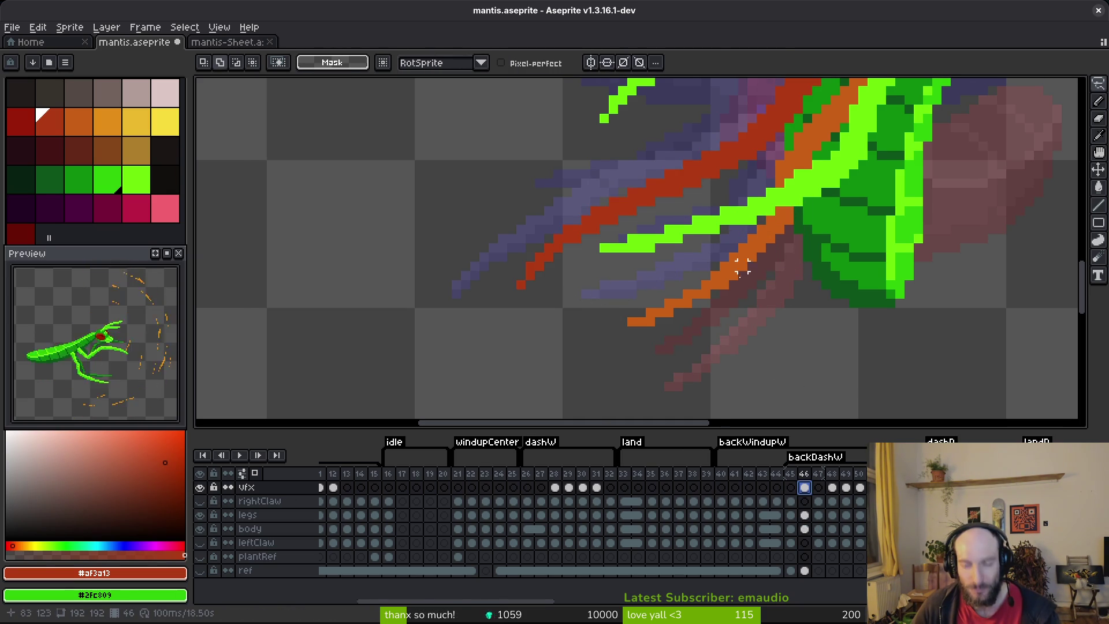
- Move the red diagonal claw stroke from the vfx layer onto the legs layer and save
{"action": "scroll", "coordinate": [806, 153], "scroll_direction": "up", "scroll_amount": 2}
{"action": "key", "text": "w"}
{"action": "left_click", "coordinate": [768, 173]}
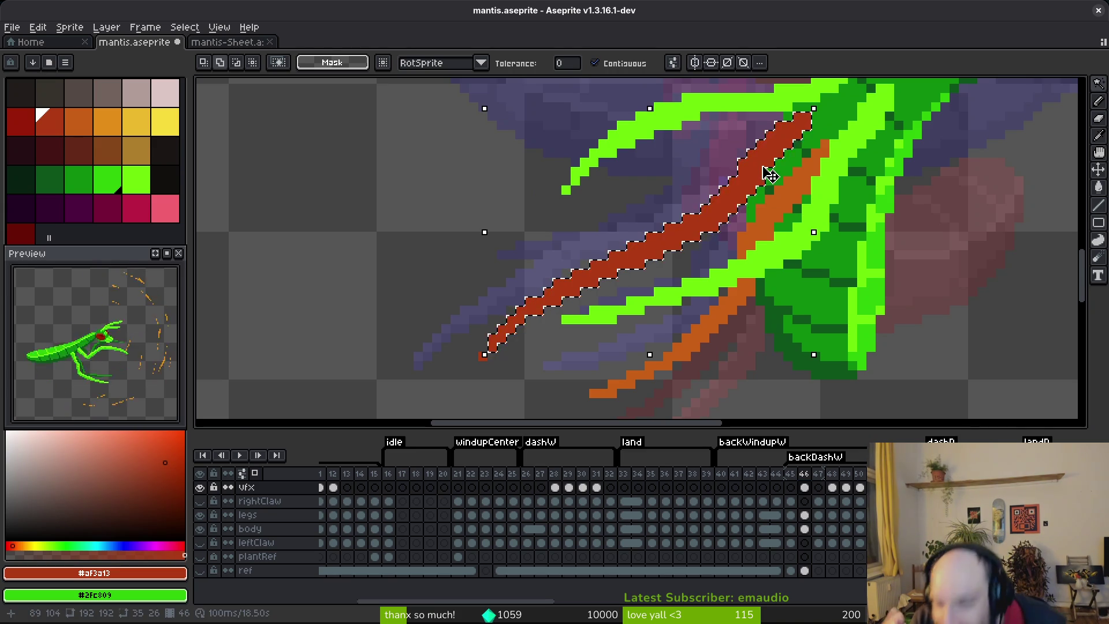
{"action": "key", "text": "Delete"}
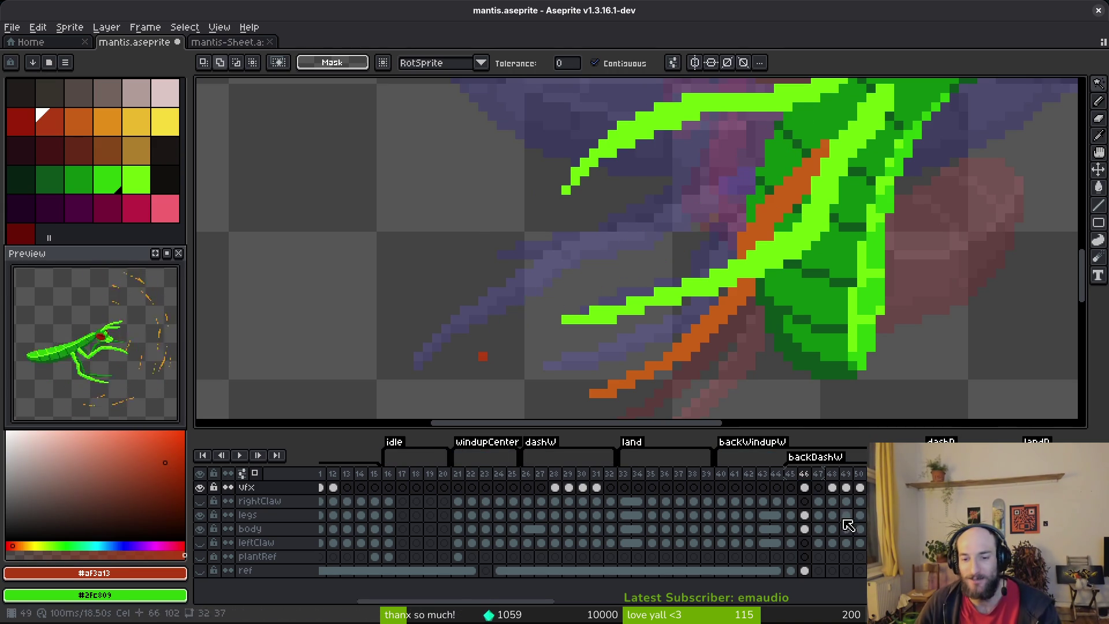
{"action": "left_click", "coordinate": [805, 514]}
{"action": "key", "text": "ctrl+v"}
{"action": "key", "text": "ctrl+d"}
{"action": "key", "text": "ctrl+s"}
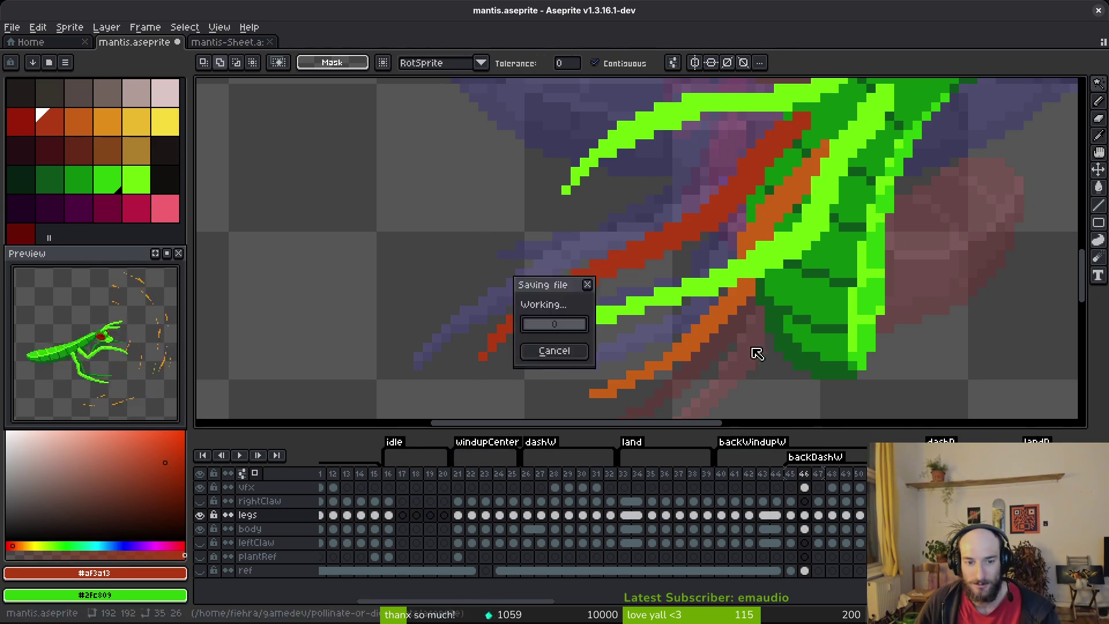
- Erase a stray red pixel and save again with the legs layer active
{"action": "key", "text": "Up"}
{"action": "key", "text": "Up"}
{"action": "key", "text": "e"}
{"action": "left_click", "coordinate": [482, 357]}
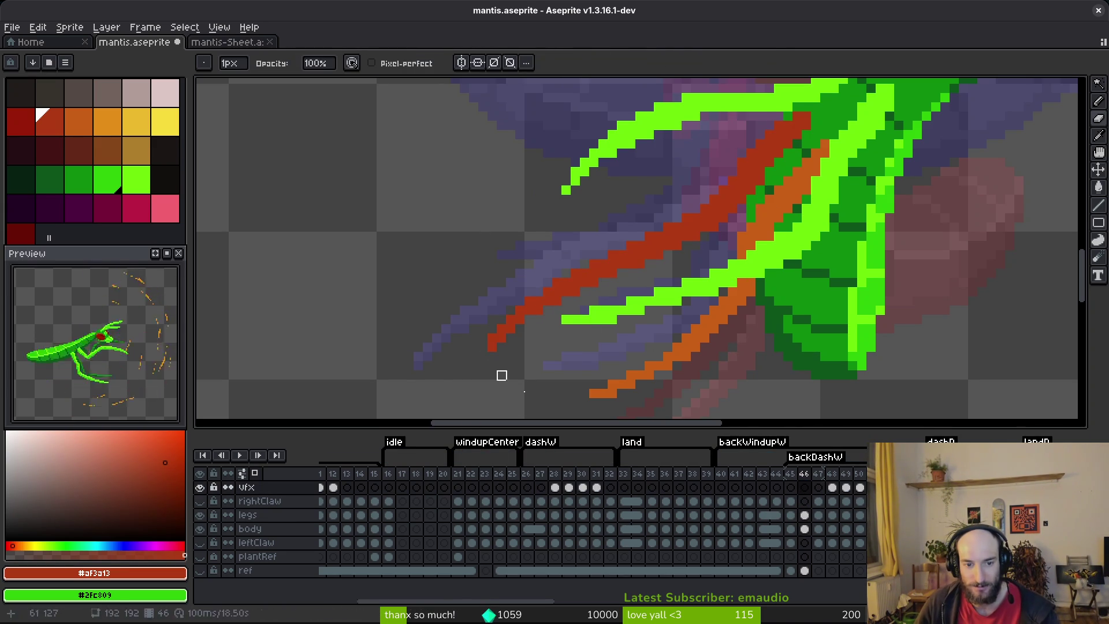
{"action": "key", "text": "b"}
{"action": "left_click", "coordinate": [804, 515]}
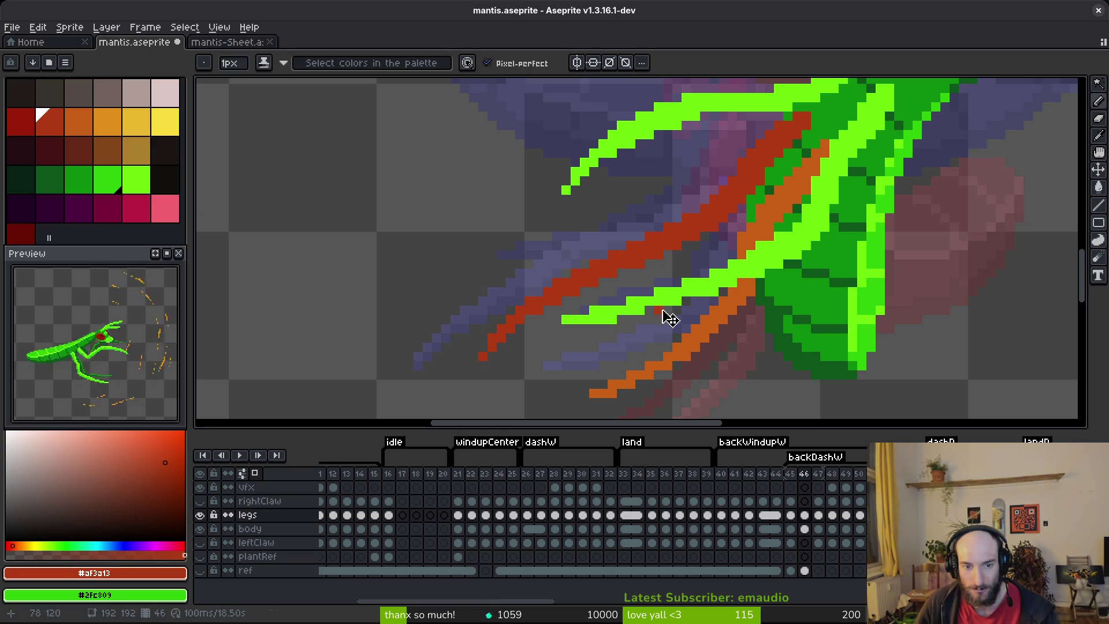
{"action": "key", "text": "ctrl+s"}
- Lasso the orange leg segment, undoing stray pixels drawn at the joint
{"action": "scroll", "coordinate": [683, 265], "scroll_direction": "down", "scroll_amount": 1}
{"action": "scroll", "coordinate": [683, 265], "scroll_direction": "down", "scroll_amount": 2}
{"action": "key", "text": "m"}
{"action": "scroll", "coordinate": [782, 252], "scroll_direction": "up", "scroll_amount": 3}
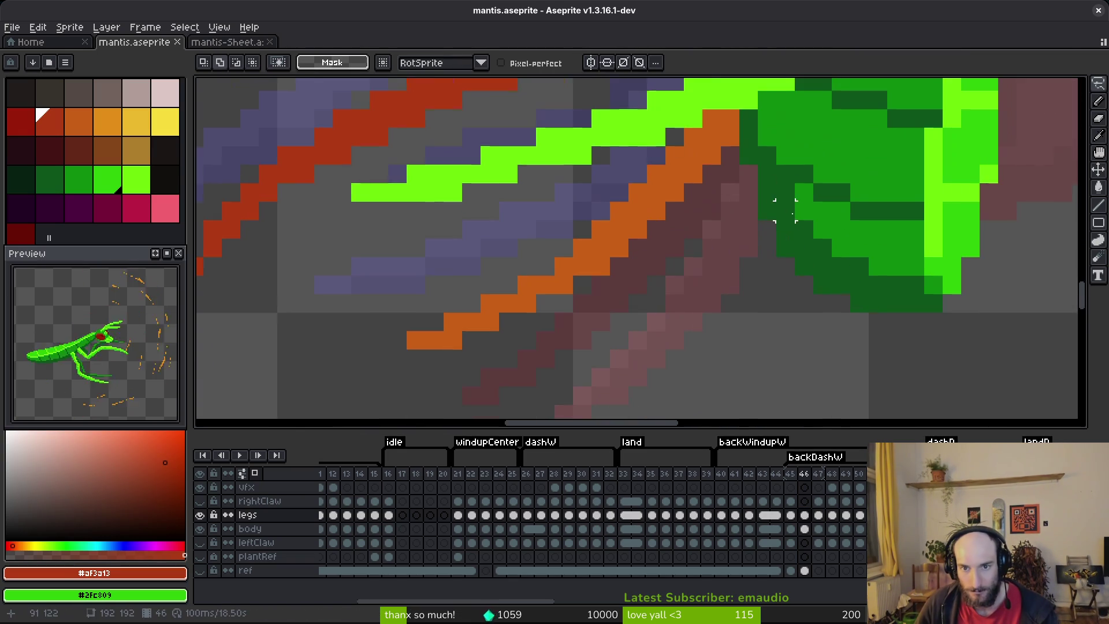
{"action": "mouse_move", "coordinate": [770, 149]}
{"action": "left_mouse_down"}
{"action": "mouse_move", "coordinate": [458, 371]}
{"action": "mouse_move", "coordinate": [682, 312]}
{"action": "mouse_move", "coordinate": [741, 249]}
{"action": "left_mouse_up"}
{"action": "scroll", "coordinate": [458, 371], "scroll_direction": "down", "scroll_amount": 1}
{"action": "scroll", "coordinate": [680, 240], "scroll_direction": "up", "scroll_amount": 2}
{"action": "mouse_move", "coordinate": [676, 238]}
{"action": "left_mouse_down"}
{"action": "mouse_move", "coordinate": [638, 238]}
{"action": "mouse_move", "coordinate": [601, 275]}
{"action": "mouse_move", "coordinate": [667, 241]}
{"action": "mouse_move", "coordinate": [601, 275]}
{"action": "mouse_move", "coordinate": [563, 312]}
{"action": "left_mouse_up"}
{"action": "key", "text": "ctrl+z"}
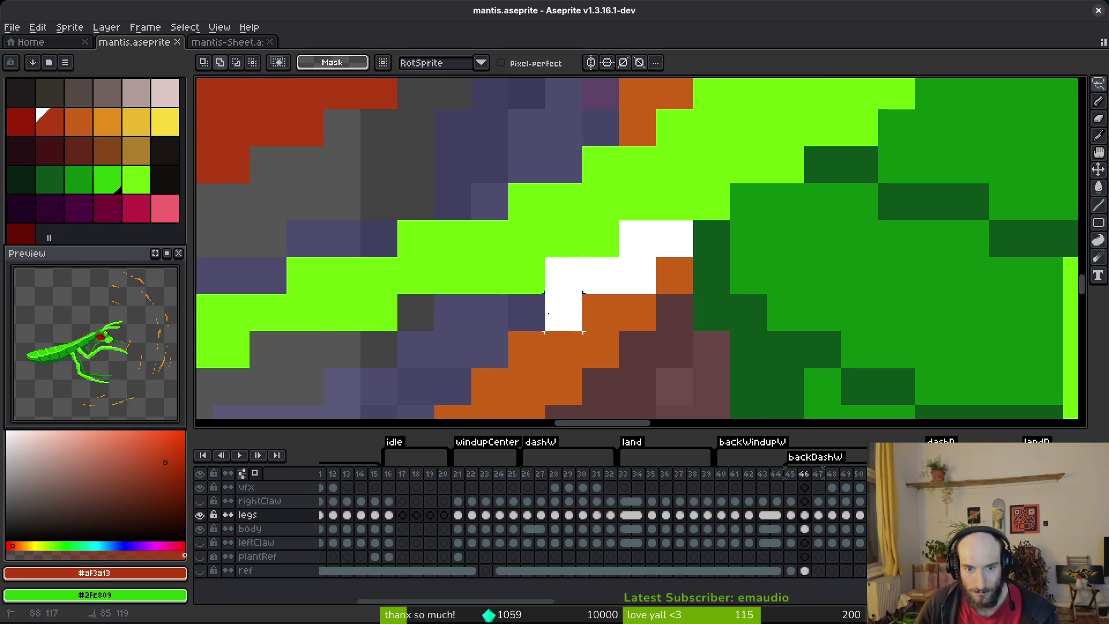
{"action": "scroll", "coordinate": [555, 315], "scroll_direction": "down", "scroll_amount": 1}
{"action": "scroll", "coordinate": [556, 315], "scroll_direction": "down", "scroll_amount": 3}
- Select the lower orange leg and shift it down and to the right
{"action": "mouse_move", "coordinate": [471, 369]}
{"action": "left_mouse_down"}
{"action": "mouse_move", "coordinate": [434, 395]}
{"action": "mouse_move", "coordinate": [518, 396]}
{"action": "mouse_move", "coordinate": [534, 332]}
{"action": "mouse_move", "coordinate": [508, 384]}
{"action": "left_mouse_up"}
{"action": "scroll", "coordinate": [508, 384], "scroll_direction": "up", "scroll_amount": 3}
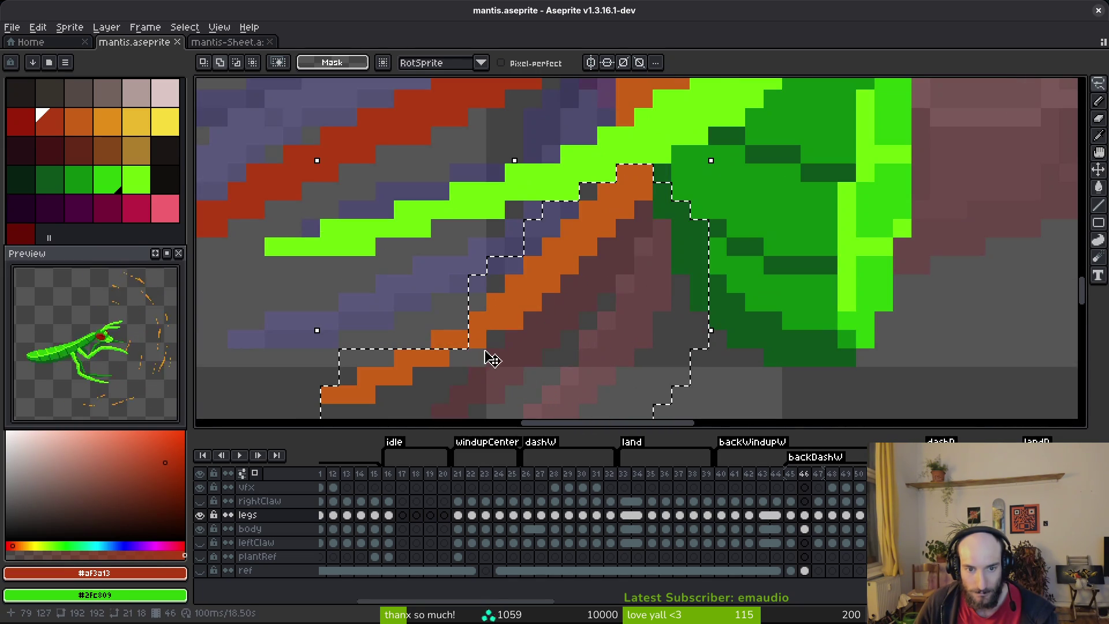
{"action": "scroll", "coordinate": [623, 292], "scroll_direction": "down", "scroll_amount": 1}
{"action": "key", "text": "ctrl+d"}
{"action": "scroll", "coordinate": [688, 228], "scroll_direction": "up", "scroll_amount": 1}
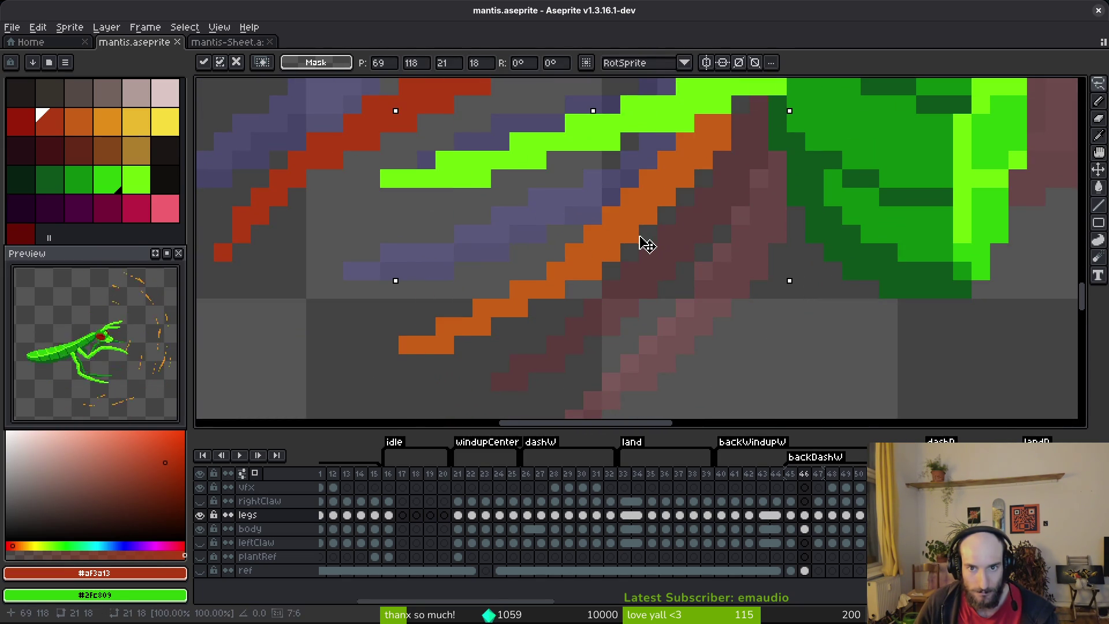
{"action": "scroll", "coordinate": [700, 302], "scroll_direction": "down", "scroll_amount": 1}
{"action": "scroll", "coordinate": [722, 266], "scroll_direction": "up", "scroll_amount": 1}
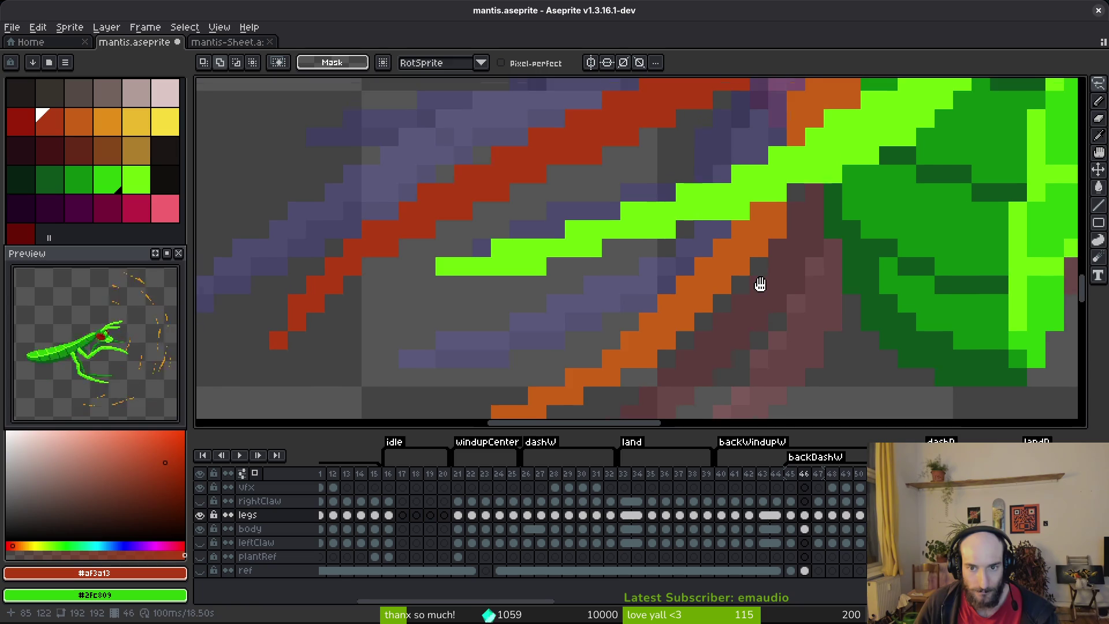
{"action": "scroll", "coordinate": [758, 284], "scroll_direction": "down", "scroll_amount": 1}
{"action": "scroll", "coordinate": [762, 271], "scroll_direction": "up", "scroll_amount": 1}
{"action": "key", "text": "ctrl+shift+d"}
{"action": "mouse_move", "coordinate": [767, 265]}
{"action": "left_mouse_down"}
{"action": "mouse_move", "coordinate": [730, 255]}
{"action": "mouse_move", "coordinate": [816, 230]}
{"action": "left_mouse_up"}
{"action": "key", "text": "ctrl+d"}
{"action": "scroll", "coordinate": [730, 255], "scroll_direction": "down", "scroll_amount": 1}
{"action": "scroll", "coordinate": [745, 257], "scroll_direction": "up", "scroll_amount": 1}
- Patch the leg joint with an orange #c96016 pixel and save the file
{"action": "left_click", "coordinate": [760, 260], "text": "alt"}
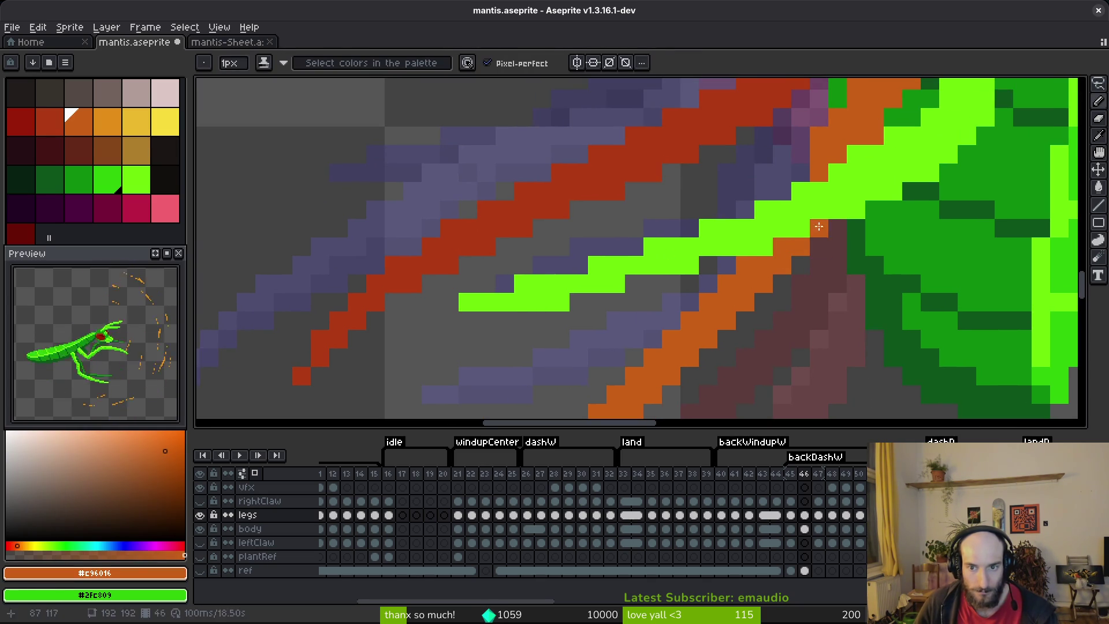
{"action": "scroll", "coordinate": [832, 328], "scroll_direction": "down", "scroll_amount": 3}
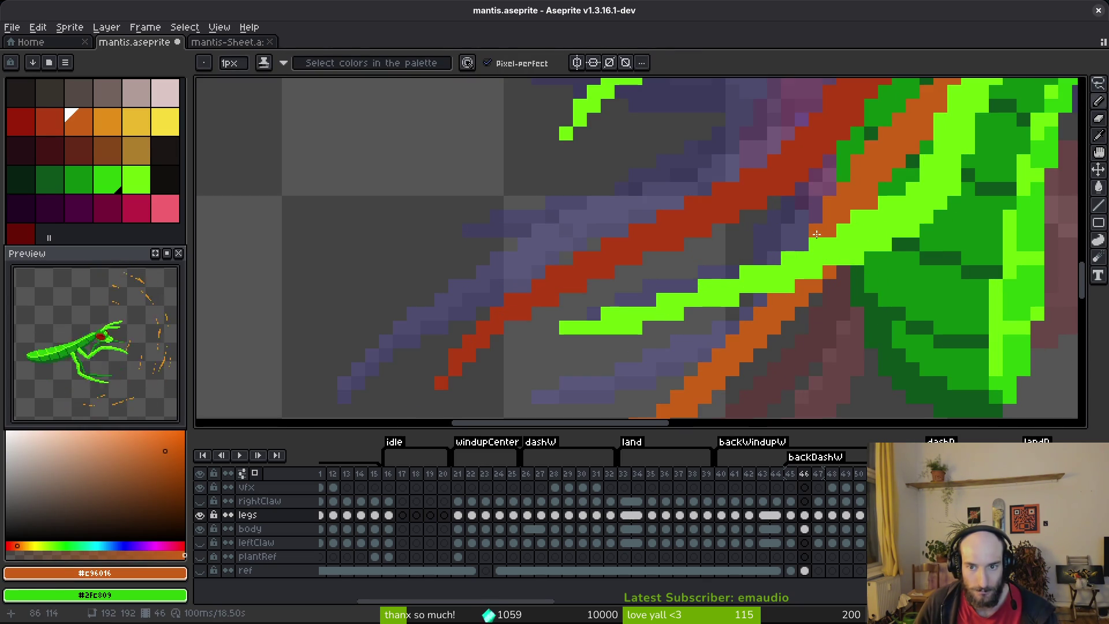
{"action": "key", "text": "e"}
{"action": "key", "text": "ctrl+s"}
{"action": "scroll", "coordinate": [885, 315], "scroll_direction": "down", "scroll_amount": 2}
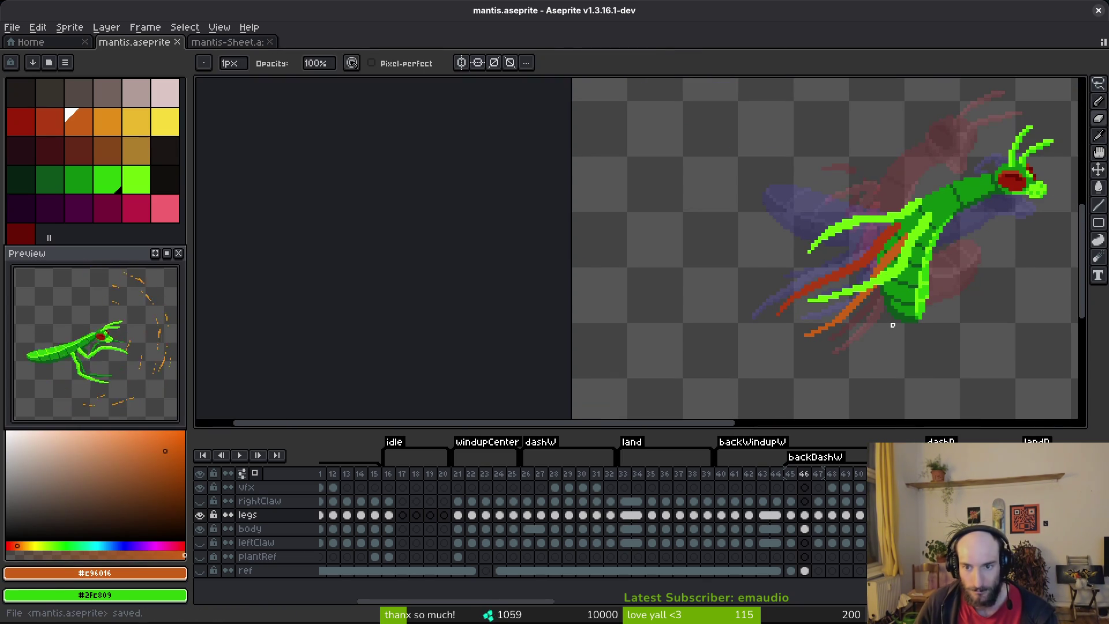
{"action": "key", "text": "comma"}
{"action": "mouse_move", "coordinate": [864, 335]}
{"action": "left_mouse_down"}
{"action": "mouse_move", "coordinate": [816, 335]}
{"action": "mouse_move", "coordinate": [742, 307]}
{"action": "left_mouse_up"}
{"action": "key", "text": "i"}
{"action": "key", "text": "period"}
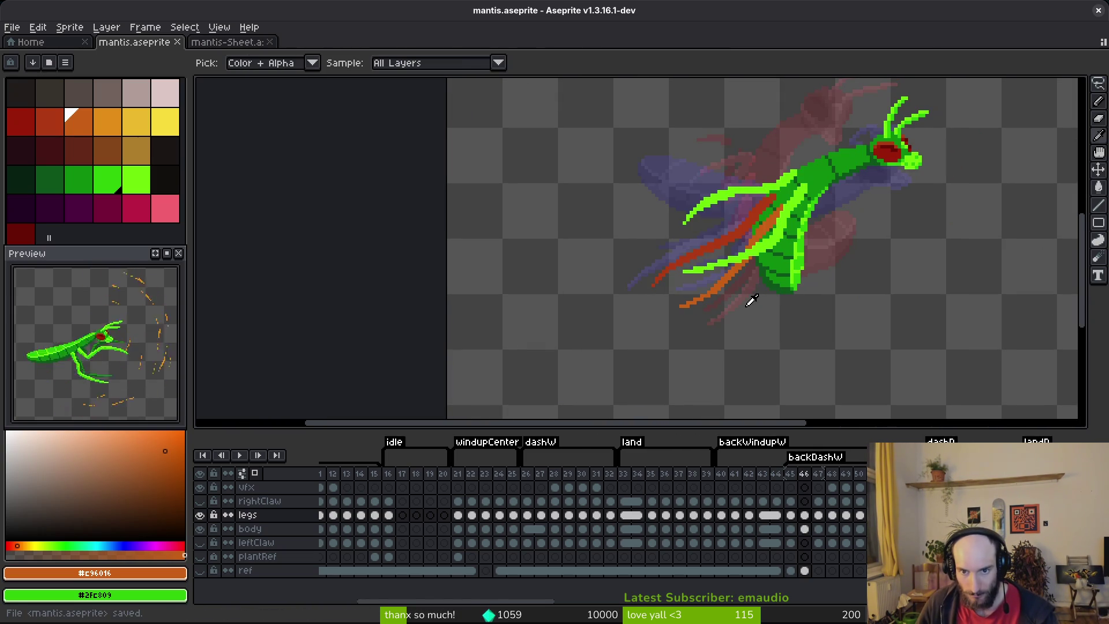
{"action": "key", "text": "period"}
{"action": "key", "text": "period"}
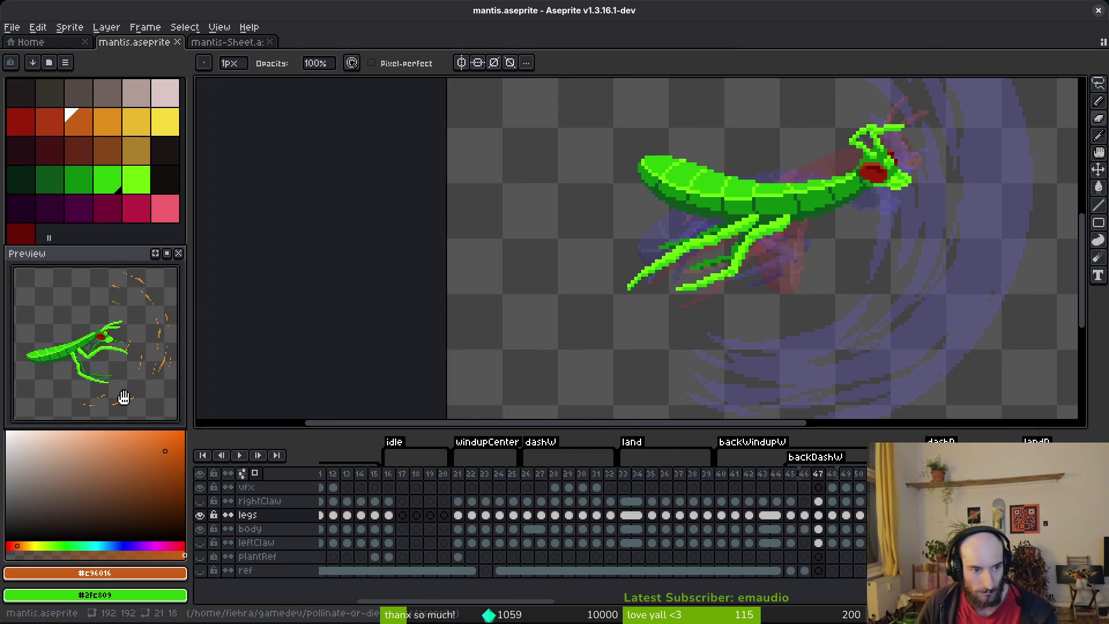
{"action": "left_click", "coordinate": [748, 501]}
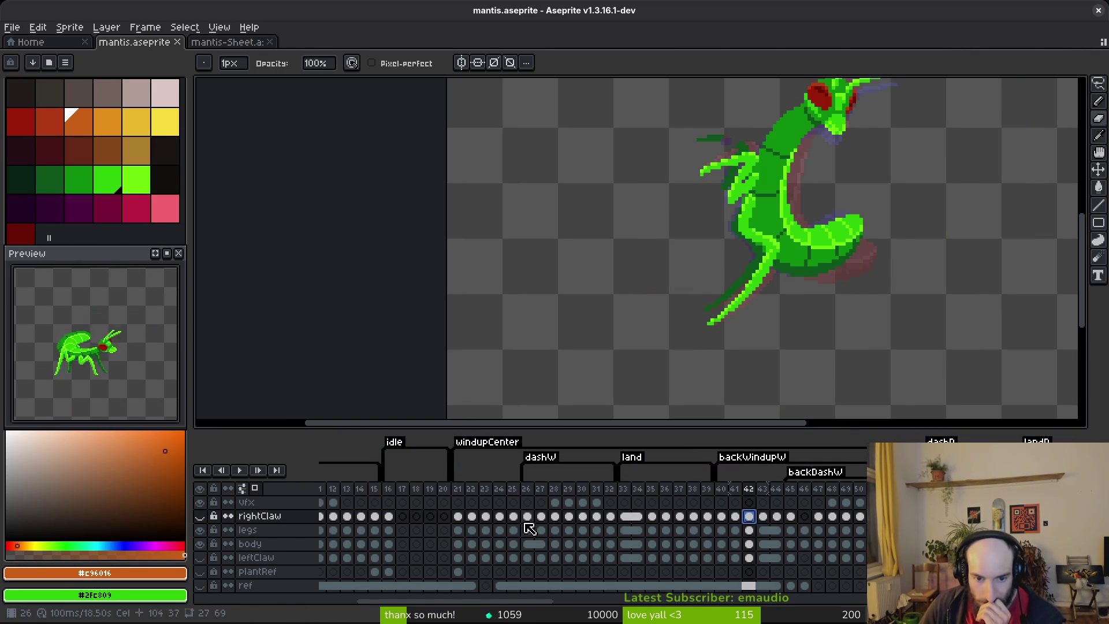
{"action": "left_click", "coordinate": [477, 513]}
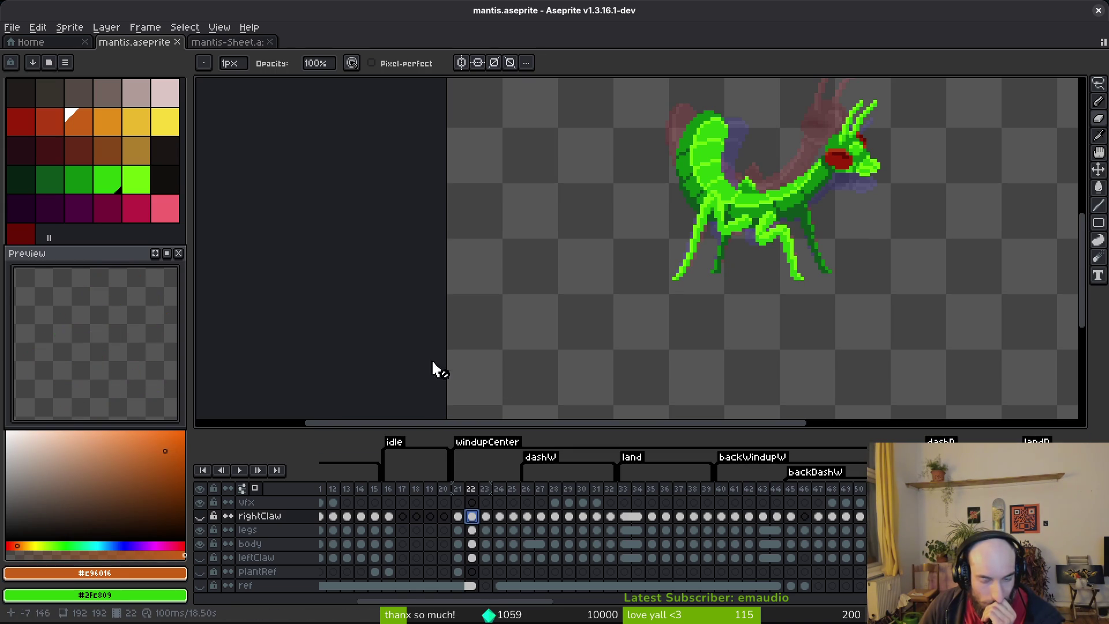
{"action": "mouse_move", "coordinate": [723, 520]}
{"action": "left_mouse_down"}
{"action": "mouse_move", "coordinate": [852, 558]}
{"action": "mouse_move", "coordinate": [926, 557]}
{"action": "left_mouse_up"}
{"action": "key", "text": "Escape"}
{"action": "key", "text": "ctrl+s"}
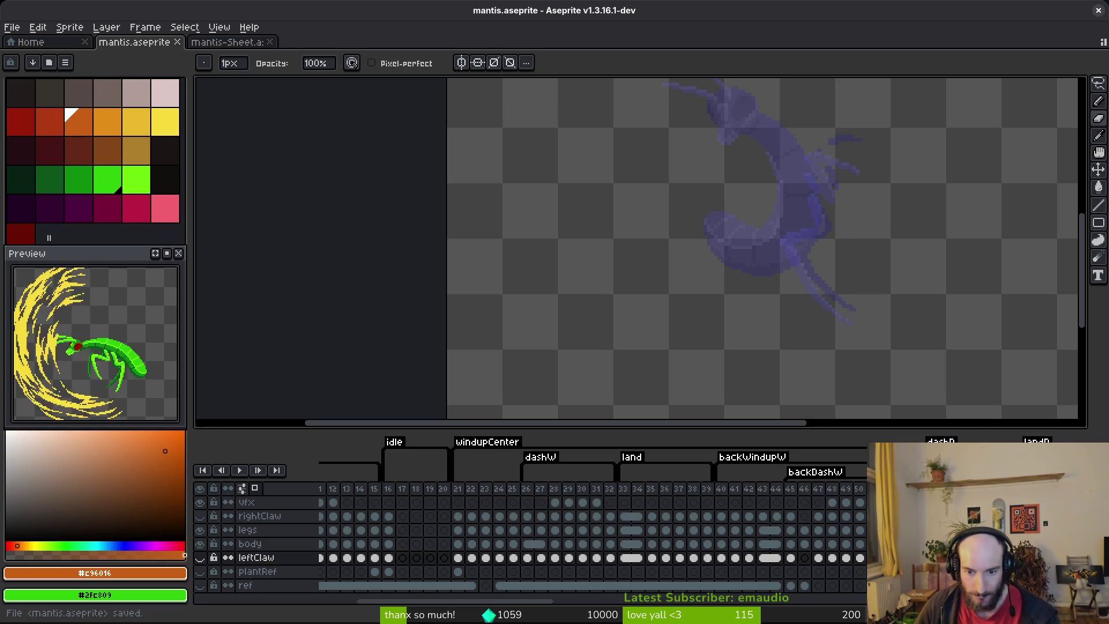
{"action": "left_click", "coordinate": [458, 502]}
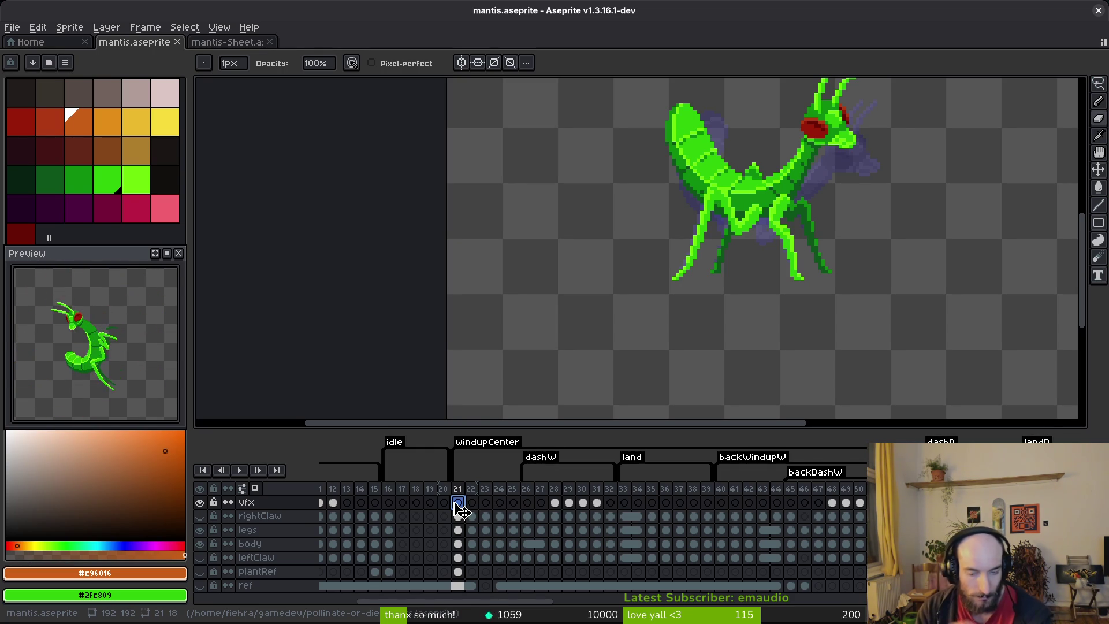
{"action": "left_click_drag", "start_coordinate": [720, 502], "coordinate": [914, 557]}
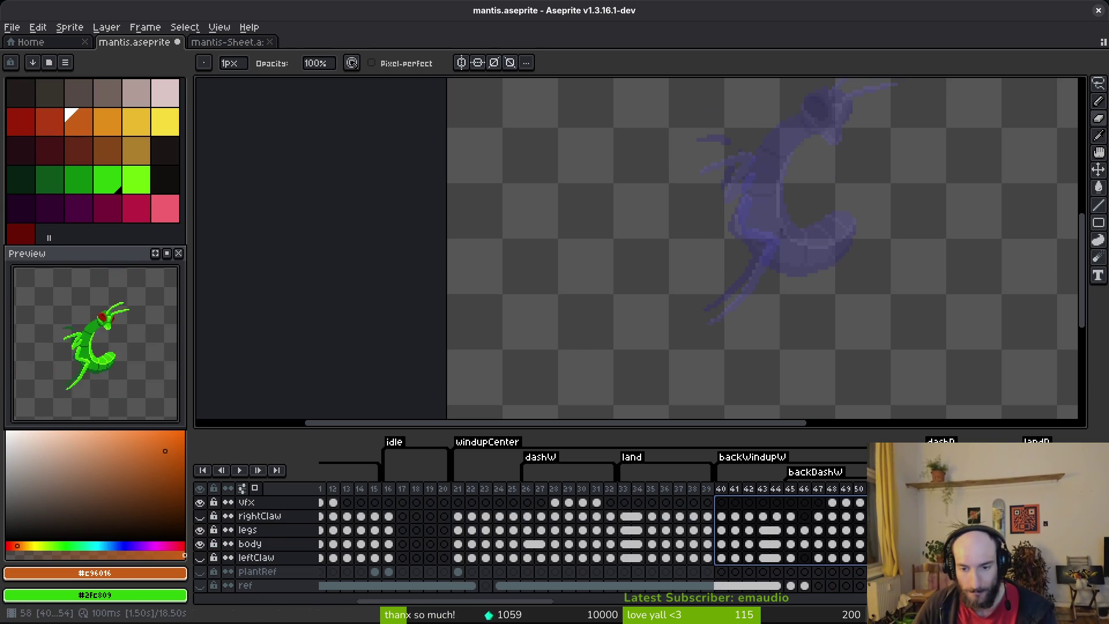
{"action": "key", "text": "ctrl+s"}
{"action": "left_click", "coordinate": [795, 517]}
{"action": "key", "text": "Left"}
{"action": "key", "text": "Left"}
{"action": "scroll", "coordinate": [800, 307], "scroll_direction": "down", "scroll_amount": 3}
{"action": "key", "text": "i"}
{"action": "key", "text": "Left"}
{"action": "key", "text": "Left"}
{"action": "key", "text": "Right"}
{"action": "key", "text": "Right"}
{"action": "key", "text": "Right"}
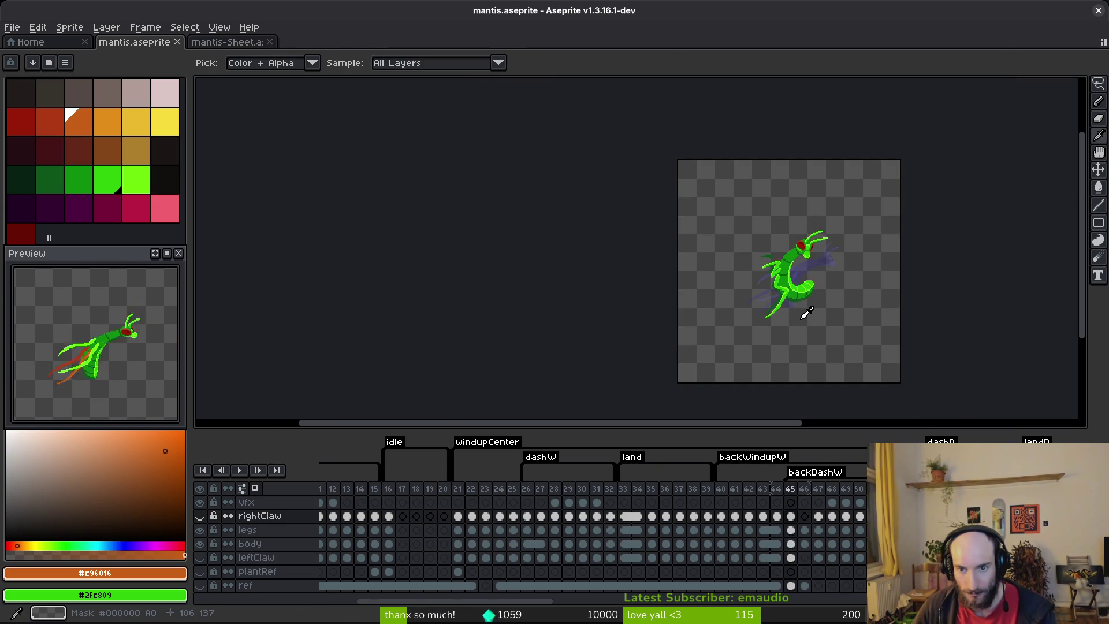
{"action": "key", "text": "Right"}
{"action": "key", "text": "b"}
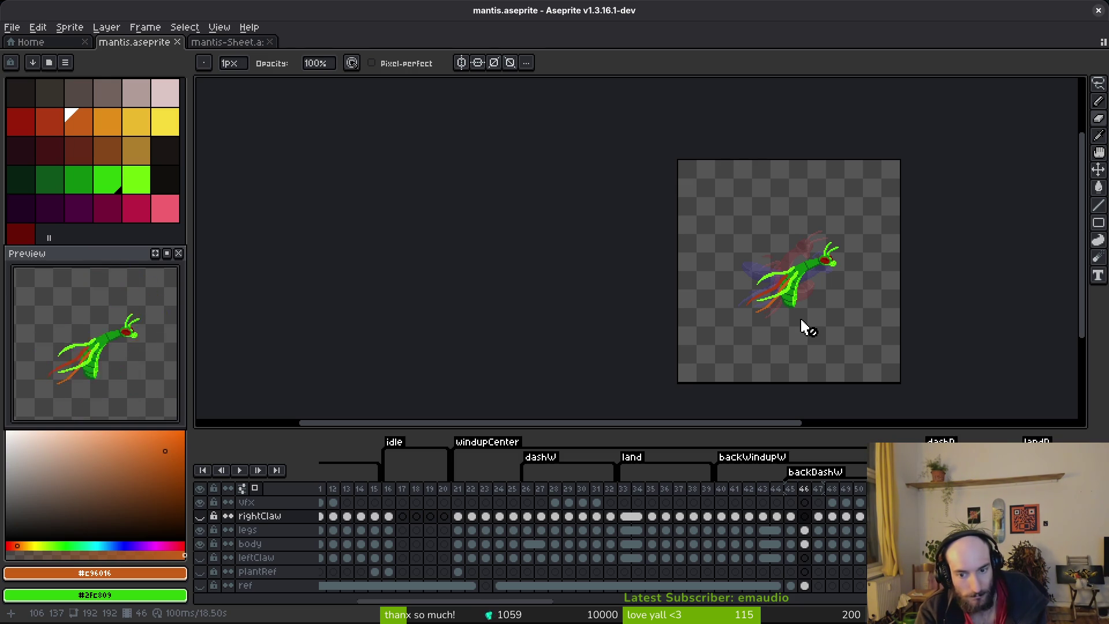
{"action": "key", "text": "comma"}
{"action": "key", "text": "alt"}
{"action": "key", "text": "comma"}
{"action": "key", "text": "comma"}
{"action": "key", "text": "comma"}
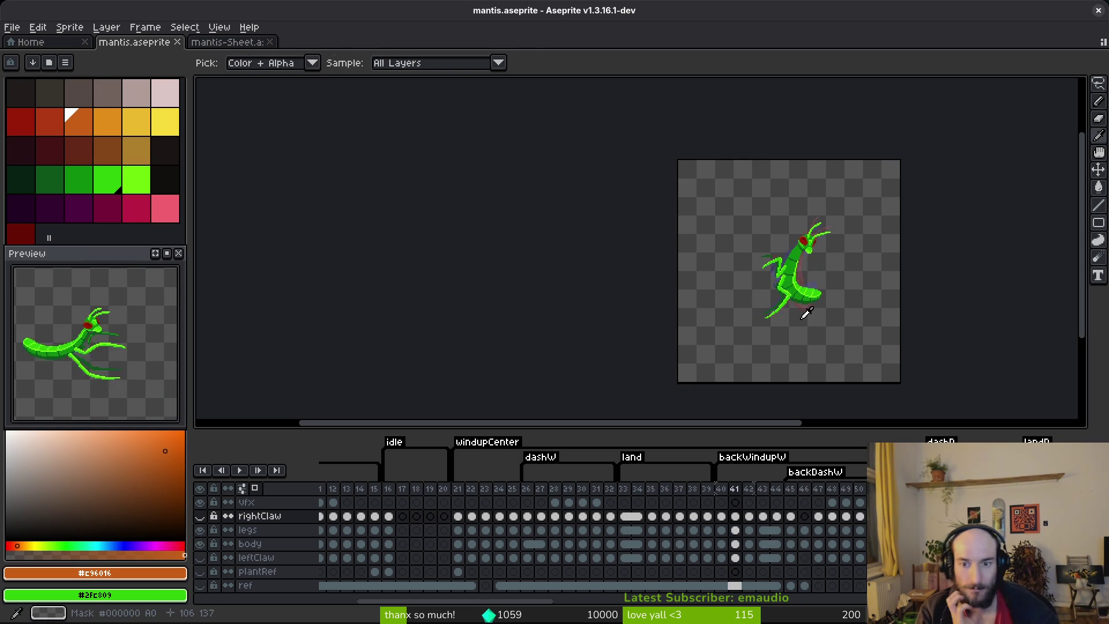
{"action": "key", "text": "comma"}
{"action": "key", "text": "comma"}
{"action": "key", "text": "period"}
{"action": "key", "text": "period"}
{"action": "key", "text": "period"}
{"action": "key", "text": "period"}
{"action": "key", "text": "period"}
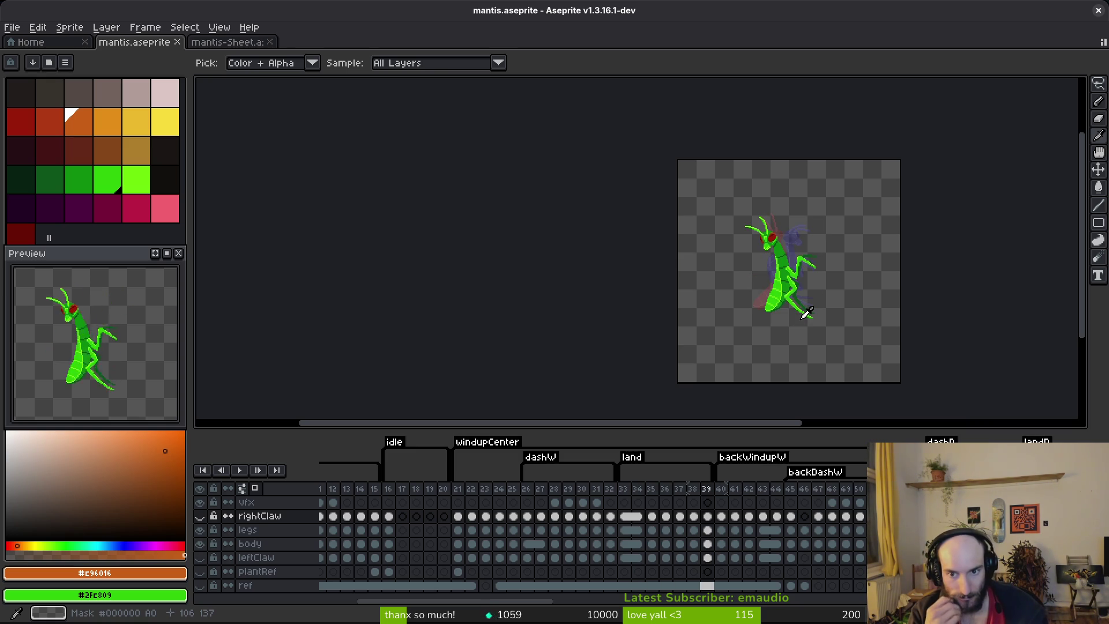
{"action": "key", "text": "period"}
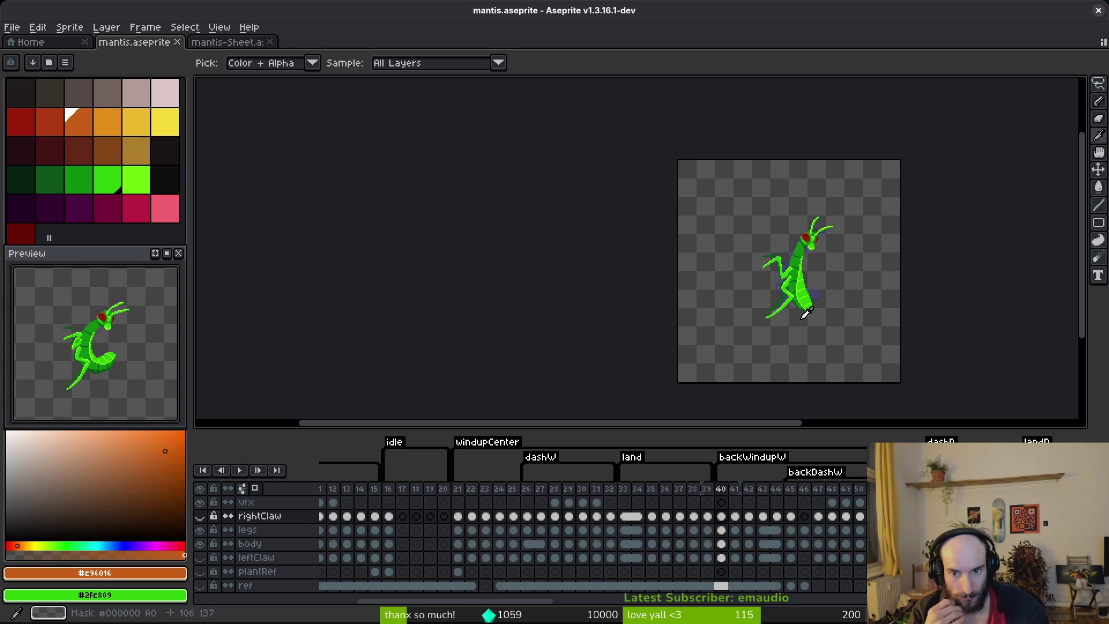
{"action": "key", "text": "period"}
{"action": "key", "text": "period"}
{"action": "key", "text": "period"}
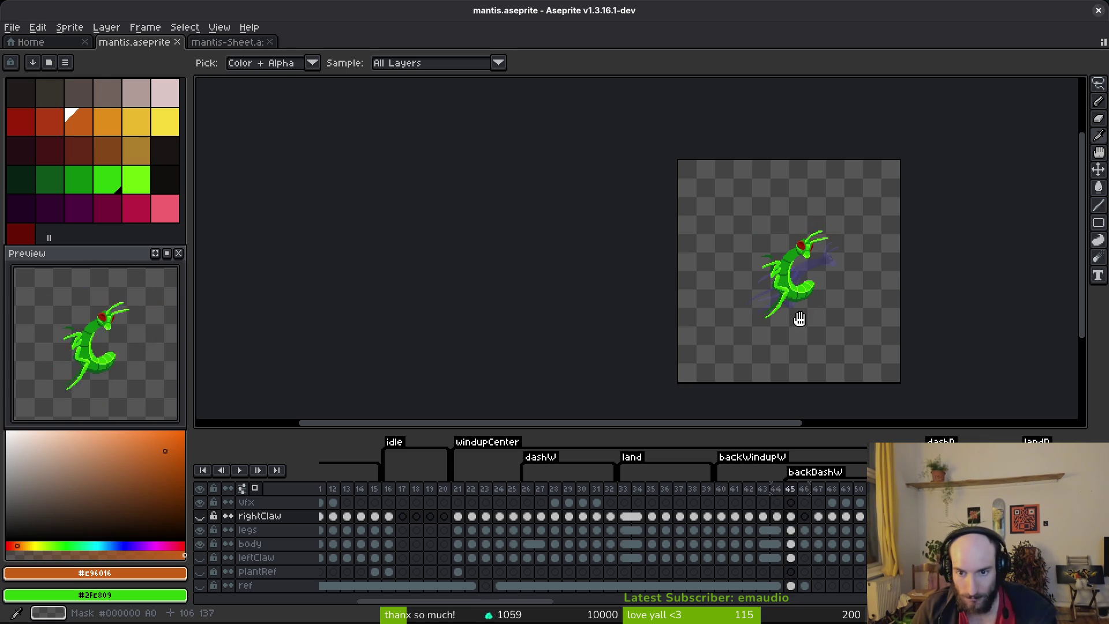
{"action": "key", "text": "period"}
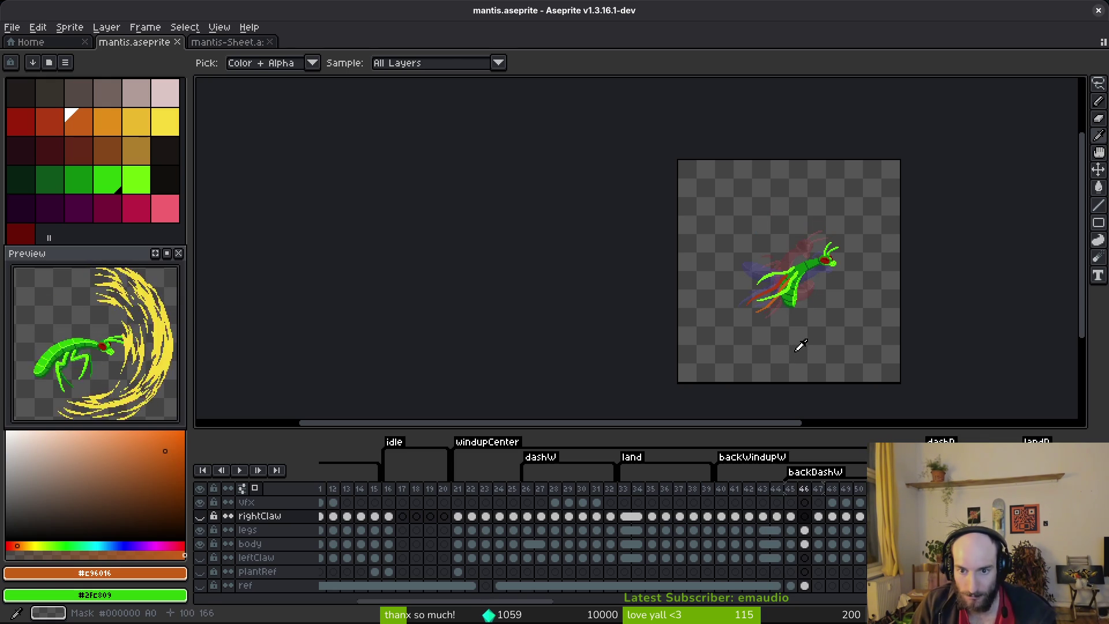
- Select frame ranges around frames 40–45, clear the selection, and save
{"action": "key", "text": "comma"}
{"action": "left_click", "coordinate": [788, 491]}
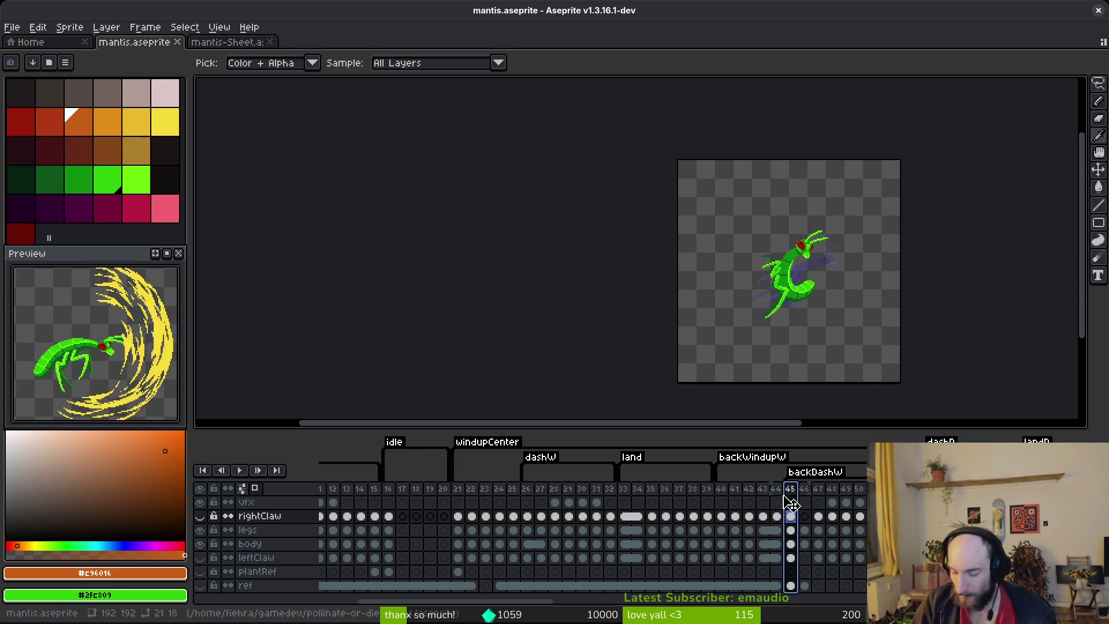
{"action": "mouse_move", "coordinate": [721, 503]}
{"action": "left_mouse_down"}
{"action": "mouse_move", "coordinate": [745, 508]}
{"action": "mouse_move", "coordinate": [750, 558]}
{"action": "mouse_move", "coordinate": [776, 571]}
{"action": "left_mouse_up"}
{"action": "key", "text": "Escape"}
{"action": "key", "text": "ctrl+s"}
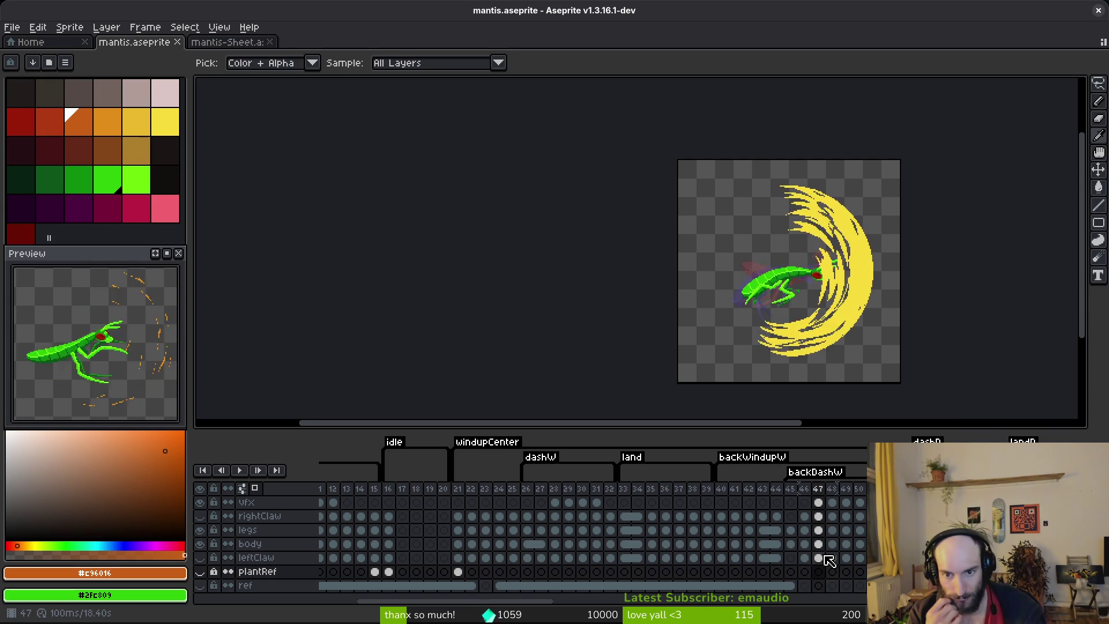
- Review frames 46–48, select frames 45–53, save, and settle on the vfx cel at frame 21
{"action": "key", "text": "Left"}
{"action": "key", "text": "Right"}
{"action": "key", "text": "Right"}
{"action": "key", "text": "Right"}
{"action": "key", "text": "Right"}
{"action": "key", "text": "Right"}
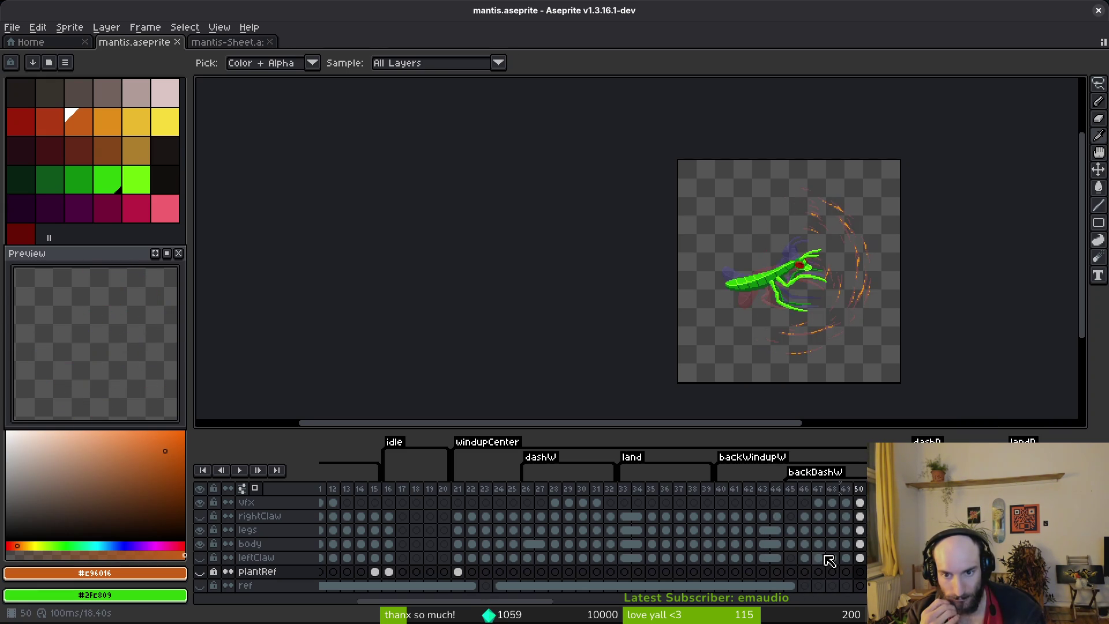
{"action": "key", "text": "Left"}
{"action": "key", "text": "Left"}
{"action": "key", "text": "Left"}
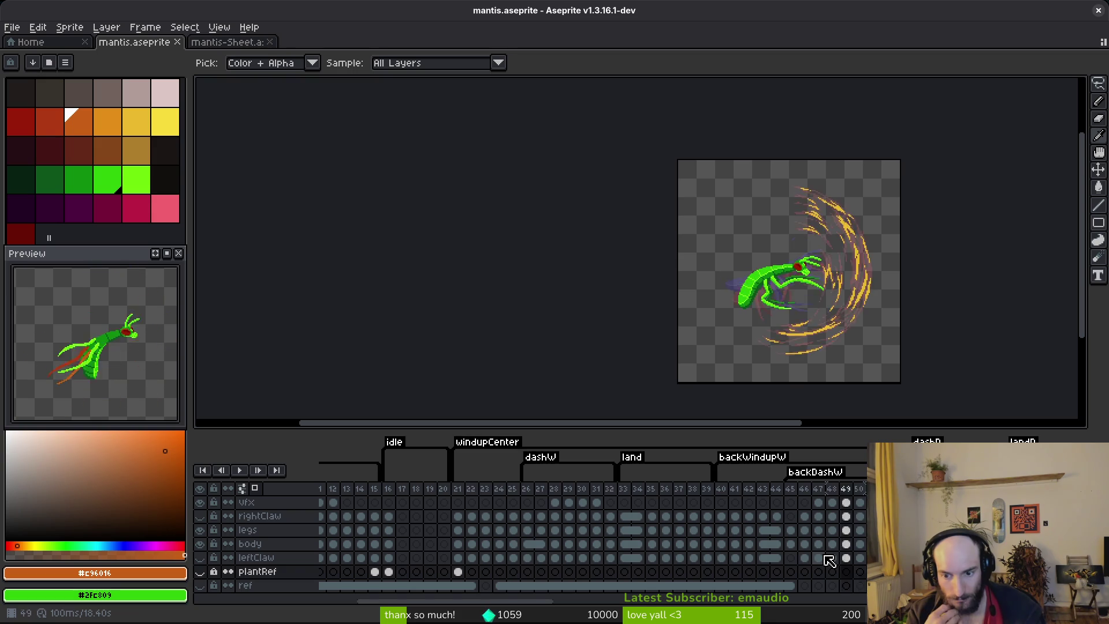
{"action": "key", "text": "Left"}
{"action": "key", "text": "Left"}
{"action": "key", "text": "Right"}
{"action": "key", "text": "Right"}
{"action": "key", "text": "Right"}
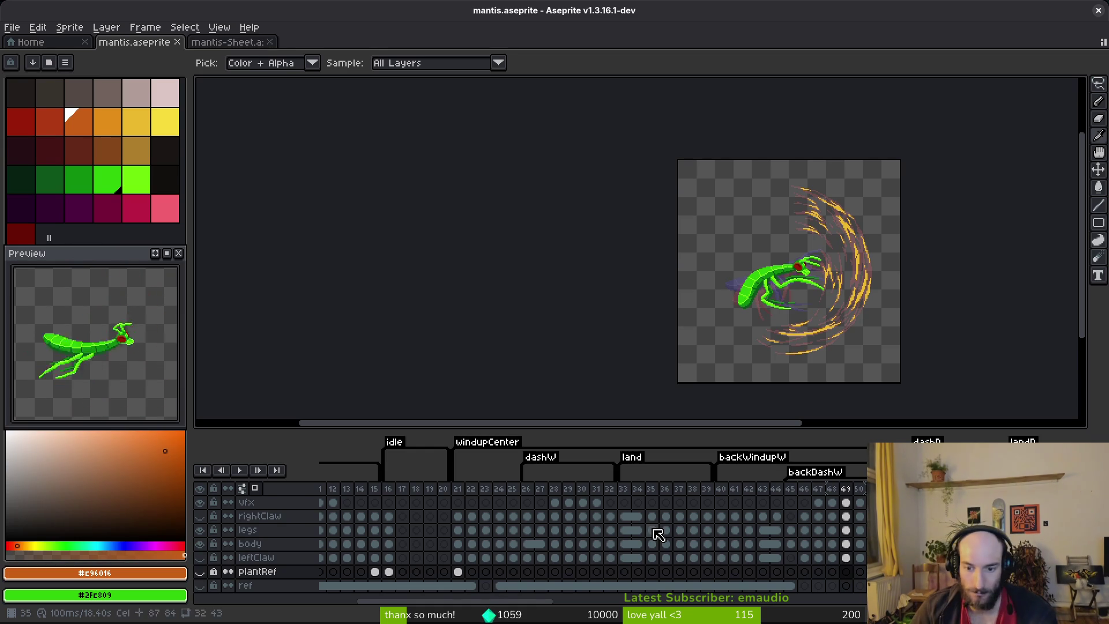
{"action": "left_click_drag", "start_coordinate": [789, 488], "coordinate": [900, 488]}
{"action": "left_click", "coordinate": [585, 491]}
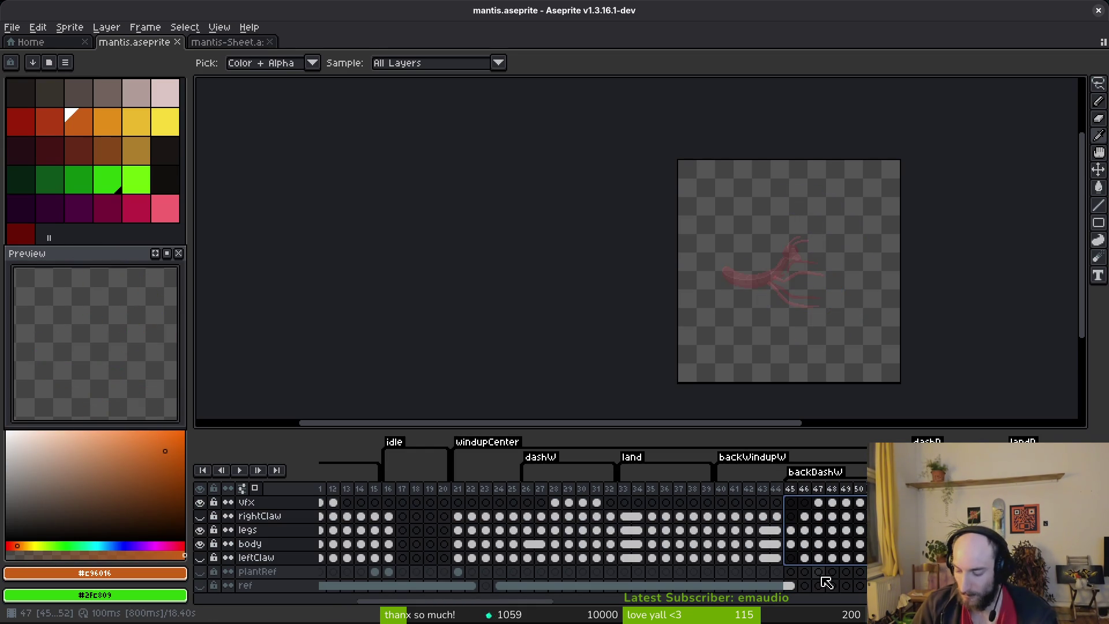
{"action": "key", "text": "ctrl+s"}
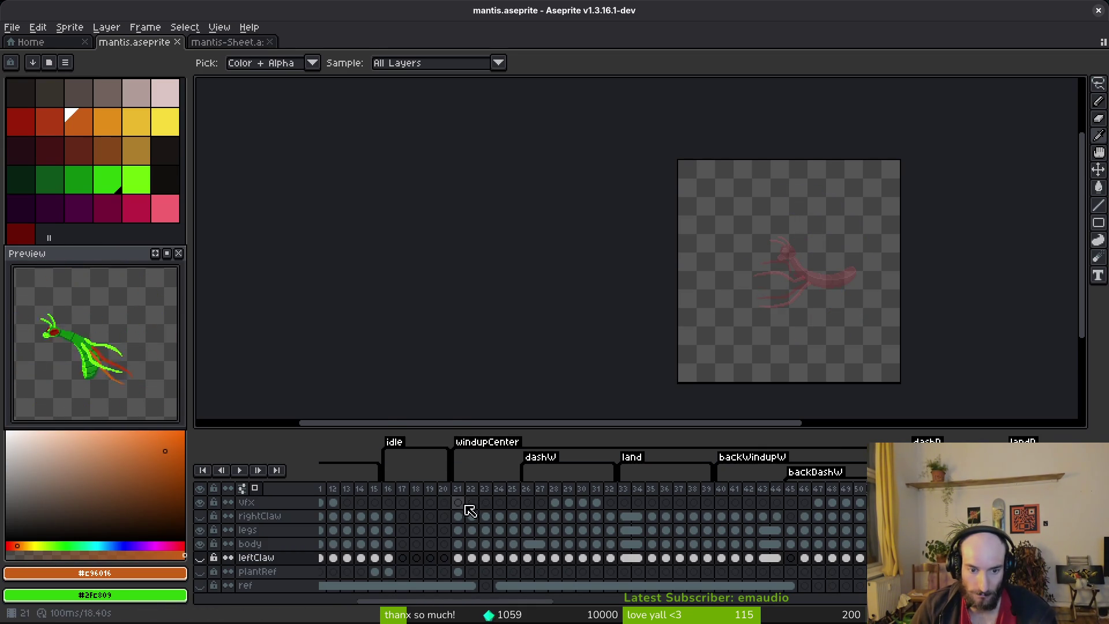
{"action": "left_click", "coordinate": [457, 503]}
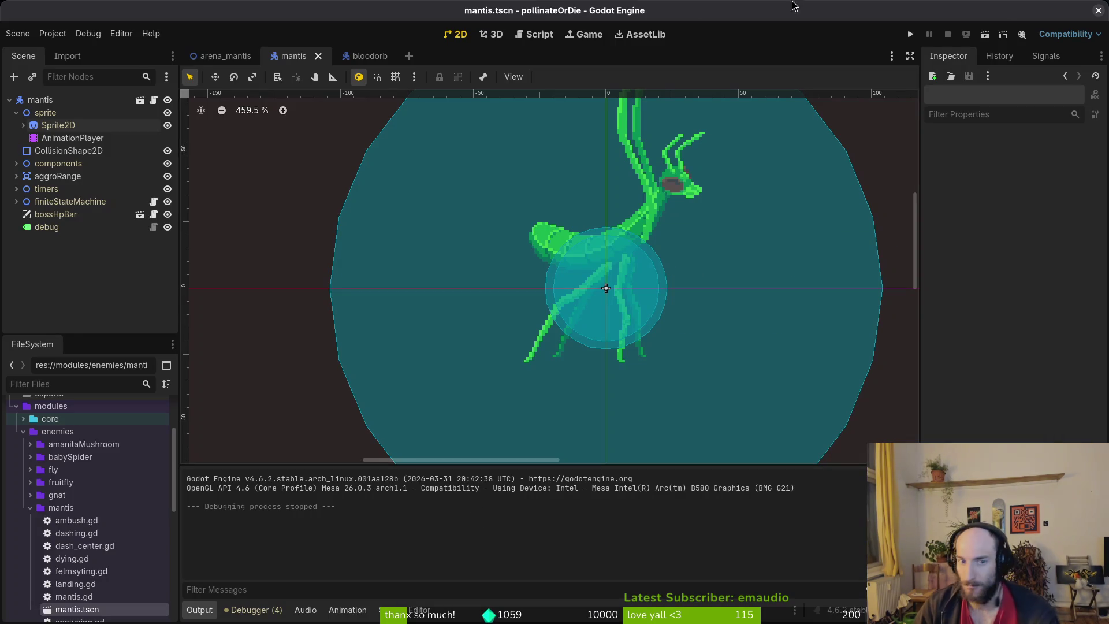
- Load the mantis AnimationPlayer's summon animation to check it
{"action": "left_click", "coordinate": [222, 56]}
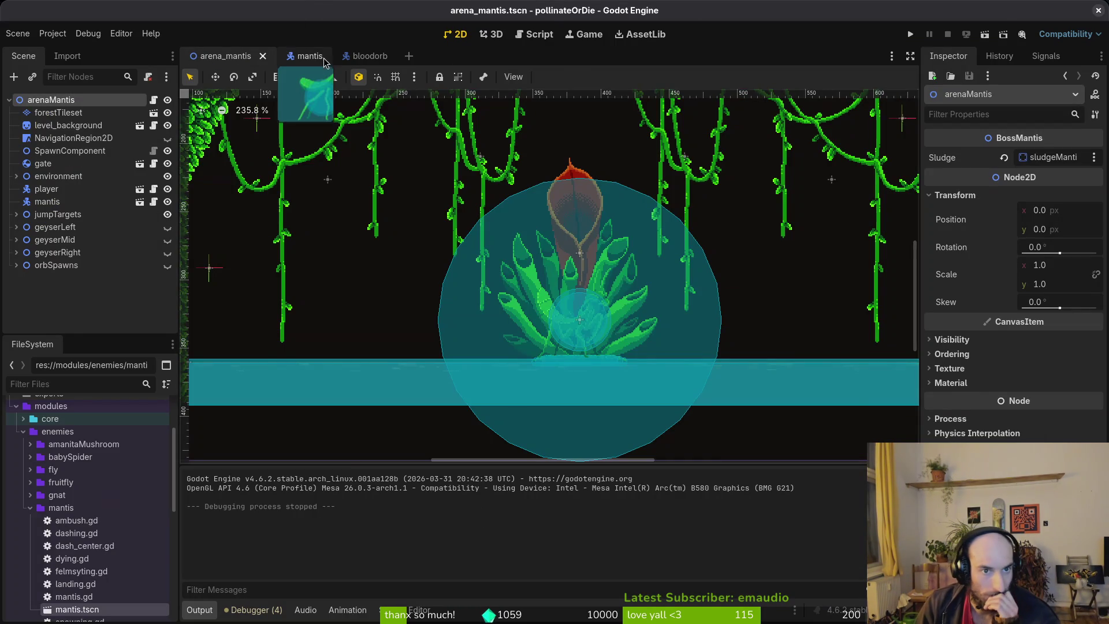
{"action": "left_click", "coordinate": [293, 56]}
{"action": "left_click", "coordinate": [72, 138]}
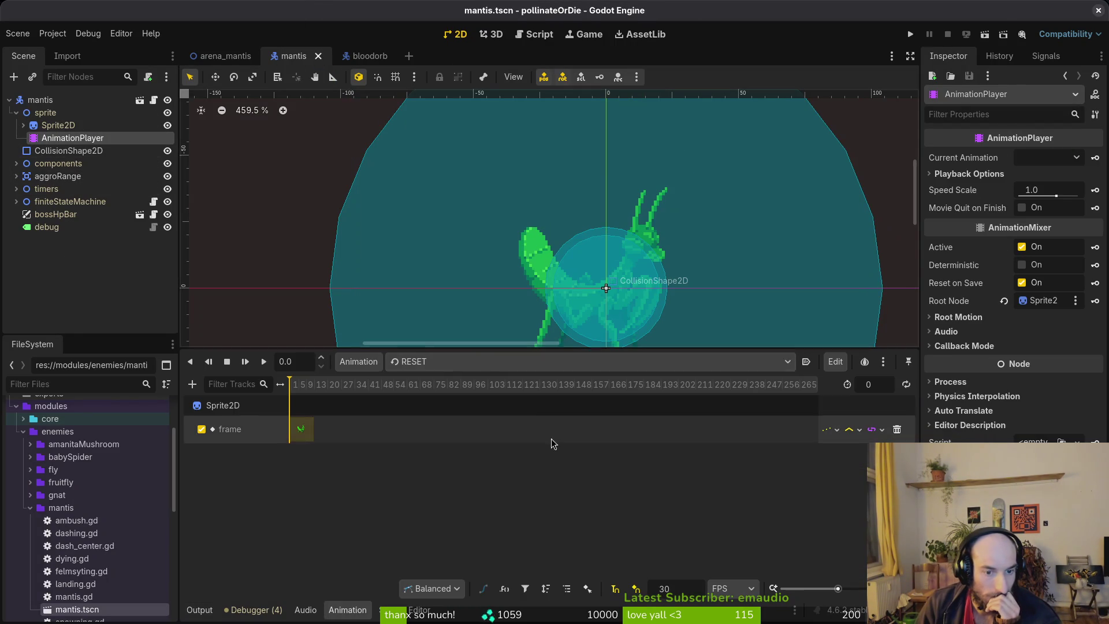
{"action": "left_click", "coordinate": [455, 363]}
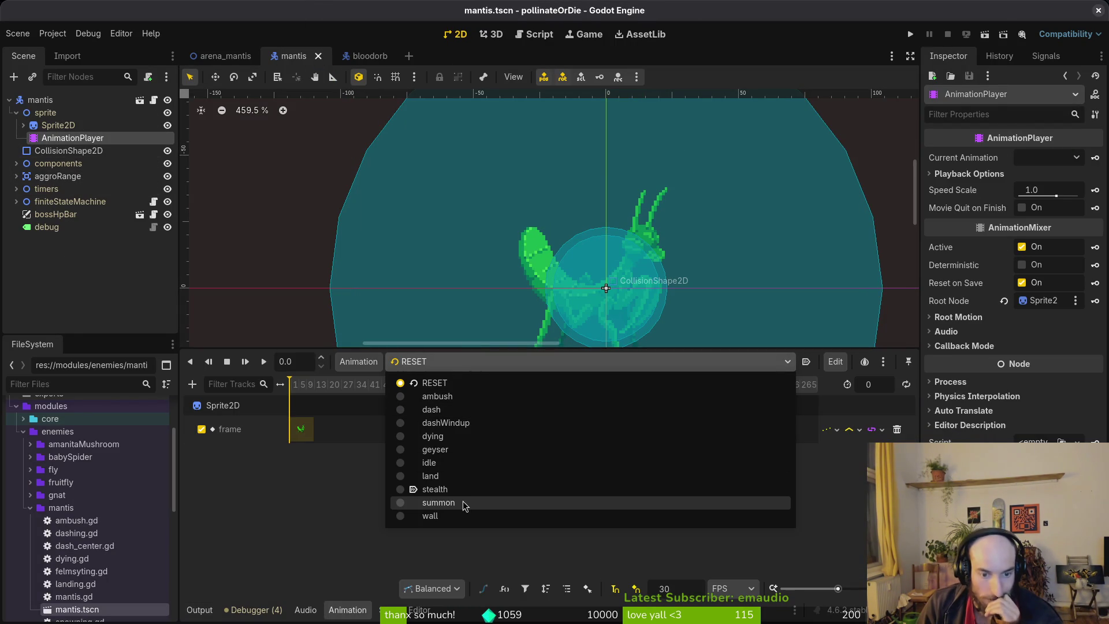
{"action": "left_click", "coordinate": [461, 502]}
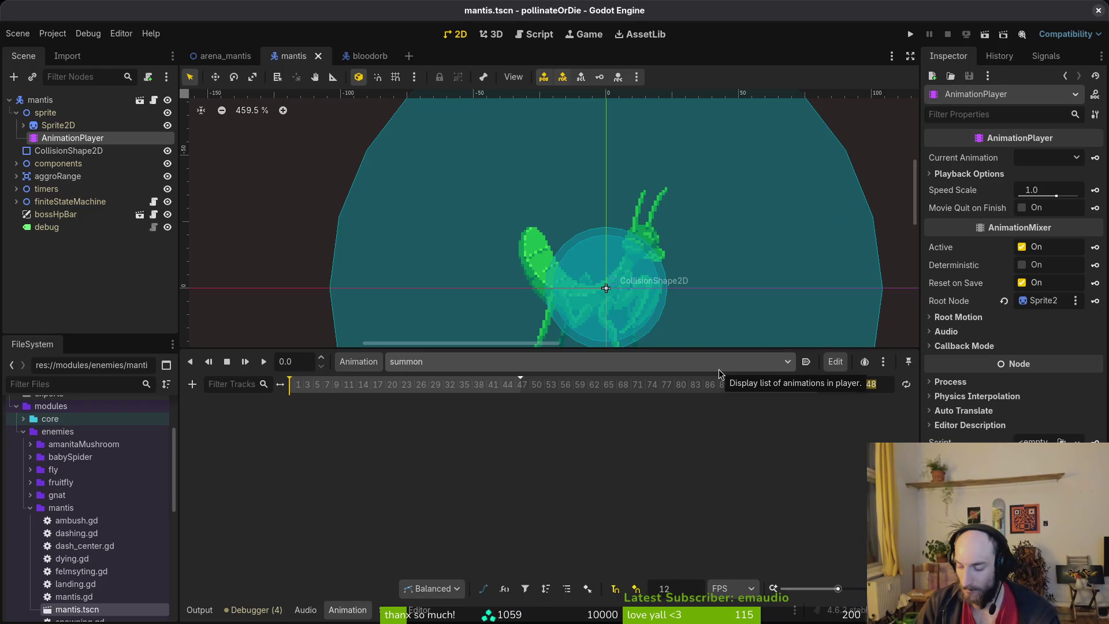
- Quick Open blood_geyser.tscn by searching 'geyser'
{"action": "key", "text": "alt+shift+o"}
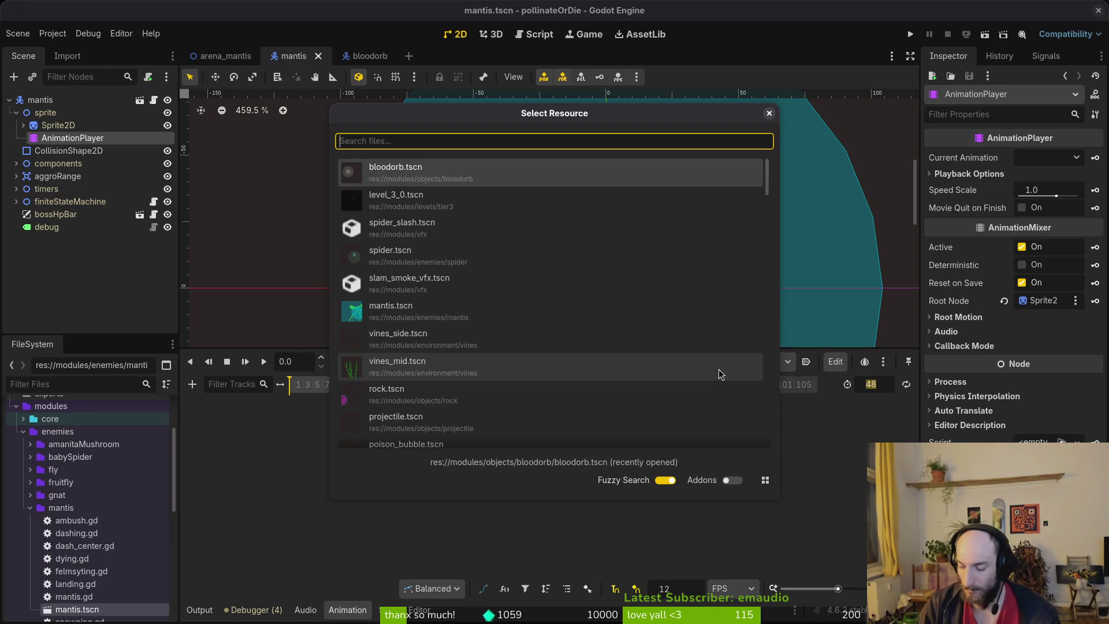
{"action": "type", "text": "geyser"}
{"action": "key", "text": "Down"}
{"action": "key", "text": "Down"}
{"action": "key", "text": "Down"}
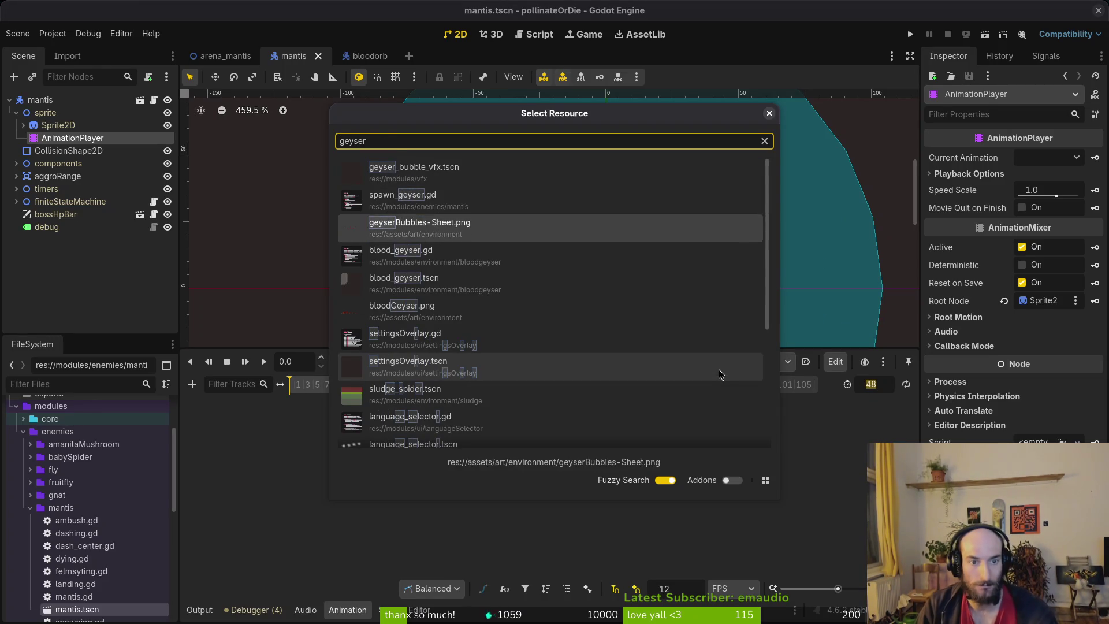
{"action": "key", "text": "Return"}
- Load the geyser AnimationPlayer's bubble animation, then its startup animation
{"action": "left_click", "coordinate": [66, 125]}
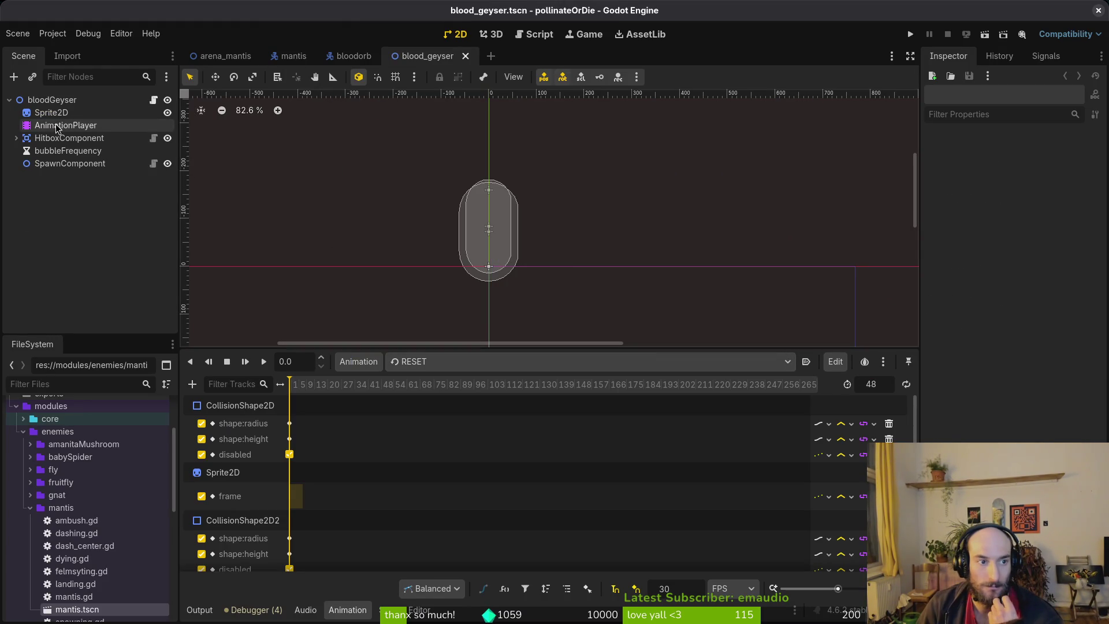
{"action": "left_click", "coordinate": [485, 362]}
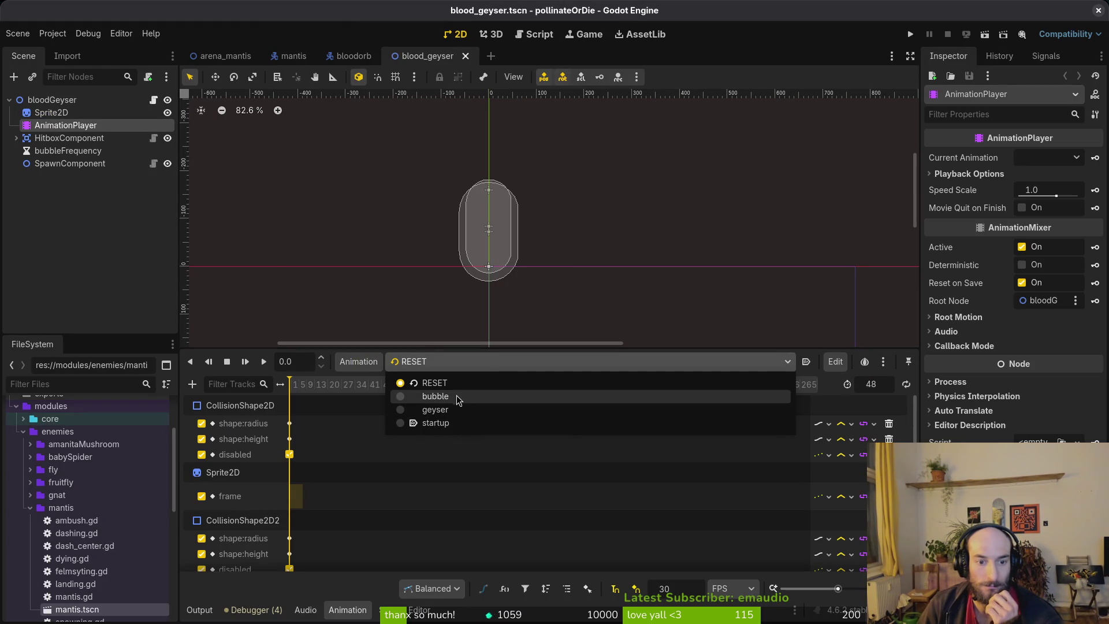
{"action": "left_click", "coordinate": [458, 397]}
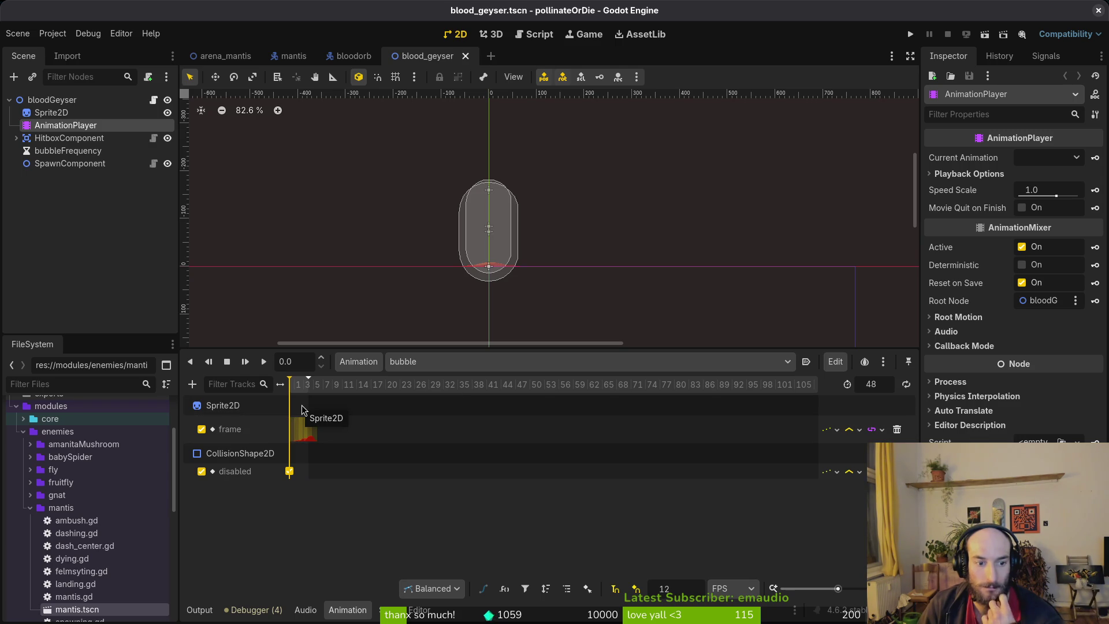
{"action": "scroll", "coordinate": [311, 428], "scroll_direction": "up", "scroll_amount": 6}
{"action": "scroll", "coordinate": [429, 441], "scroll_direction": "down", "scroll_amount": 2}
{"action": "left_click", "coordinate": [439, 363]}
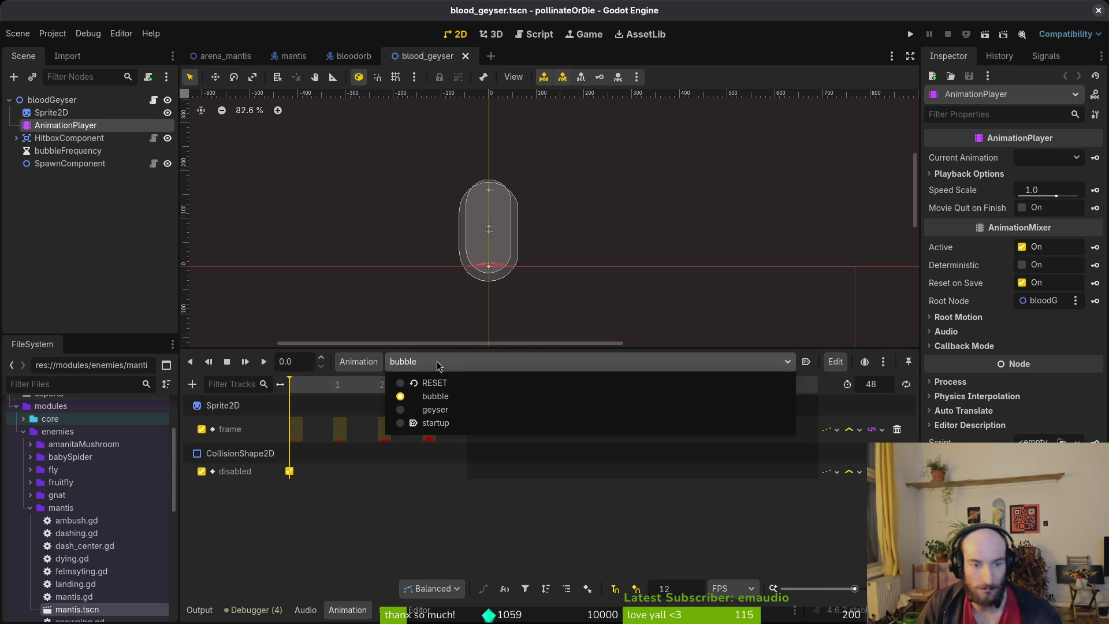
{"action": "left_click", "coordinate": [439, 423]}
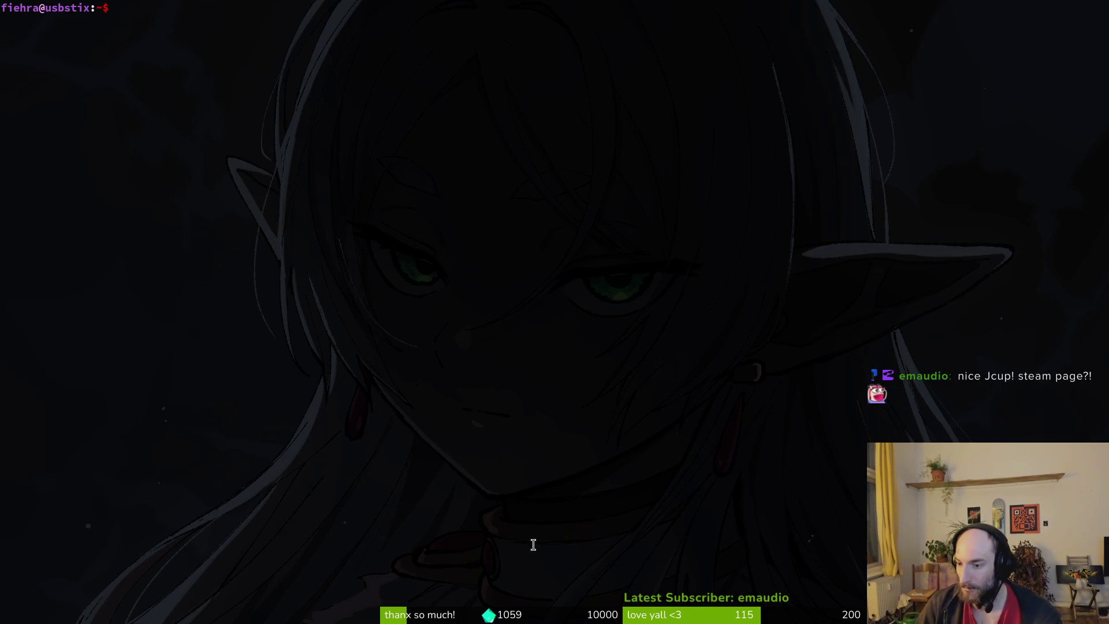
{"action": "type", "text": "cd gamedev/pol"}
- Open the project folder in Neovim with vim . and open spawn_geyser.gd
{"action": "key", "text": "Tab"}
{"action": "key", "text": "Return"}
{"action": "type", "text": "vim ."}
{"action": "key", "text": "Return"}
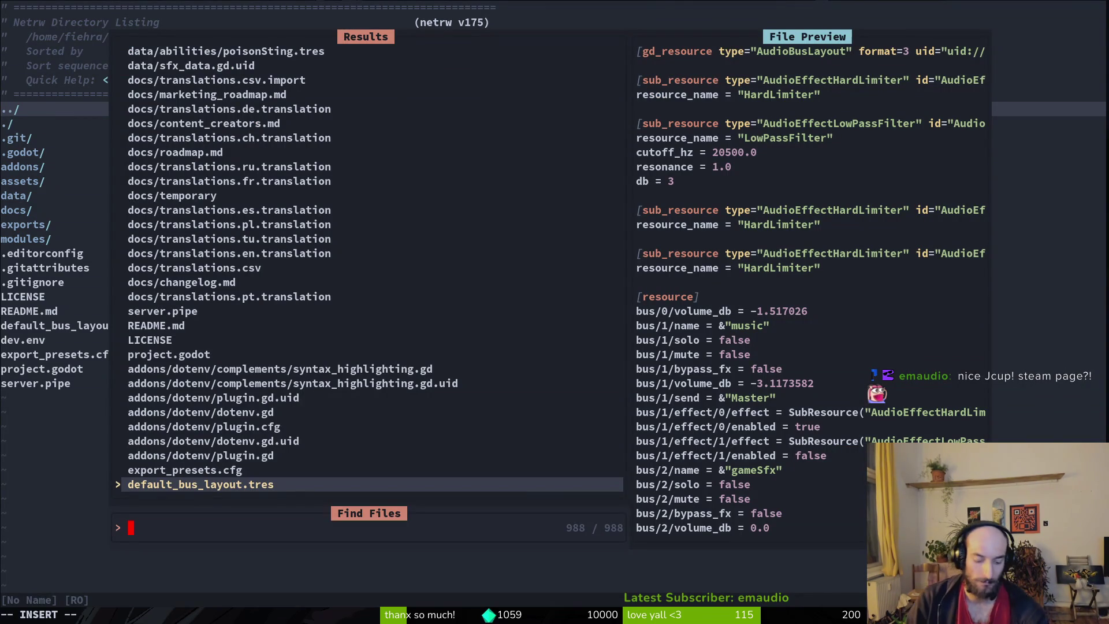
{"action": "type", "text": "spawgey"}
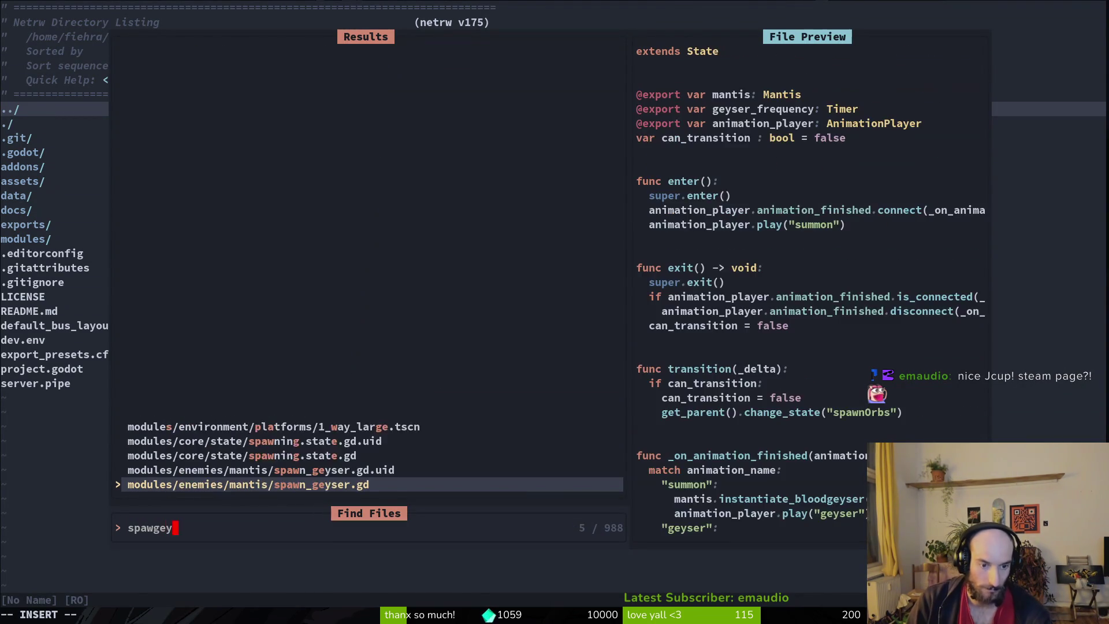
{"action": "key", "text": "Return"}
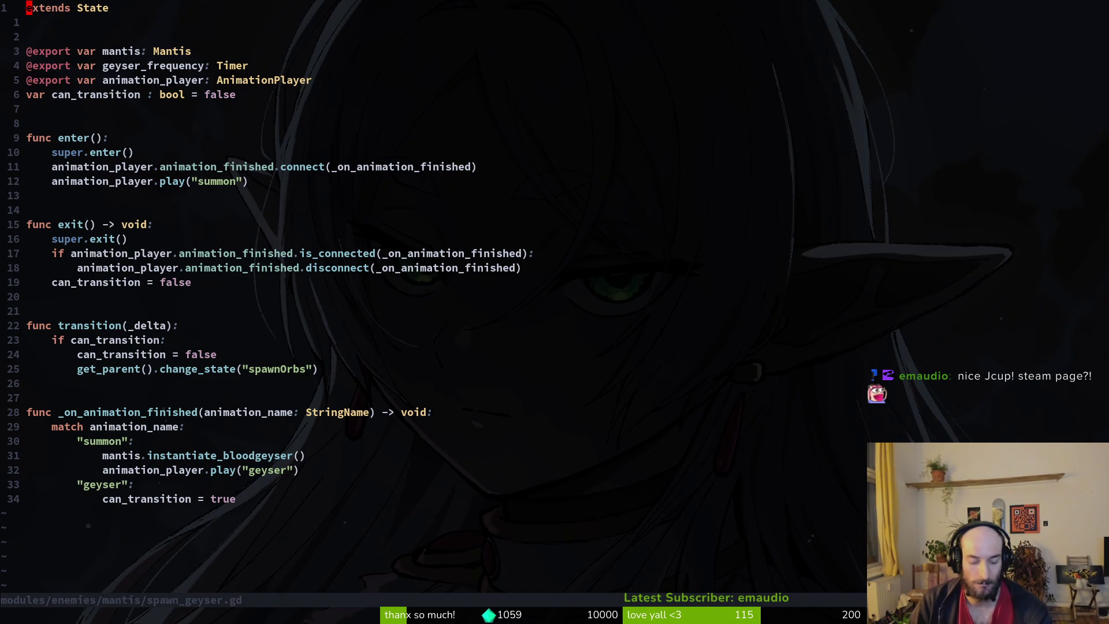
- Open mantis.gd and go to the await timer line in instantiate_bloodgeyser
{"action": "key", "text": "space"}
{"action": "key", "text": "f"}
{"action": "key", "text": "f"}
{"action": "type", "text": "manman"}
{"action": "key", "text": "Return"}
{"action": "key", "text": "G"}
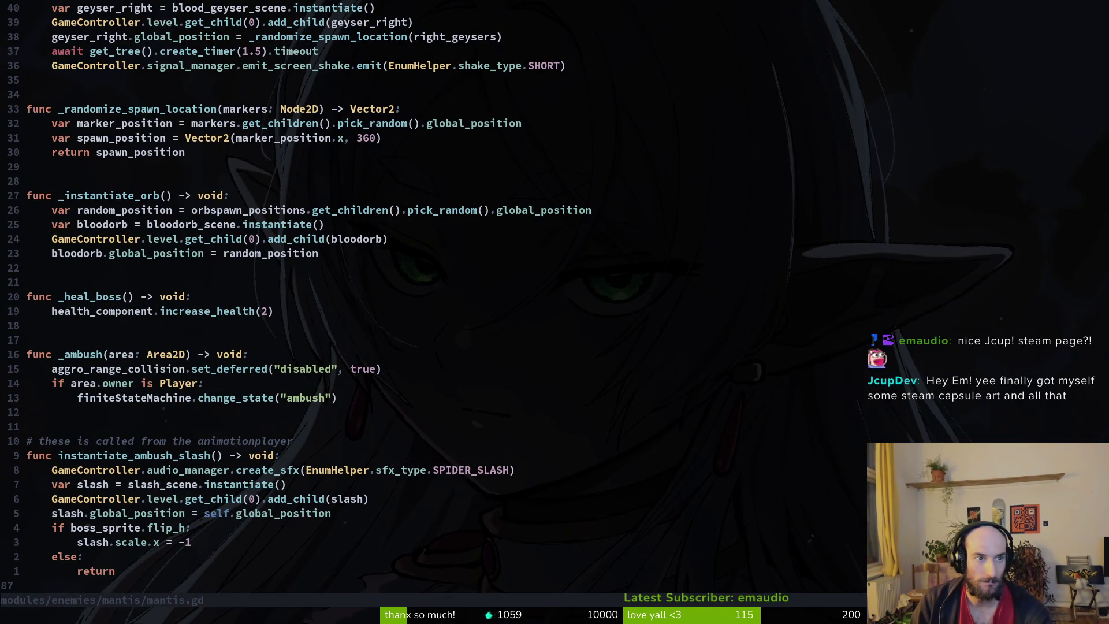
{"action": "key", "text": "2"}
{"action": "key", "text": "8"}
{"action": "key", "text": "k"}
{"action": "key", "text": "k"}
{"action": "key", "text": "k"}
{"action": "key", "text": "k"}
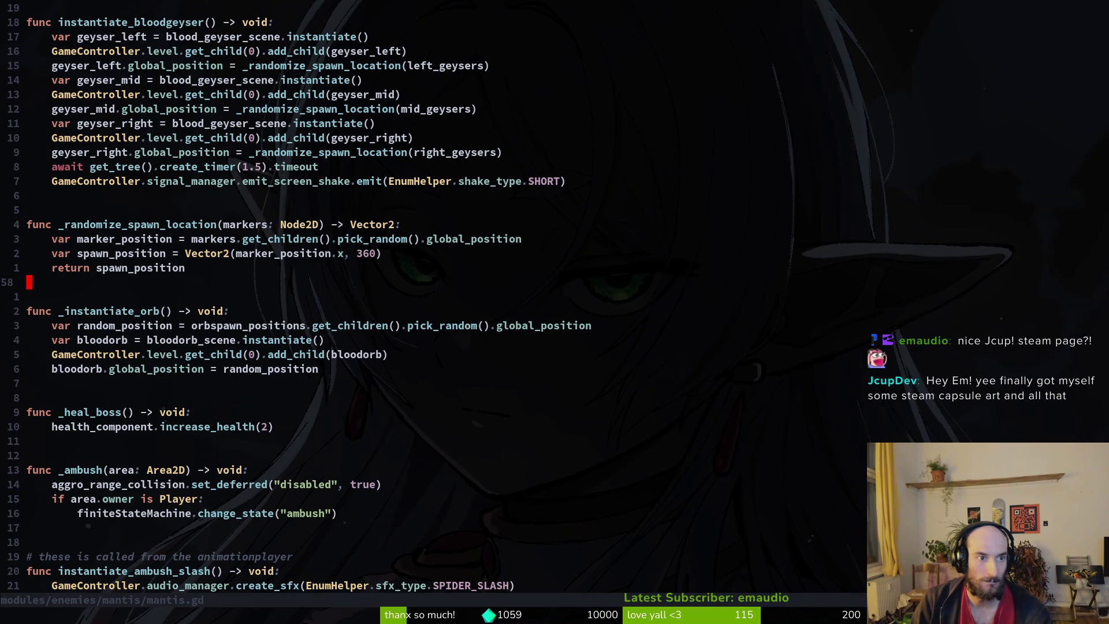
{"action": "key", "text": "j"}
{"action": "key", "text": "j"}
{"action": "key", "text": "j"}
{"action": "key", "text": "j"}
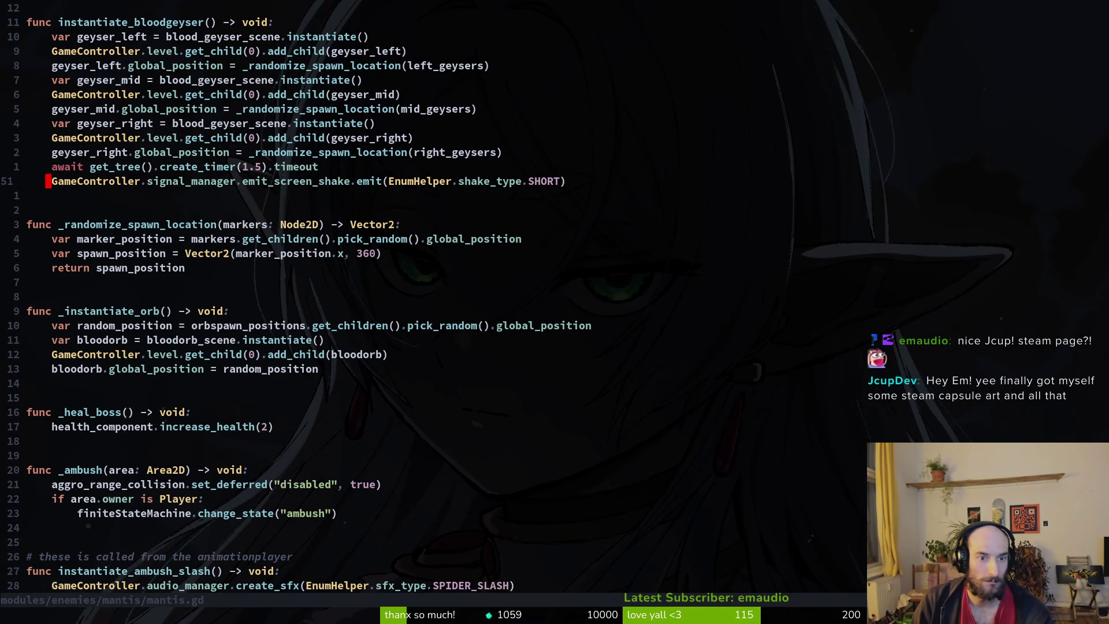
- Open blood_geyser.gd through the file search, then return to Godot
{"action": "key", "text": "space"}
{"action": "key", "text": "f"}
{"action": "key", "text": "f"}
{"action": "type", "text": "blo"}
{"action": "key", "text": "Return"}
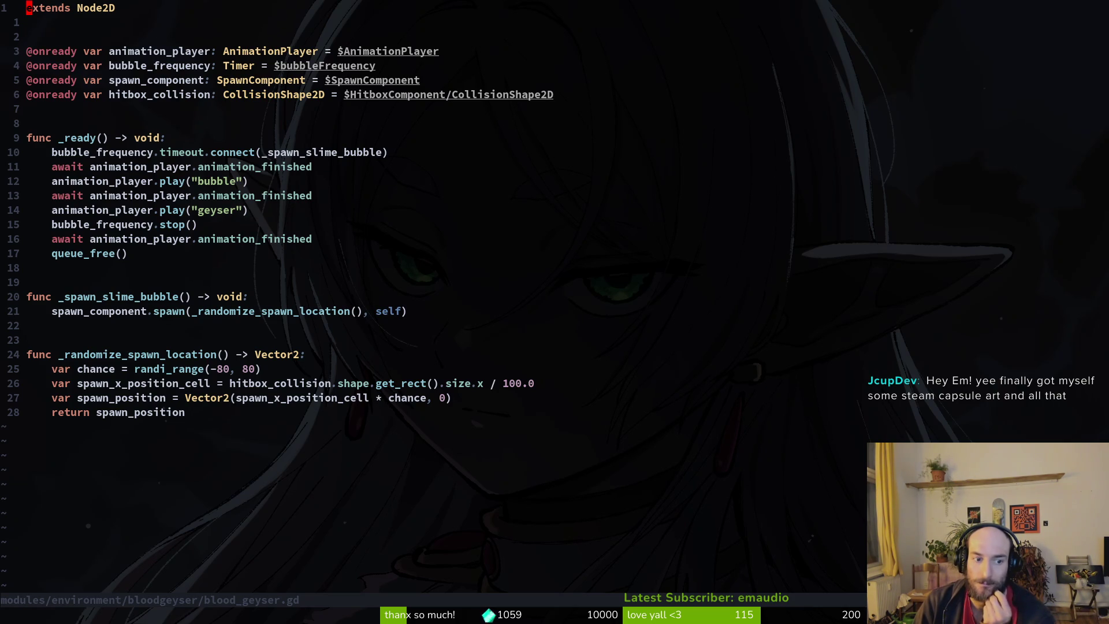
{"action": "key", "text": "alt+Tab"}
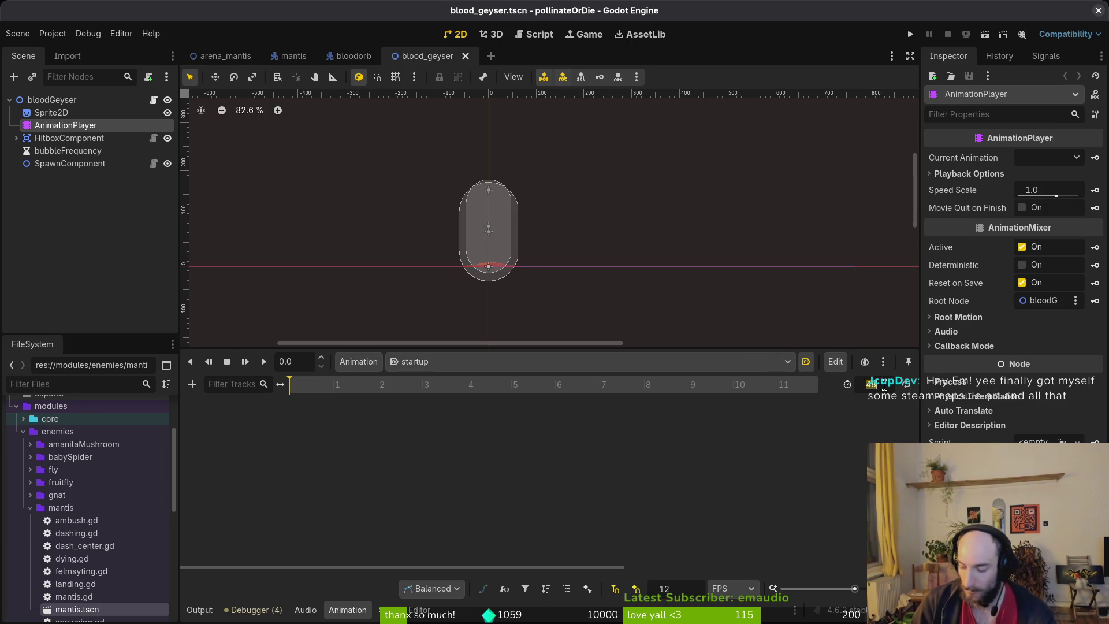
- Save the startup animation length of 60, launch the game and enter the MANTIS stage
{"action": "type", "text": "0"}
{"action": "key", "text": "ctrl+s"}
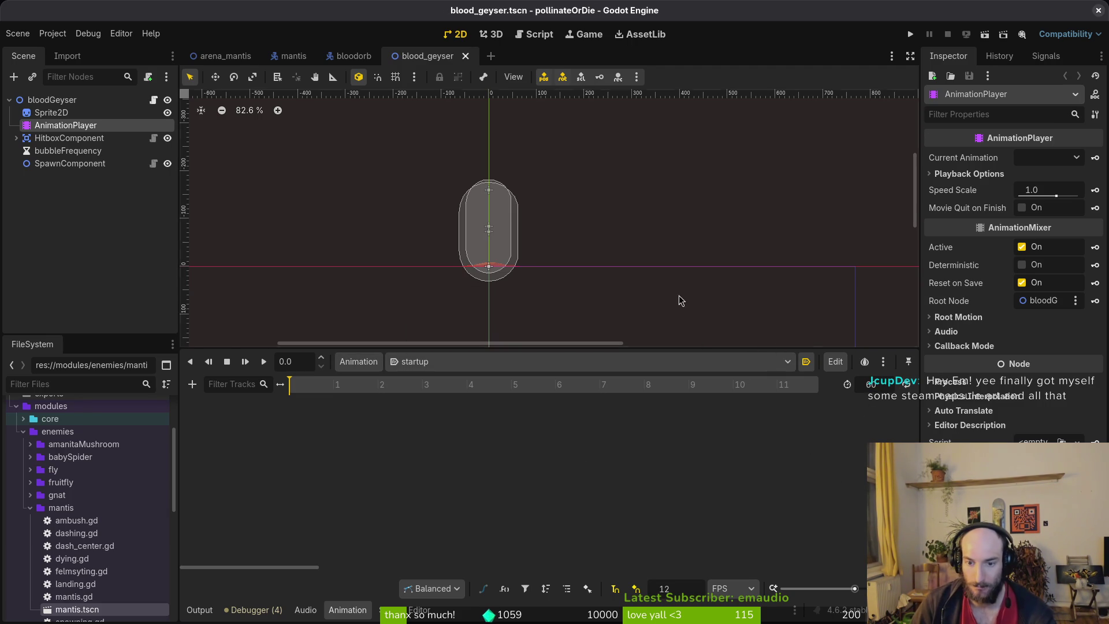
{"action": "left_click", "coordinate": [904, 35]}
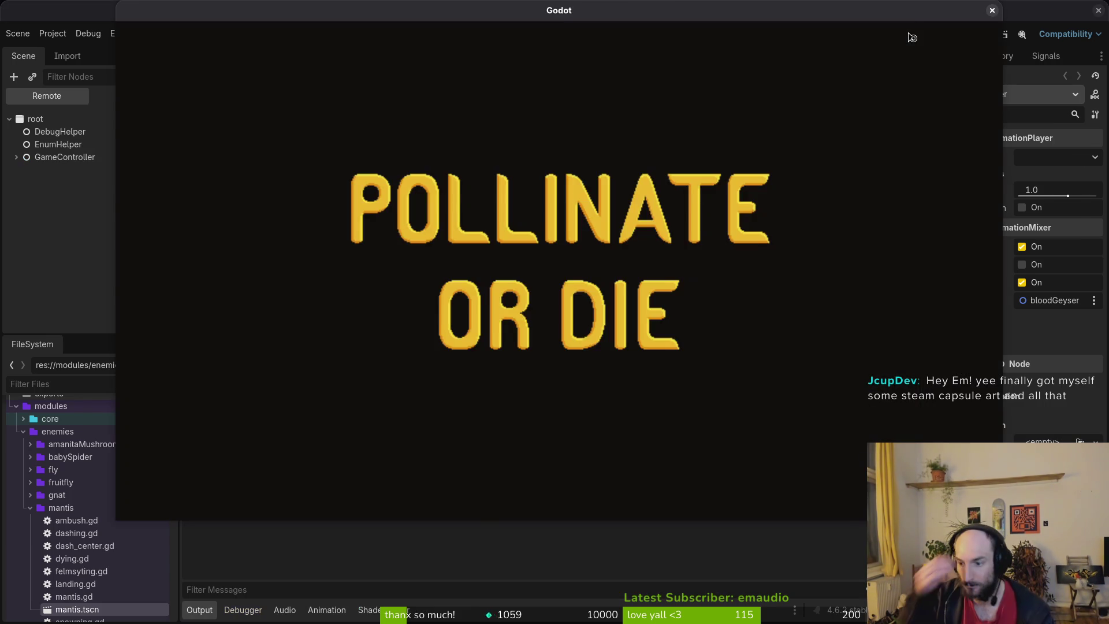
{"action": "key", "text": "Return"}
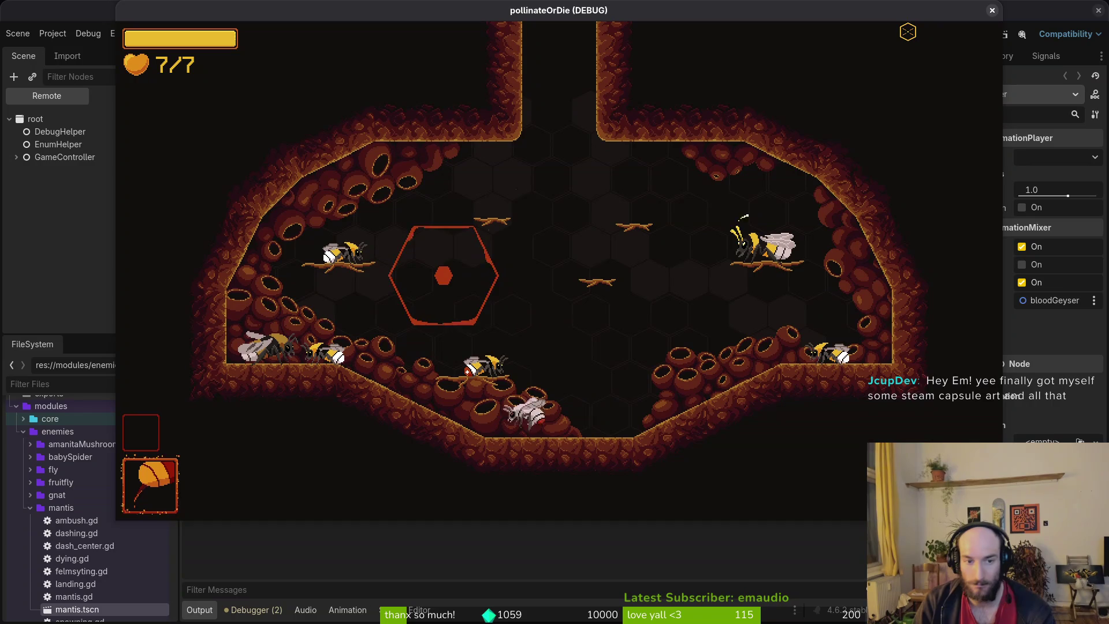
{"action": "key", "text": "Escape"}
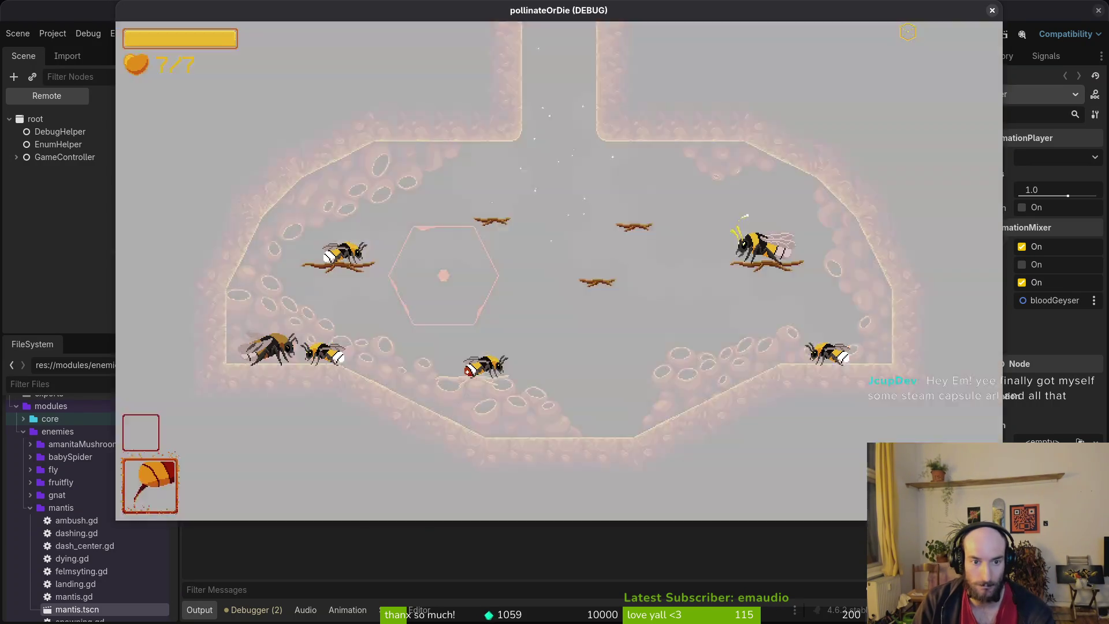
{"action": "key", "text": "Return"}
- Fly the bee around the arena and strike the mantis several times
{"action": "key", "text": "Down"}
{"action": "key", "text": "Left"}
{"action": "key", "text": "Right"}
{"action": "key", "text": "Left"}
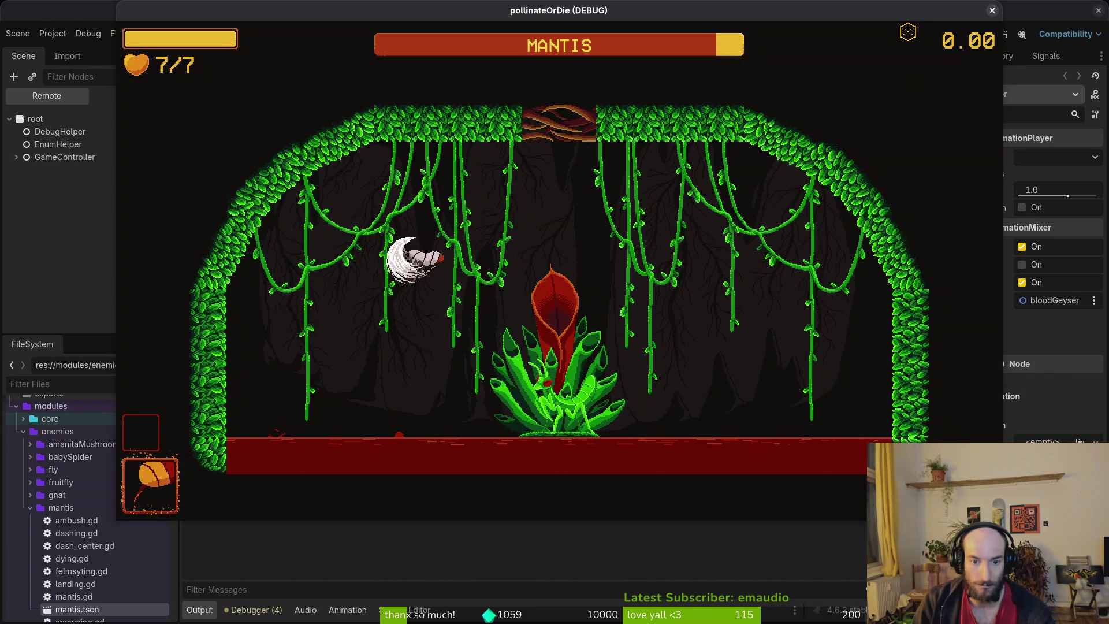
{"action": "key", "text": "Right"}
{"action": "key", "text": "Left"}
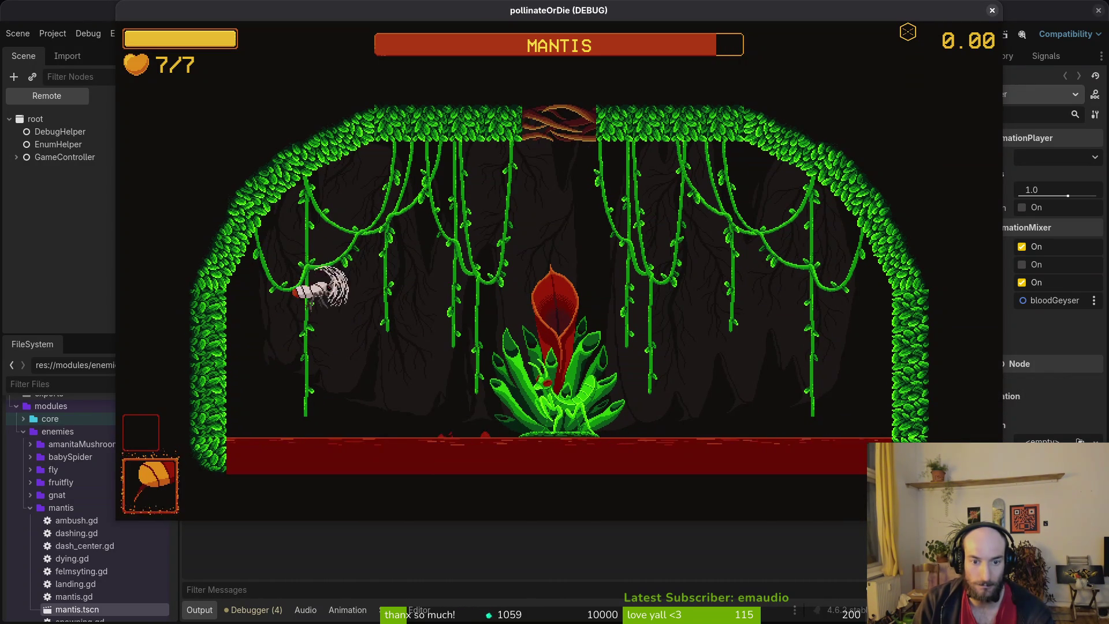
{"action": "key", "text": "Right"}
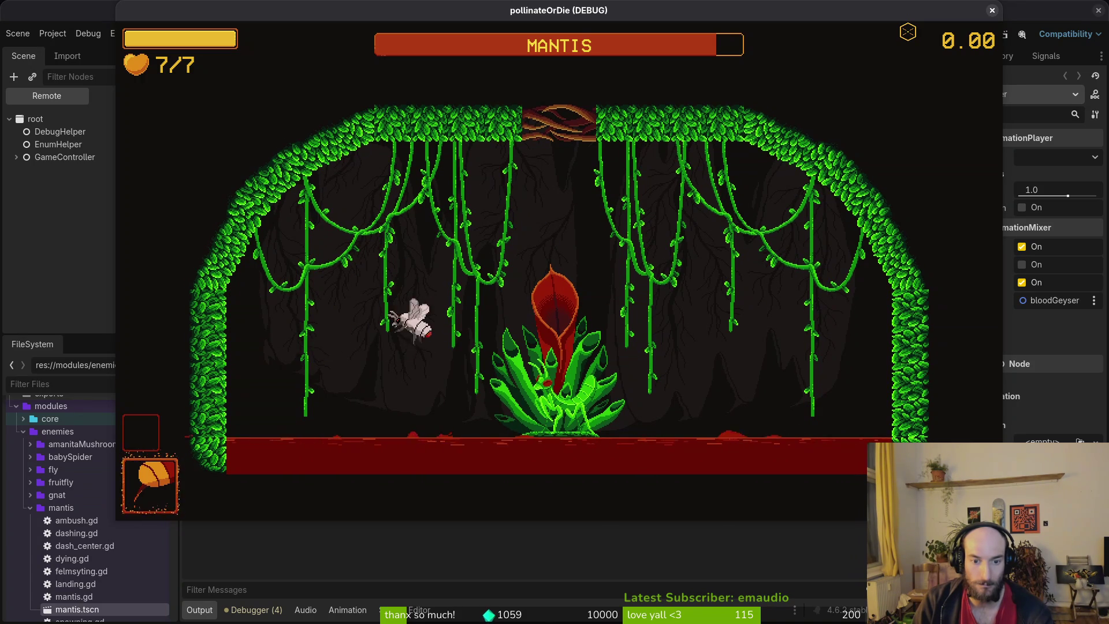
{"action": "key", "text": "Up"}
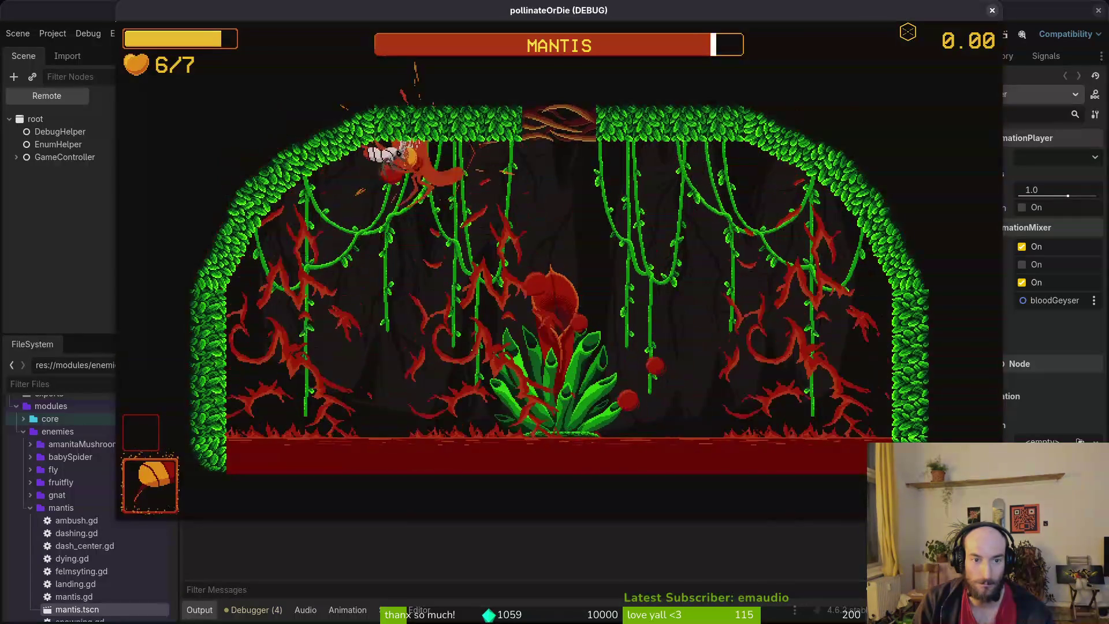
{"action": "key", "text": "Down"}
{"action": "key", "text": "Right"}
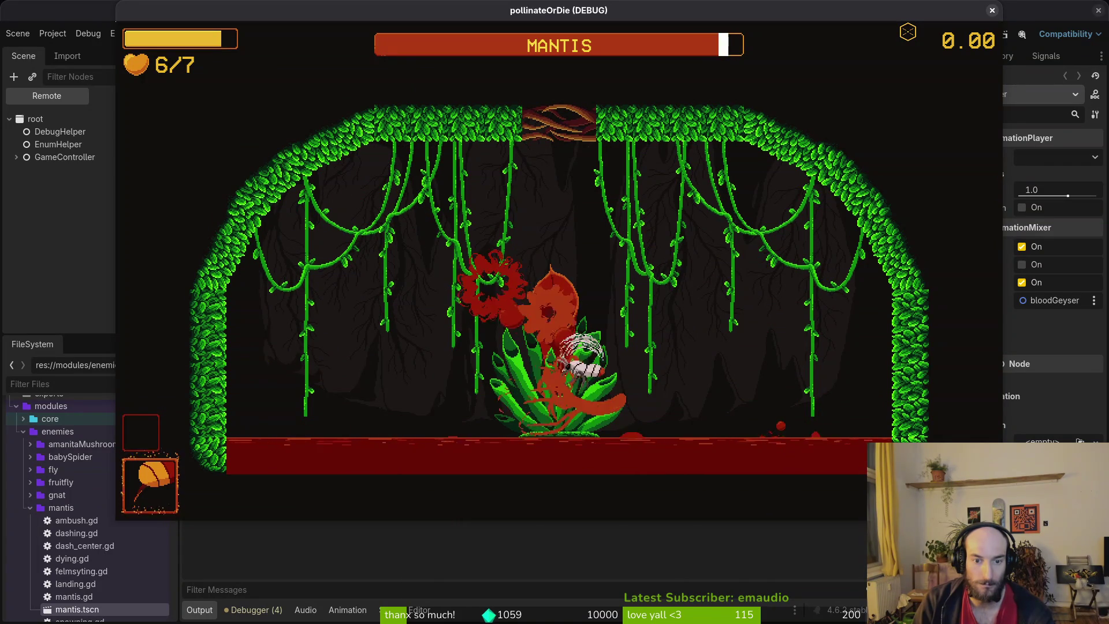
{"action": "key", "text": "Right"}
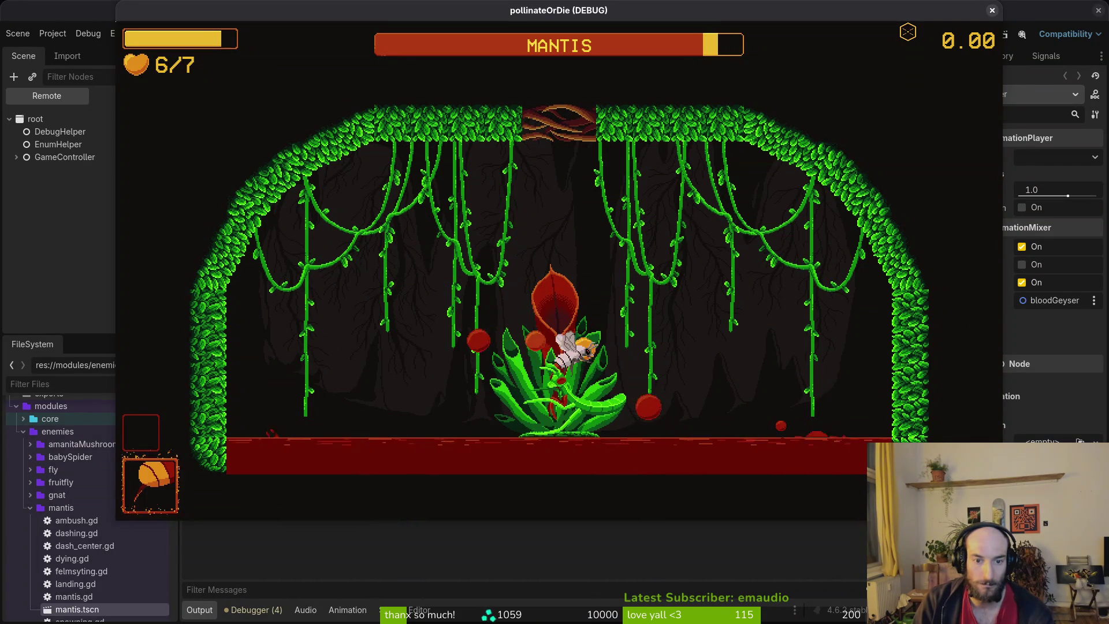
{"action": "key", "text": "Up"}
- Keep dashing and slashing at the mantis while dodging blood geysers, then pause the game
{"action": "key", "text": "Left"}
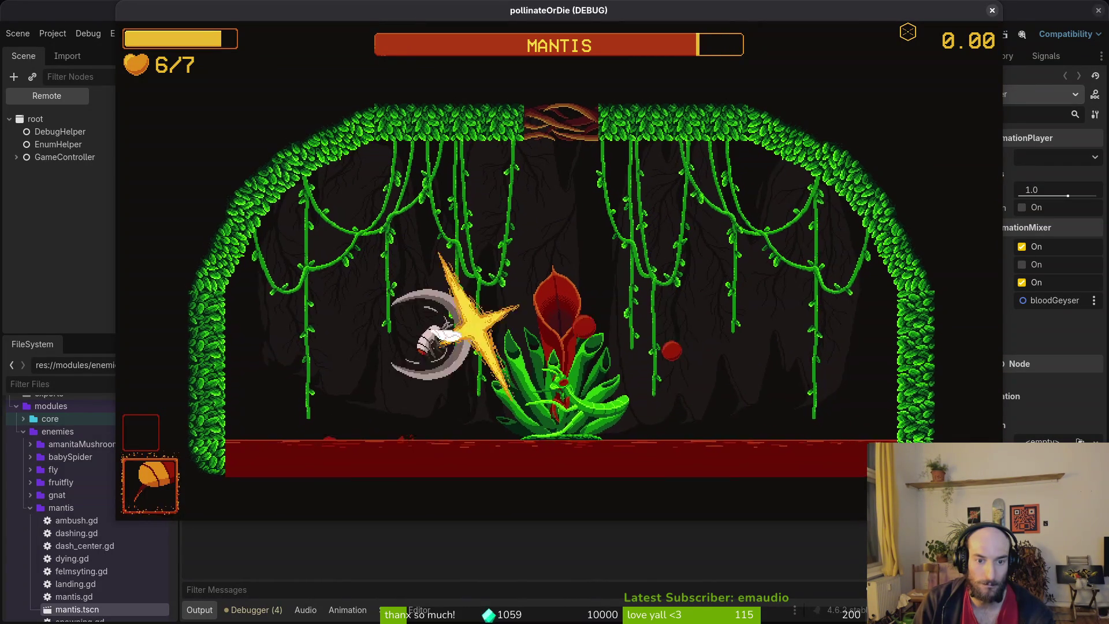
{"action": "key", "text": "Right"}
{"action": "key", "text": "Left"}
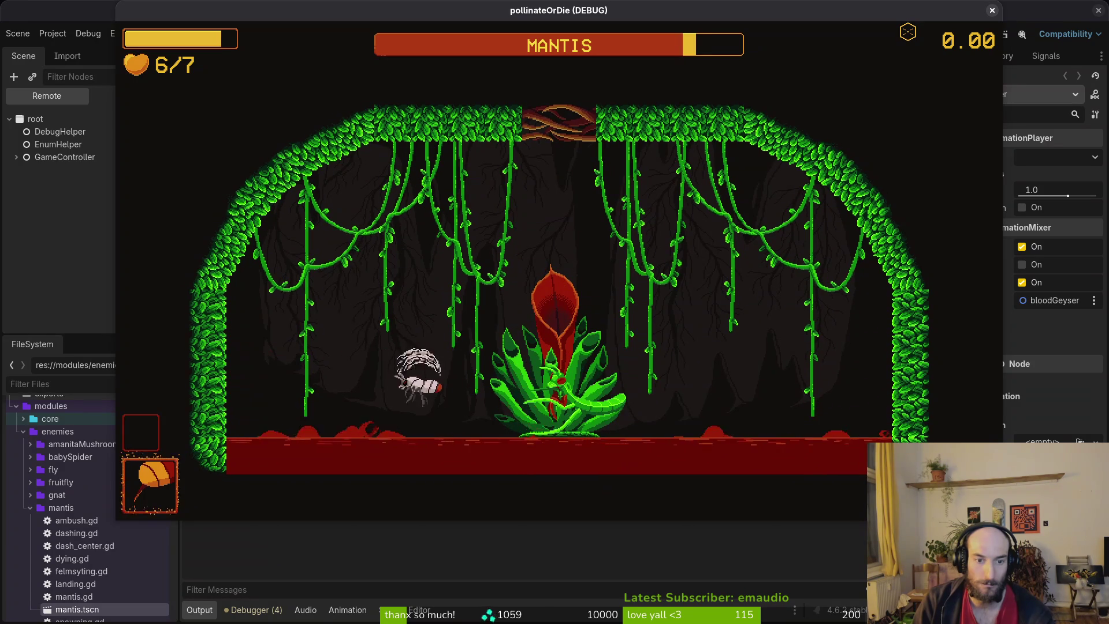
{"action": "key", "text": "Right"}
{"action": "key", "text": "Up"}
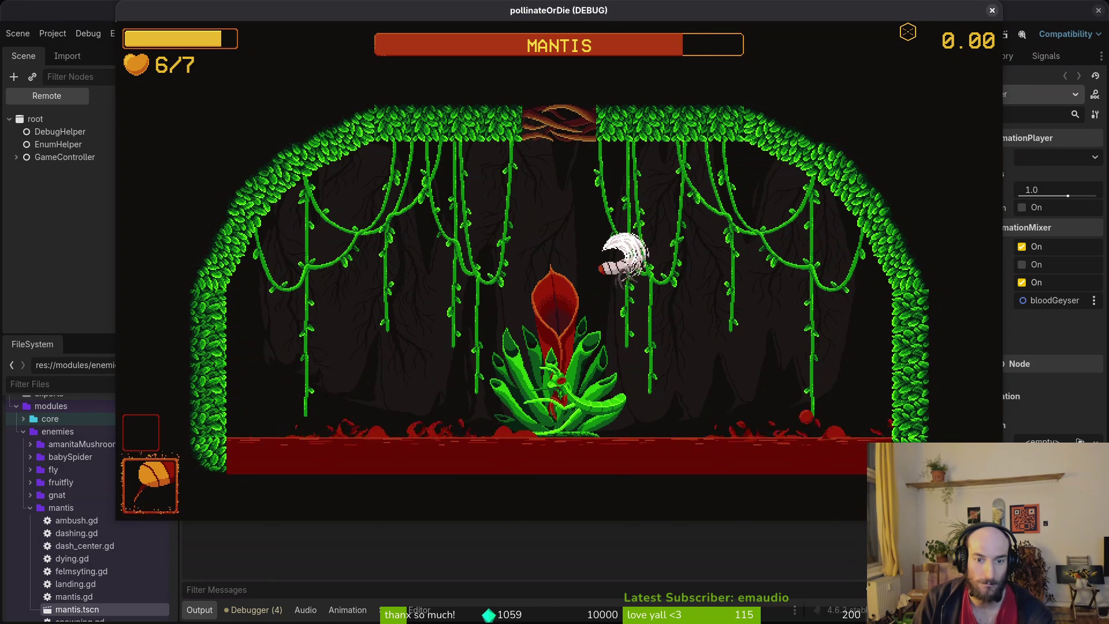
{"action": "key", "text": "Right"}
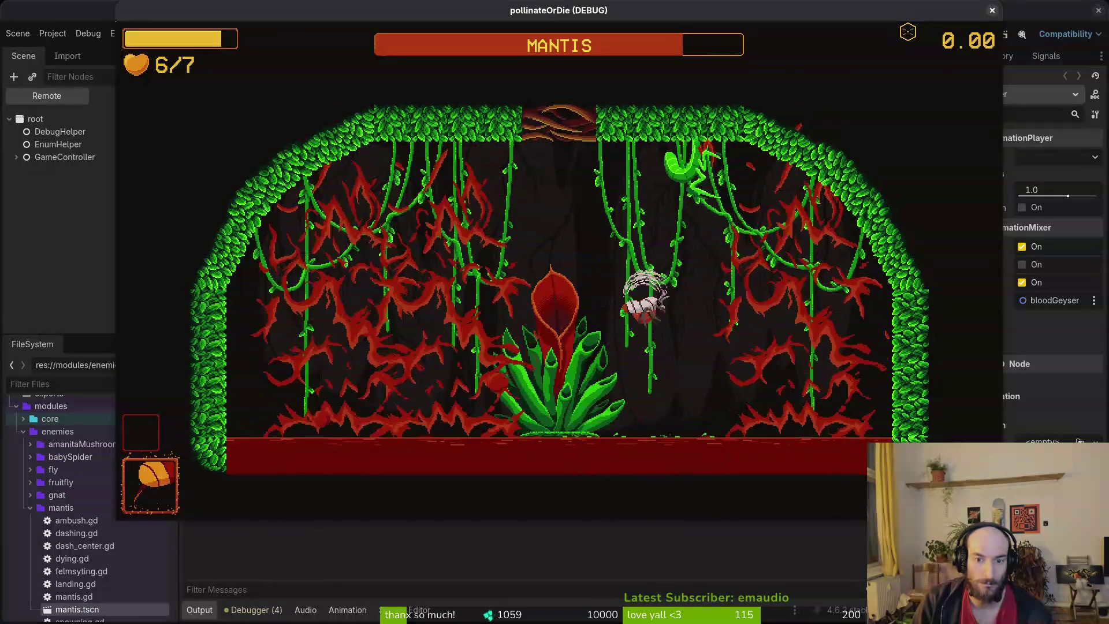
{"action": "key", "text": "Up"}
{"action": "key", "text": "Left"}
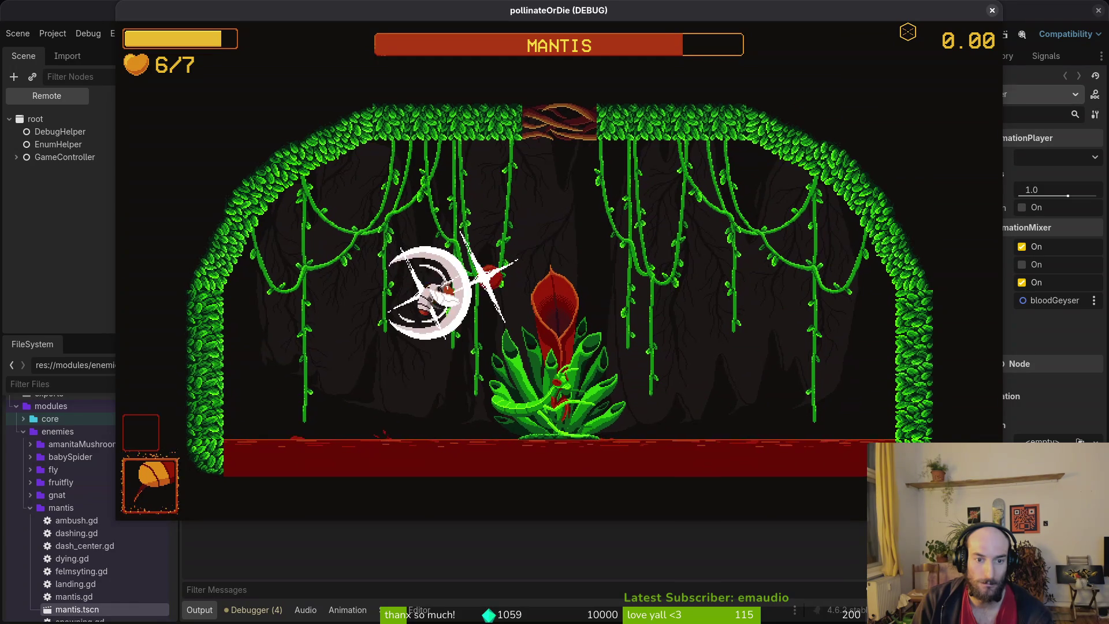
{"action": "key", "text": "Right"}
{"action": "key", "text": "Right"}
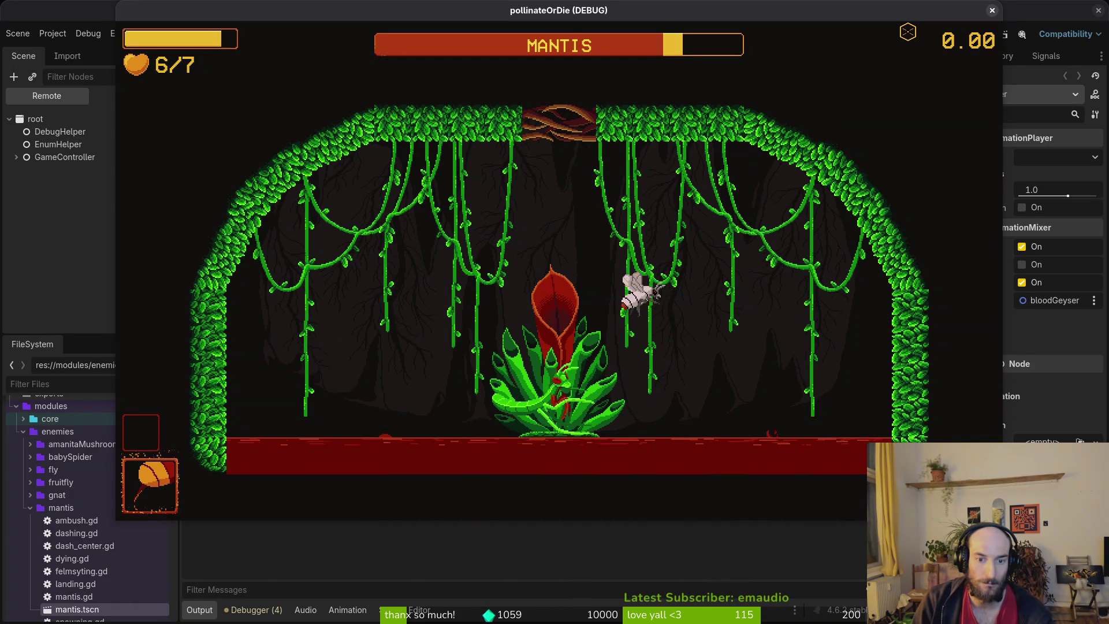
{"action": "key", "text": "Left"}
{"action": "key", "text": "Up"}
{"action": "key", "text": "Left"}
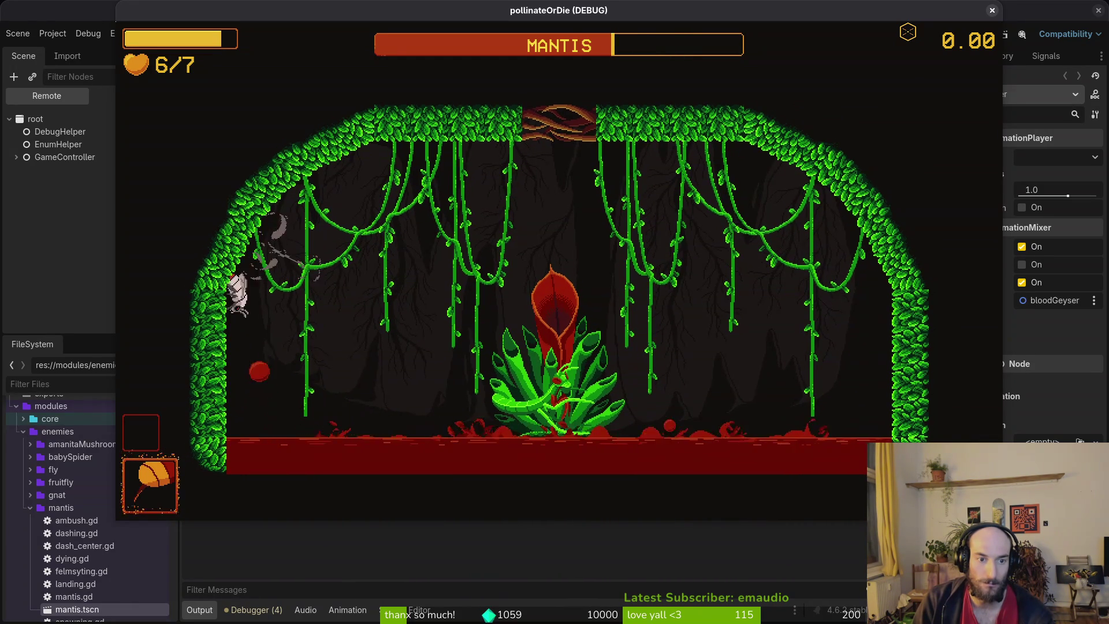
{"action": "key", "text": "Escape"}
{"action": "key", "text": "alt+Tab"}
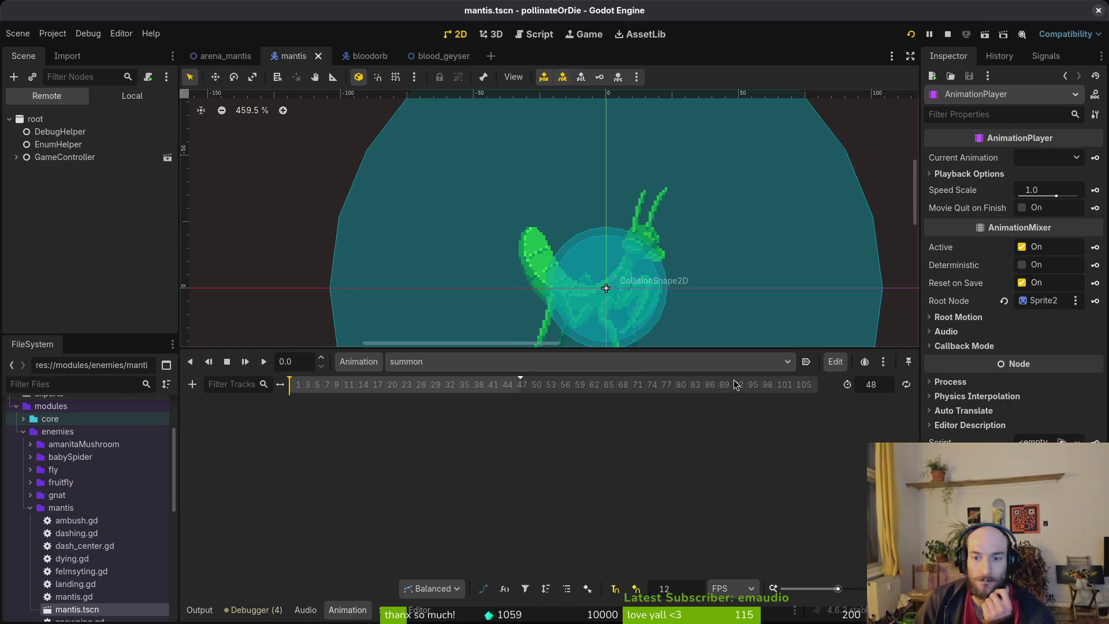
- Set the summon animation length to 60 and save the mantis scene
{"action": "left_click", "coordinate": [871, 384]}
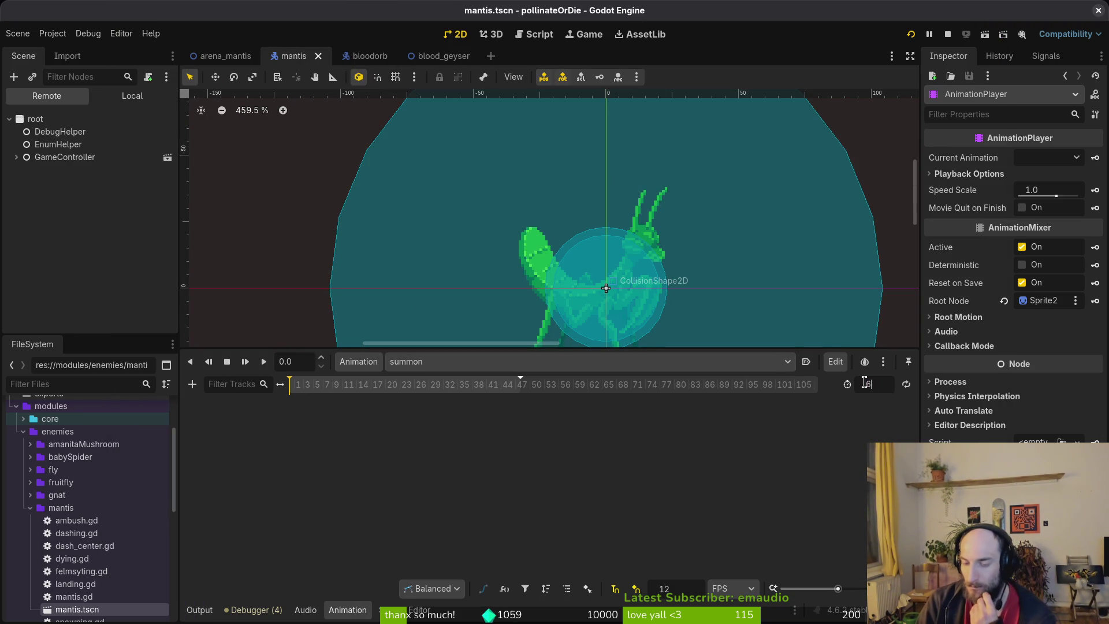
{"action": "type", "text": "0"}
{"action": "key", "text": "Return"}
{"action": "key", "text": "ctrl+s"}
- Run the game with F5, strike the mantis repeatedly, then pause
{"action": "key", "text": "F5"}
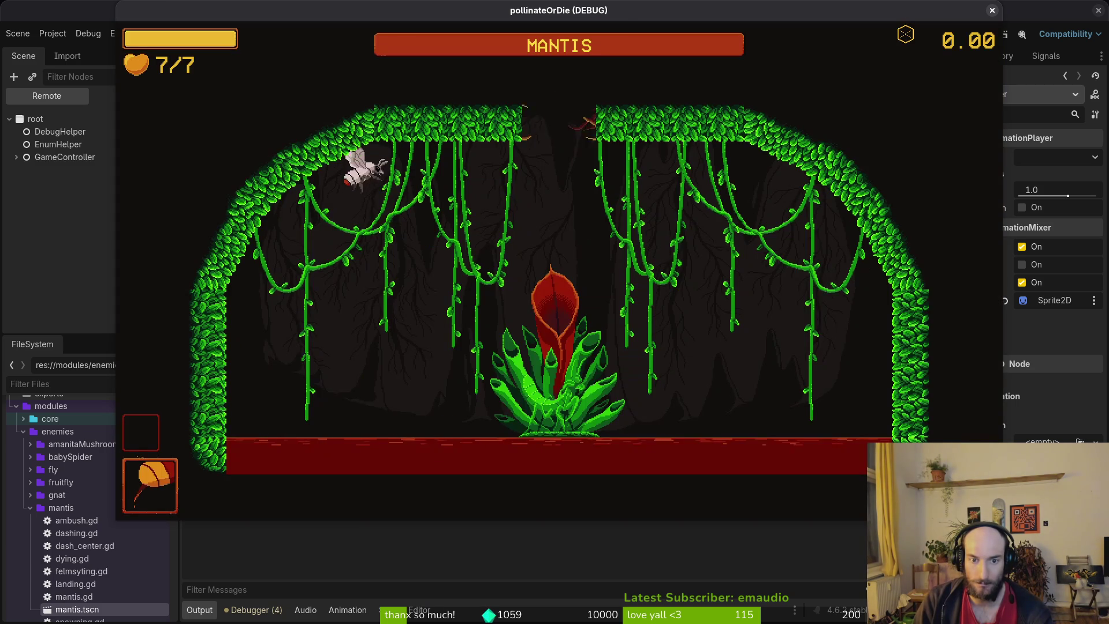
{"action": "key", "text": "d"}
{"action": "key", "text": "s"}
{"action": "key", "text": "w"}
{"action": "key", "text": "a"}
{"action": "key", "text": "s"}
{"action": "key", "text": "d"}
{"action": "key", "text": "w"}
{"action": "key", "text": "a"}
{"action": "key", "text": "d"}
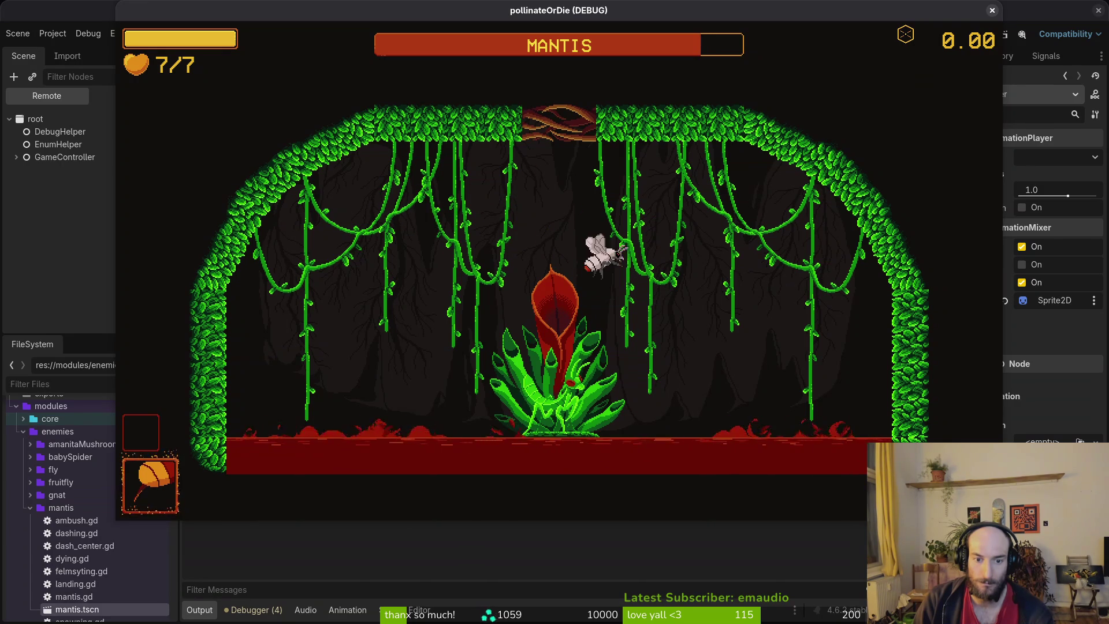
{"action": "key", "text": "w"}
{"action": "key", "text": "Escape"}
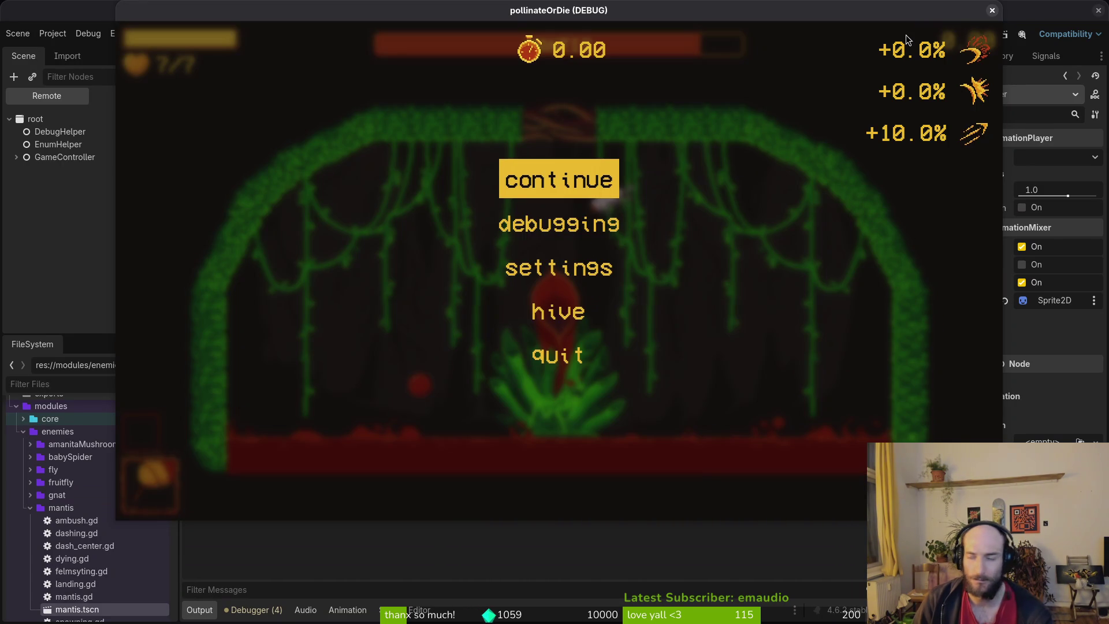
{"action": "key", "text": "super+1"}
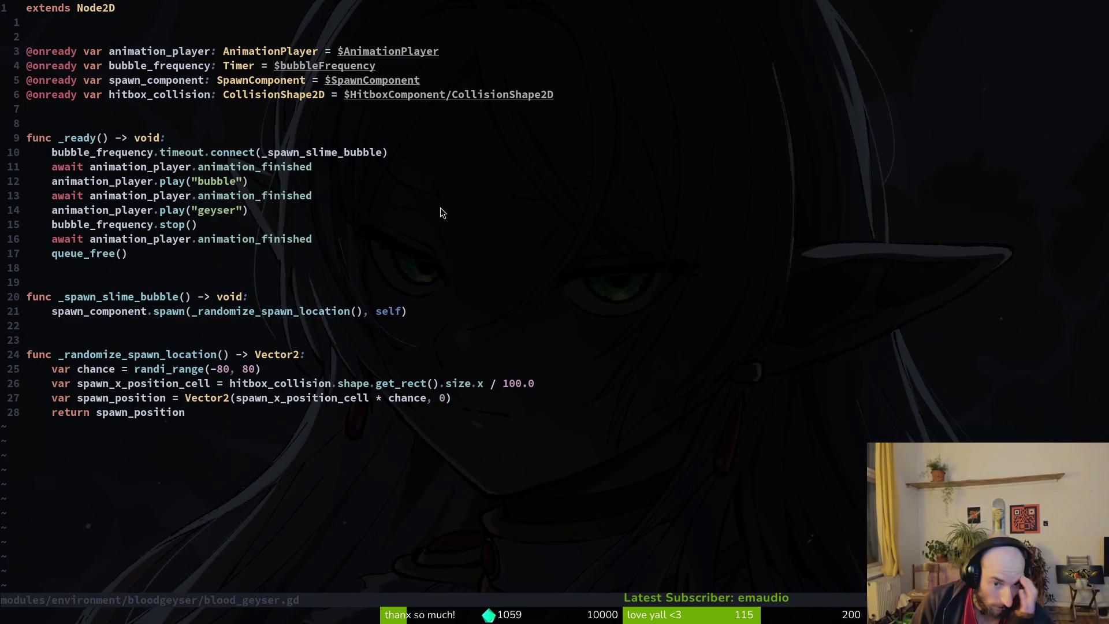
- Quit vim, open tig's status view and revert the unstaged changes to mantis.tscn
{"action": "type", "text": ":q"}
{"action": "key", "text": "Return"}
{"action": "type", "text": "tig"}
{"action": "key", "text": "Return"}
{"action": "key", "text": "s"}
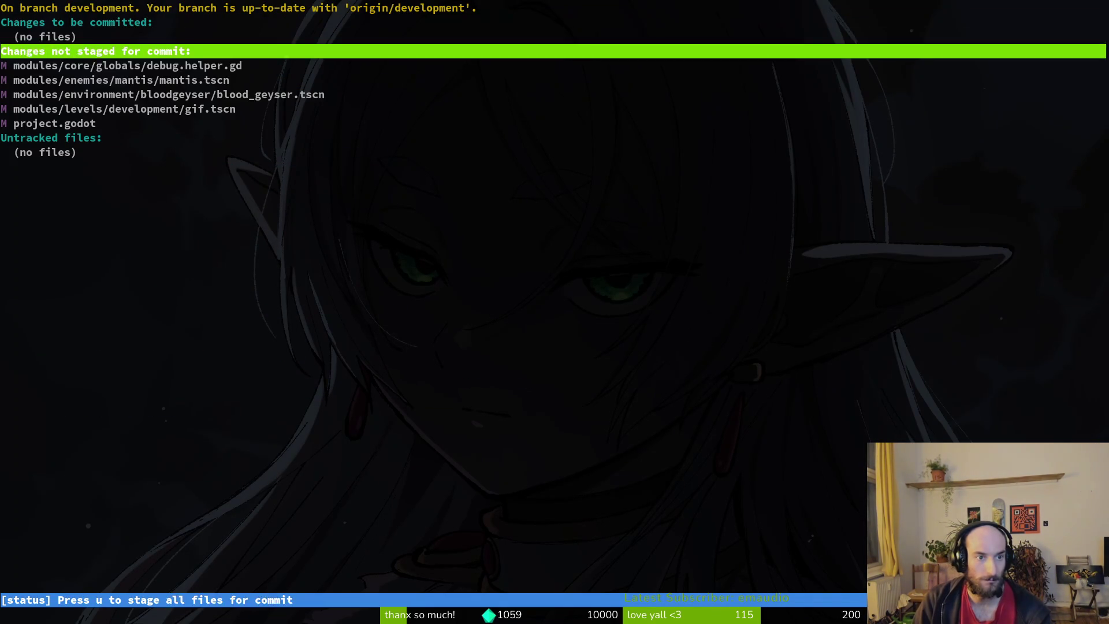
{"action": "key", "text": "Down"}
{"action": "key", "text": "Down"}
{"action": "key", "text": "Return"}
{"action": "key", "text": "exclam"}
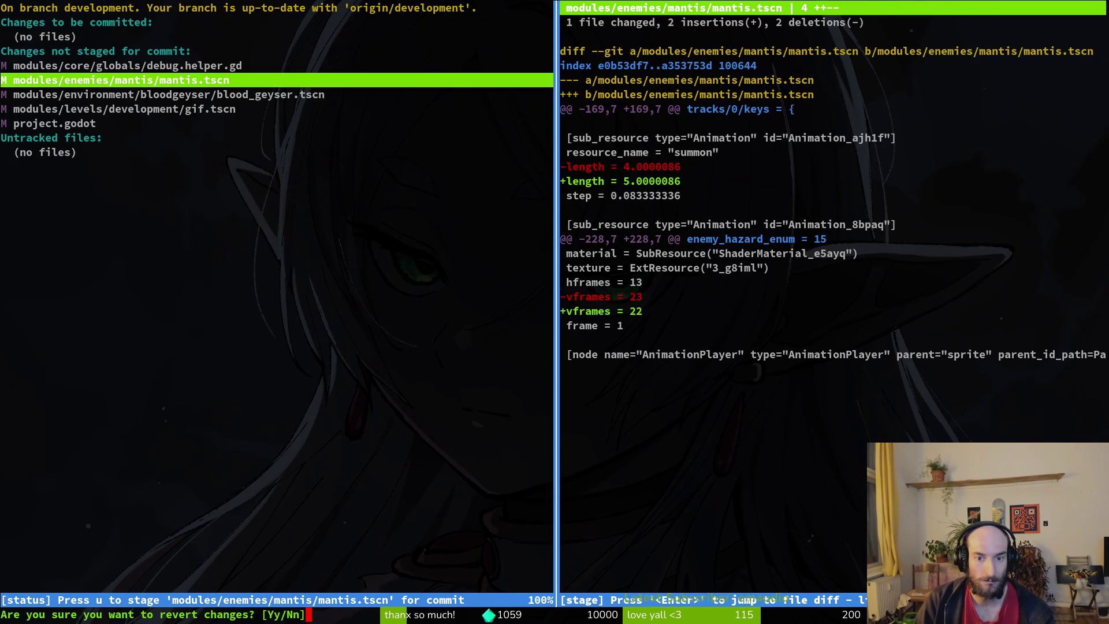
{"action": "key", "text": "y"}
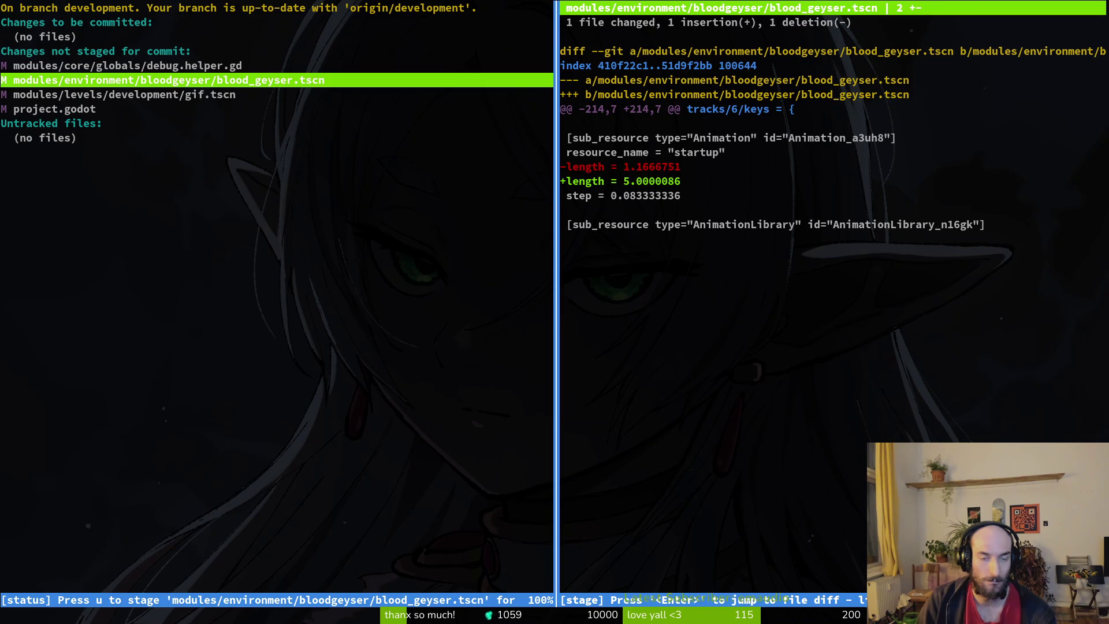
{"action": "key", "text": "super+2"}
{"action": "key", "text": "super+1"}
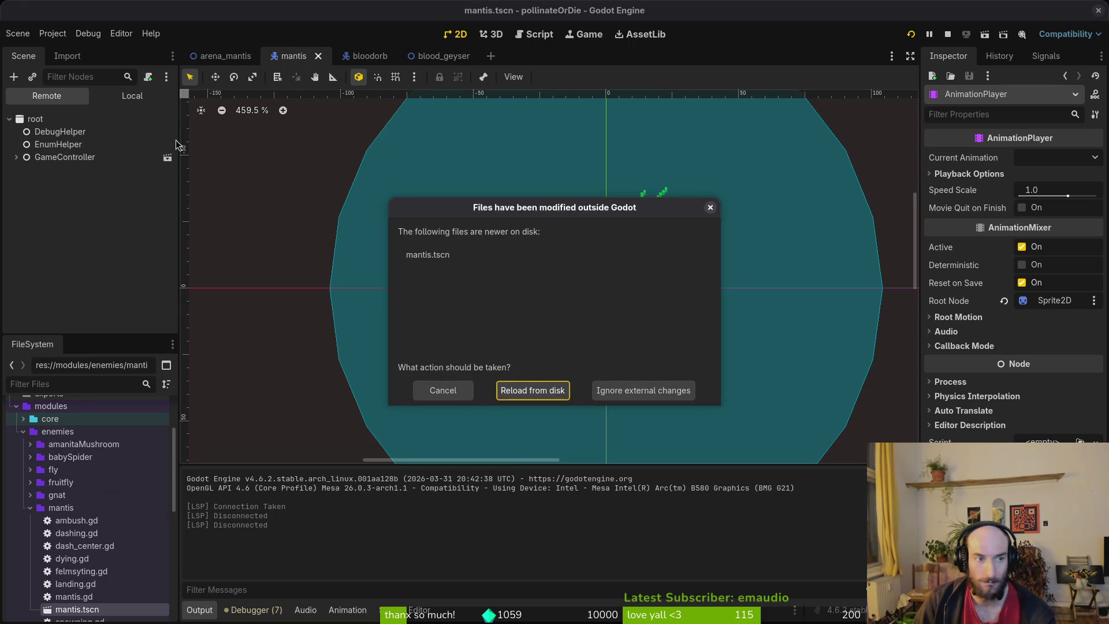
- Reload mantis.tscn from disk and set the Sprite2D Vframes to 22
{"action": "left_click", "coordinate": [534, 384]}
{"action": "left_click", "coordinate": [58, 144]}
{"action": "type", "text": "23"}
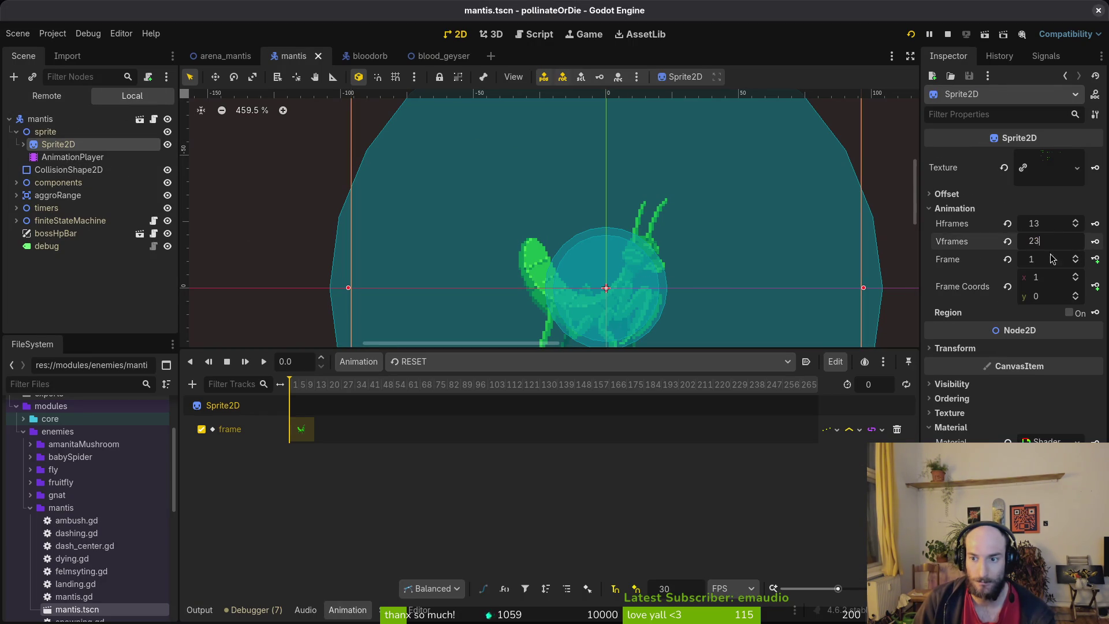
{"action": "left_click", "coordinate": [1073, 246]}
{"action": "key", "text": "F5"}
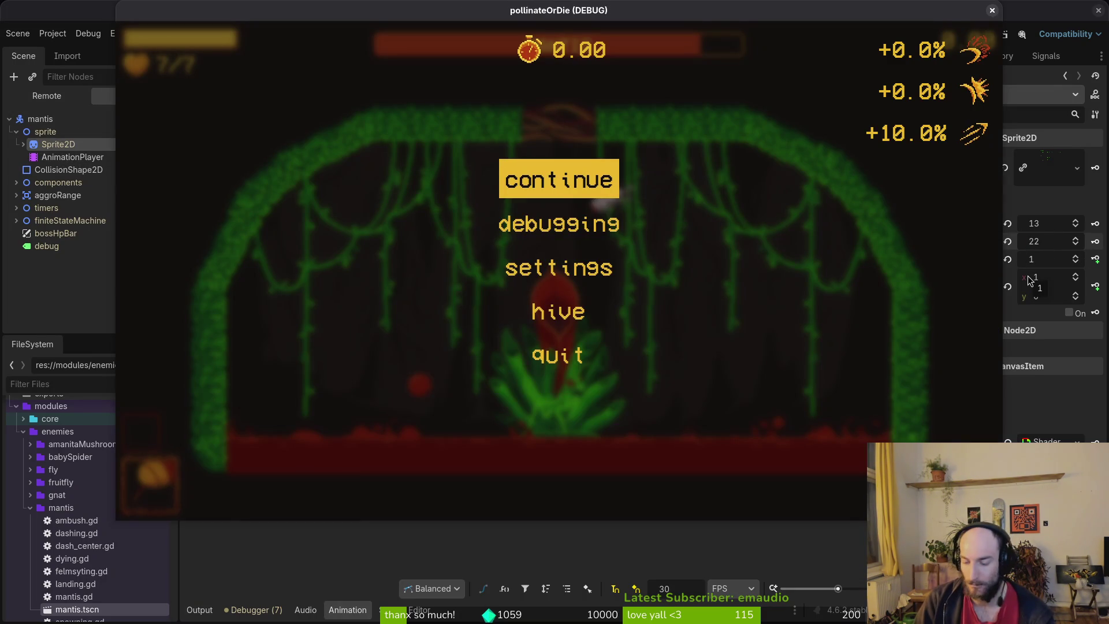
- In tig, revert the uncommitted changes to blood_geyser.tscn
{"action": "key", "text": "super+2"}
{"action": "key", "text": "Return"}
{"action": "key", "text": "Down"}
{"action": "key", "text": "Down"}
{"action": "key", "text": "Down"}
{"action": "key", "text": "Return"}
{"action": "key", "text": "exclam"}
{"action": "key", "text": "y"}
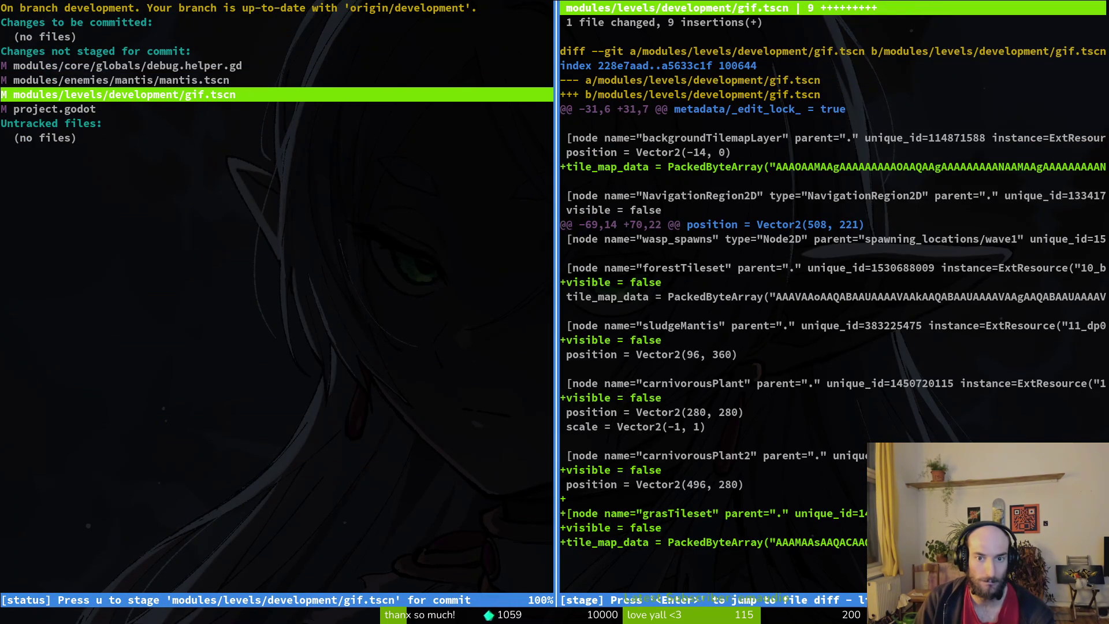
{"action": "key", "text": "q"}
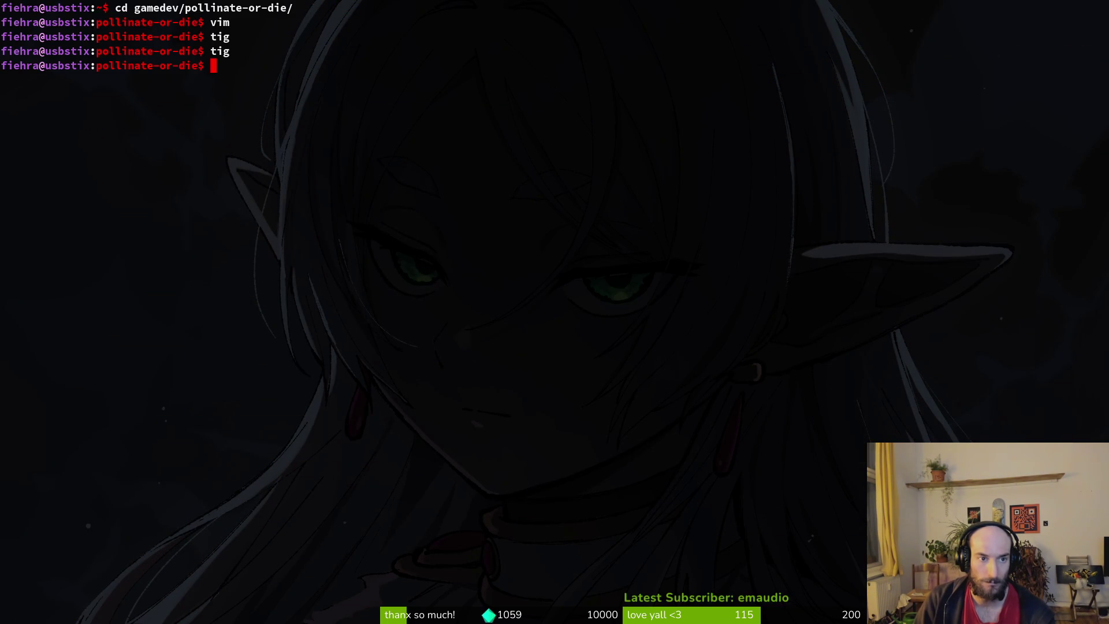
- Reload blood_geyser.tscn from disk in Godot and inspect the bubbleFrequency timer
{"action": "key", "text": "alt+F4"}
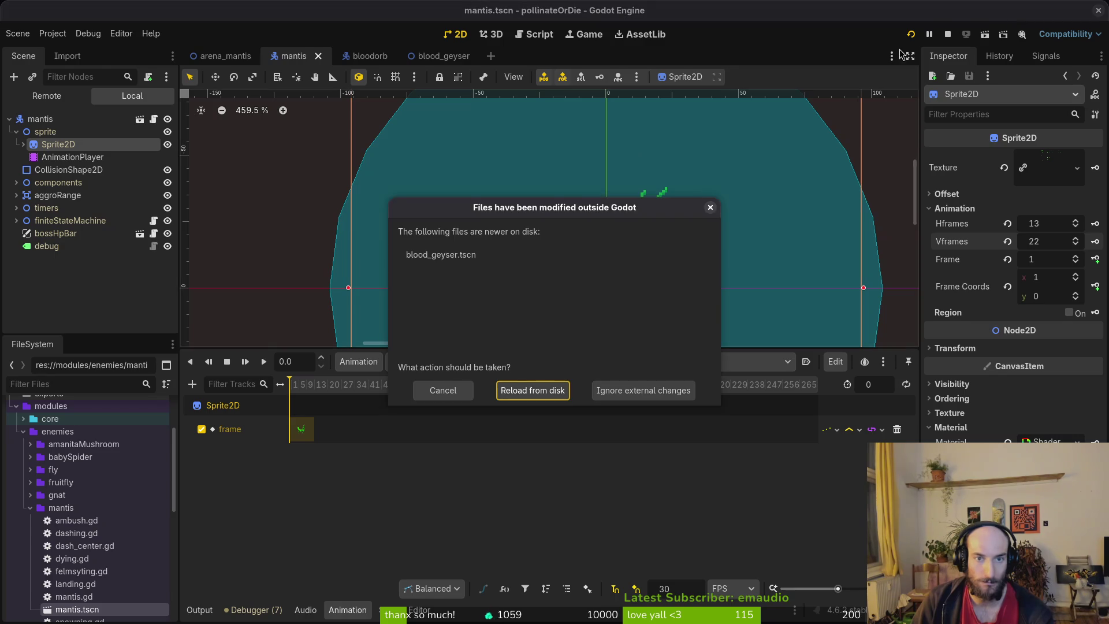
{"action": "left_click", "coordinate": [547, 402]}
{"action": "left_click", "coordinate": [427, 56]}
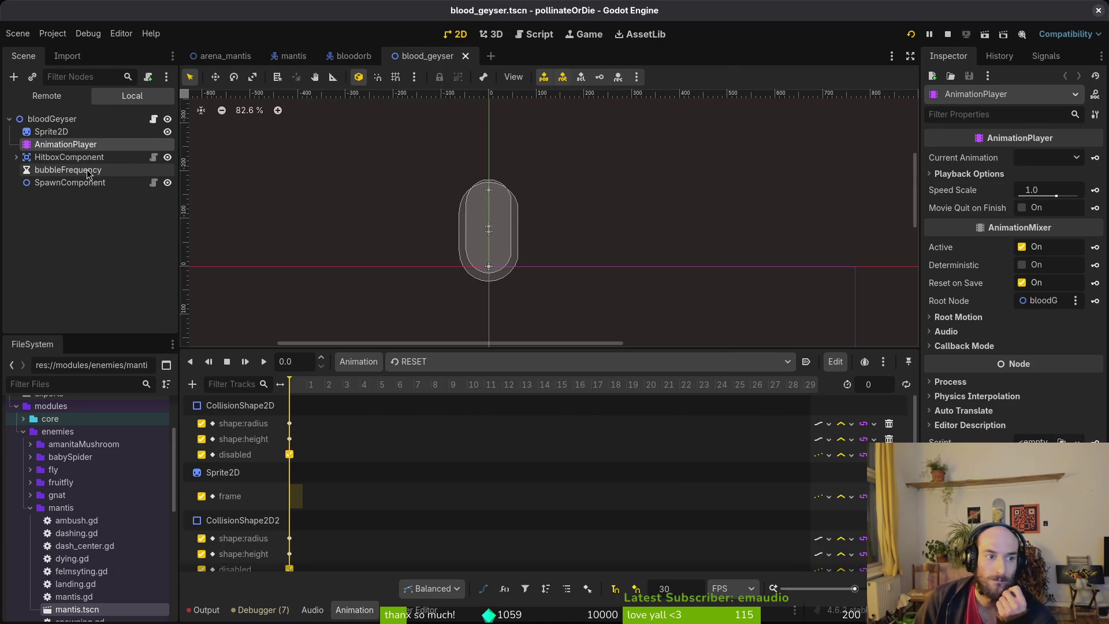
{"action": "left_click", "coordinate": [86, 171]}
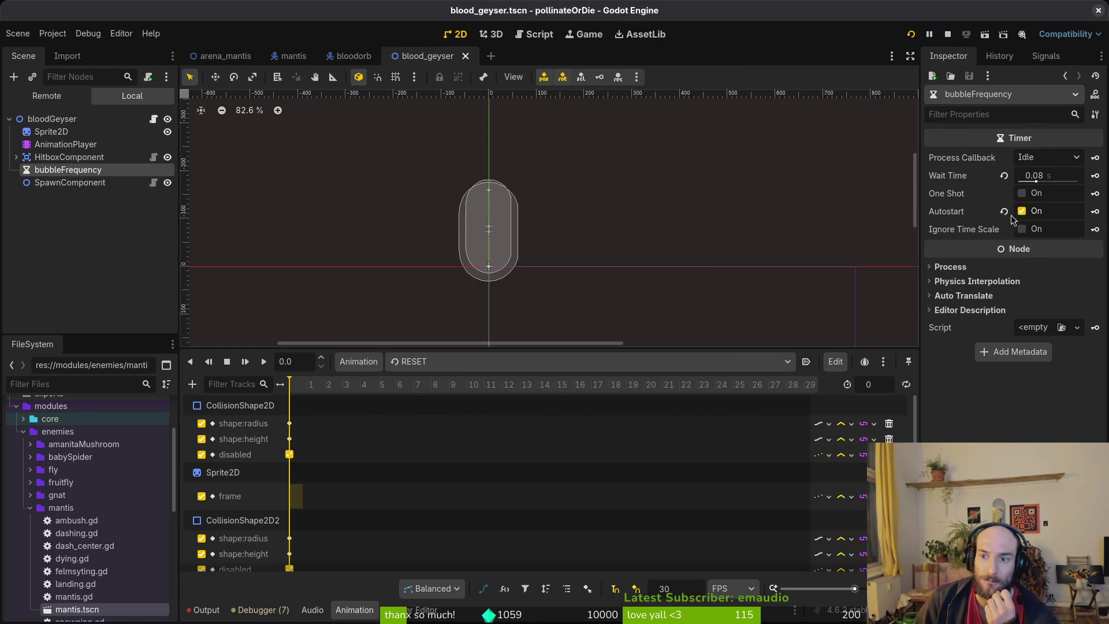
{"action": "key", "text": "super+1"}
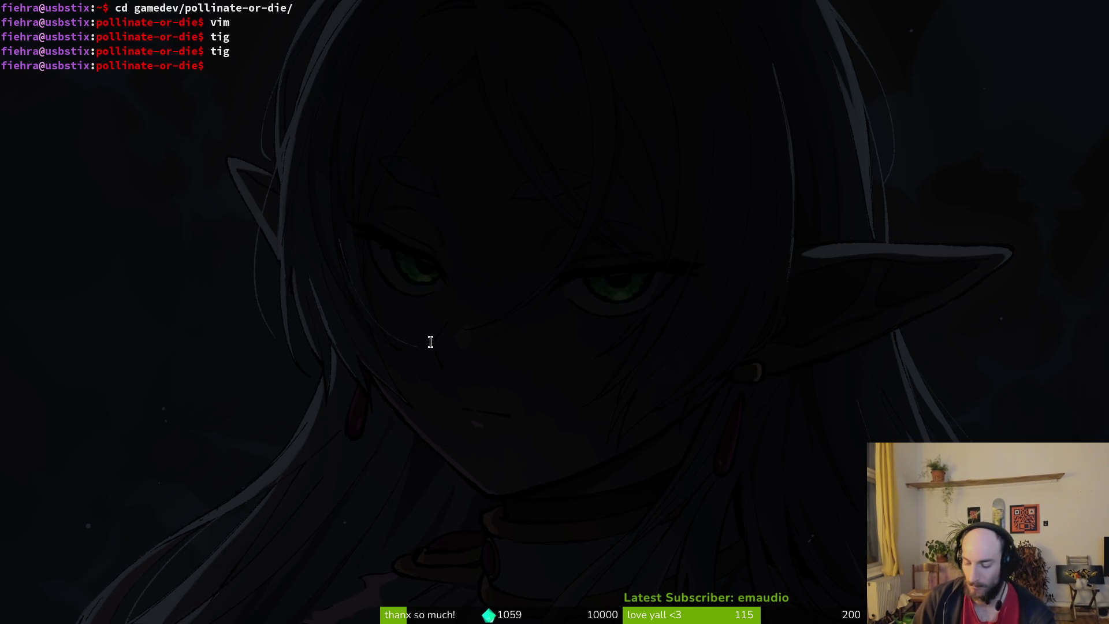
- Open spawn_geyser.gd in Vim and jump to the instantiate_bloodgeyser line
{"action": "type", "text": "vim"}
{"action": "key", "text": "Return"}
{"action": "key", "text": "ctrl+p"}
{"action": "type", "text": "spawg"}
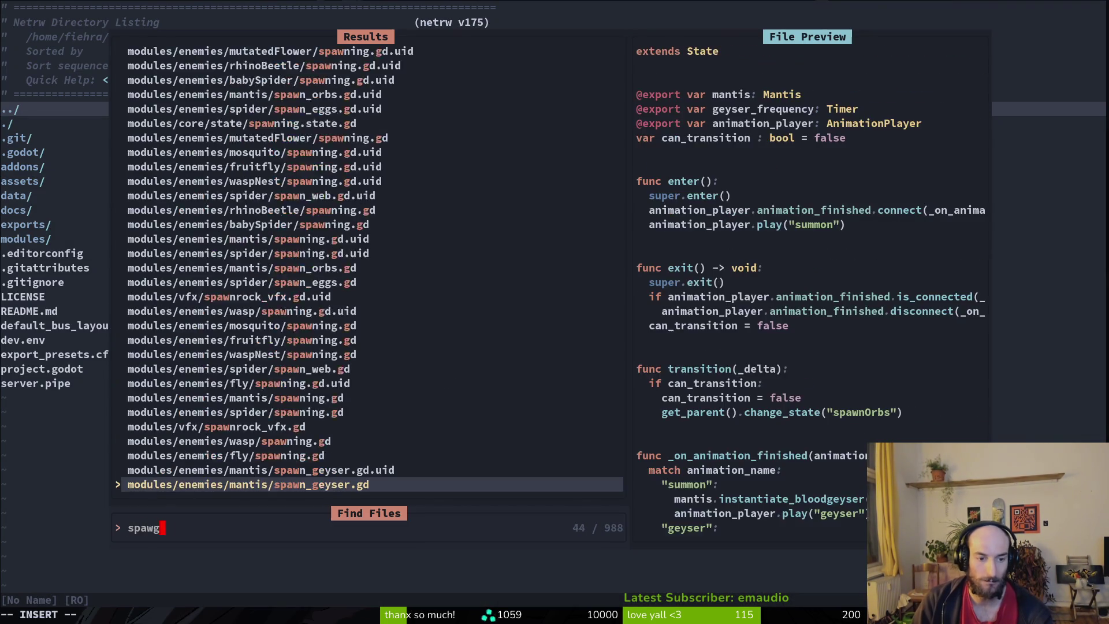
{"action": "key", "text": "Return"}
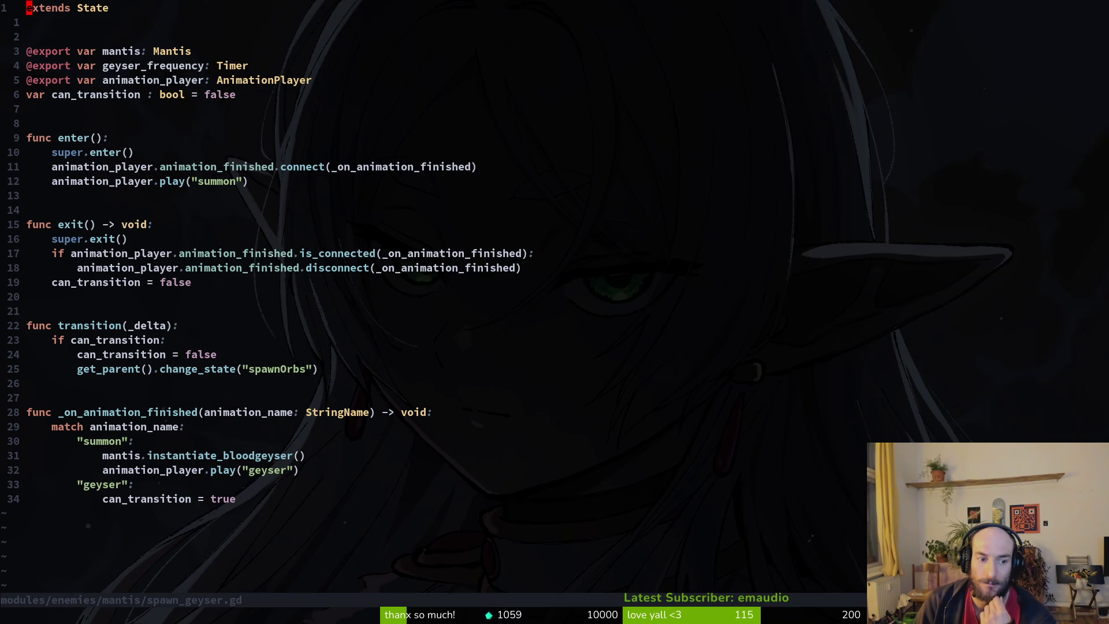
{"action": "left_click", "coordinate": [258, 457]}
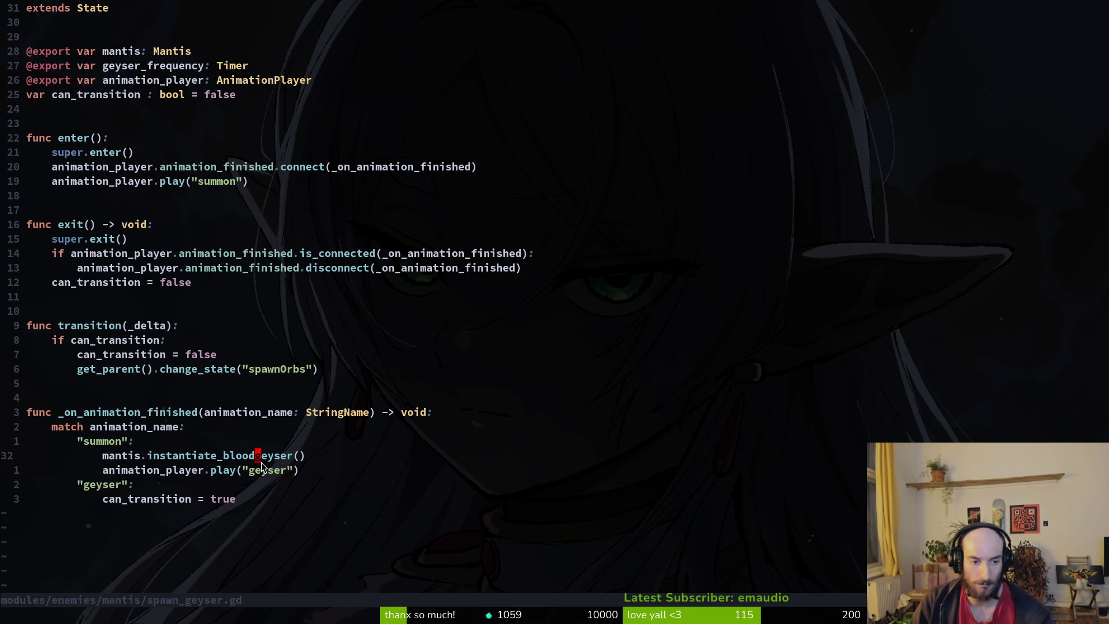
- Move mantis.instantiate_bloodgeyser() into enter() above play("summon") and save the script
{"action": "key", "text": "shift+v"}
{"action": "type", "text": "d"}
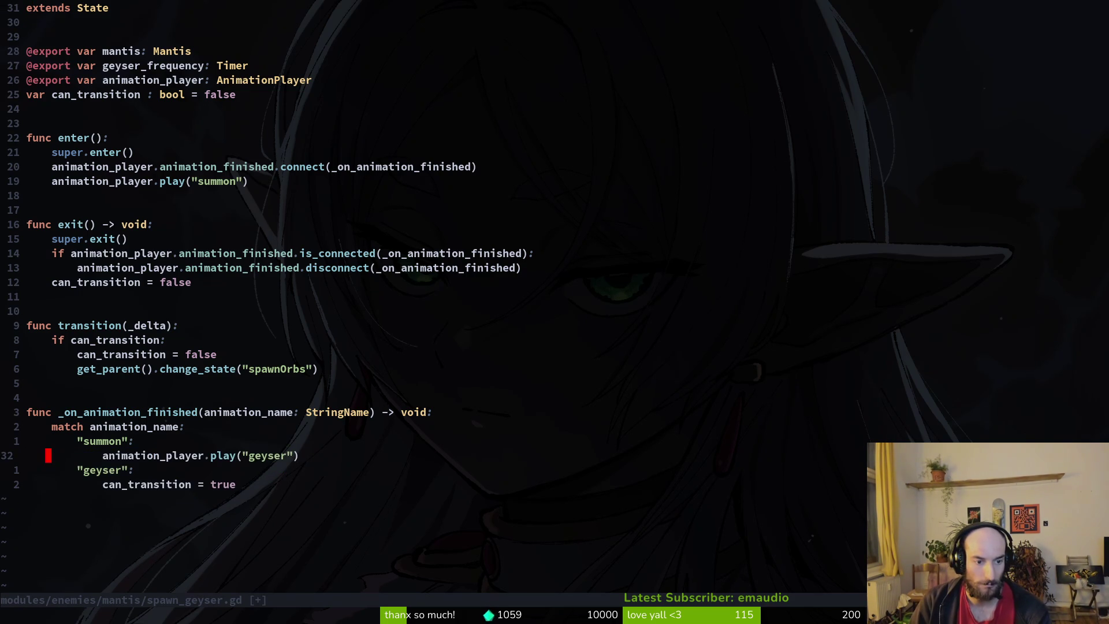
{"action": "type", "text": ":w"}
{"action": "key", "text": "Return"}
{"action": "key", "text": "braceleft"}
{"action": "key", "text": "braceleft"}
{"action": "key", "text": "braceleft"}
{"action": "key", "text": "k"}
{"action": "key", "text": "P"}
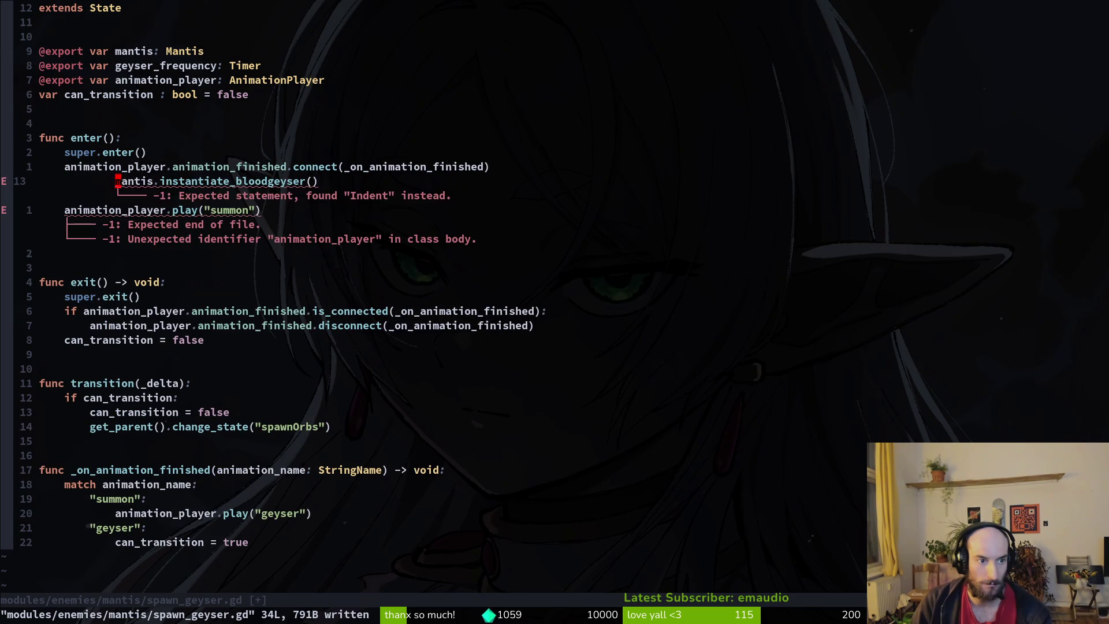
{"action": "key", "text": "w"}
{"action": "key", "text": "w"}
{"action": "type", "text": ":w"}
{"action": "key", "text": "Return"}
{"action": "key", "text": "alt+Tab"}
{"action": "key", "text": "F5"}
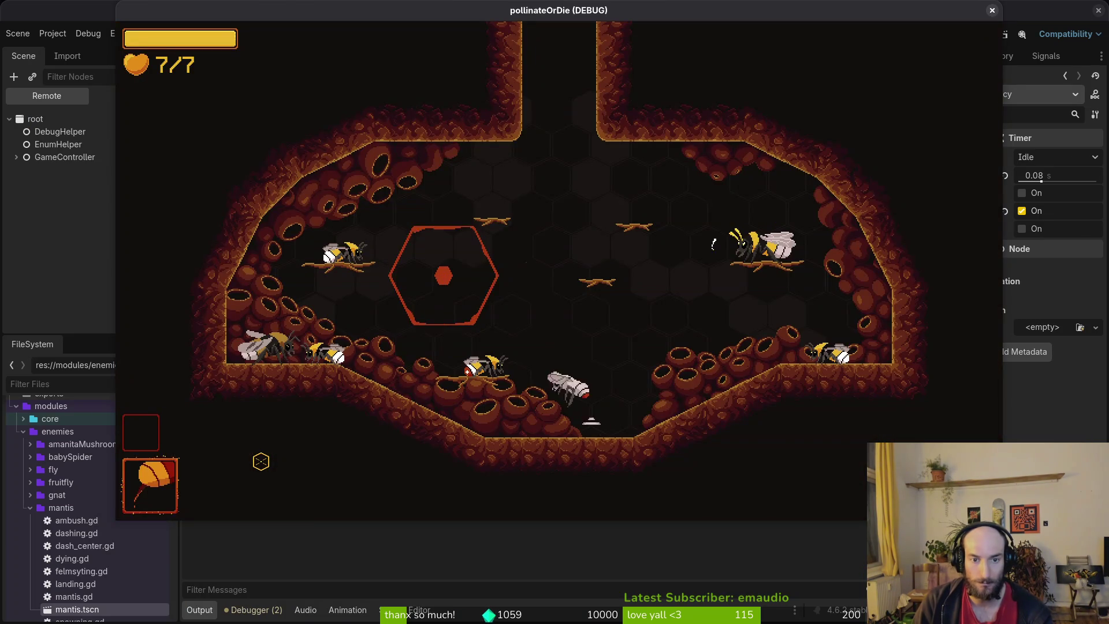
- Start the Mantis level, play the boss fight, then pause and close the game window
{"action": "key", "text": "Down"}
{"action": "key", "text": "Return"}
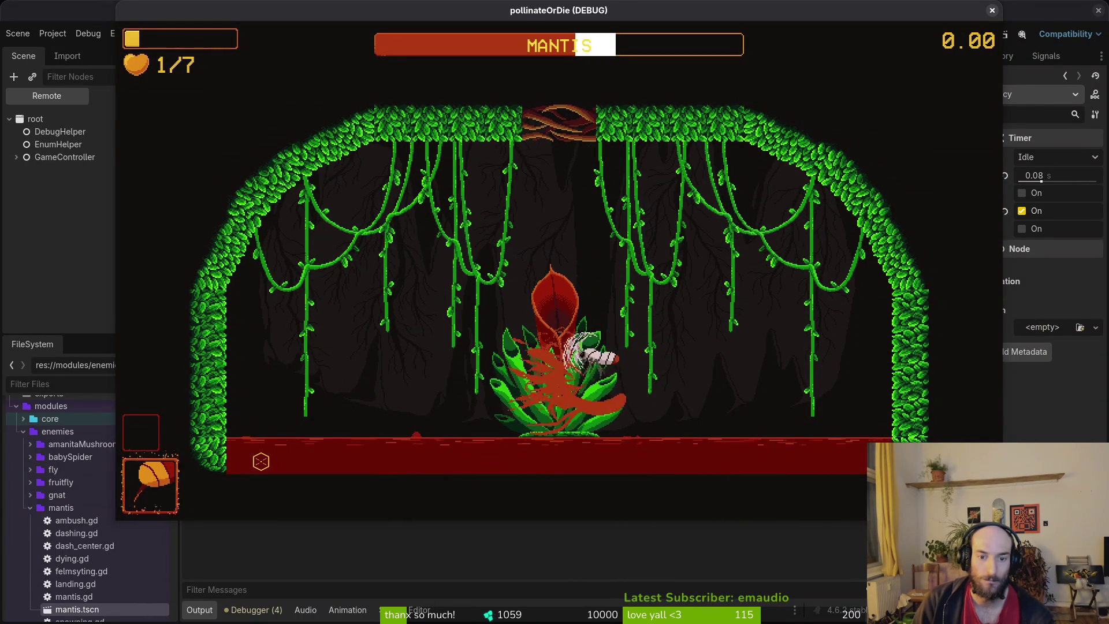
{"action": "key", "text": "Escape"}
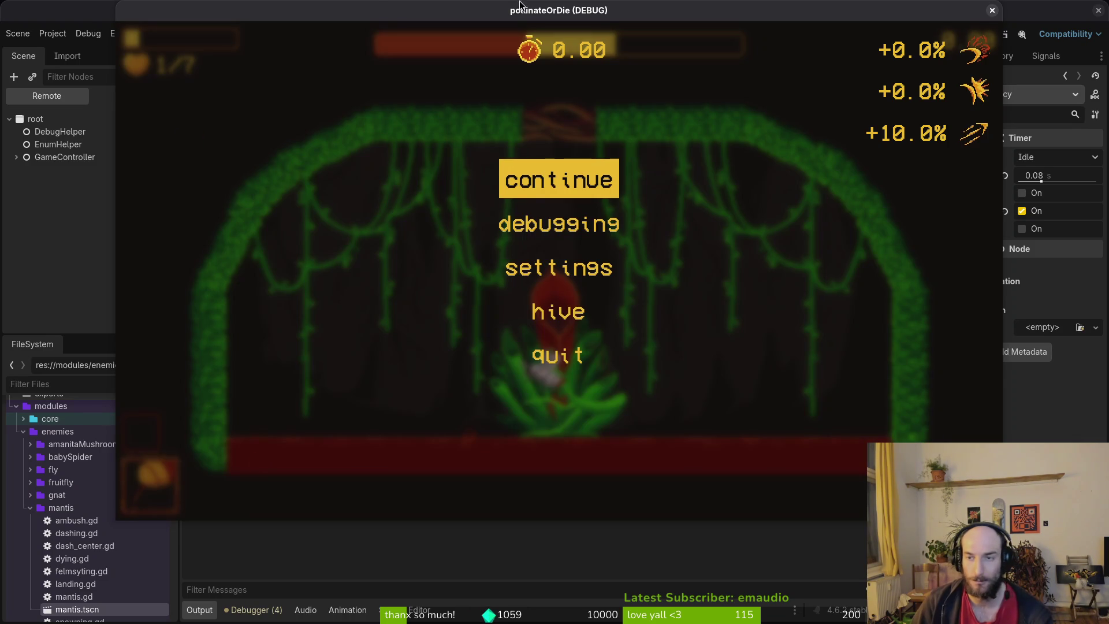
{"action": "left_click", "coordinate": [991, 10]}
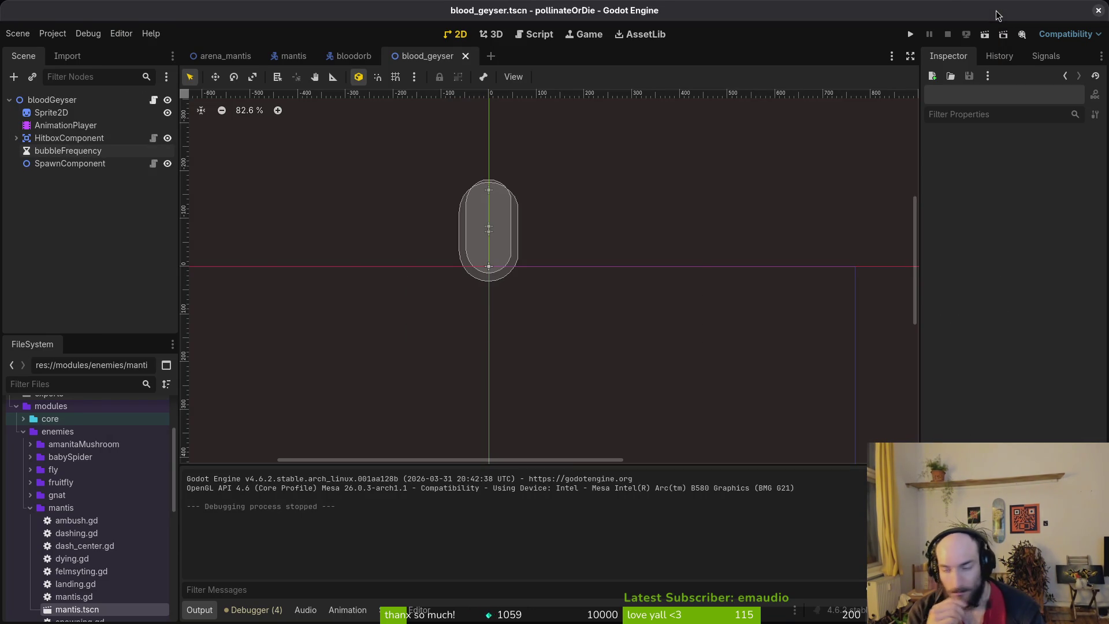
- Search 'blogey' in Telescope to open blood_geyser.gd, then return to Godot
{"action": "key", "text": "alt+Tab"}
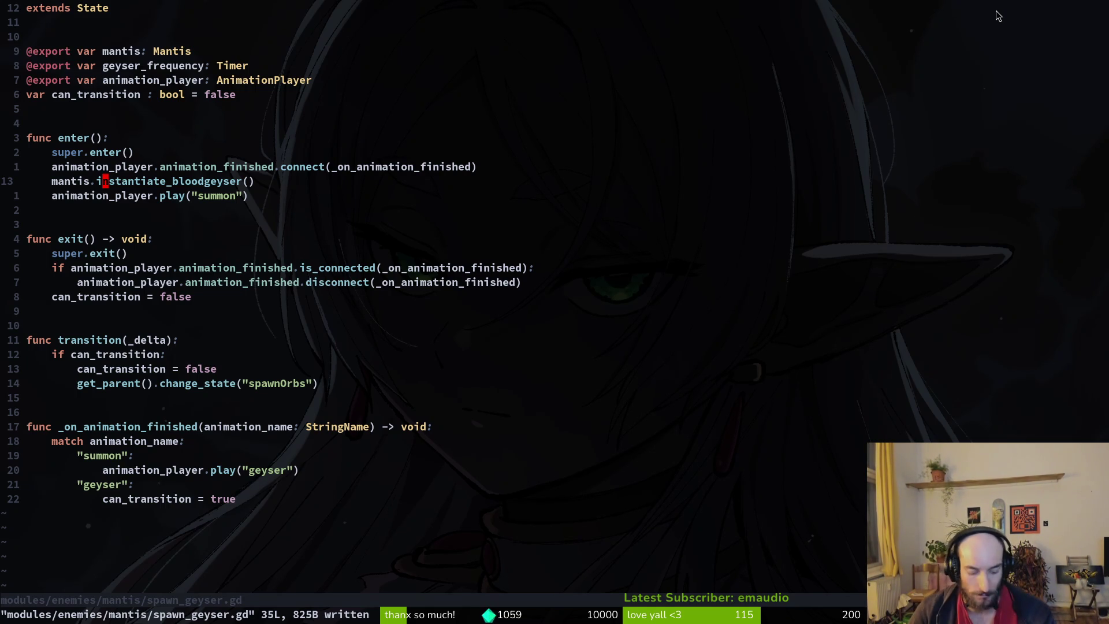
{"action": "key", "text": "space"}
{"action": "key", "text": "f"}
{"action": "key", "text": "f"}
{"action": "type", "text": "blogey"}
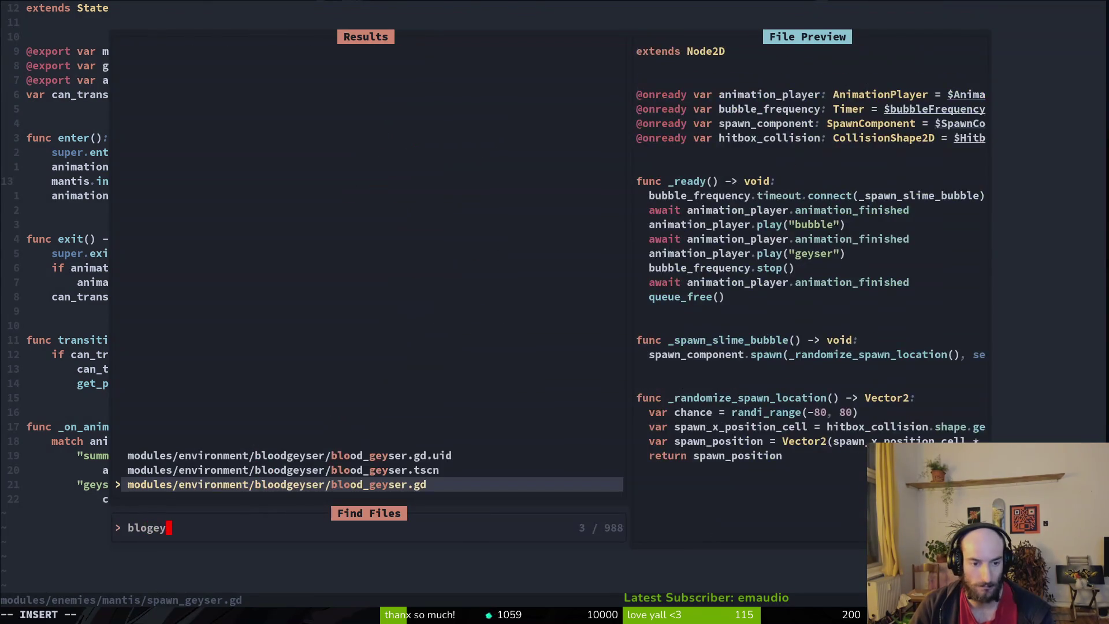
{"action": "key", "text": "Return"}
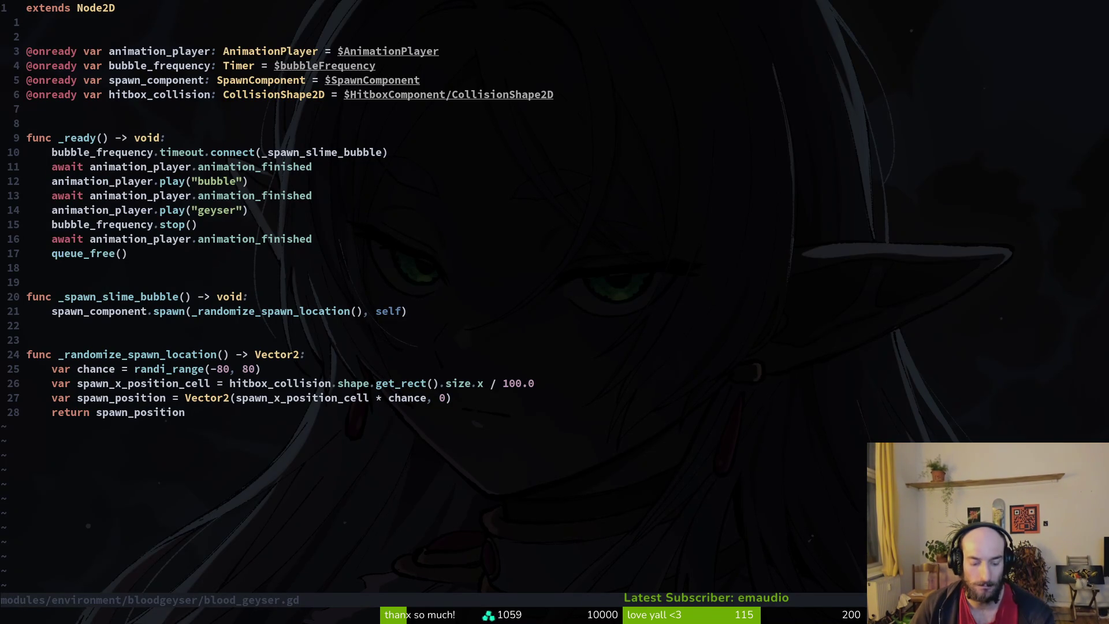
{"action": "key", "text": "alt+Tab"}
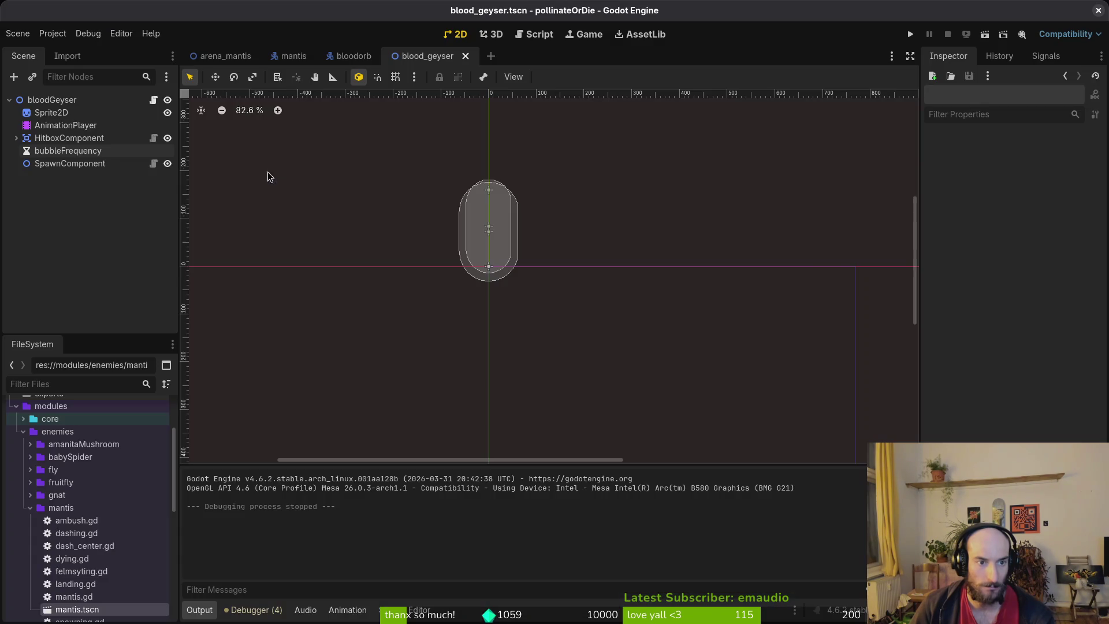
- On the AnimationPlayer, change the startup animation length from 14 to 36 and save
{"action": "left_click", "coordinate": [56, 113]}
{"action": "left_click", "coordinate": [56, 125]}
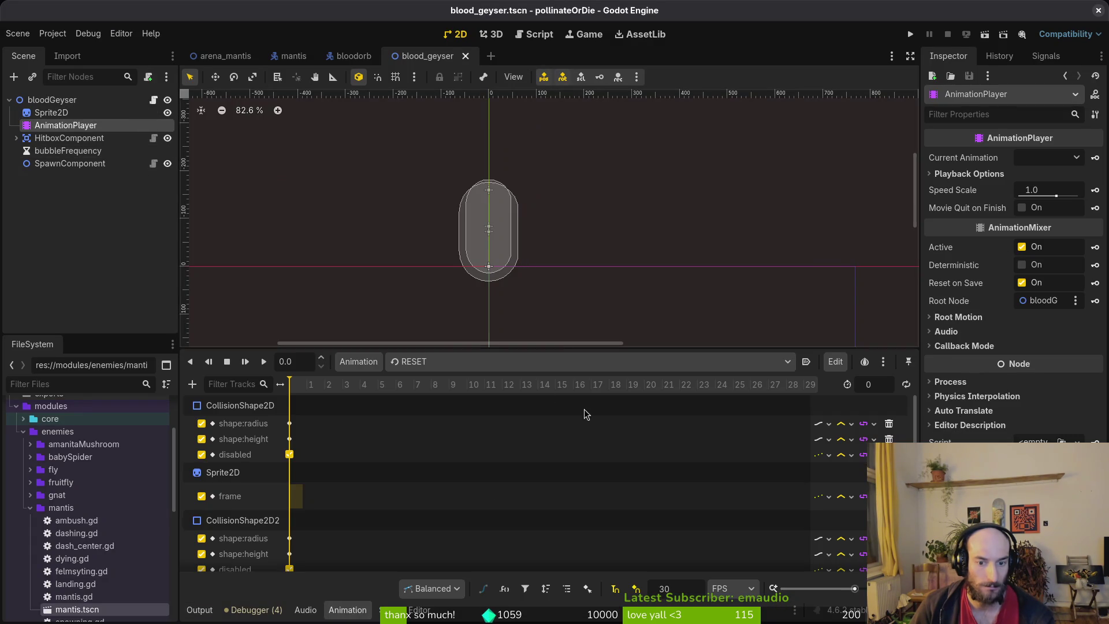
{"action": "left_click", "coordinate": [433, 363]}
{"action": "left_click", "coordinate": [442, 425]}
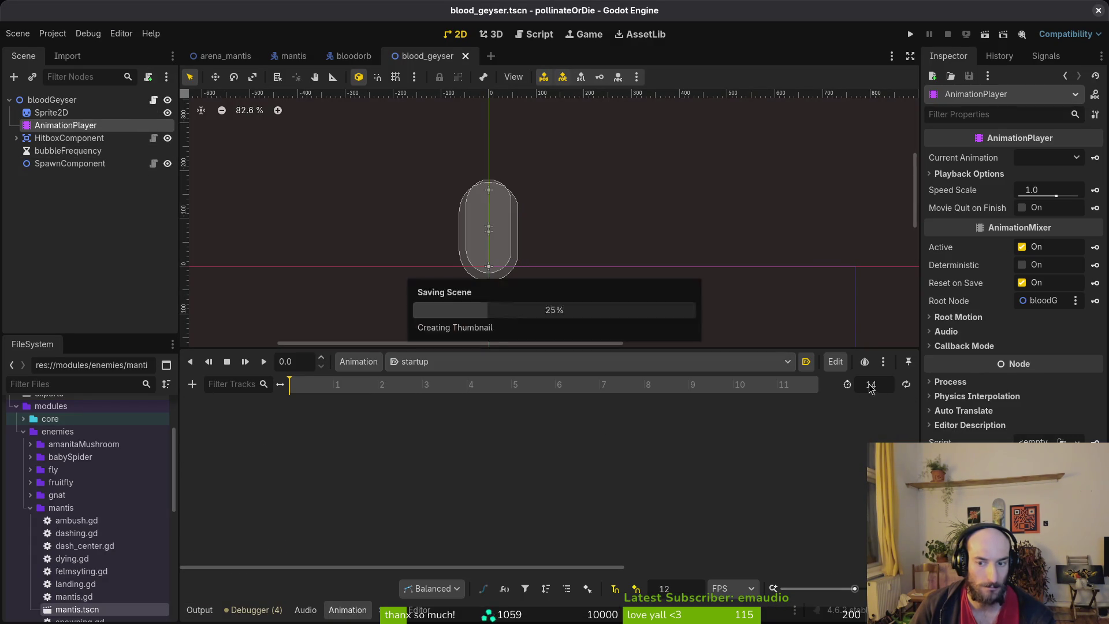
{"action": "left_click", "coordinate": [484, 362]}
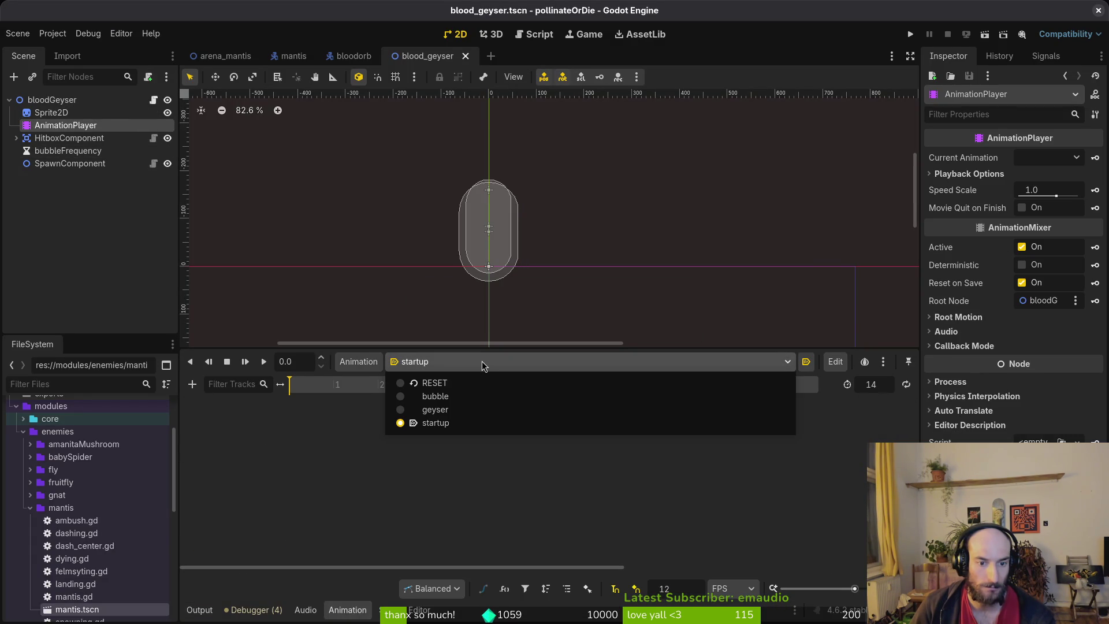
{"action": "left_click", "coordinate": [888, 391]}
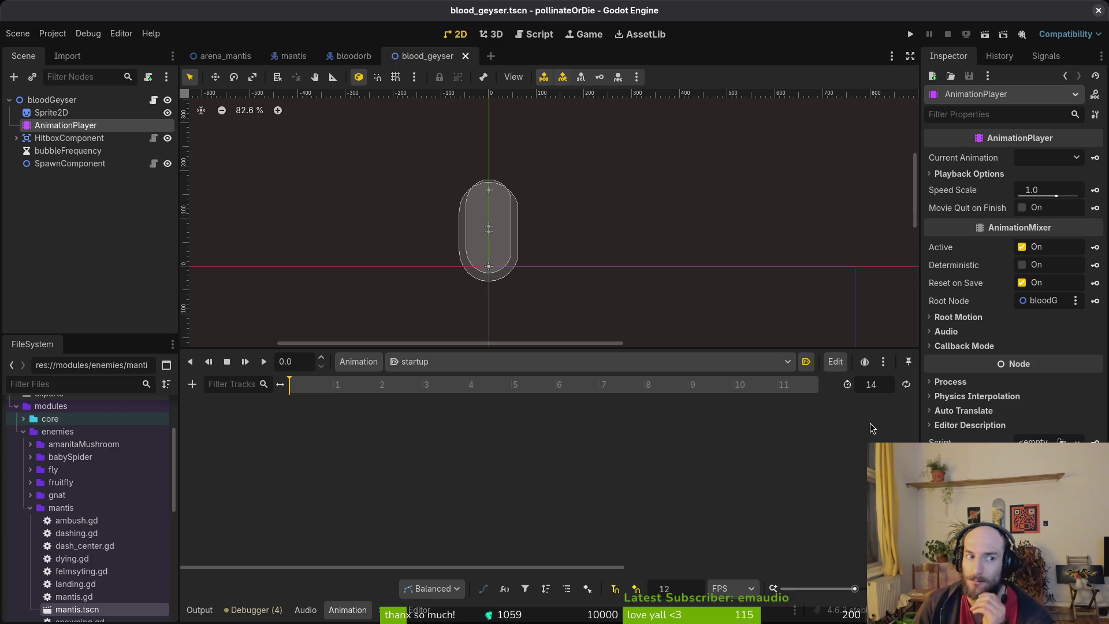
{"action": "left_click", "coordinate": [884, 385]}
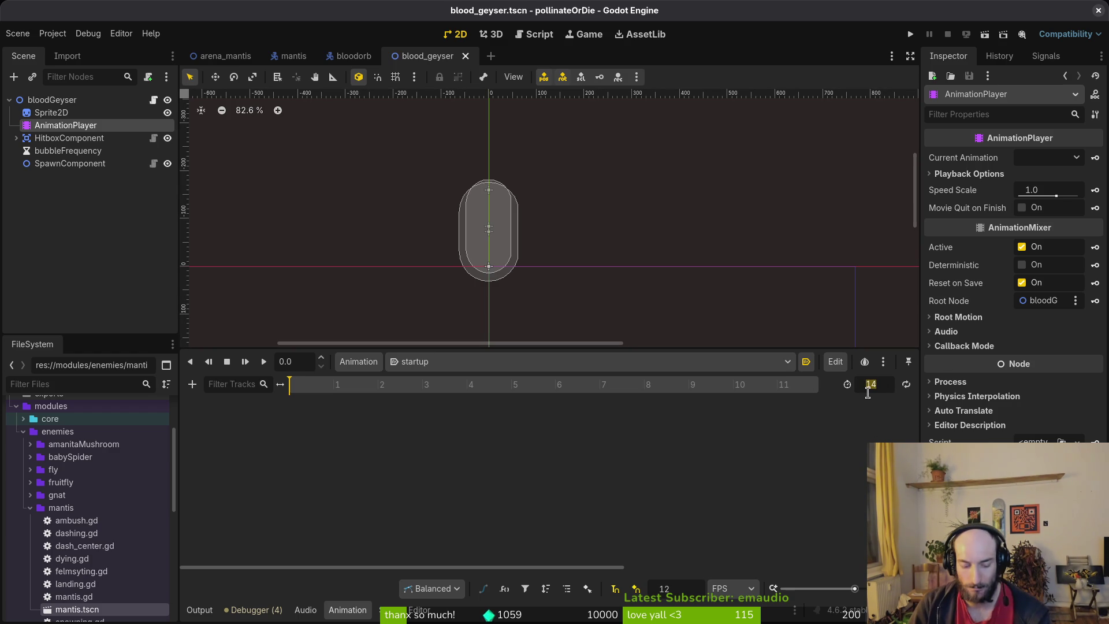
{"action": "type", "text": "36"}
{"action": "key", "text": "Return"}
{"action": "key", "text": "ctrl+s"}
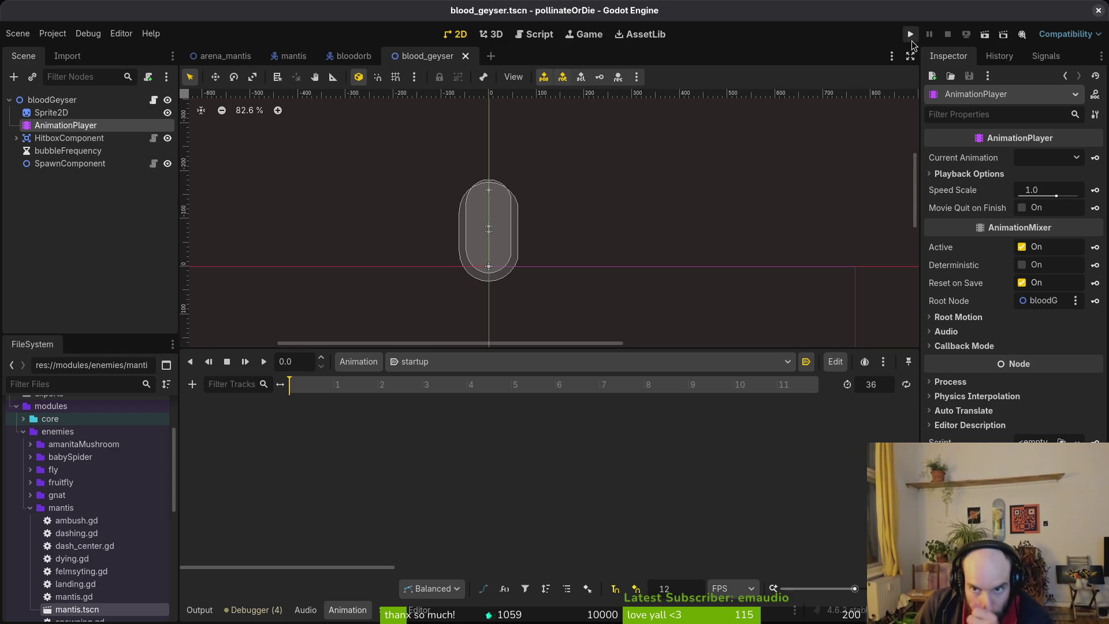
{"action": "left_click", "coordinate": [909, 36]}
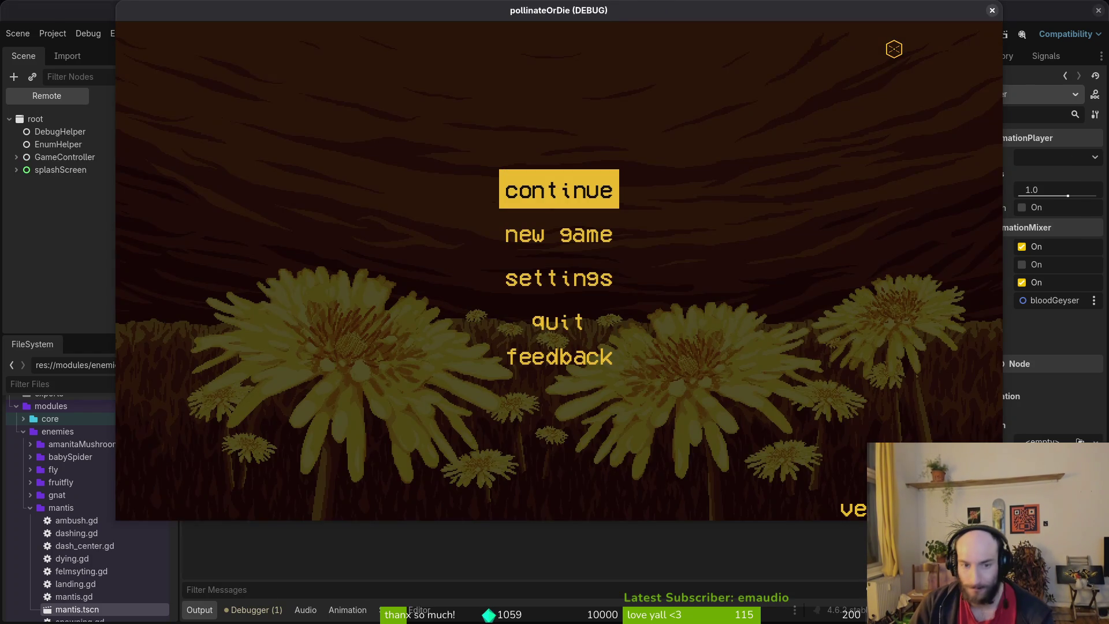
- Play the Mantis boss level from level select, then quit back to the editor
{"action": "key", "text": "Return"}
{"action": "key", "text": "Down"}
{"action": "key", "text": "Return"}
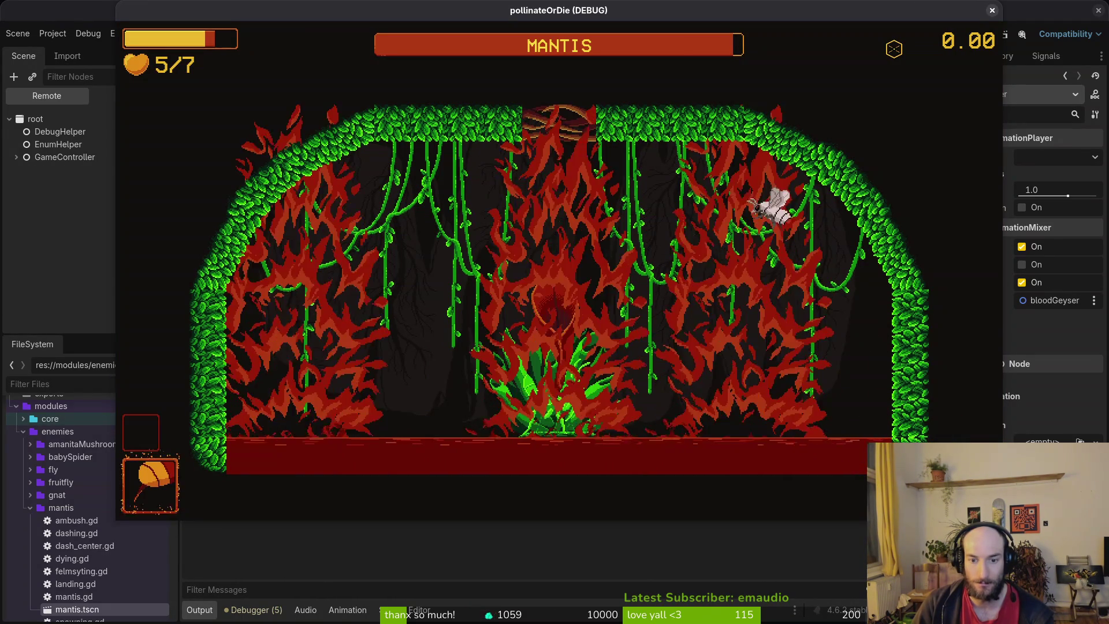
{"action": "key", "text": "Escape"}
{"action": "key", "text": "F8"}
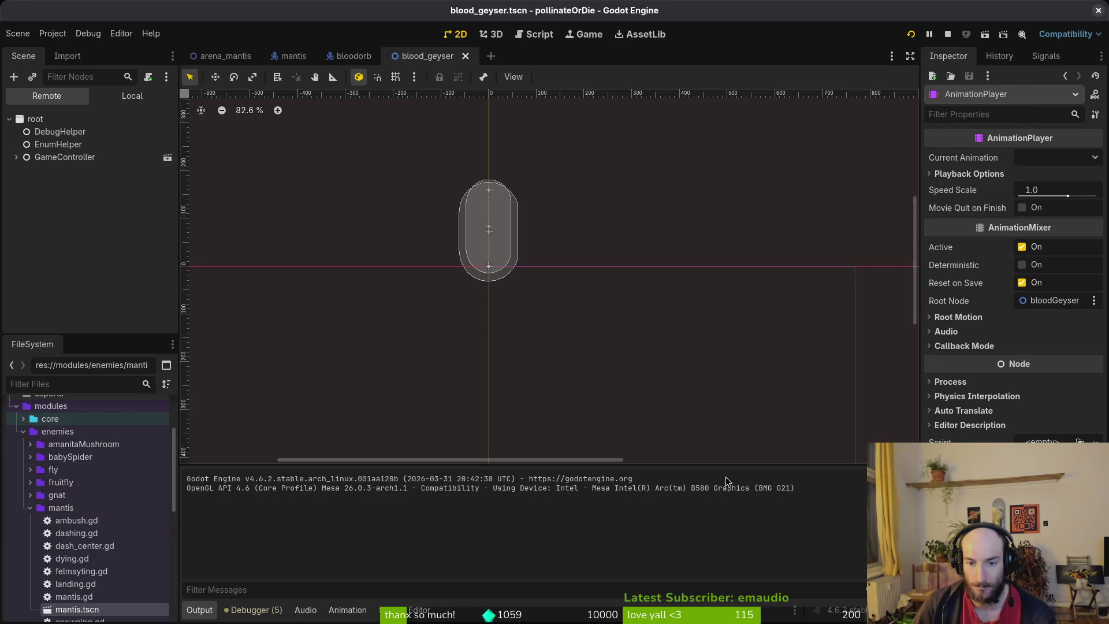
- Shorten the geyser's startup animation on the AnimationPlayer from 36 to 24
{"action": "left_click", "coordinate": [131, 95]}
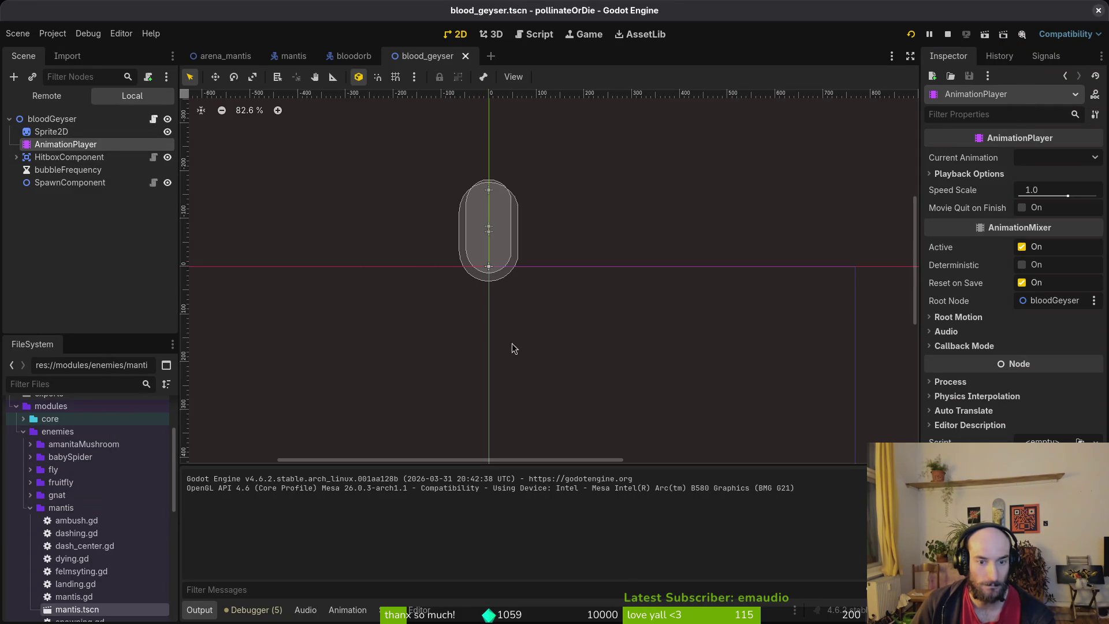
{"action": "left_click", "coordinate": [51, 132]}
{"action": "left_click", "coordinate": [66, 143]}
{"action": "left_click", "coordinate": [880, 391]}
{"action": "key", "text": "Return"}
- Rerun the game and fight the Mantis to check the new geyser timing
{"action": "key", "text": "F5"}
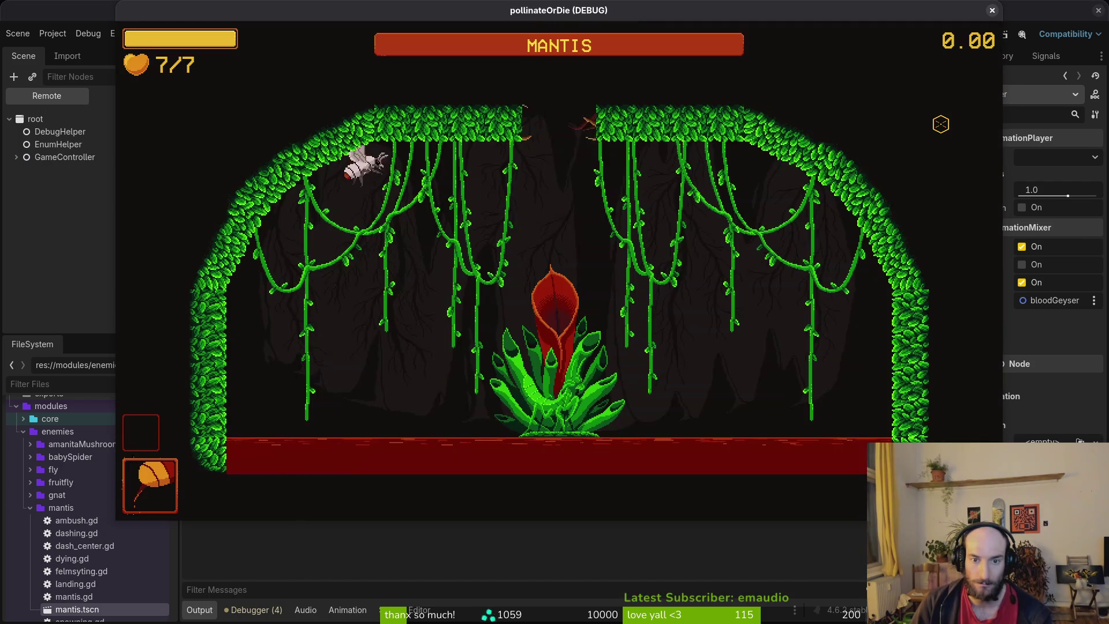
{"action": "key", "text": "a"}
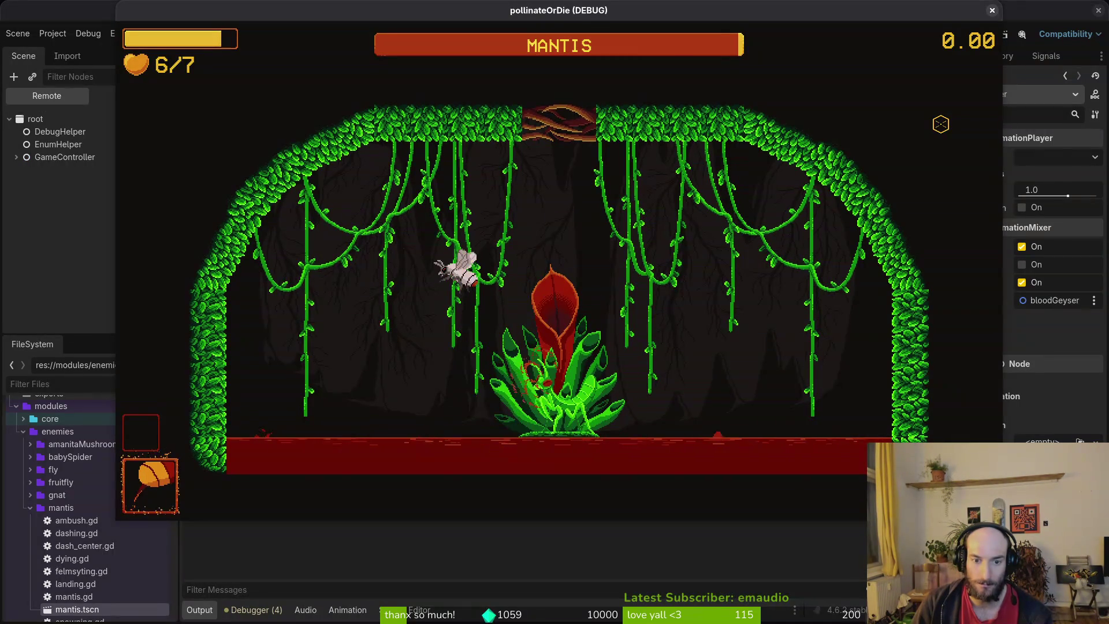
{"action": "key", "text": "Right"}
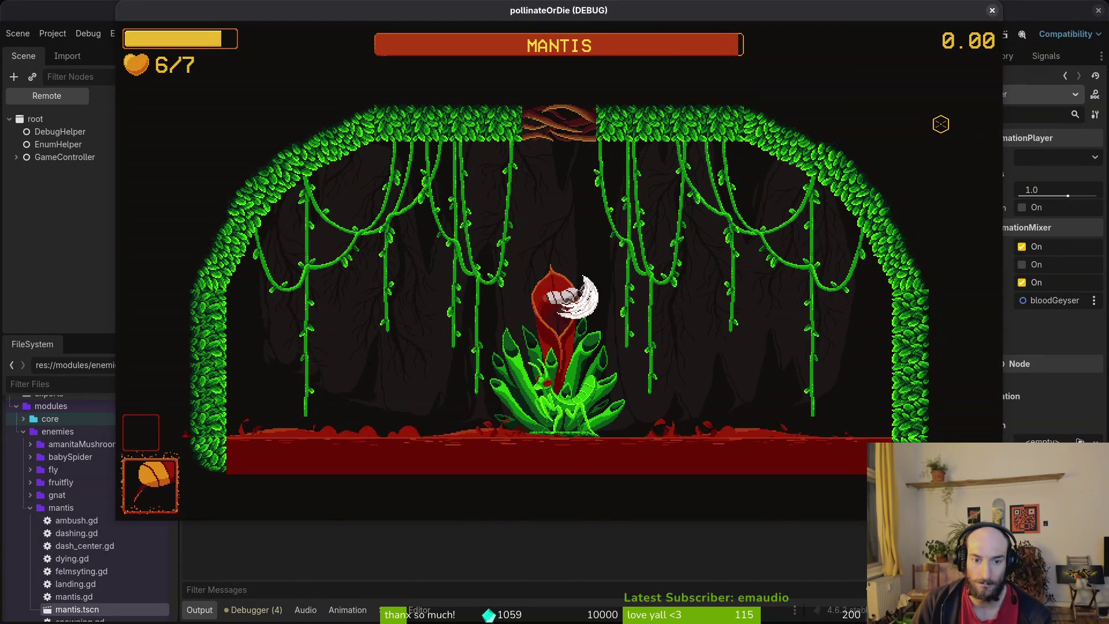
{"action": "key", "text": "Up"}
{"action": "key", "text": "alt+Tab"}
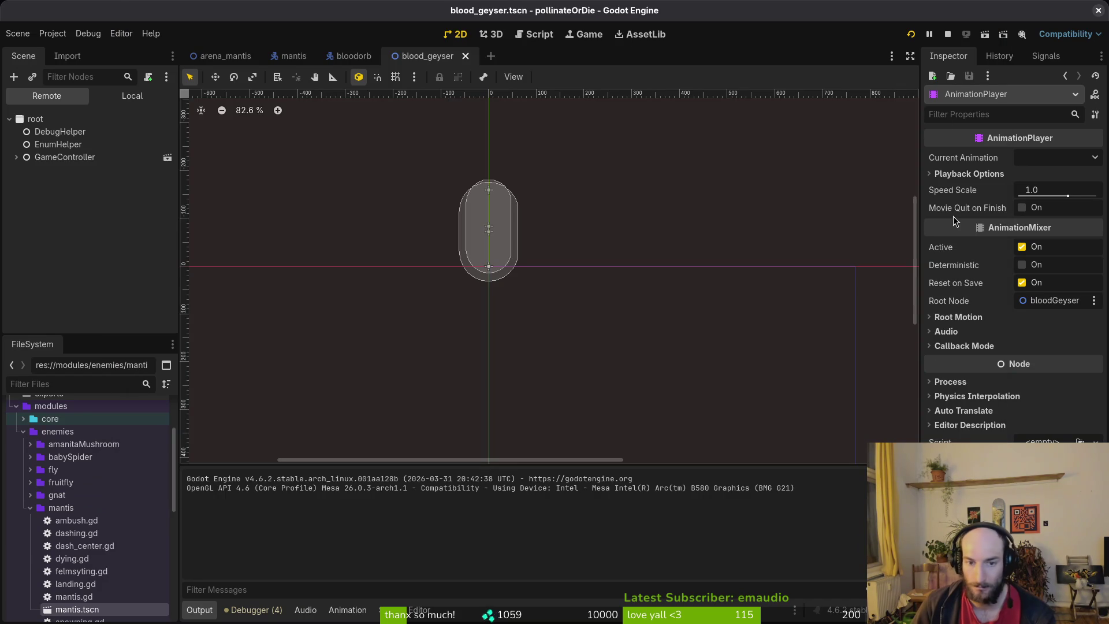
{"action": "key", "text": "alt+Tab"}
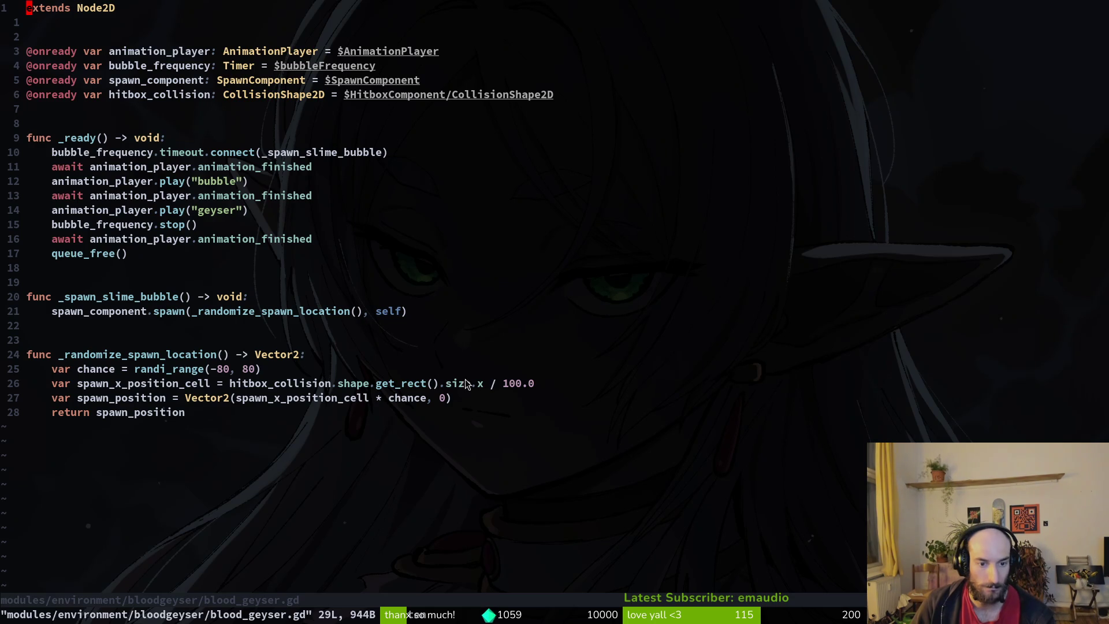
- Jump between recent scripts, then open signal.manager.gd with the file finder ('sigm')
{"action": "key", "text": "ctrl+o"}
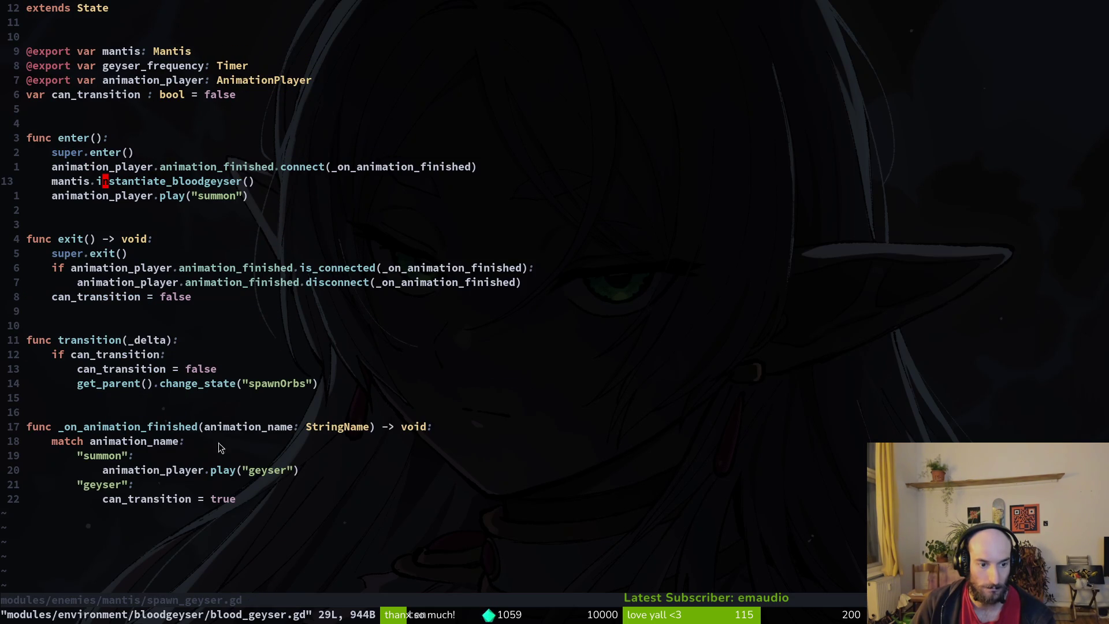
{"action": "key", "text": "ctrl+i"}
{"action": "key", "text": "ctrl+o"}
{"action": "key", "text": "ctrl+p"}
{"action": "key", "text": "Escape"}
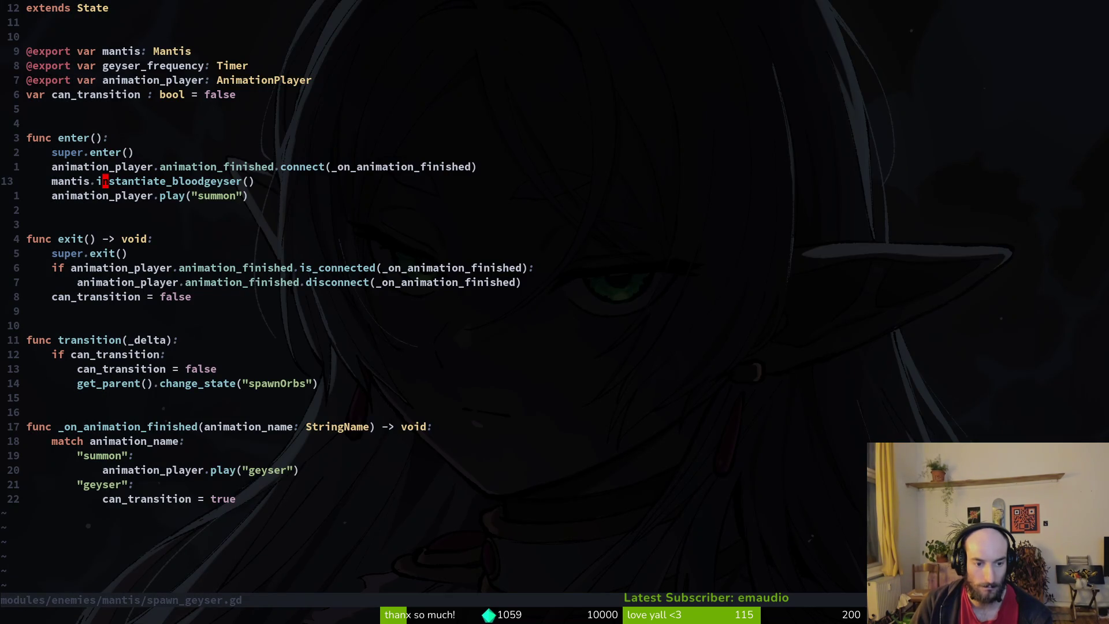
{"action": "key", "text": "ctrl+p"}
{"action": "type", "text": "sigm"}
{"action": "key", "text": "Return"}
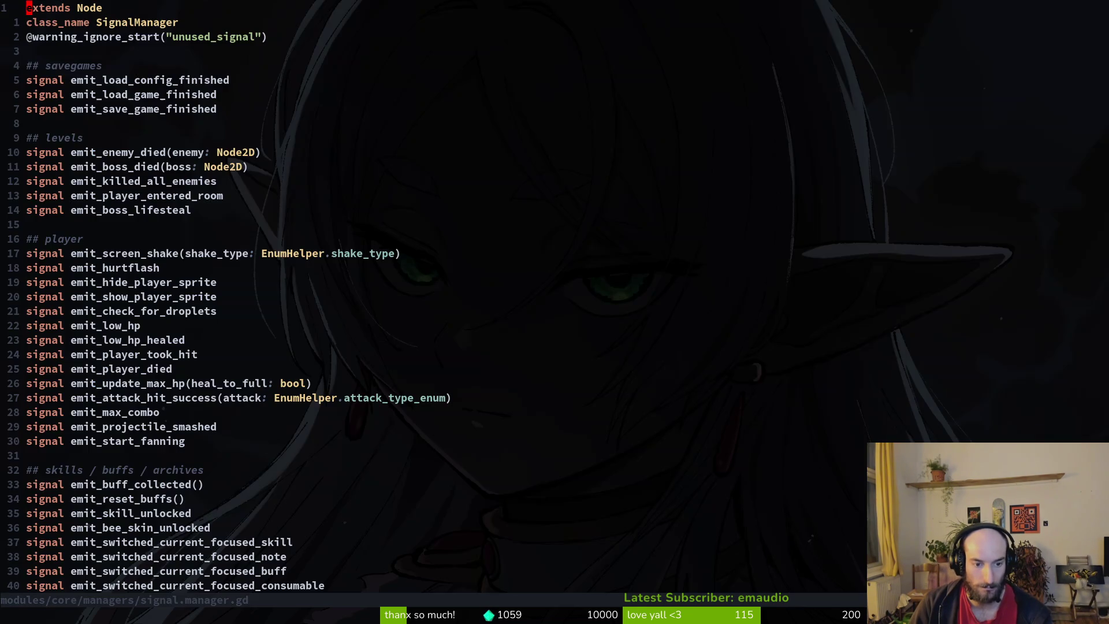
- Move to the emit_screen_shake signal and grep the project for that word with Telescope
{"action": "key", "text": "j"}
{"action": "key", "text": "j"}
{"action": "key", "text": "j"}
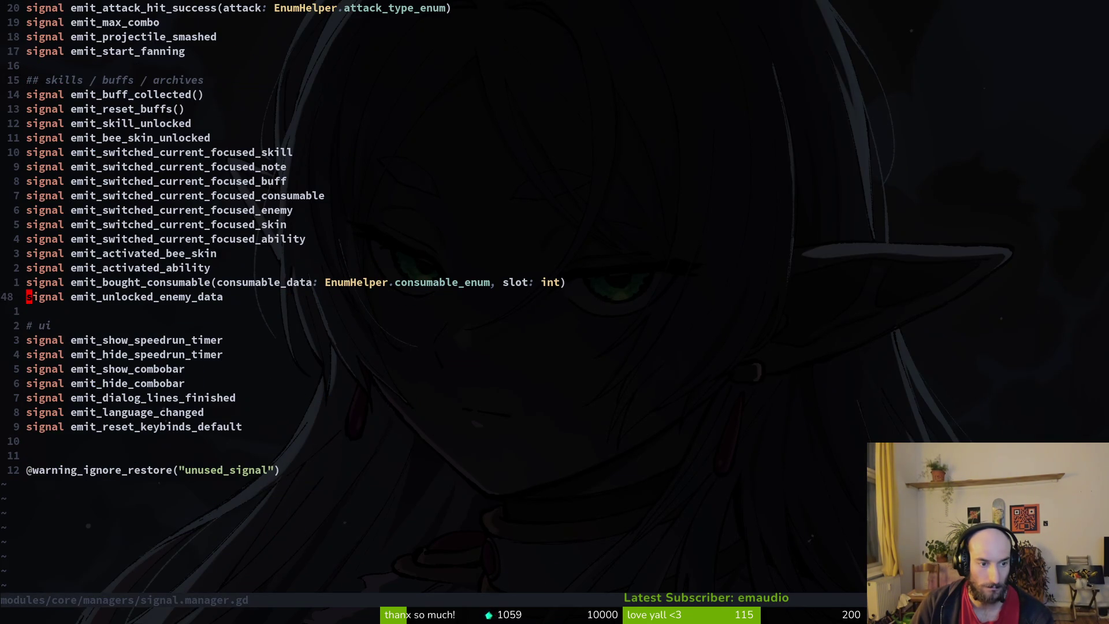
{"action": "key", "text": "ctrl+u"}
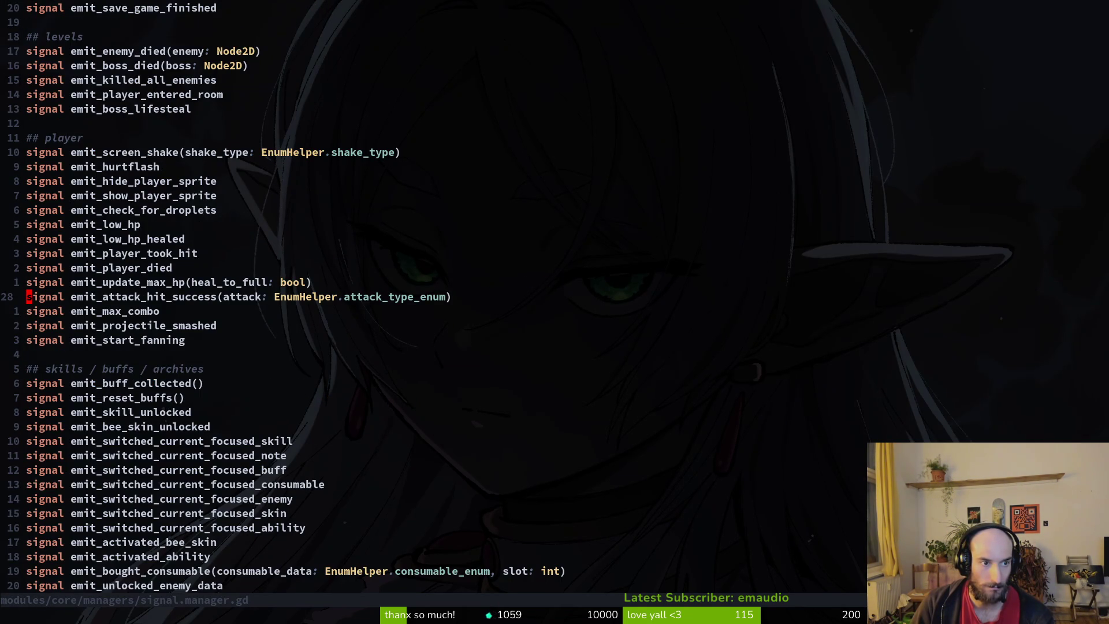
{"action": "key", "text": "1"}
{"action": "key", "text": "0"}
{"action": "key", "text": "k"}
{"action": "key", "text": "w"}
{"action": "key", "text": "v"}
{"action": "key", "text": "i"}
{"action": "key", "text": "w"}
{"action": "key", "text": "Escape"}
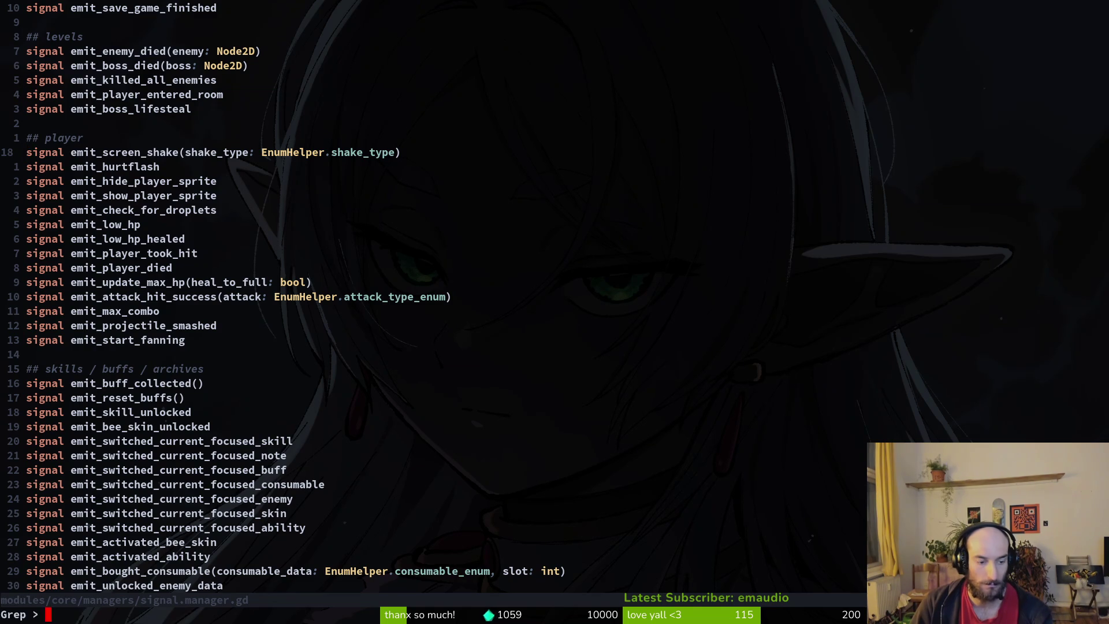
{"action": "key", "text": "space"}
{"action": "key", "text": "f"}
{"action": "key", "text": "w"}
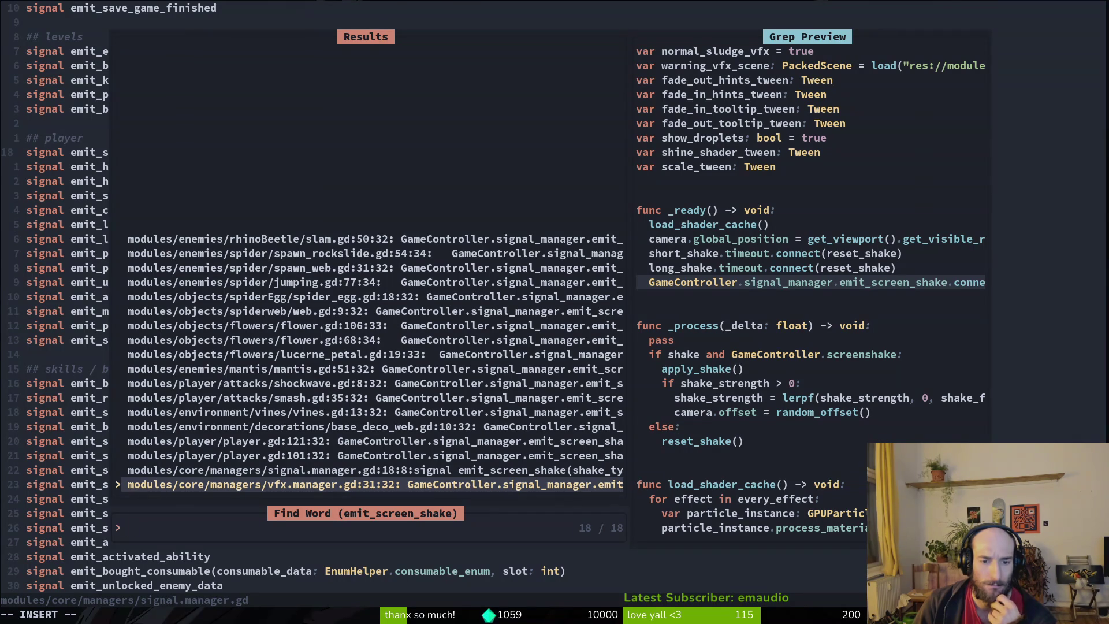
- Step past the player.gd results and open mantis.gd at the screen-shake call
{"action": "key", "text": "Up"}
{"action": "key", "text": "Up"}
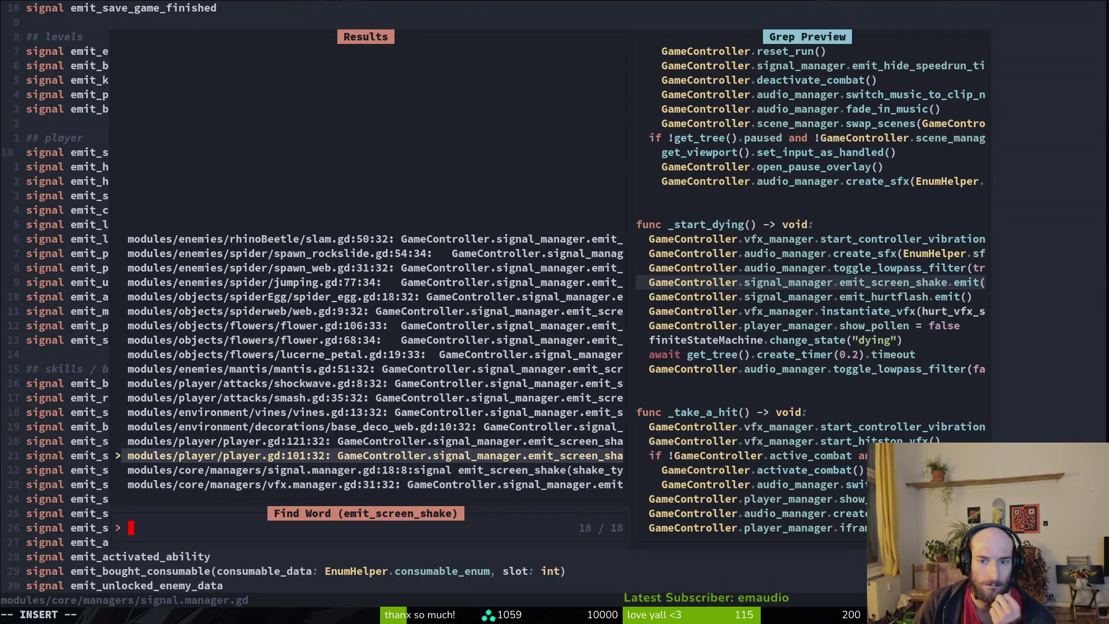
{"action": "key", "text": "Up"}
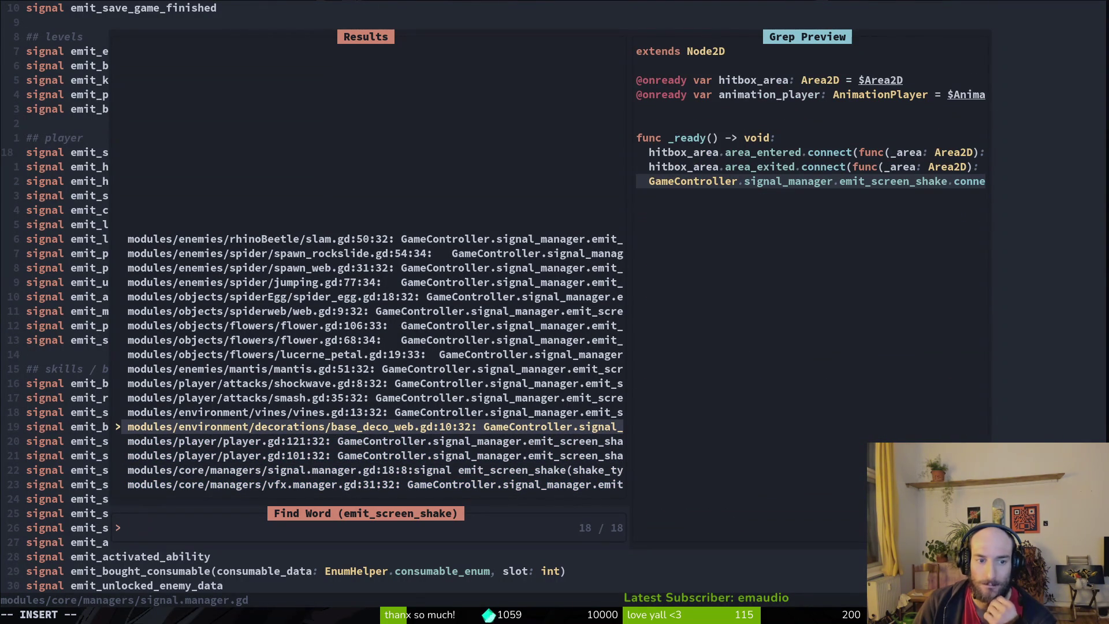
{"action": "key", "text": "Up"}
{"action": "key", "text": "Up"}
{"action": "key", "text": "Up"}
{"action": "key", "text": "Return"}
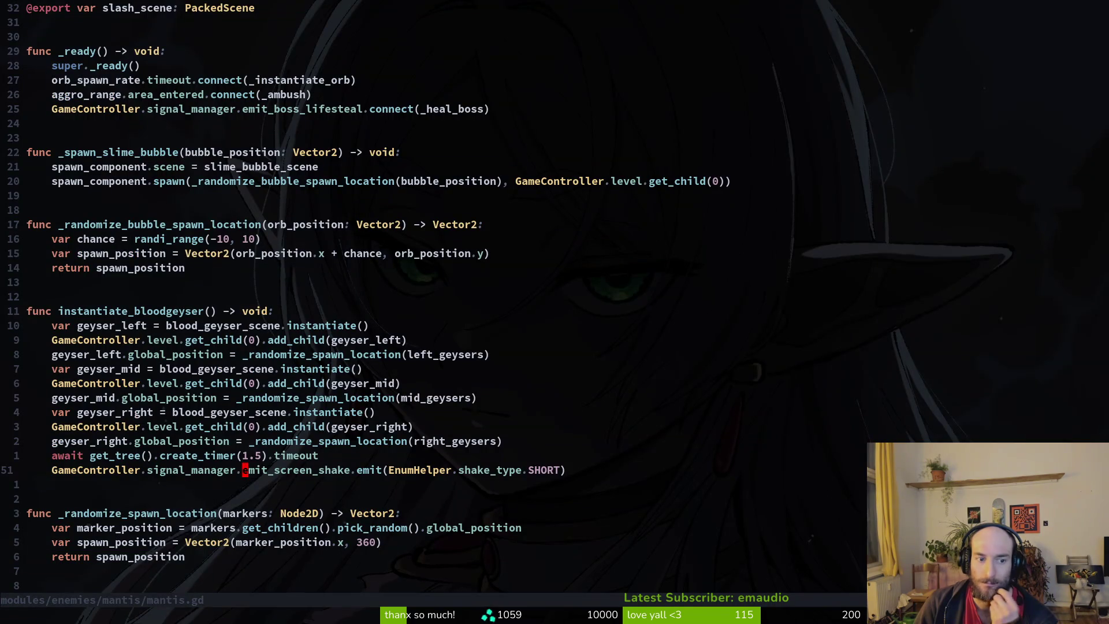
- Cut the 1.5-second timer and screen-shake lines from mantis.gd
{"action": "key", "text": "k"}
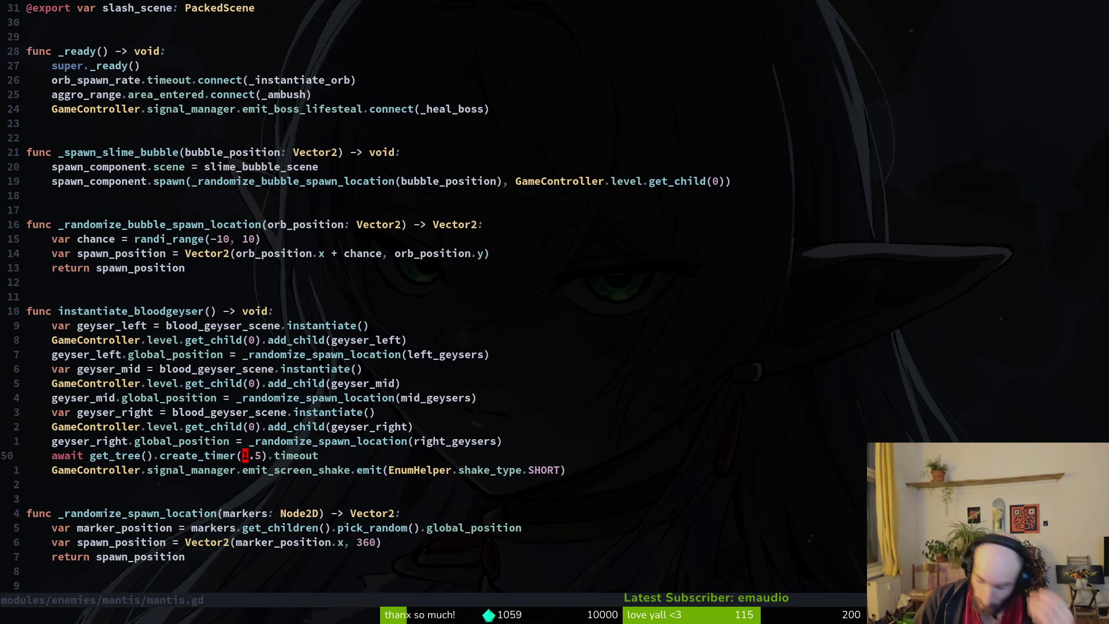
{"action": "key", "text": "q"}
{"action": "key", "text": "V"}
{"action": "key", "text": "V"}
{"action": "key", "text": "j"}
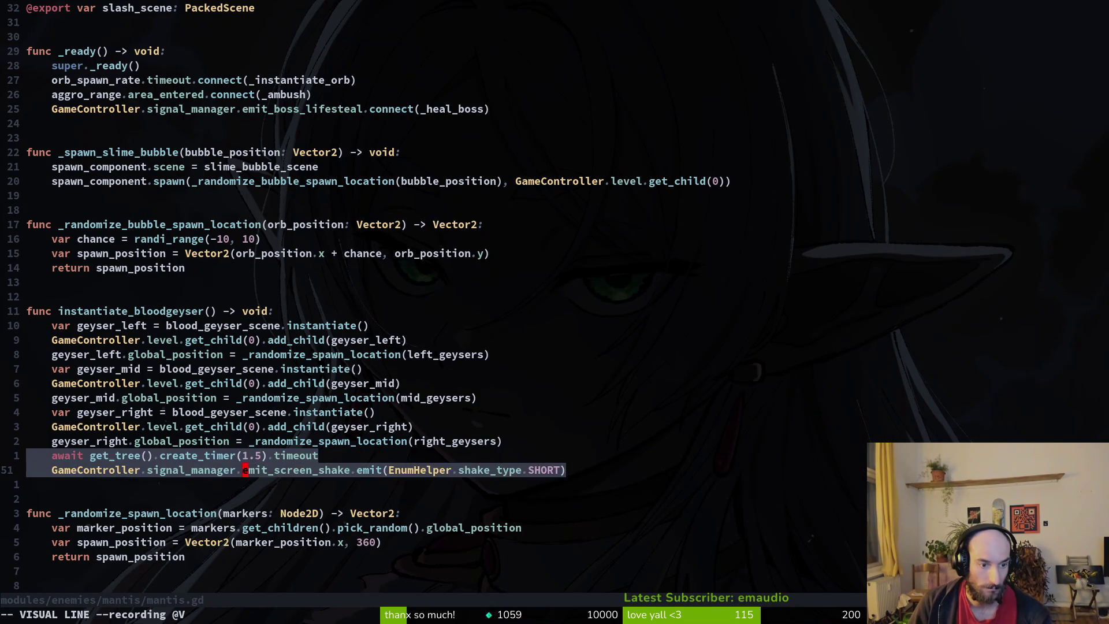
{"action": "key", "text": "d"}
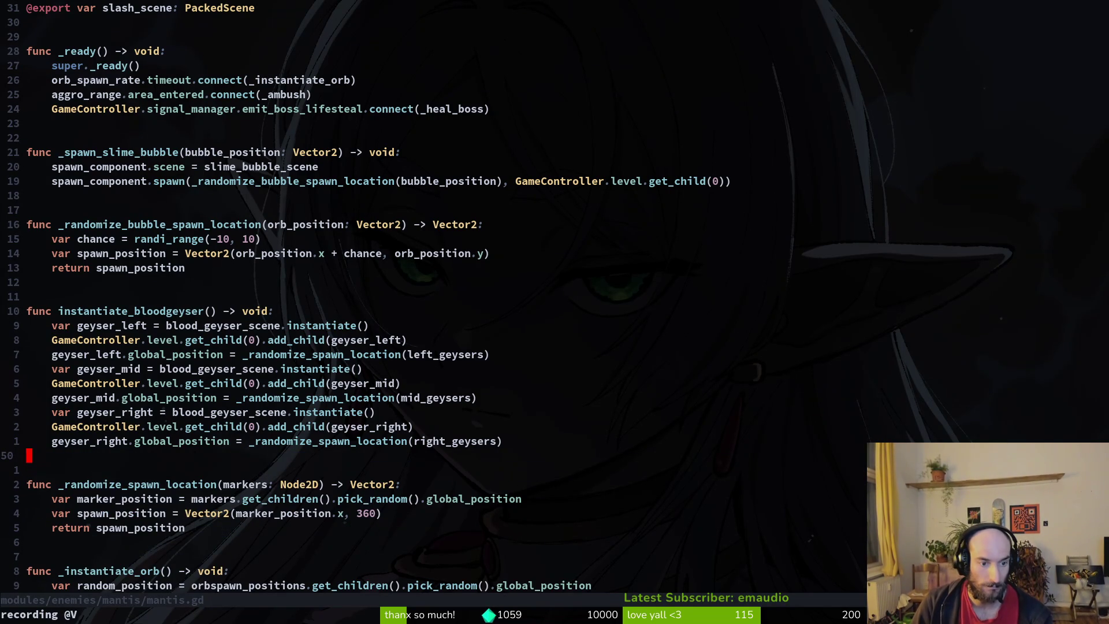
- Paste into blood_geyser.gd after the second await, keep only the SHORT shake, and rerun the game
{"action": "key", "text": "space"}
{"action": "key", "text": "f"}
{"action": "key", "text": "f"}
{"action": "type", "text": "blo"}
{"action": "key", "text": "Return"}
{"action": "key", "text": "}"}
{"action": "key", "text": "}"}
{"action": "key", "text": "}"}
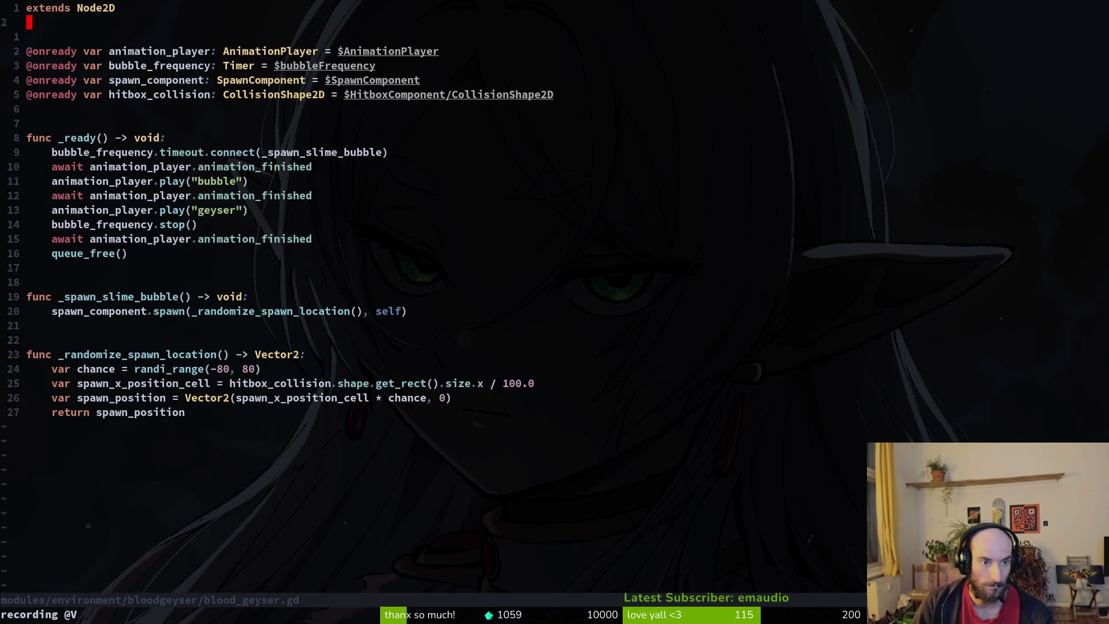
{"action": "key", "text": "j"}
{"action": "key", "text": "j"}
{"action": "key", "text": "j"}
{"action": "key", "text": "k"}
{"action": "key", "text": "k"}
{"action": "key", "text": "k"}
{"action": "key", "text": "k"}
{"action": "key", "text": "k"}
{"action": "key", "text": "k"}
{"action": "key", "text": "k"}
{"action": "key", "text": "k"}
{"action": "key", "text": "p"}
{"action": "key", "text": "d"}
{"action": "key", "text": "d"}
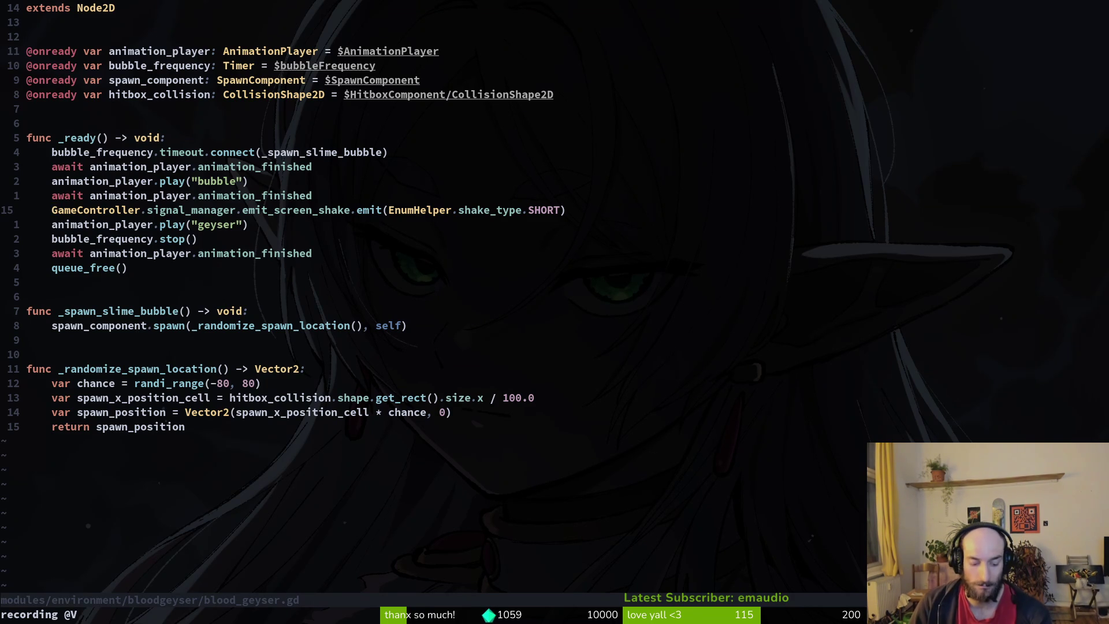
{"action": "key", "text": "alt+Tab"}
{"action": "key", "text": "F5"}
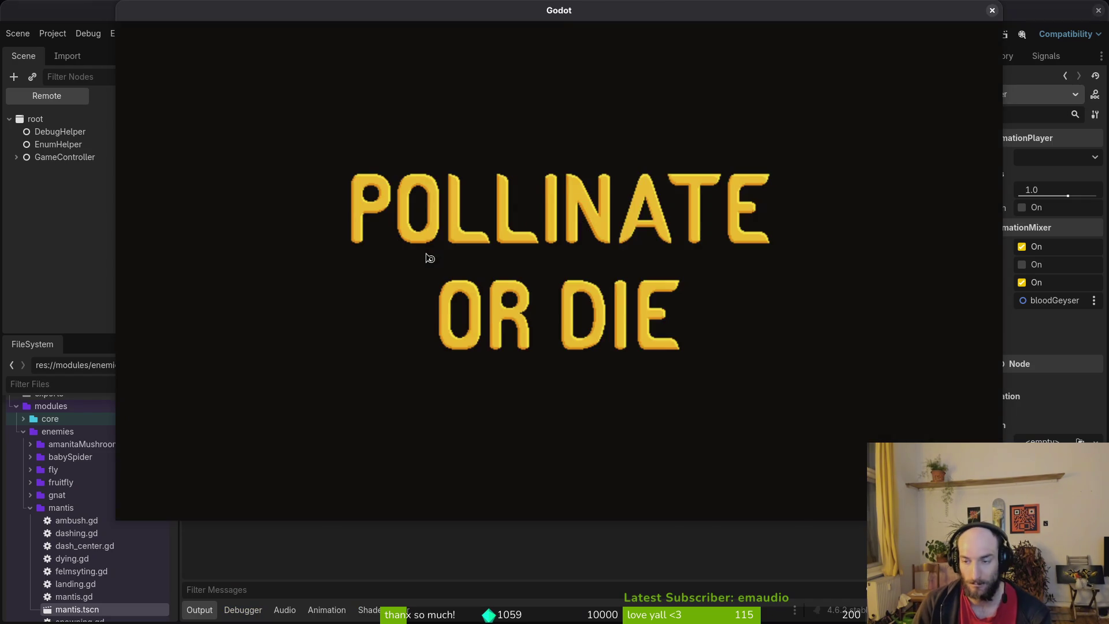
- Load the Mantis boss room and fly the bee around the arena
{"action": "key", "text": "Return"}
{"action": "key", "text": "F1"}
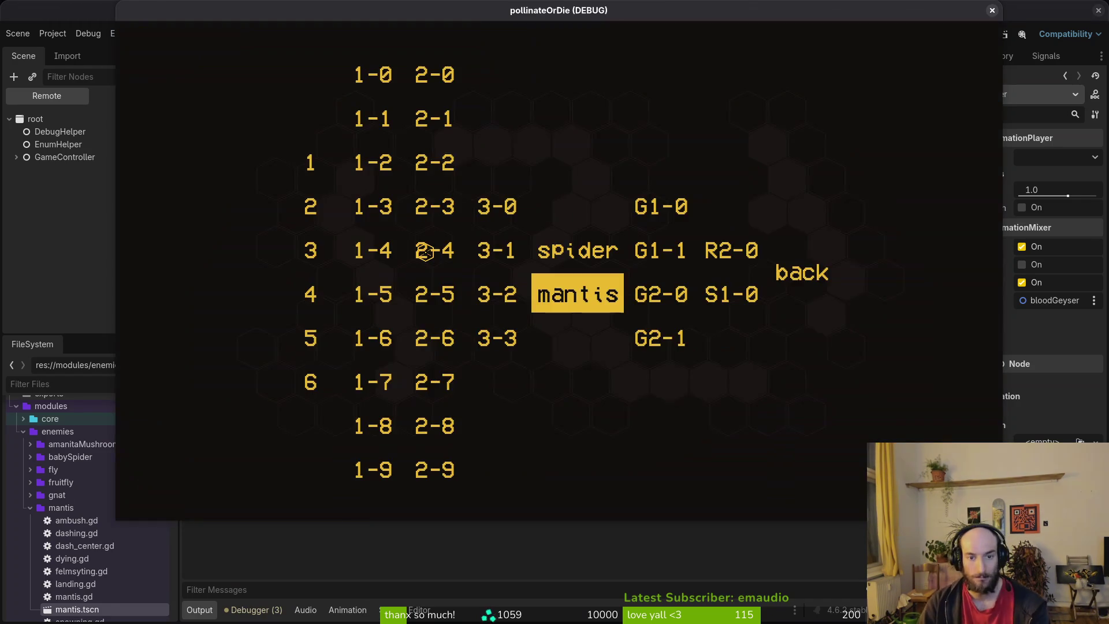
{"action": "key", "text": "Return"}
{"action": "key", "text": "Down"}
{"action": "key", "text": "Right"}
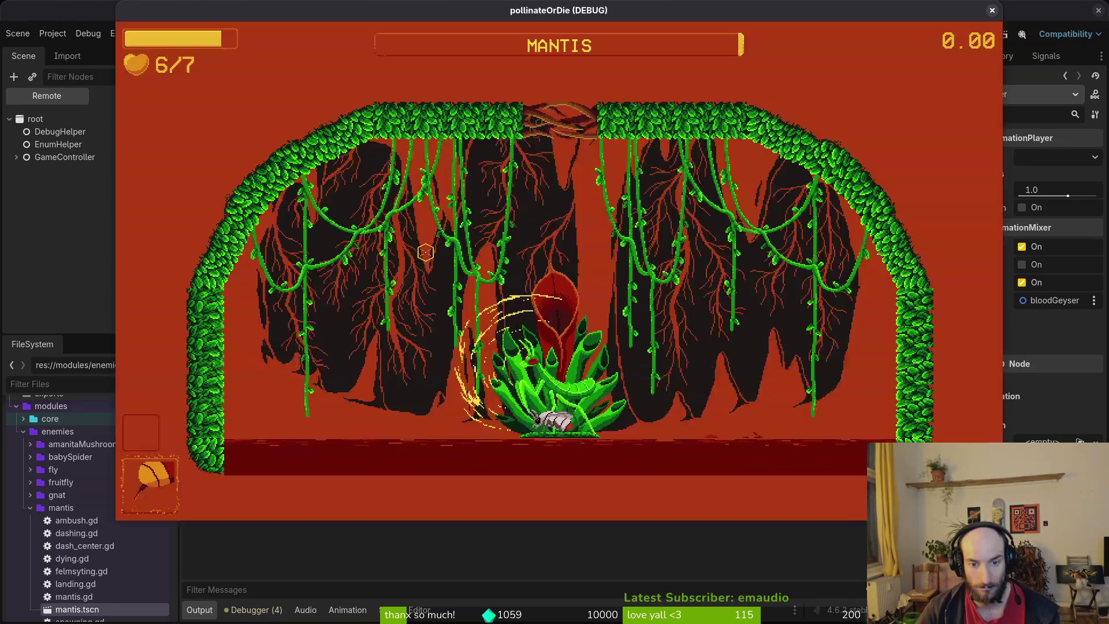
{"action": "key", "text": "Left"}
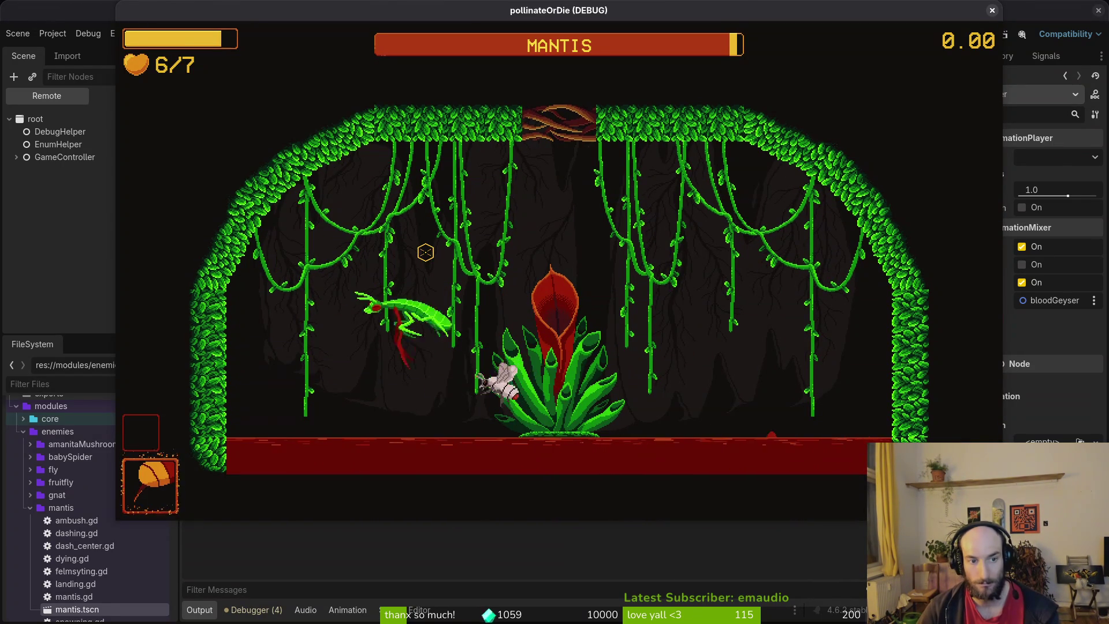
{"action": "key", "text": "Left"}
{"action": "key", "text": "Right"}
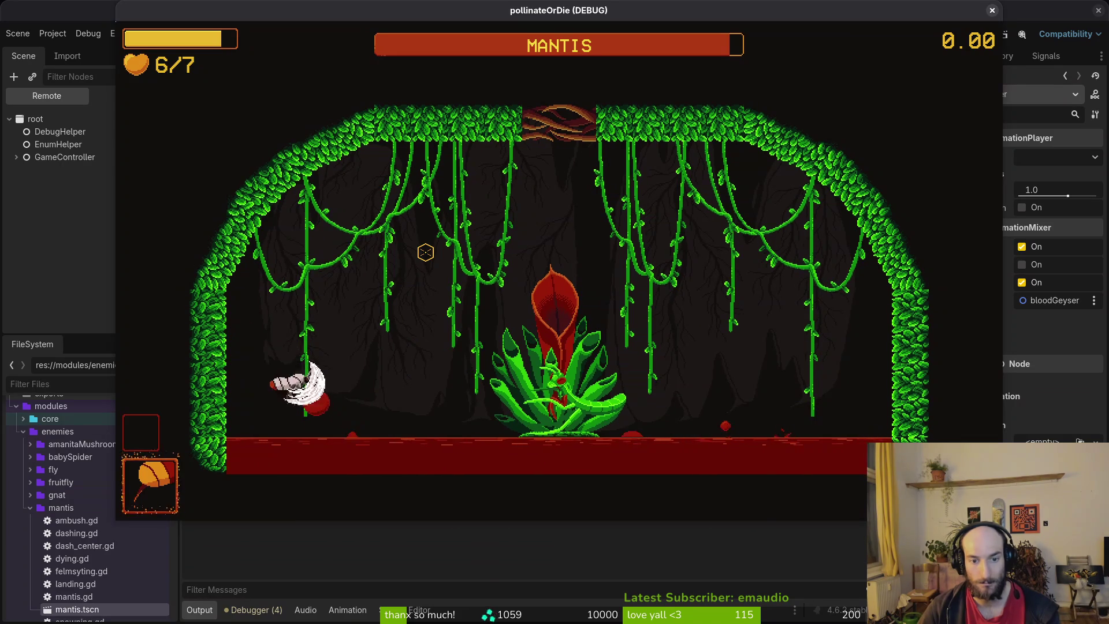
{"action": "key", "text": "Up"}
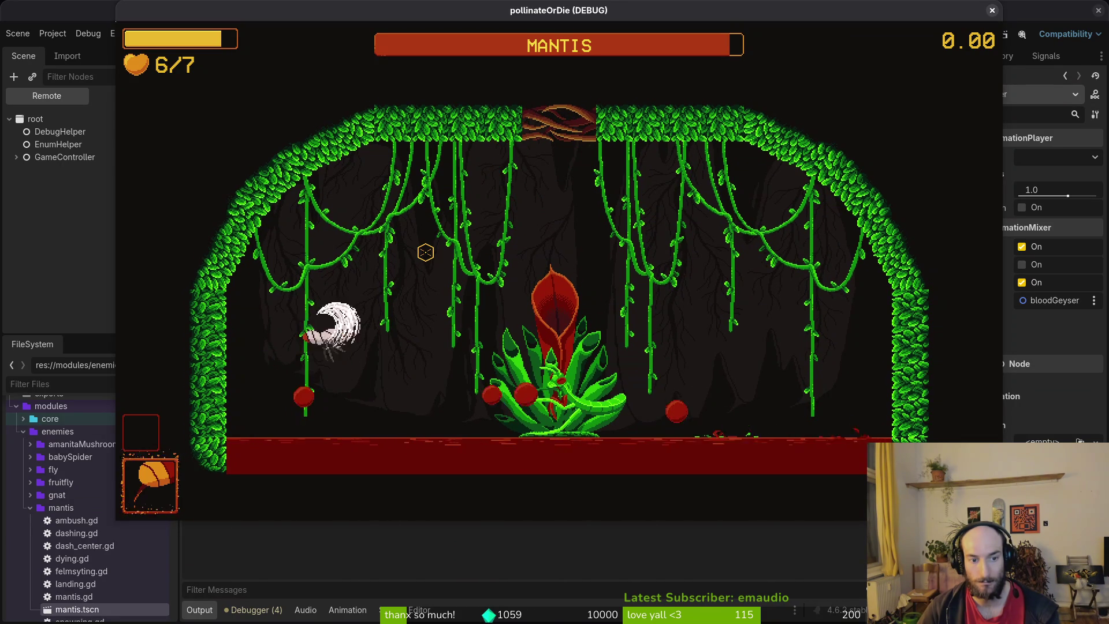
{"action": "key", "text": "Right"}
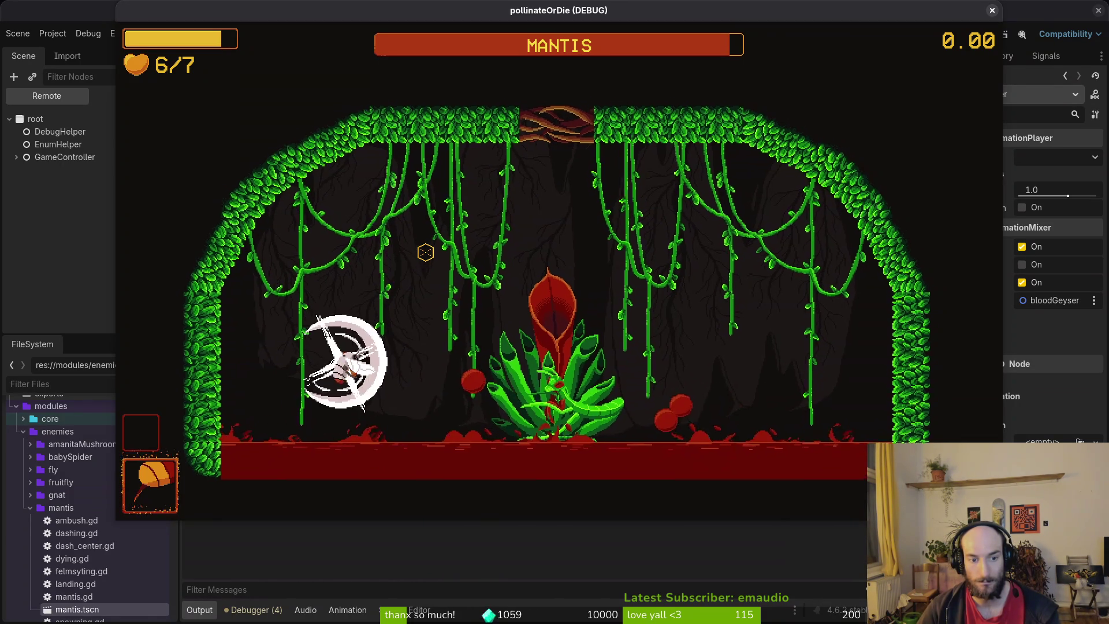
{"action": "key", "text": "Right"}
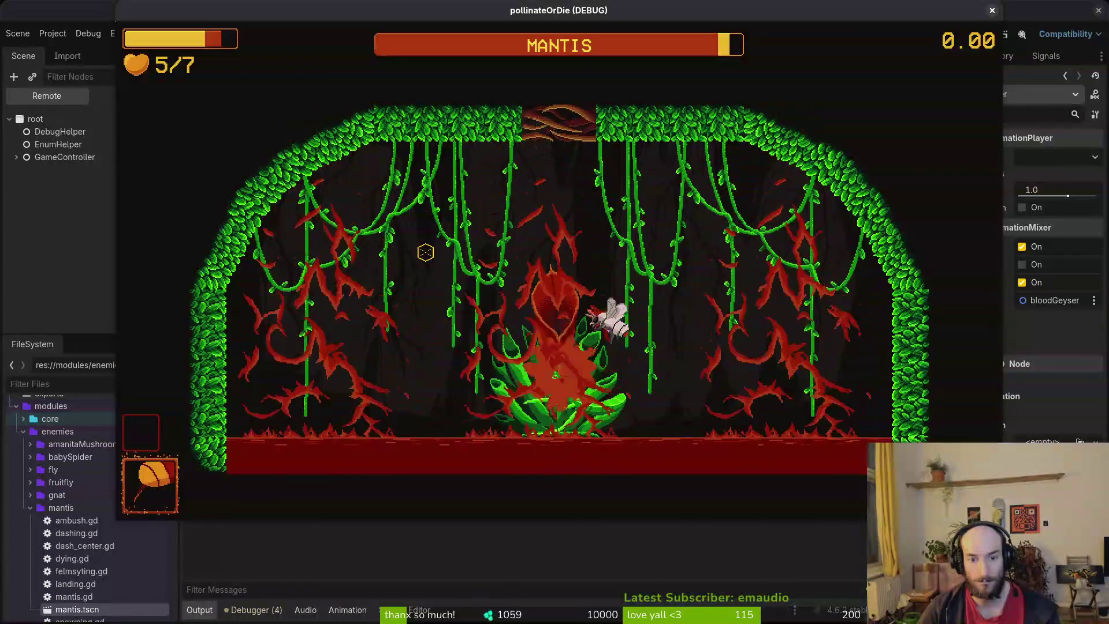
{"action": "key", "text": "Left"}
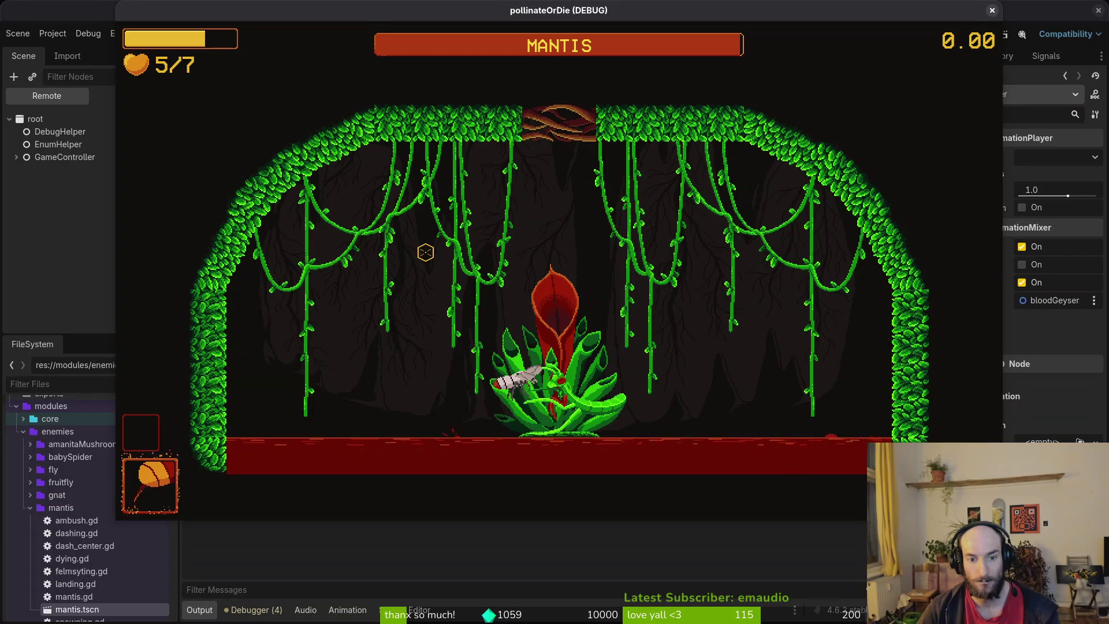
- Slash the Mantis repeatedly through the blood geyser eruptions, then stop the game
{"action": "left_click", "coordinate": [426, 253]}
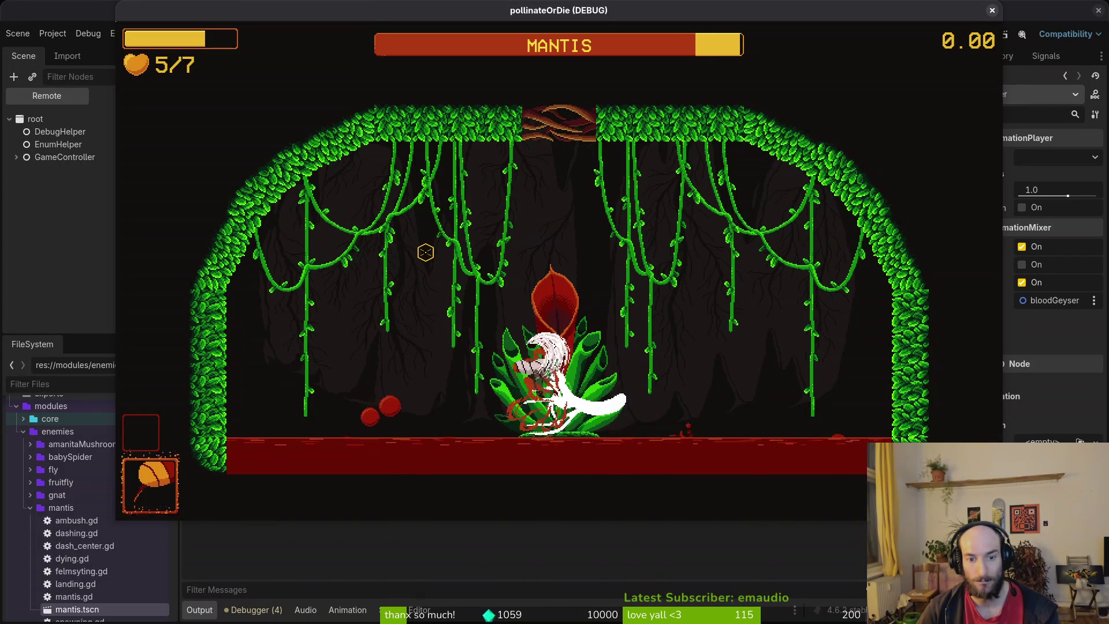
{"action": "left_click", "coordinate": [426, 252]}
{"action": "key", "text": "Left"}
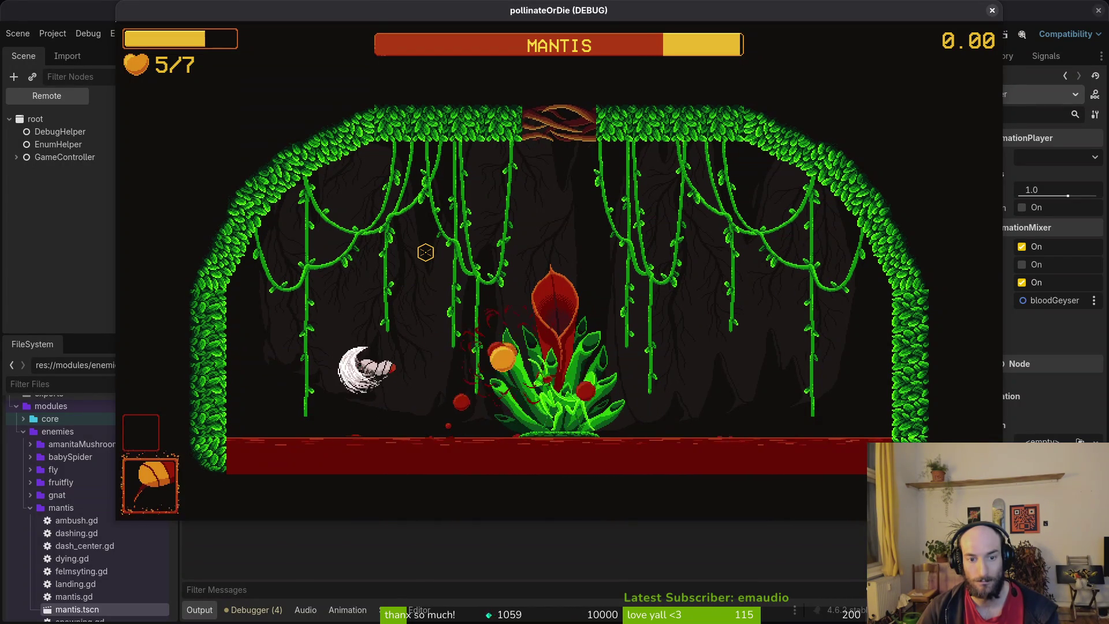
{"action": "key", "text": "Right"}
{"action": "left_click", "coordinate": [425, 253]}
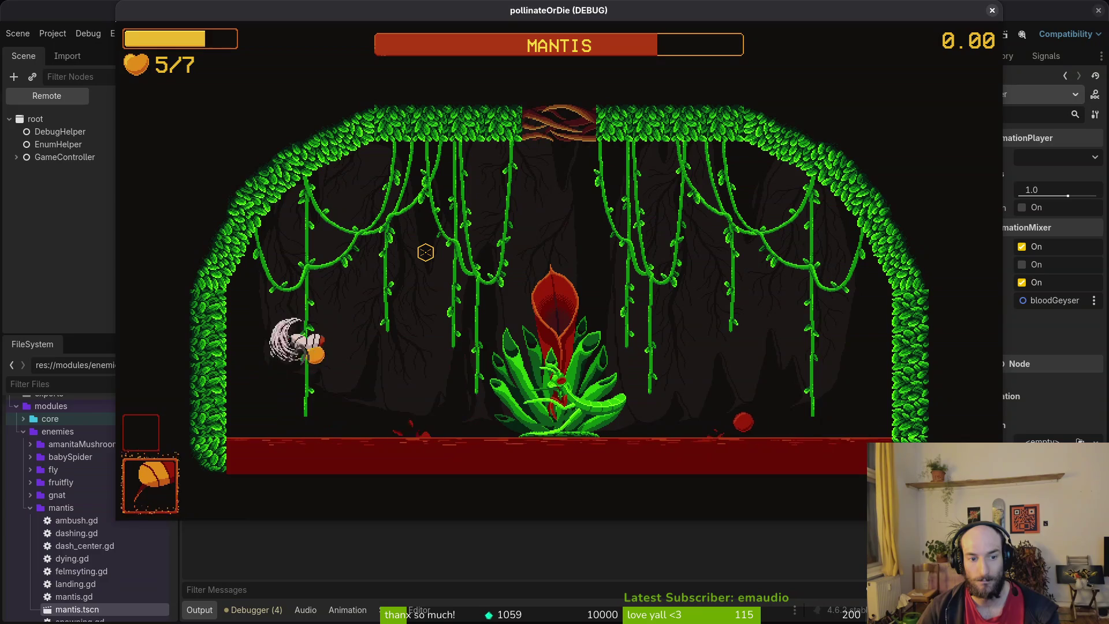
{"action": "left_click", "coordinate": [425, 252]}
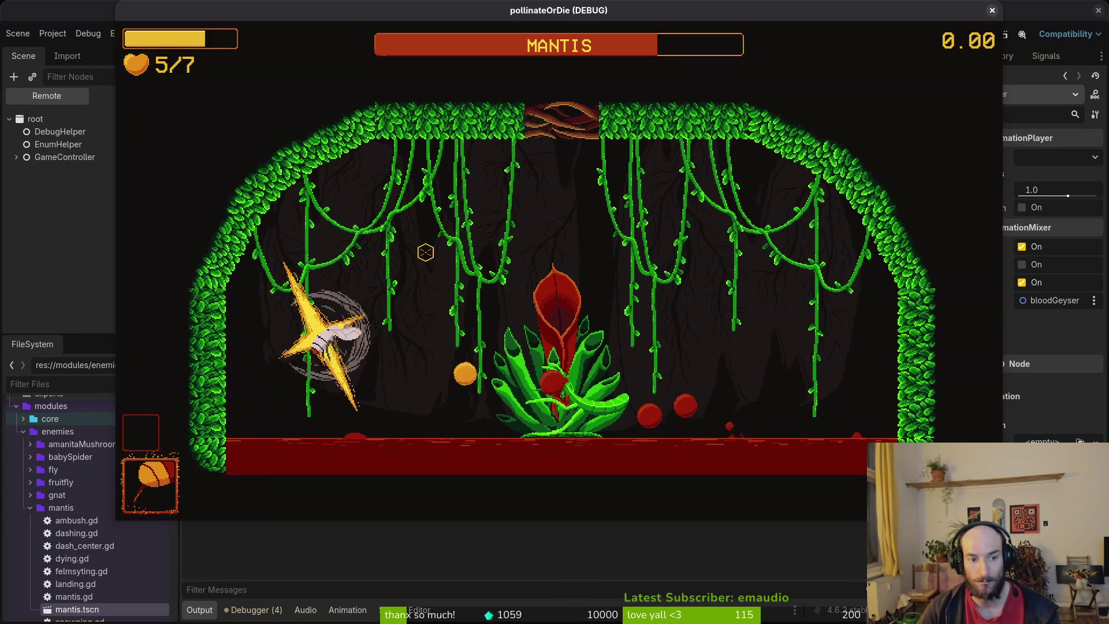
{"action": "left_click", "coordinate": [426, 253]}
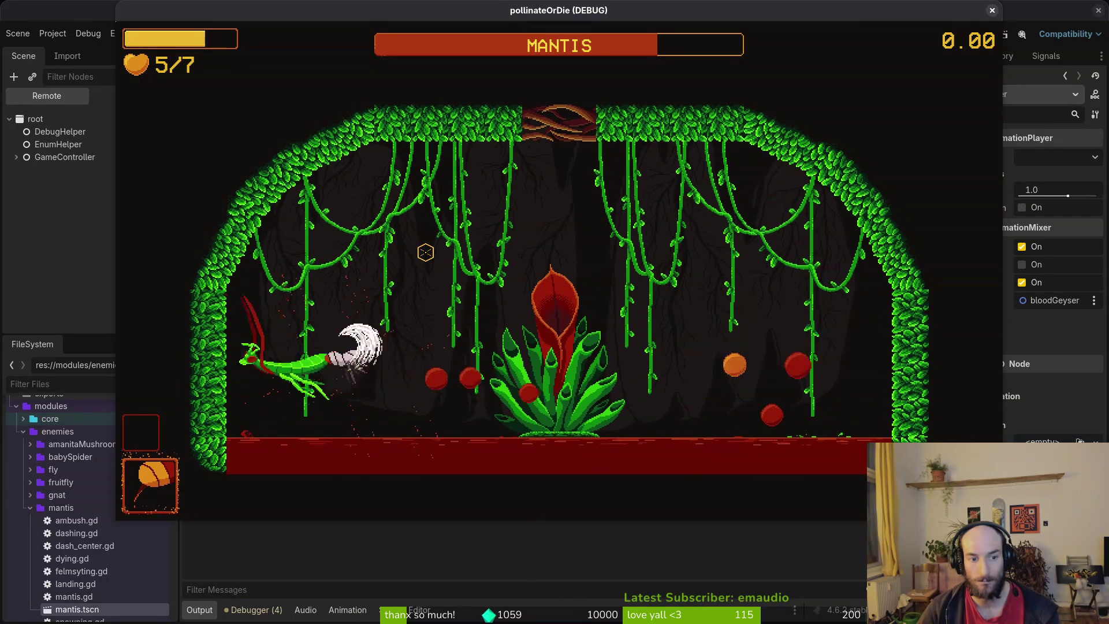
{"action": "left_click", "coordinate": [426, 253]}
{"action": "left_click", "coordinate": [426, 252]}
{"action": "left_click", "coordinate": [426, 253]}
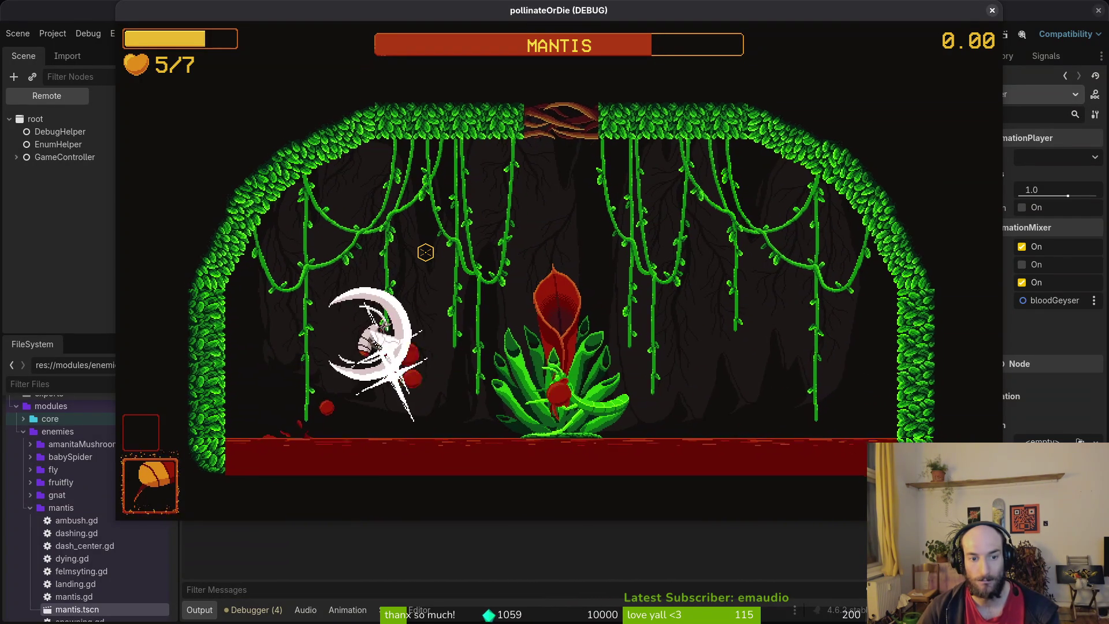
{"action": "left_click", "coordinate": [426, 252]}
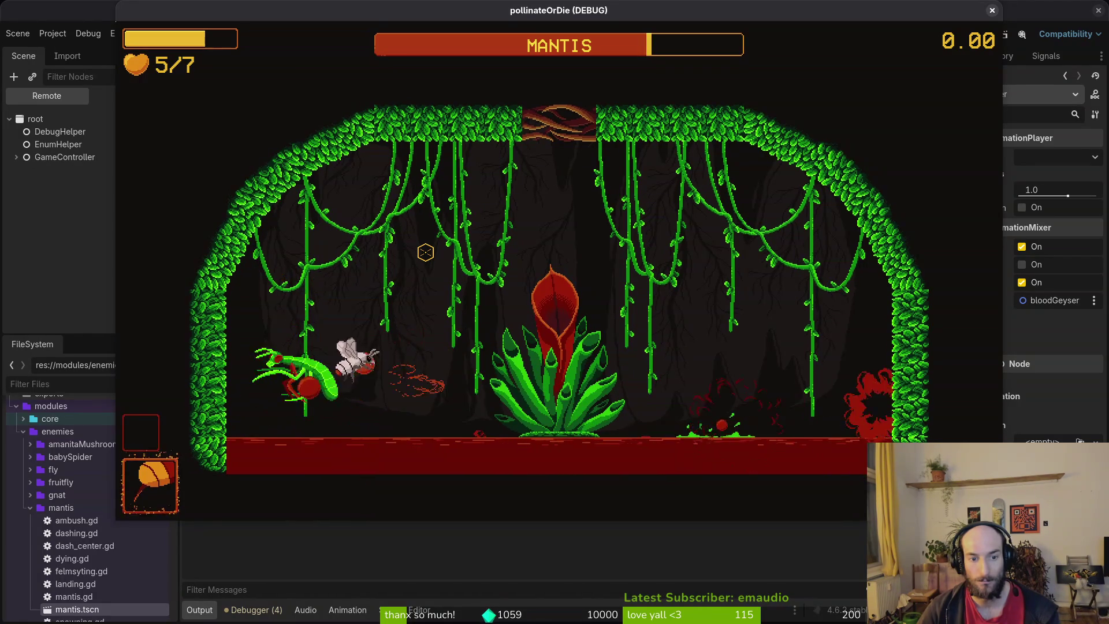
{"action": "left_click", "coordinate": [425, 252]}
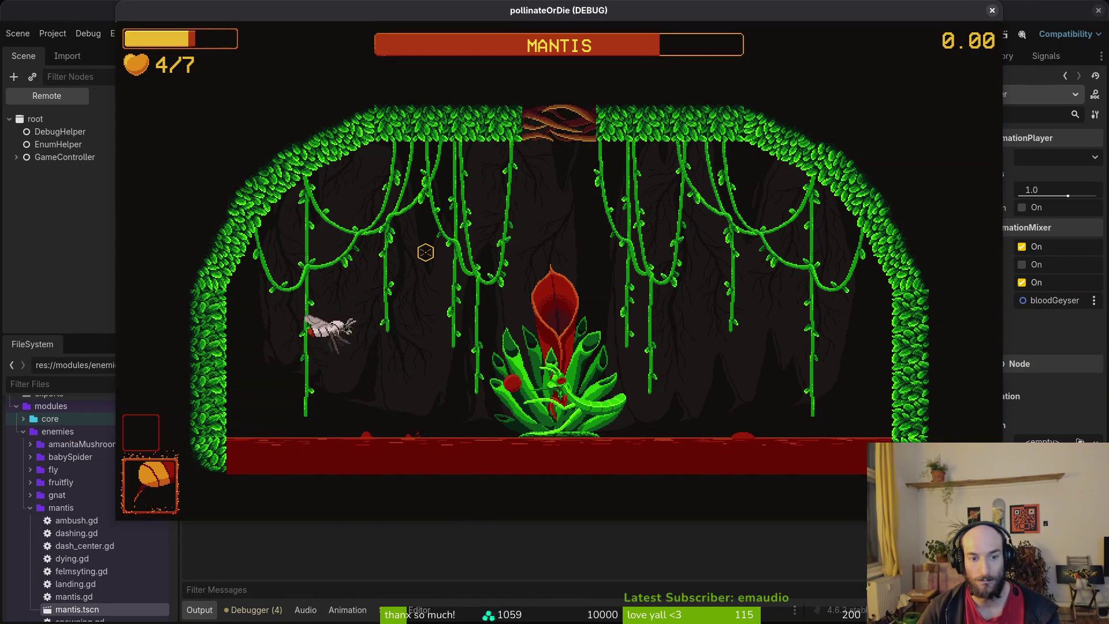
{"action": "left_click", "coordinate": [426, 252]}
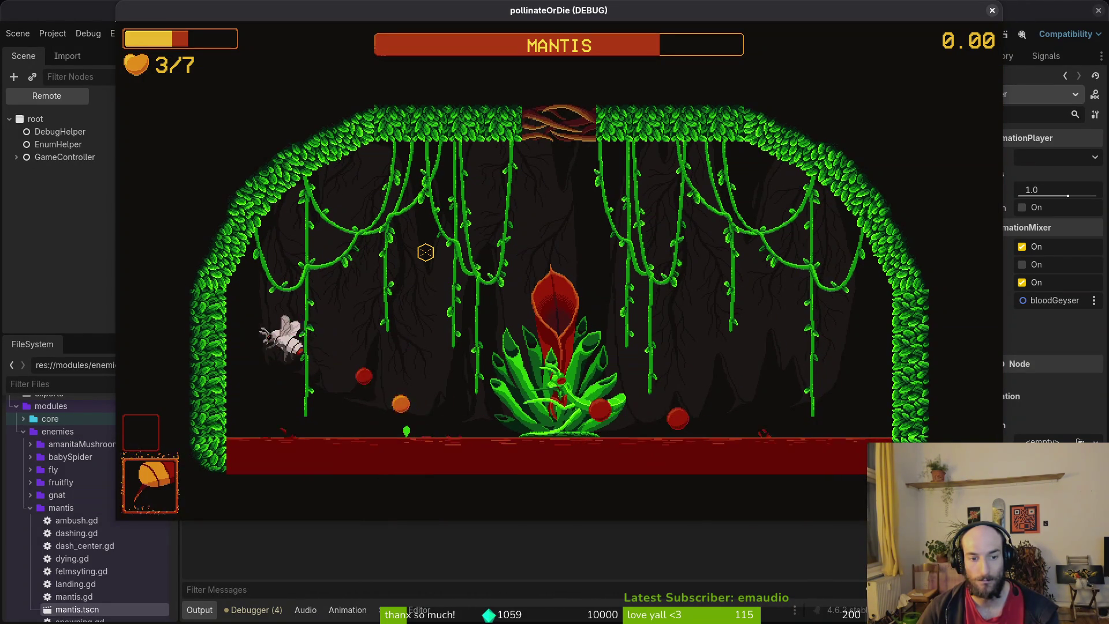
{"action": "left_click", "coordinate": [425, 252]}
{"action": "left_click", "coordinate": [426, 252]}
{"action": "left_click", "coordinate": [425, 253]}
{"action": "left_click", "coordinate": [426, 252]}
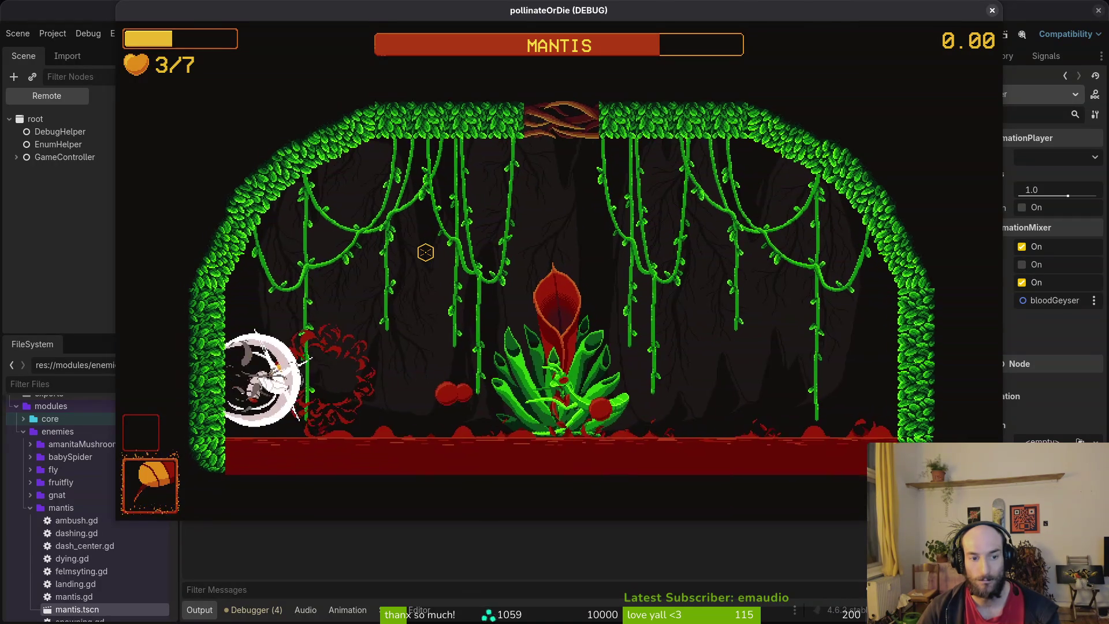
{"action": "left_click", "coordinate": [426, 252]}
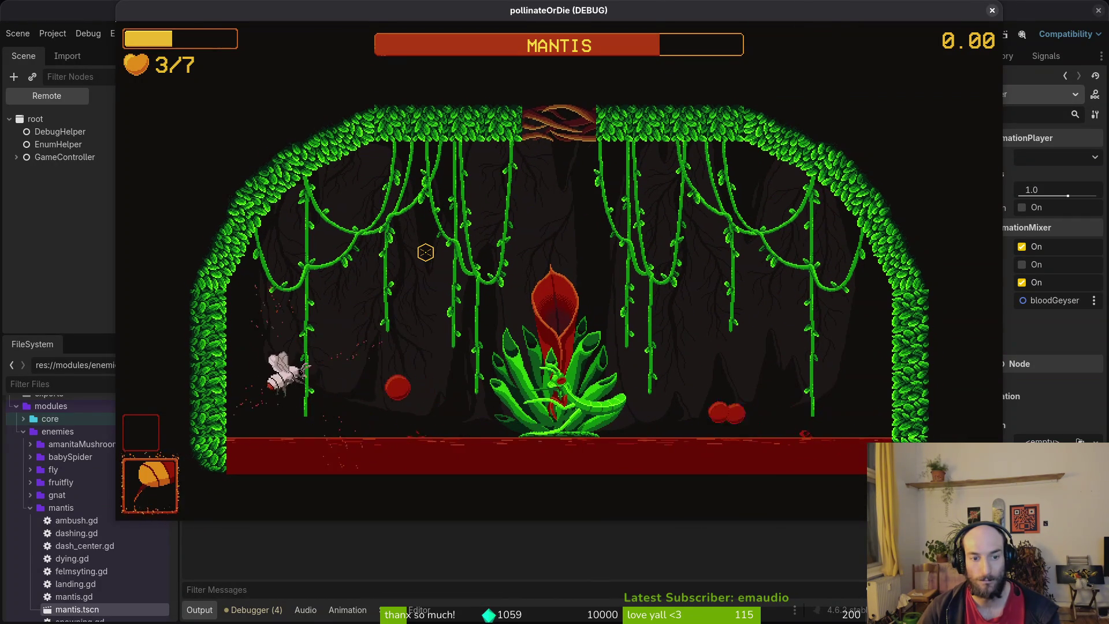
{"action": "left_click", "coordinate": [425, 253]}
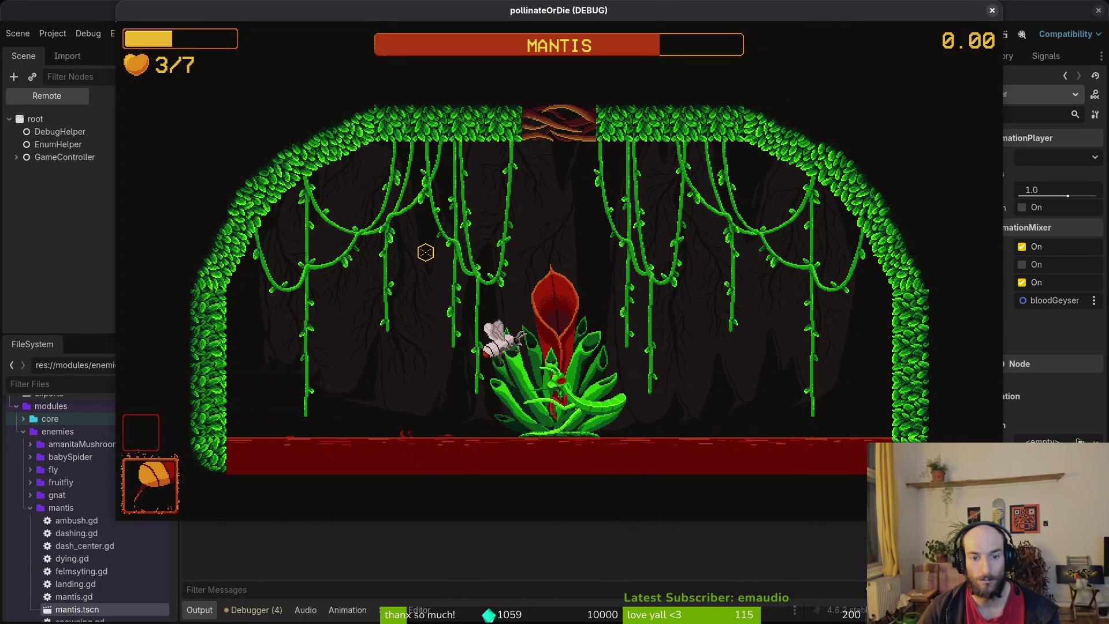
{"action": "left_click", "coordinate": [426, 252]}
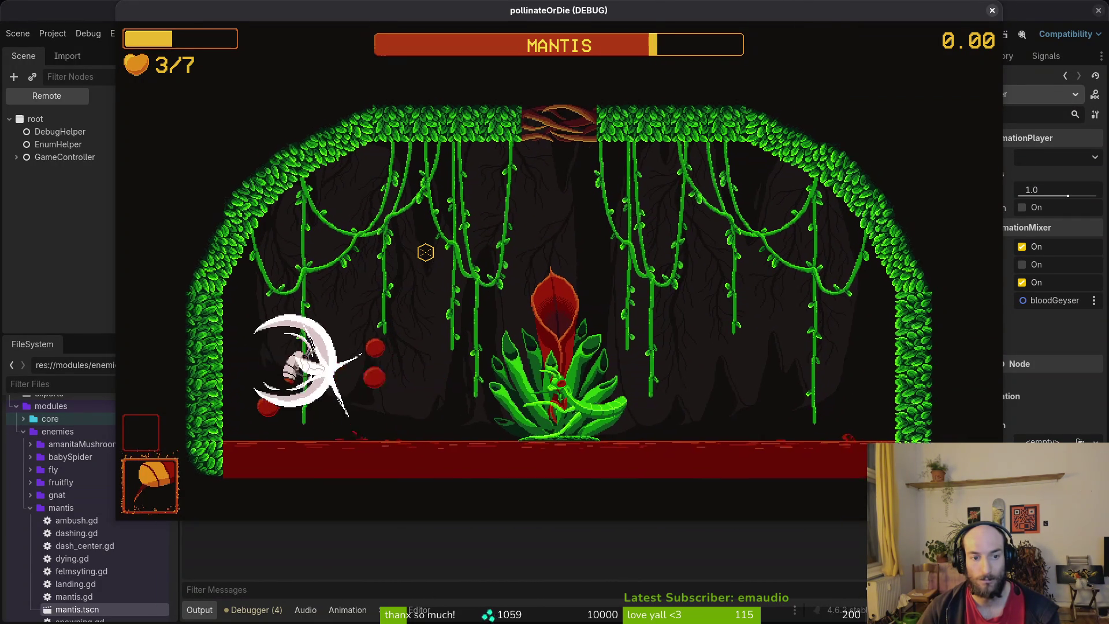
{"action": "left_click", "coordinate": [425, 253]}
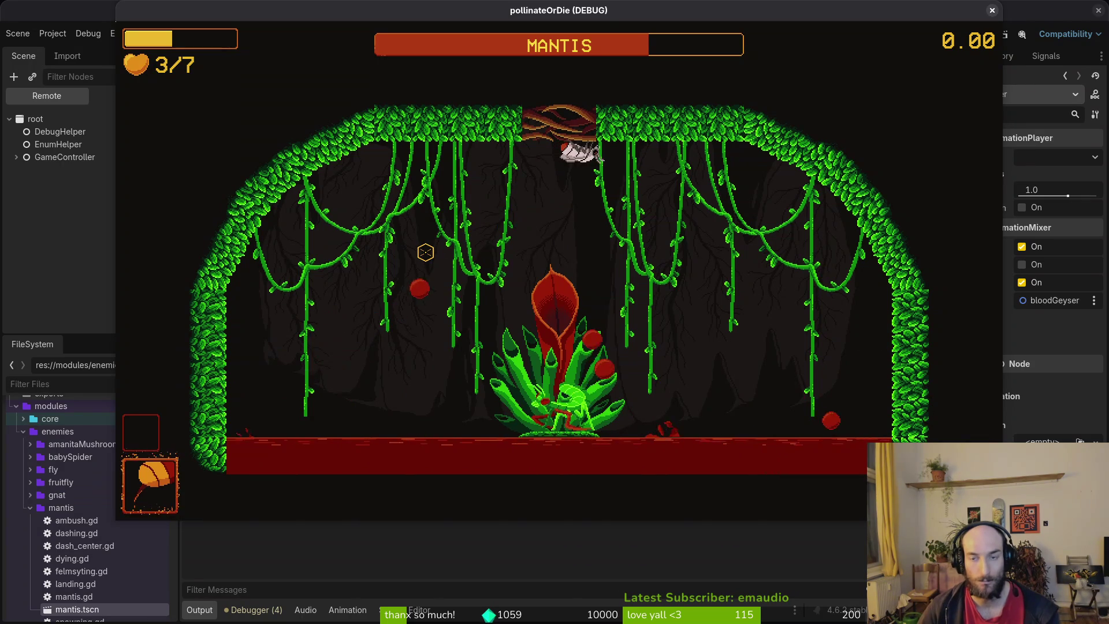
{"action": "left_click", "coordinate": [991, 10]}
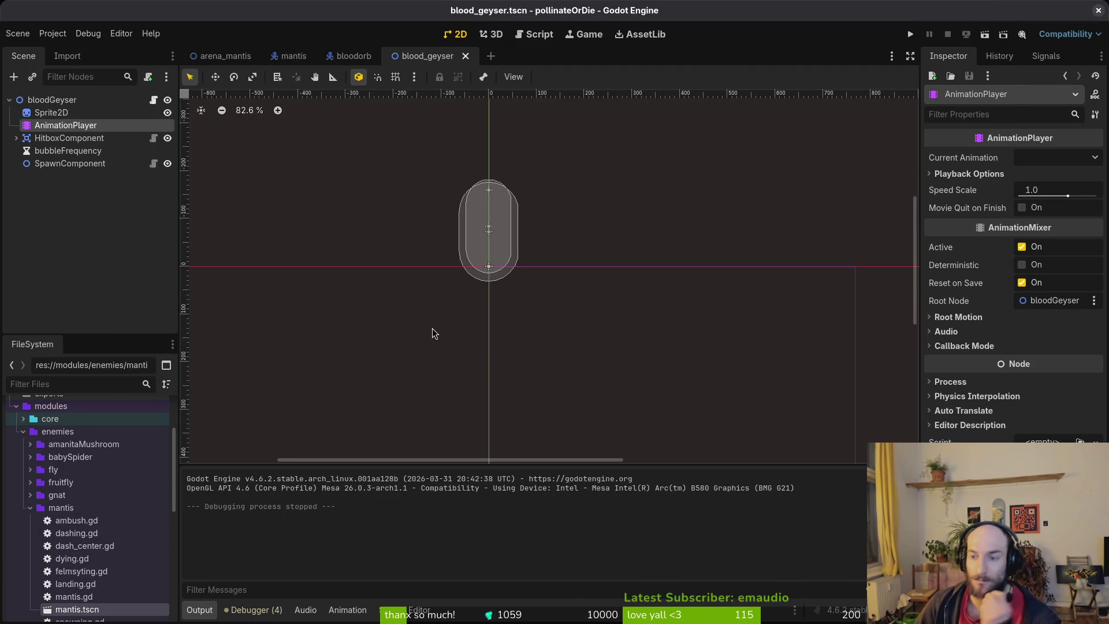
{"action": "key", "text": "alt+Tab"}
- Quit Vim with :q and launch tig status
{"action": "type", "text": ":q"}
{"action": "key", "text": "Return"}
{"action": "type", "text": "tig status"}
{"action": "key", "text": "Return"}
- Stage mantis.gd, mantis.tscn and spawn_geyser.gd for commit in tig
{"action": "key", "text": "Down"}
{"action": "key", "text": "Down"}
{"action": "key", "text": "Return"}
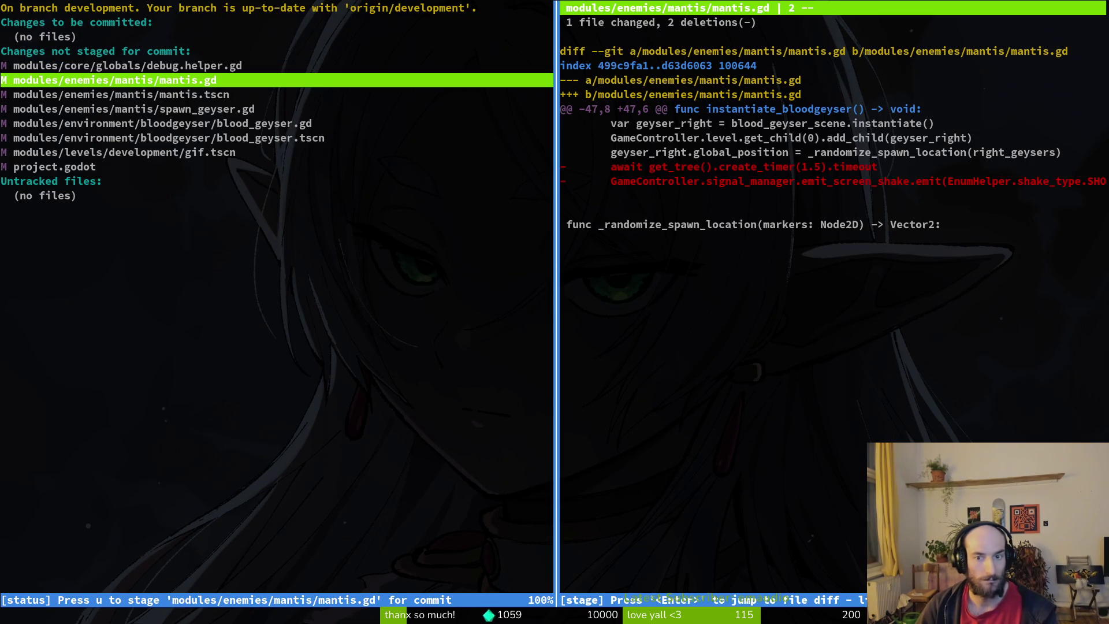
{"action": "key", "text": "u"}
{"action": "key", "text": "u"}
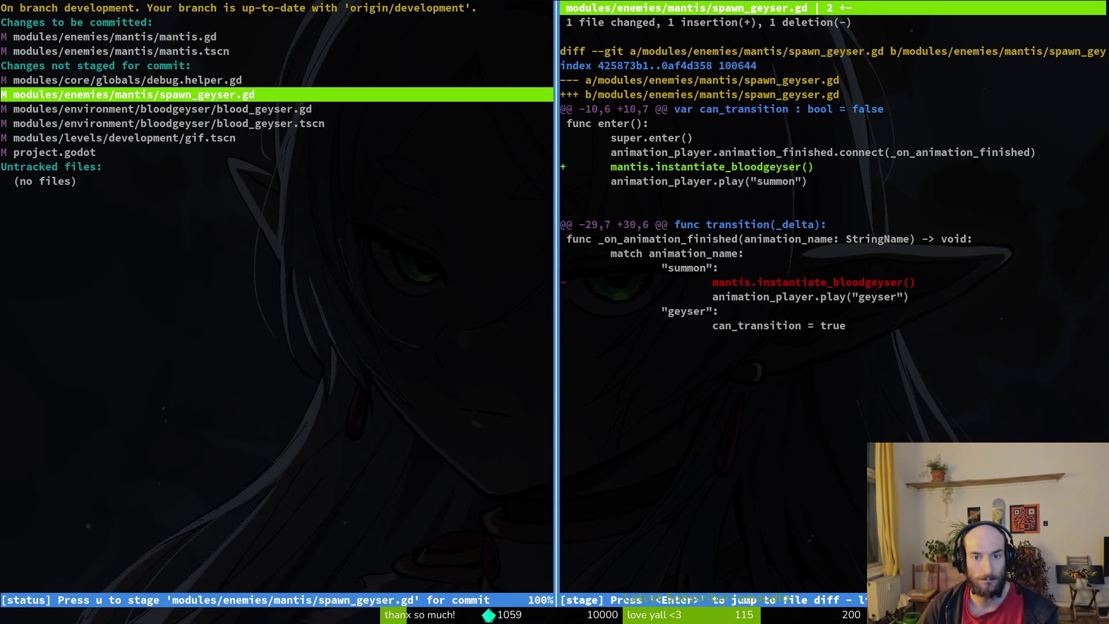
{"action": "key", "text": "u"}
{"action": "key", "text": "Down"}
{"action": "key", "text": "alt+Tab"}
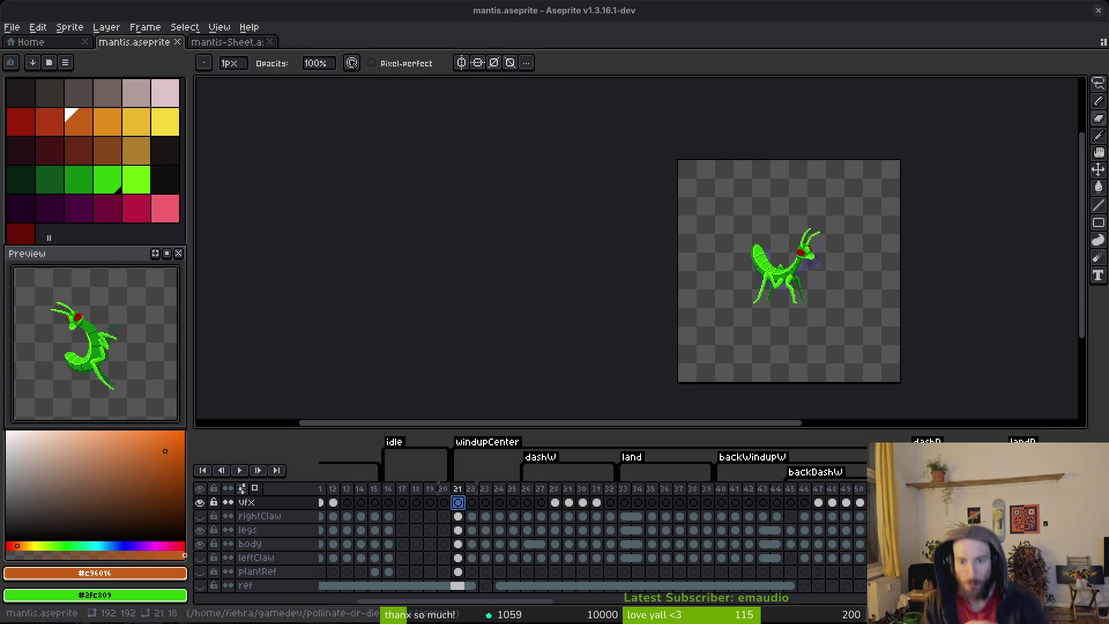
- Step through frames 41–45 and make the rightClaw and leftClaw layers visible again
{"action": "left_click", "coordinate": [736, 517]}
{"action": "key", "text": "Right"}
{"action": "key", "text": "Right"}
{"action": "key", "text": "Right"}
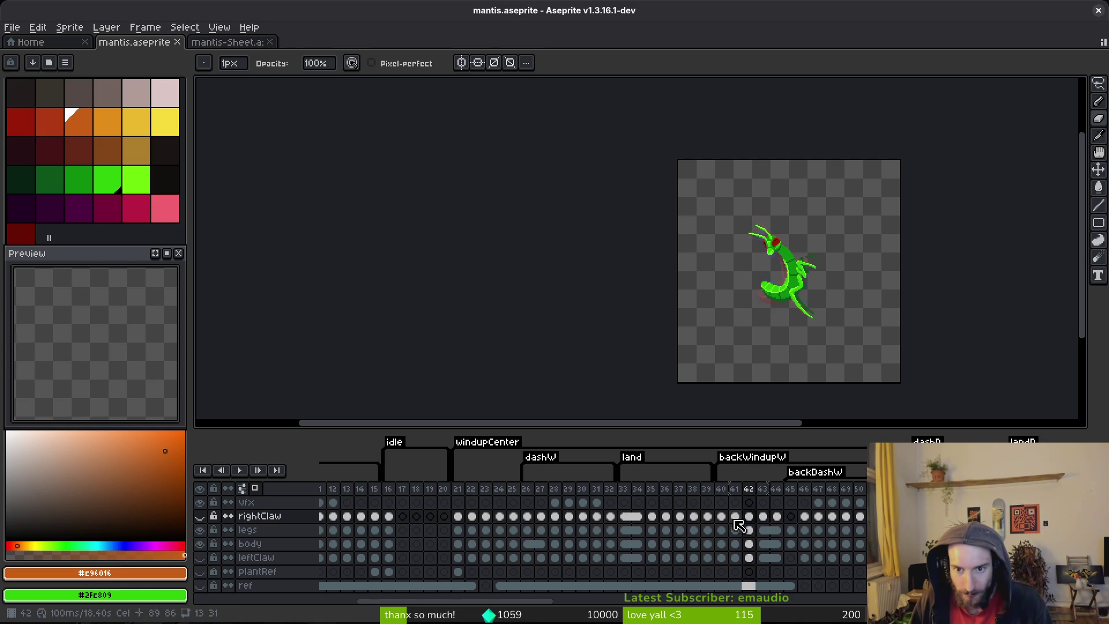
{"action": "left_click", "coordinate": [781, 517]}
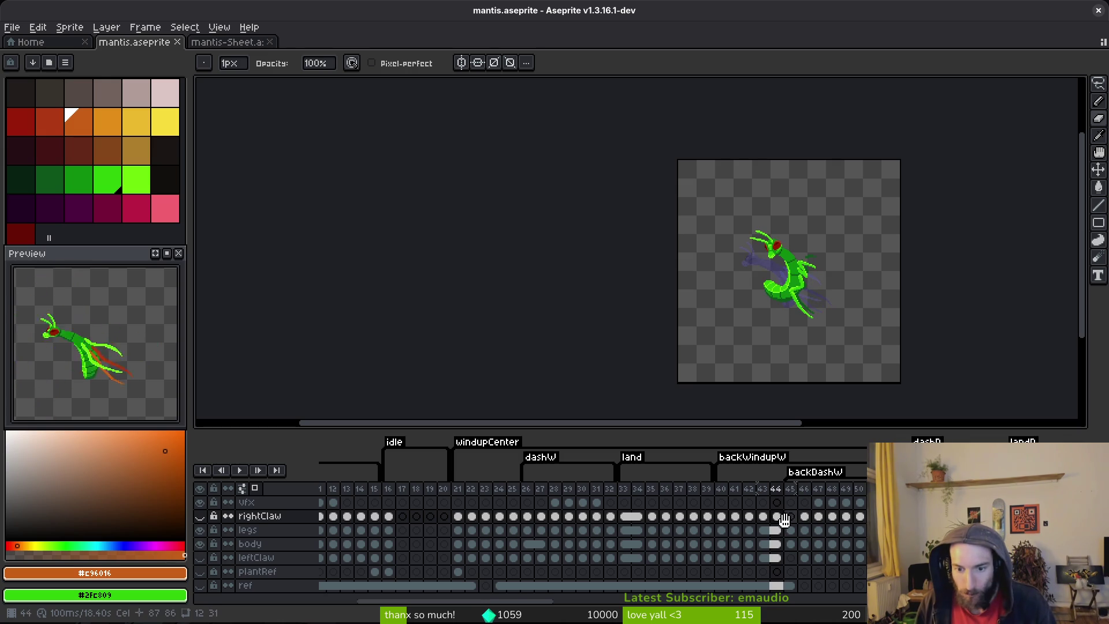
{"action": "left_click", "coordinate": [200, 516]}
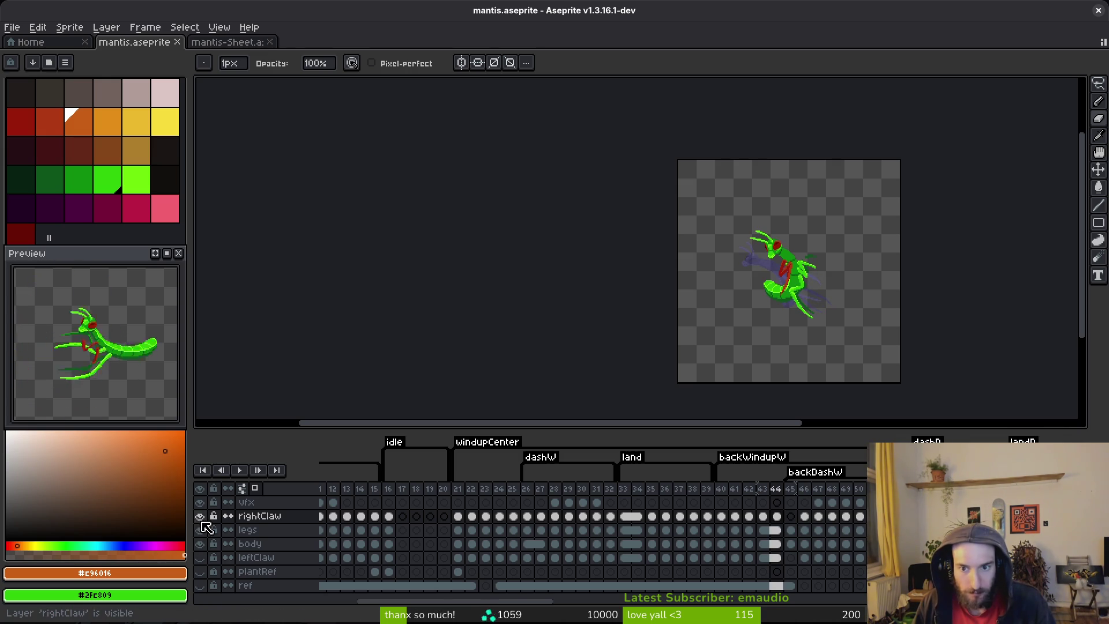
{"action": "scroll", "coordinate": [802, 283], "scroll_direction": "up", "scroll_amount": 4}
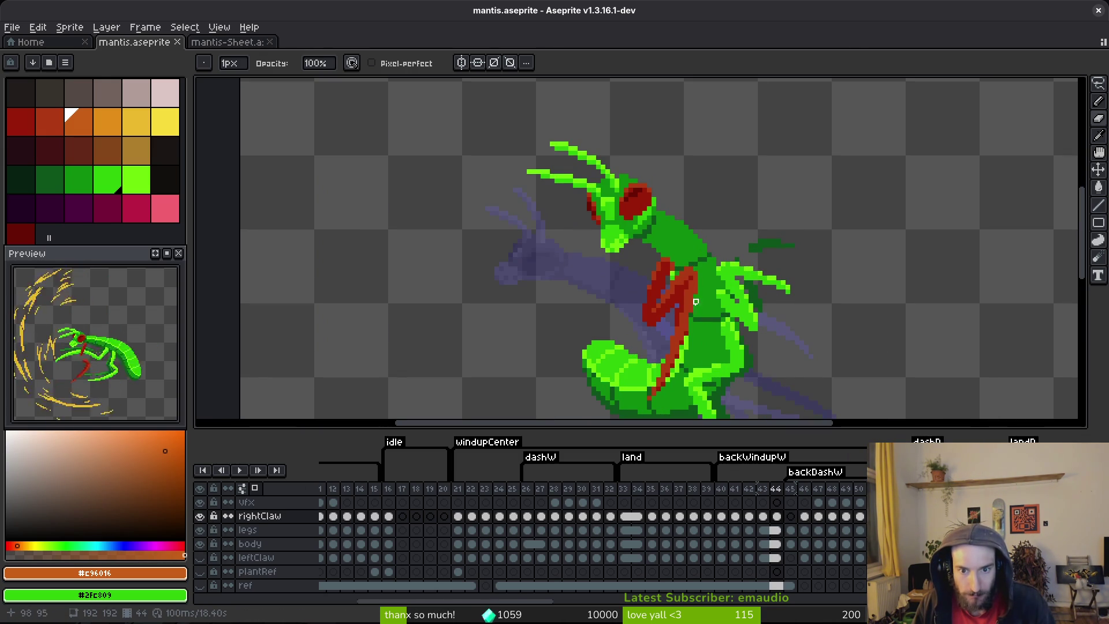
{"action": "scroll", "coordinate": [691, 287], "scroll_direction": "down", "scroll_amount": 2}
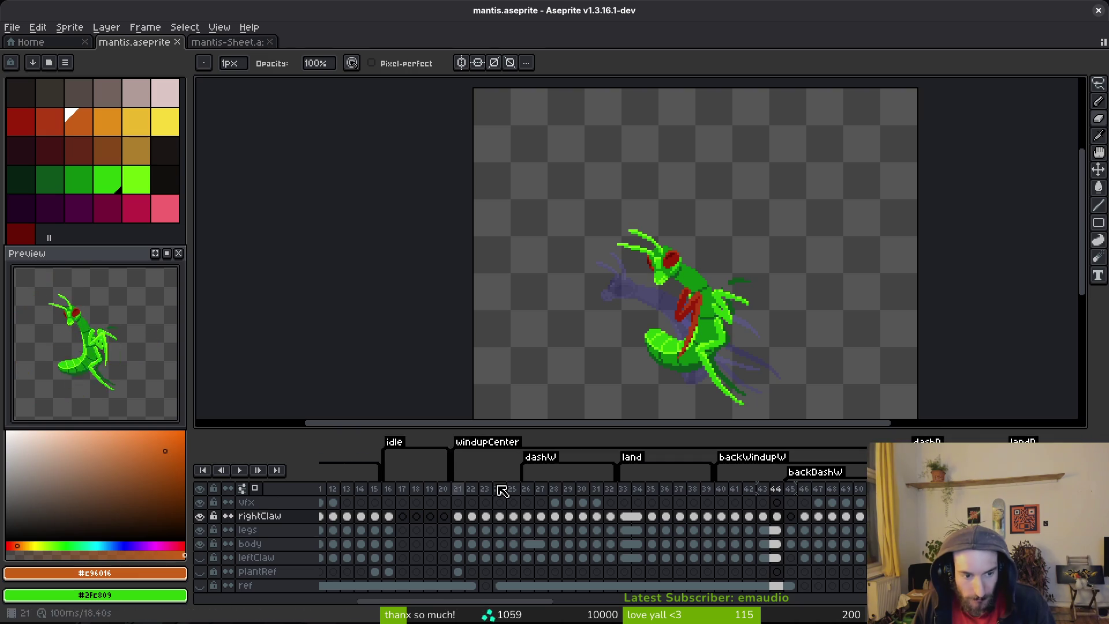
{"action": "left_click", "coordinate": [200, 557]}
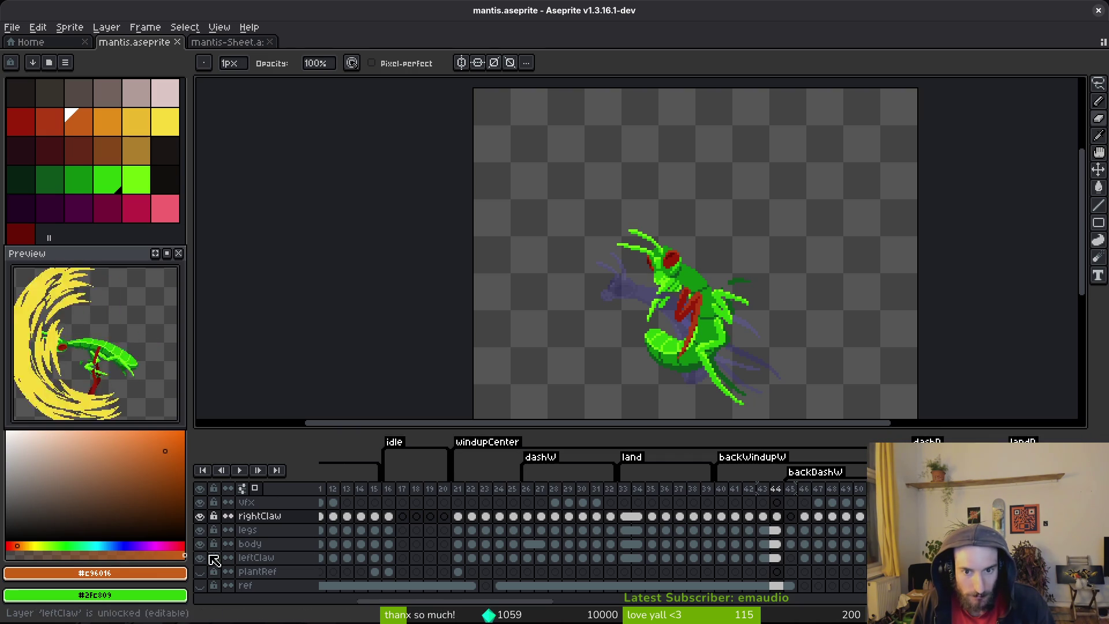
{"action": "scroll", "coordinate": [751, 307], "scroll_direction": "down", "scroll_amount": 2}
- Select the rightClaw cels in frames 40–47, trial a horizontal flip, and undo it
{"action": "key", "text": "Left"}
{"action": "key", "text": "Left"}
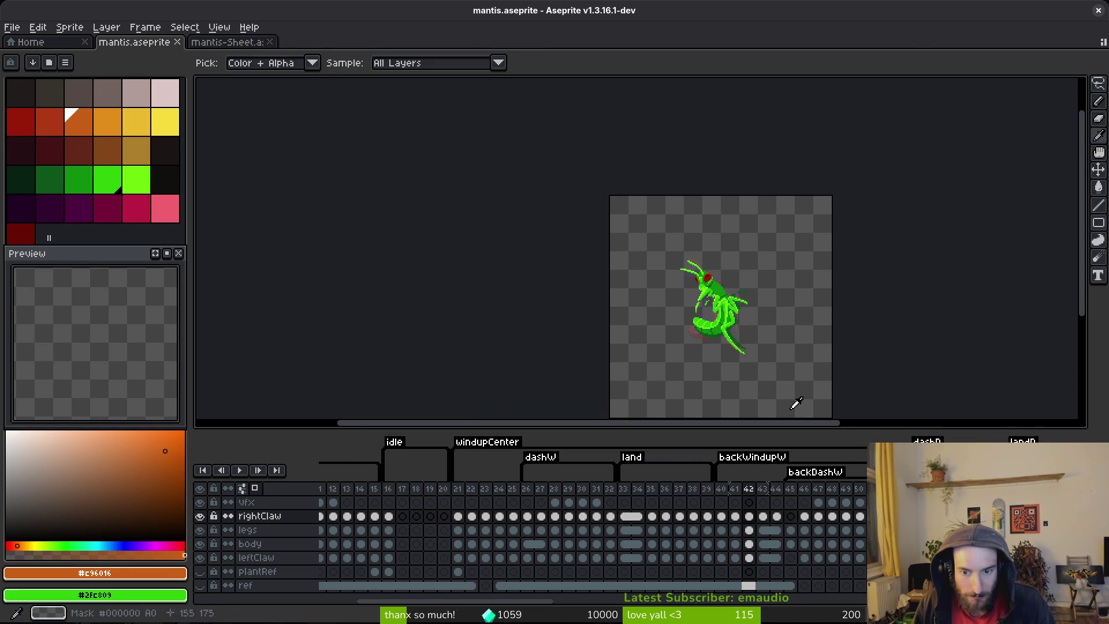
{"action": "left_click_drag", "start_coordinate": [722, 516], "coordinate": [888, 517]}
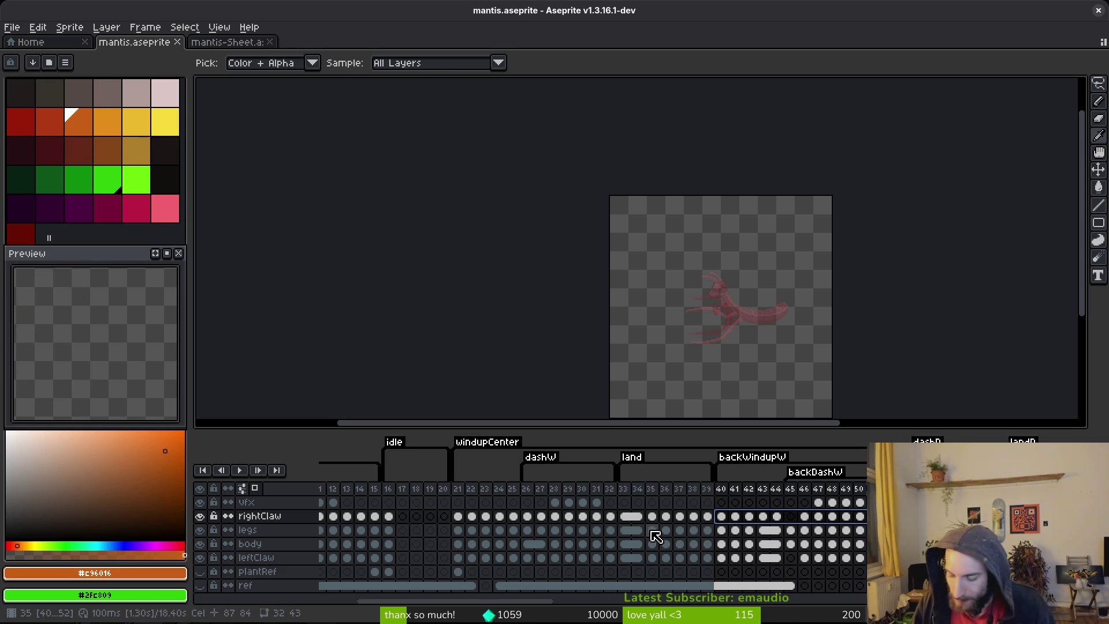
{"action": "key", "text": "b"}
{"action": "left_click_drag", "start_coordinate": [785, 266], "coordinate": [652, 239]}
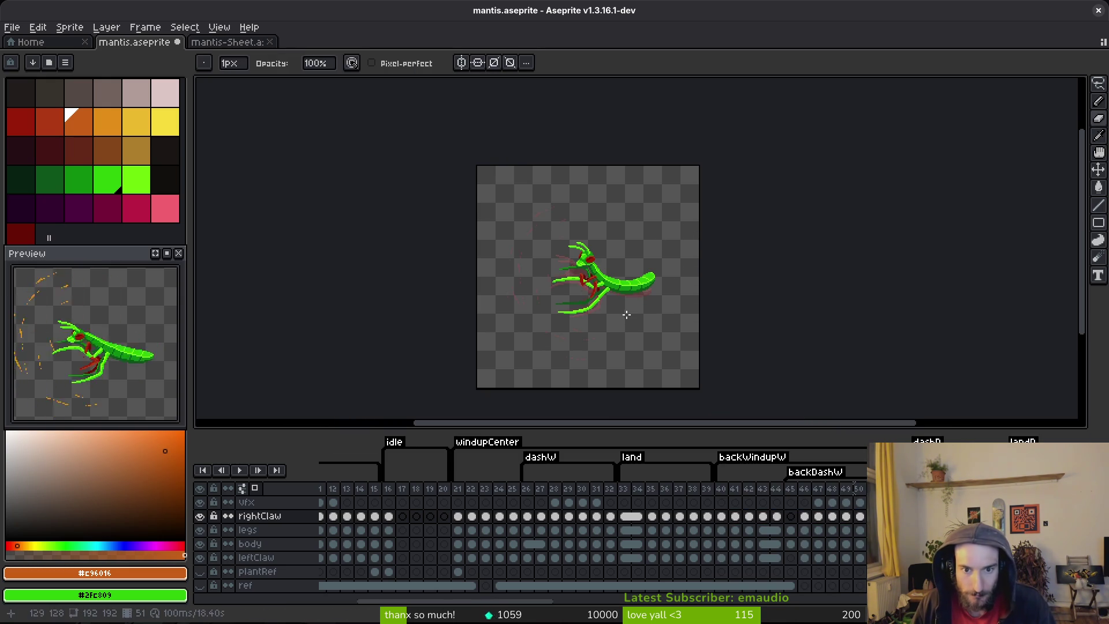
{"action": "key", "text": "ctrl+z"}
{"action": "key", "text": "Right"}
{"action": "key", "text": "Right"}
{"action": "key", "text": "Right"}
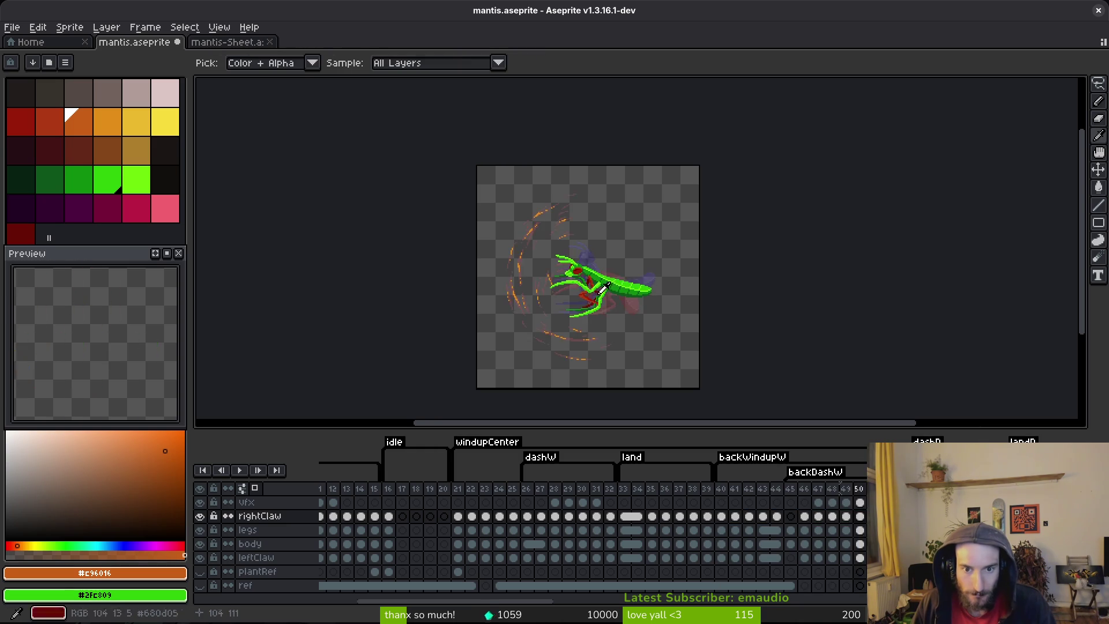
{"action": "key", "text": "Left"}
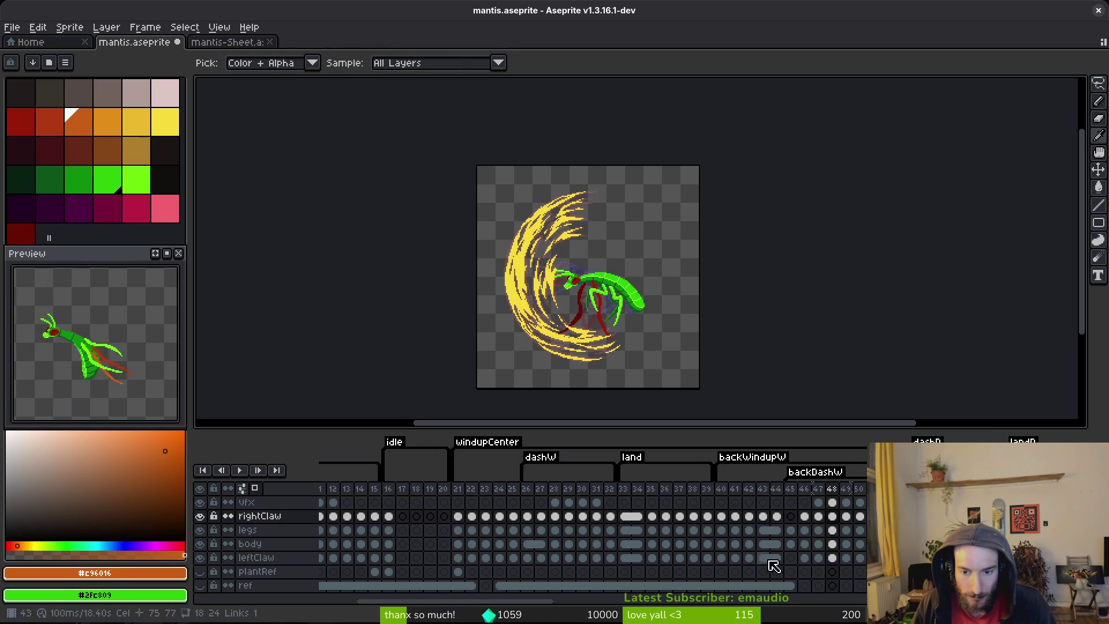
{"action": "left_click_drag", "start_coordinate": [721, 557], "coordinate": [873, 520]}
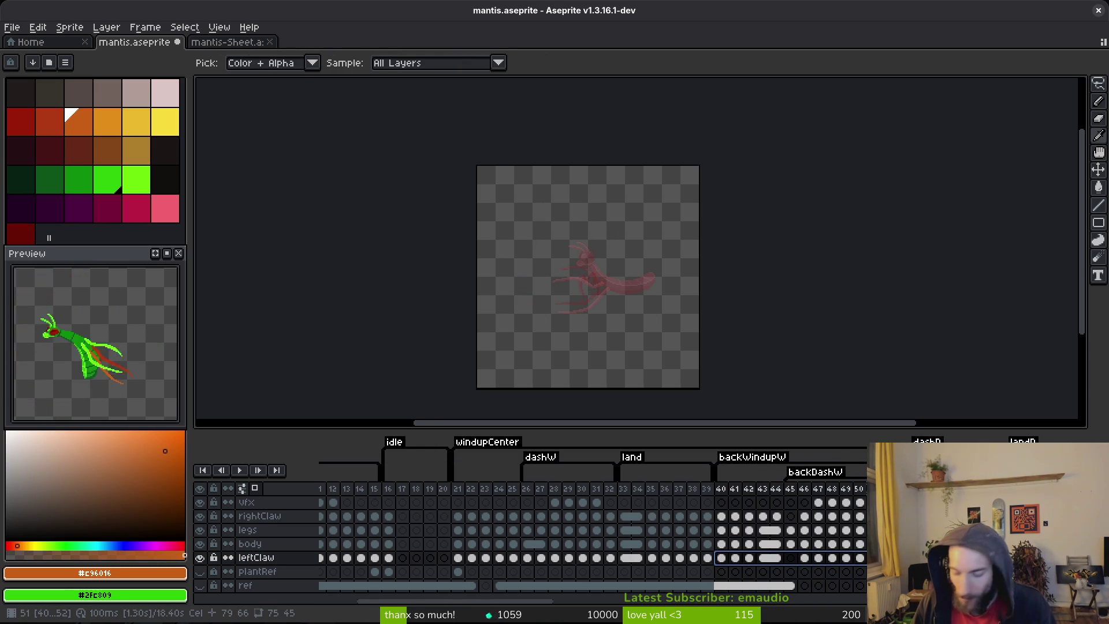
{"action": "key", "text": "Escape"}
{"action": "key", "text": "b"}
{"action": "left_click", "coordinate": [721, 557]}
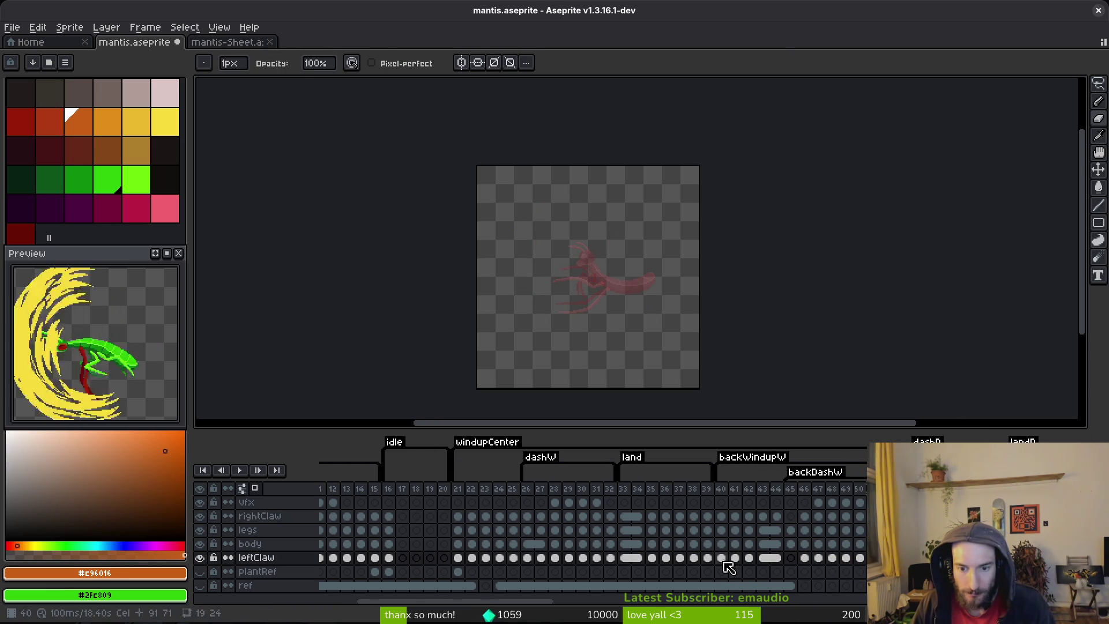
{"action": "scroll", "coordinate": [551, 257], "scroll_direction": "up", "scroll_amount": 3}
{"action": "key", "text": "i"}
{"action": "key", "text": "Right"}
{"action": "key", "text": "Right"}
{"action": "key", "text": "Right"}
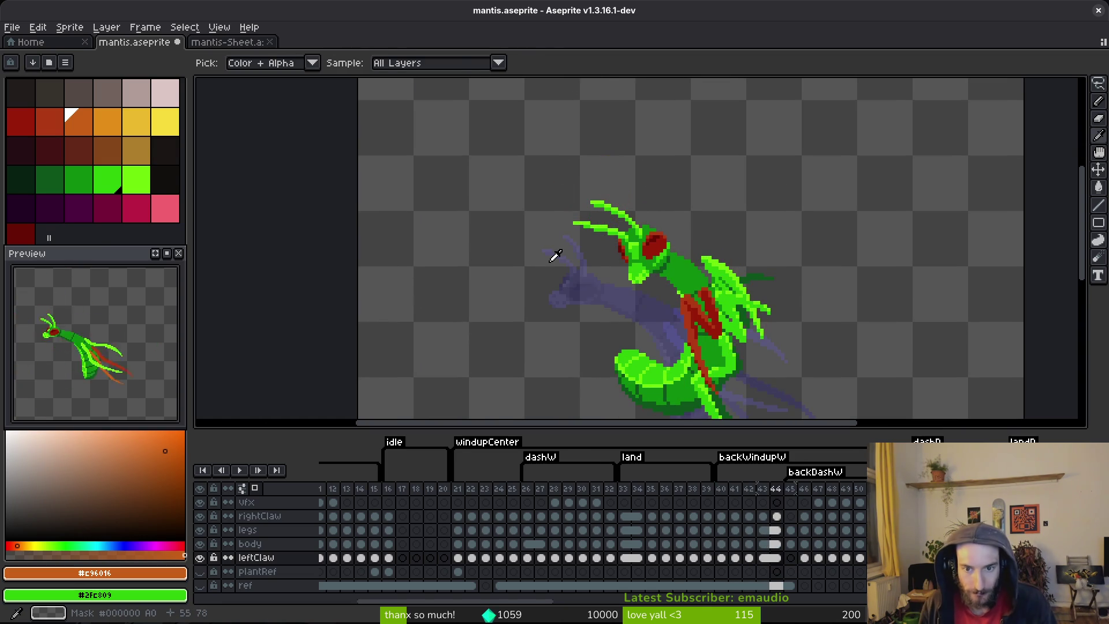
{"action": "key", "text": "b"}
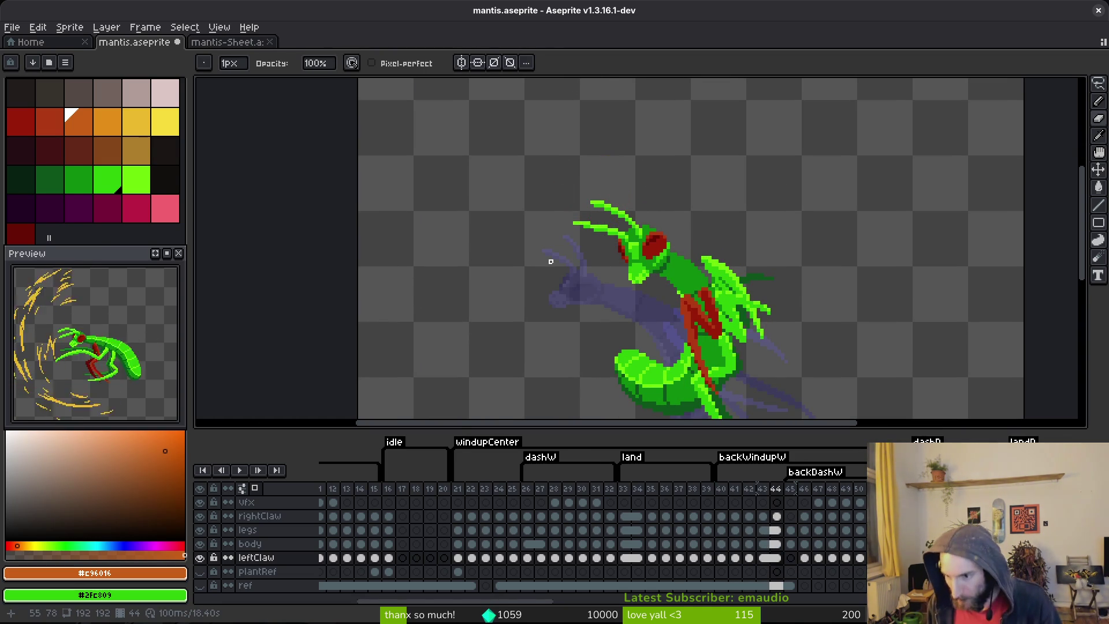
{"action": "scroll", "coordinate": [809, 358], "scroll_direction": "down", "scroll_amount": 4}
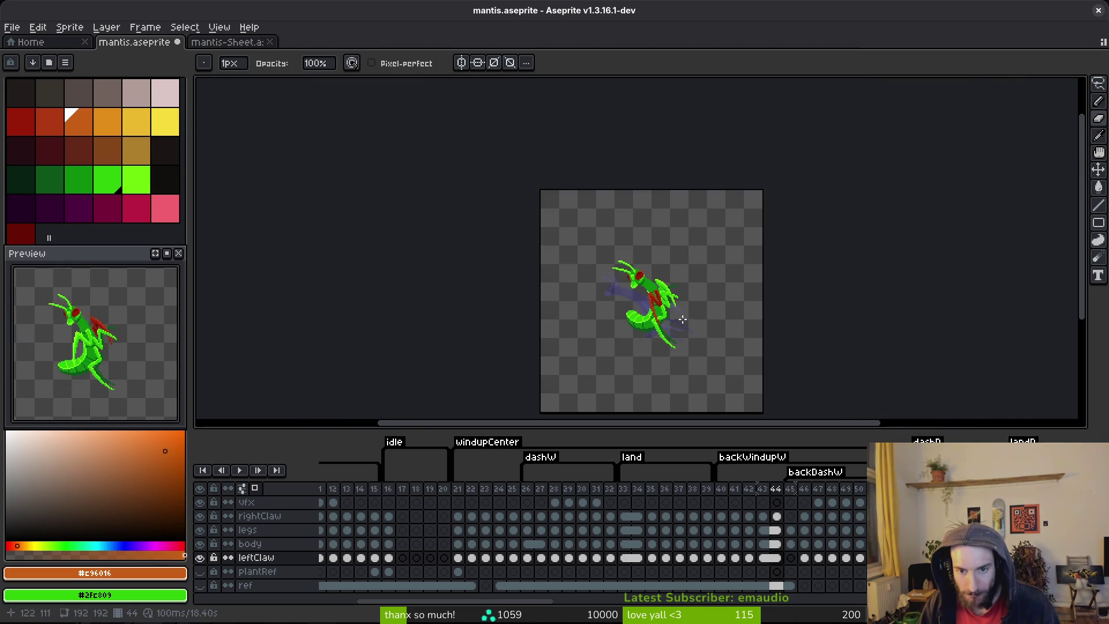
{"action": "key", "text": "Right"}
{"action": "key", "text": "i"}
{"action": "key", "text": "Right"}
{"action": "key", "text": "Right"}
{"action": "key", "text": "Right"}
{"action": "key", "text": "Right"}
{"action": "key", "text": "Left"}
{"action": "key", "text": "b"}
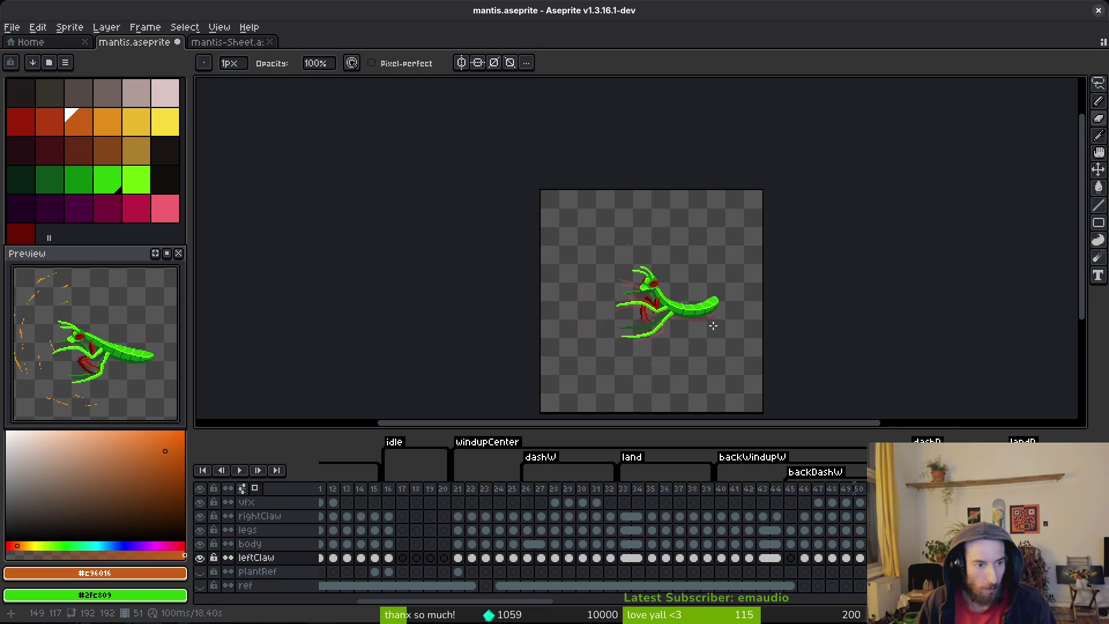
{"action": "scroll", "coordinate": [99, 378], "scroll_direction": "down", "scroll_amount": 2}
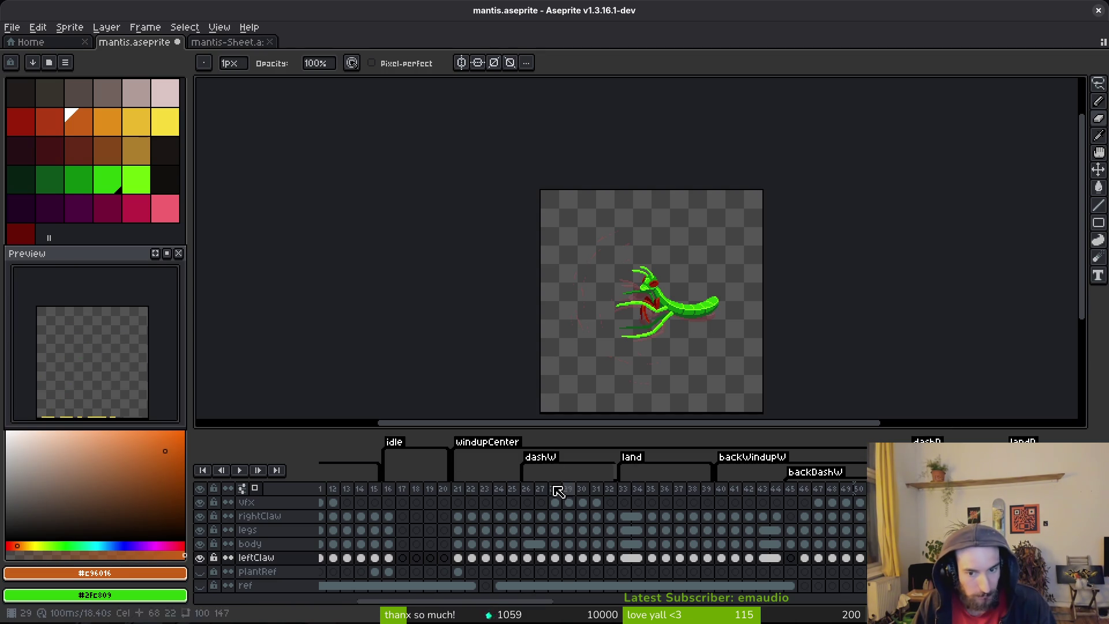
- Insert five empty frames starting at frame 52, after the back dash
{"action": "left_click", "coordinate": [472, 502]}
{"action": "scroll", "coordinate": [88, 371], "scroll_direction": "up", "scroll_amount": 2}
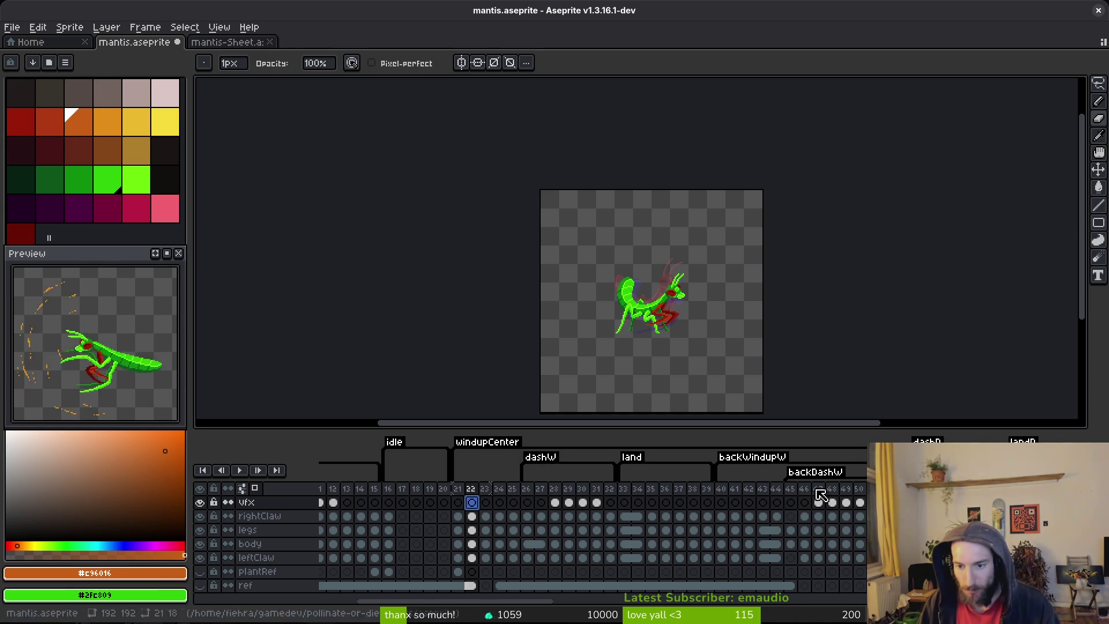
{"action": "scroll", "coordinate": [718, 462], "scroll_direction": "right", "scroll_amount": 3}
{"action": "left_click", "coordinate": [785, 503]}
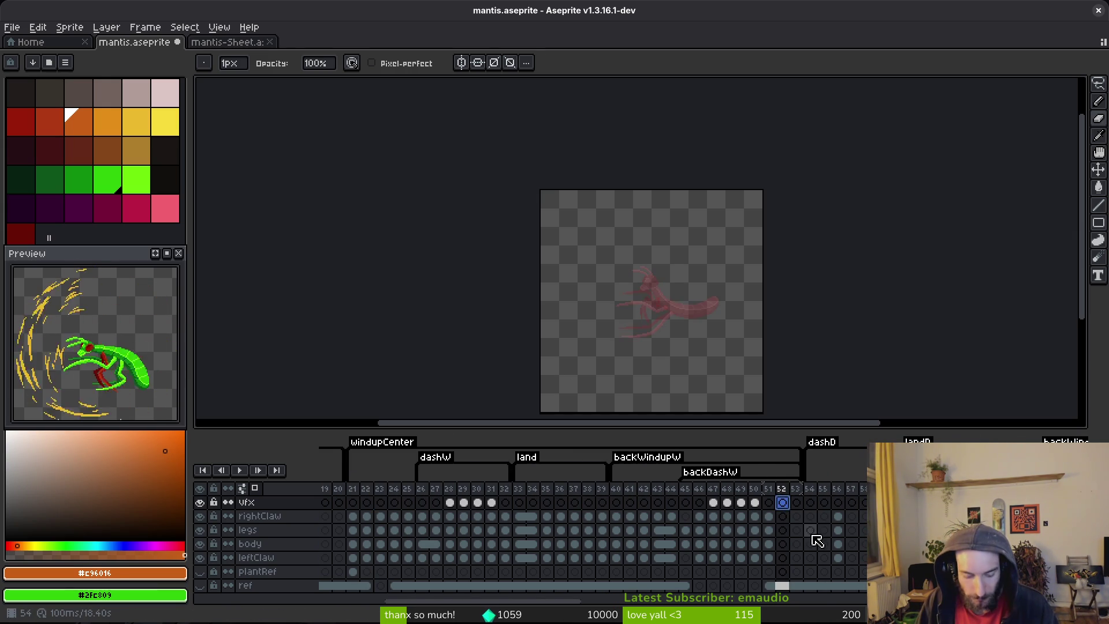
{"action": "key", "text": "alt+n"}
{"action": "key", "text": "alt+n"}
{"action": "key", "text": "alt+n"}
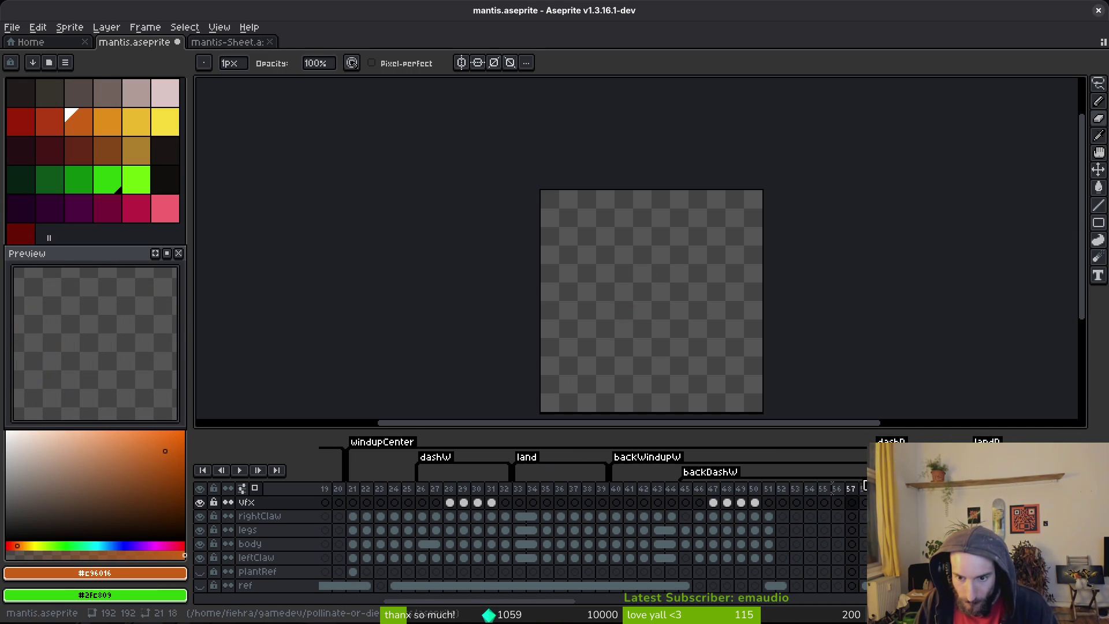
- End the backDashW tag at frame 51 and select the new frames 52–58
{"action": "left_click_drag", "start_coordinate": [829, 482], "coordinate": [772, 485]}
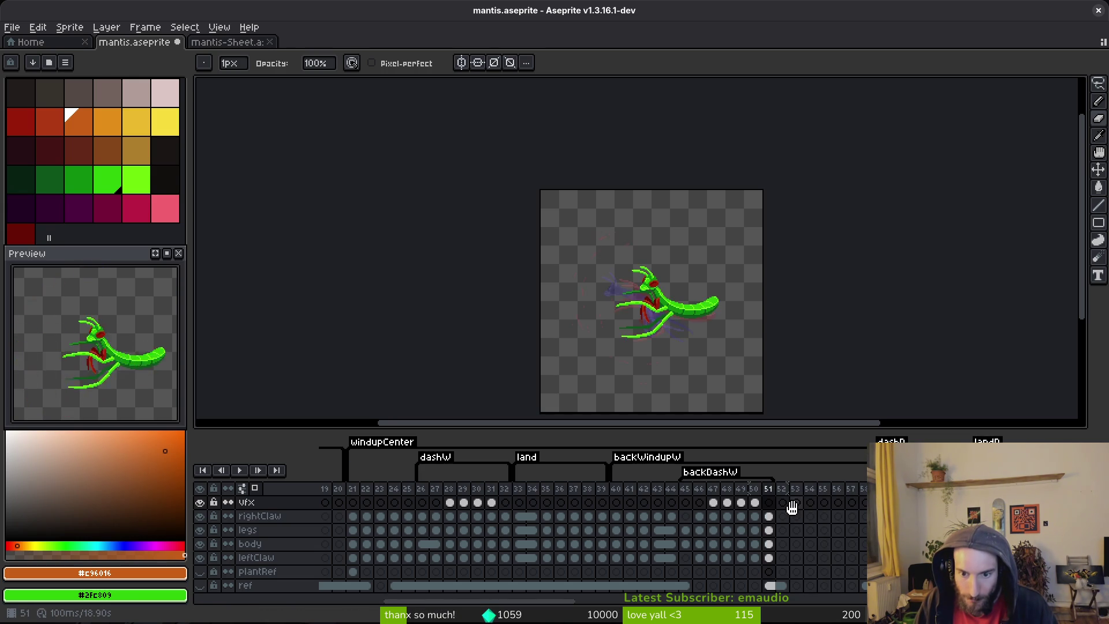
{"action": "left_click", "coordinate": [805, 489], "text": "shift"}
{"action": "left_click", "coordinate": [864, 489], "text": "shift"}
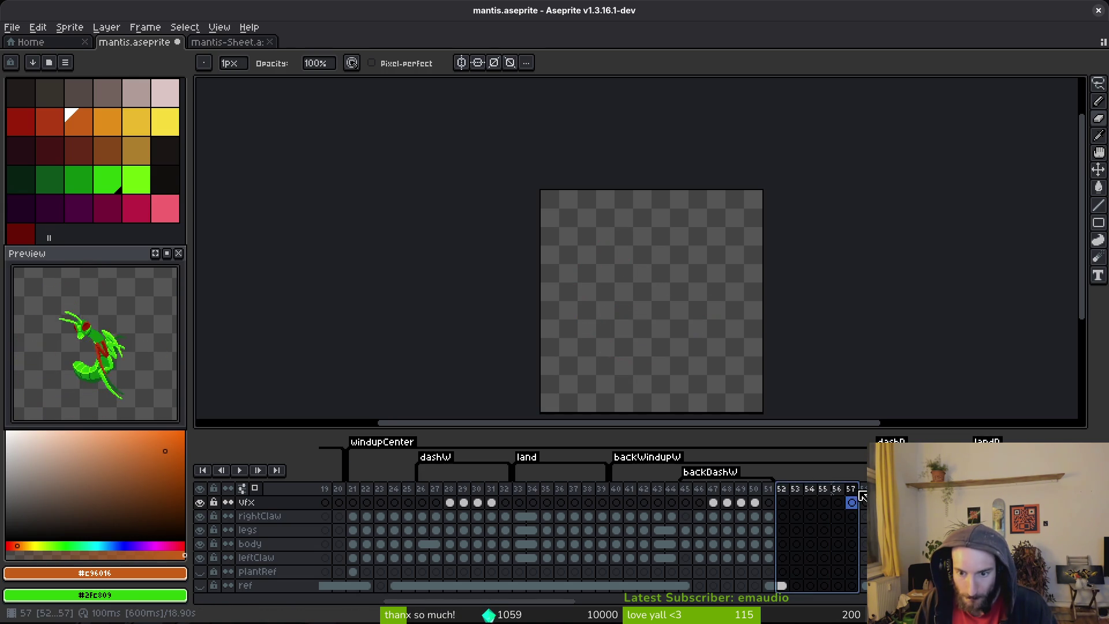
- Tag frames 52–58 as landCenter and save mantis.aseprite
{"action": "key", "text": "F2"}
{"action": "type", "text": "landCenter"}
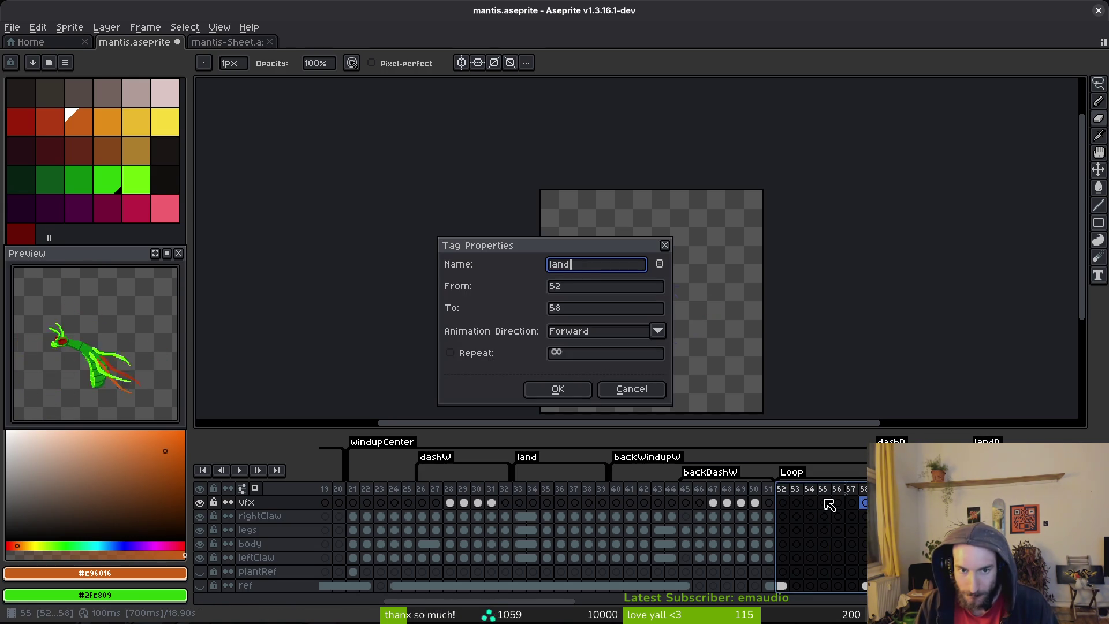
{"action": "key", "text": "Return"}
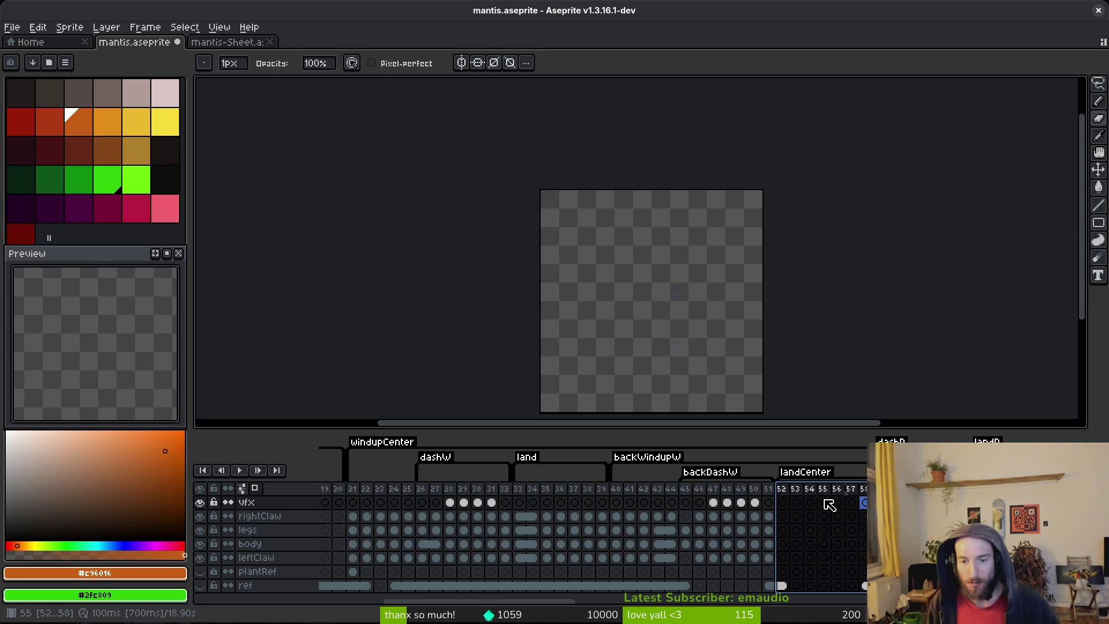
{"action": "key", "text": "Escape"}
{"action": "key", "text": "ctrl+s"}
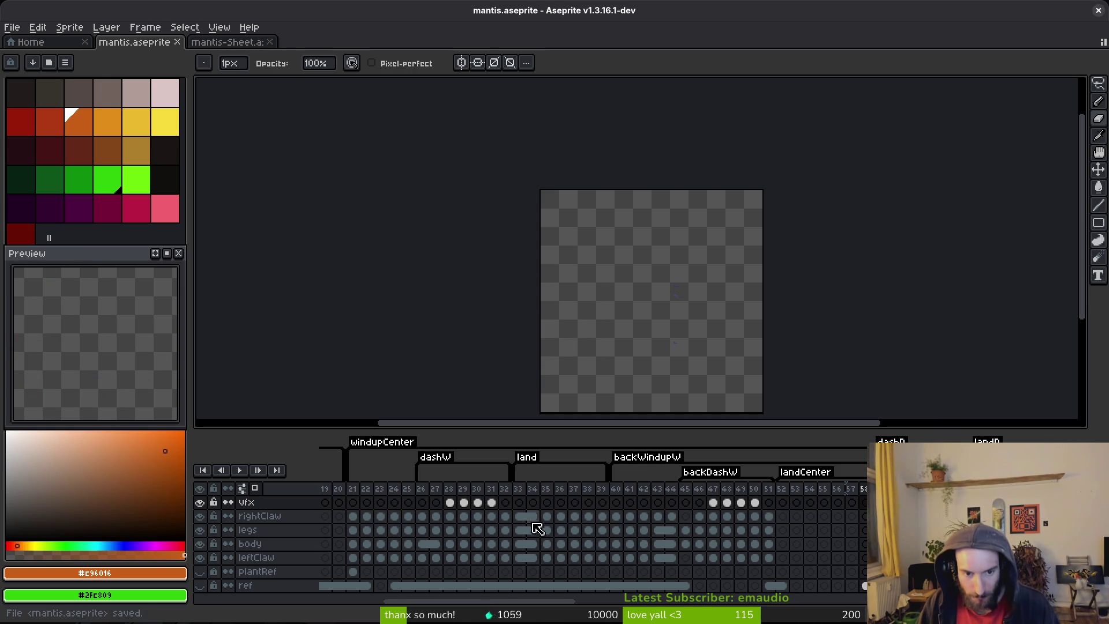
- Copy frame 21's mantis cels into landCenter and flip that pose horizontally to face left
{"action": "left_click", "coordinate": [352, 516]}
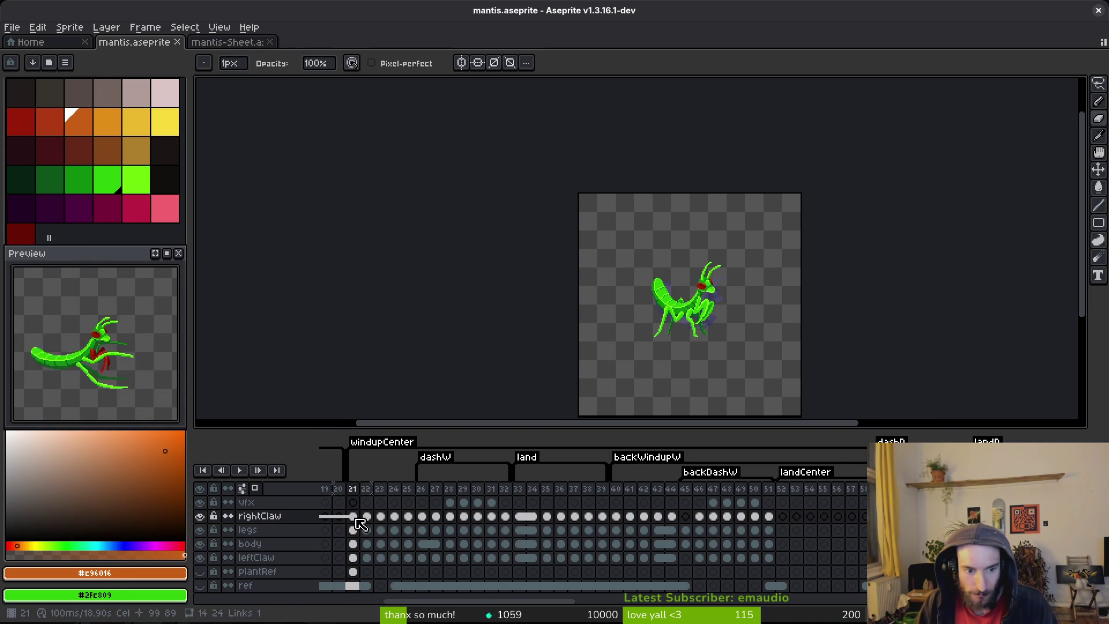
{"action": "left_click_drag", "start_coordinate": [357, 520], "coordinate": [353, 558]}
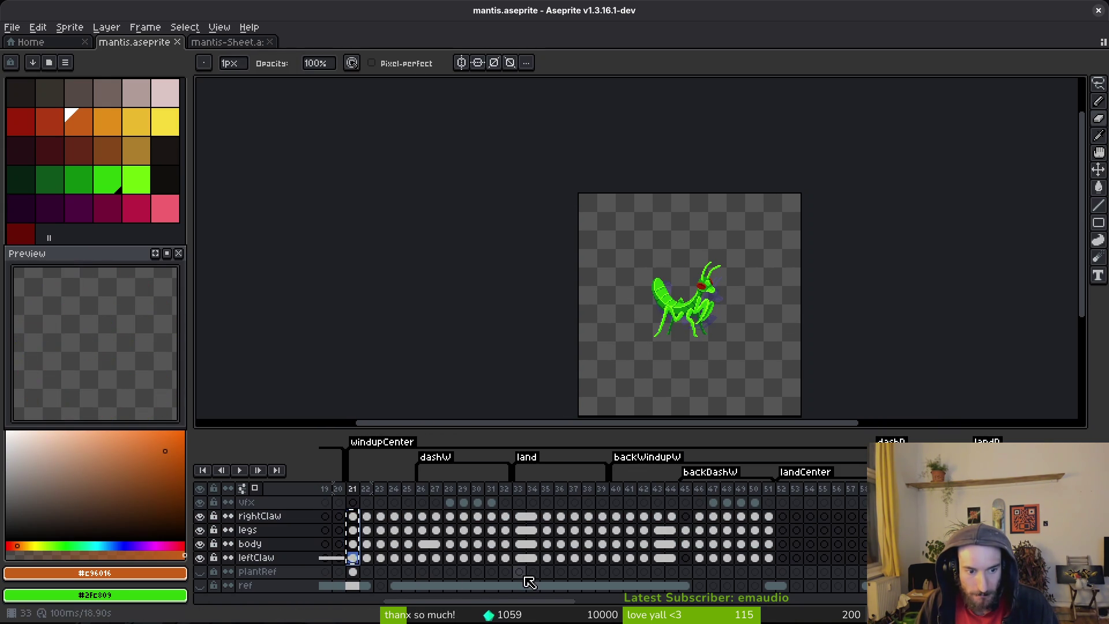
{"action": "left_click", "coordinate": [850, 515]}
{"action": "key", "text": "ctrl+s"}
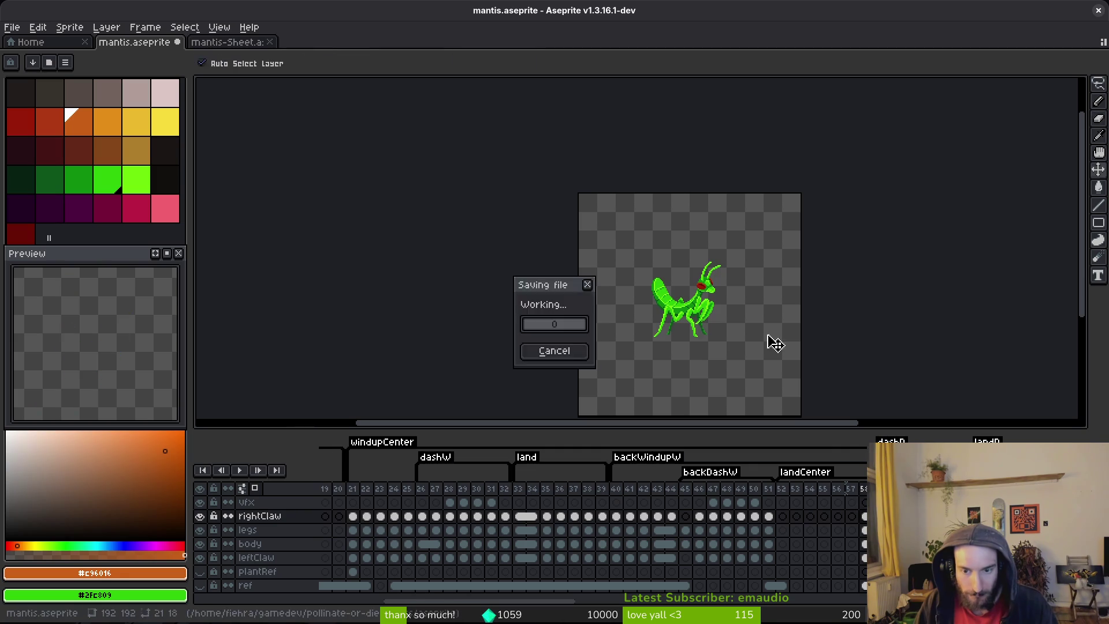
{"action": "key", "text": "Left"}
{"action": "key", "text": "Left"}
{"action": "key", "text": "Left"}
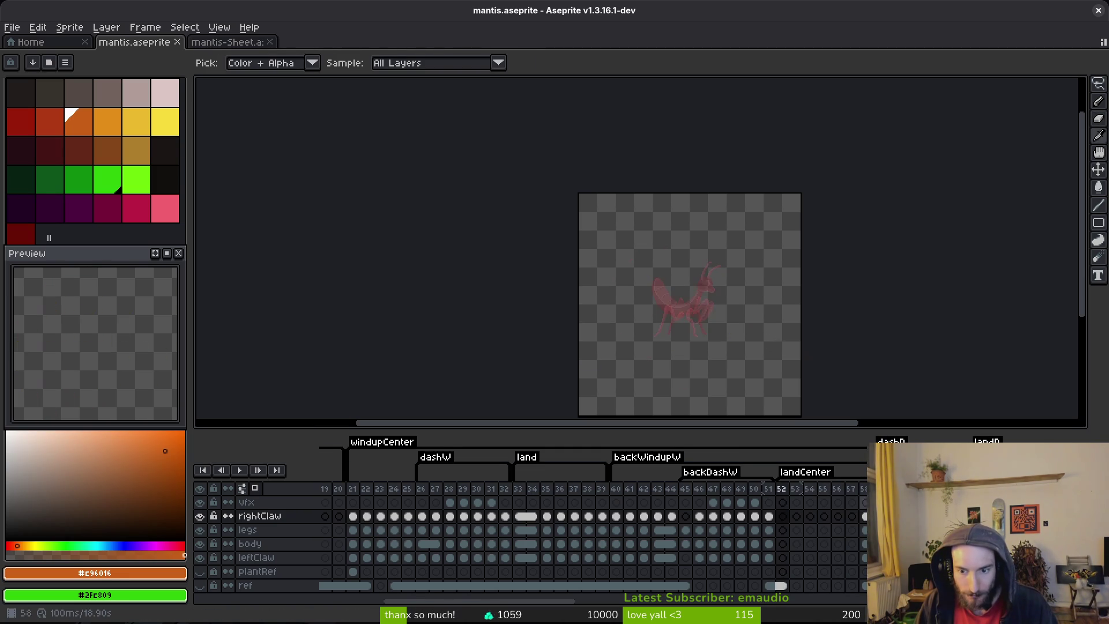
{"action": "left_click_drag", "start_coordinate": [864, 515], "coordinate": [863, 530]}
{"action": "key", "text": "shift+h"}
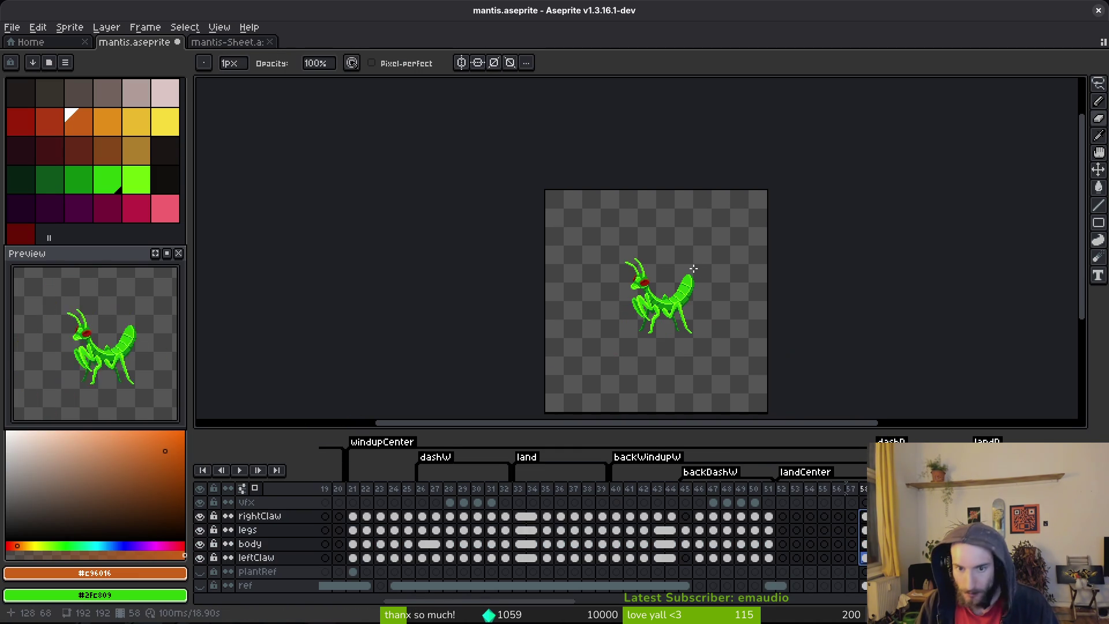
{"action": "key", "text": "ctrl+s"}
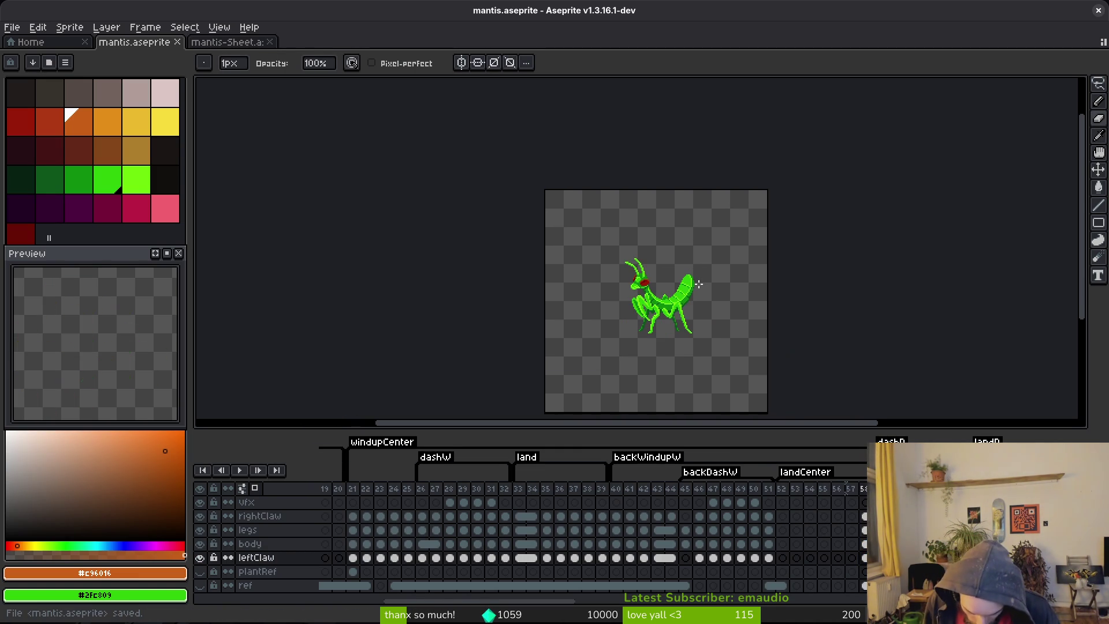
- Copy frame 51's cels into frame 56 and delete the empty frames 52 and 53
{"action": "key", "text": "Left"}
{"action": "key", "text": "Left"}
{"action": "key", "text": "Left"}
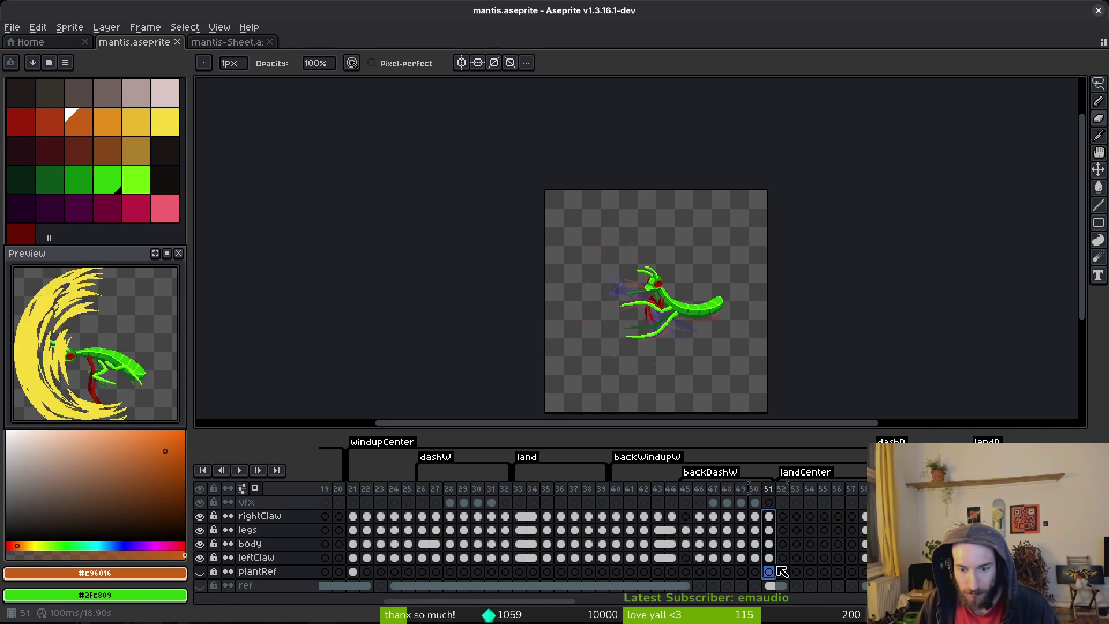
{"action": "mouse_move", "coordinate": [773, 521]}
{"action": "left_mouse_down"}
{"action": "mouse_move", "coordinate": [838, 516]}
{"action": "mouse_move", "coordinate": [783, 503]}
{"action": "mouse_move", "coordinate": [825, 559]}
{"action": "left_mouse_up"}
{"action": "left_click_drag", "start_coordinate": [781, 489], "coordinate": [808, 497]}
{"action": "key", "text": "Delete"}
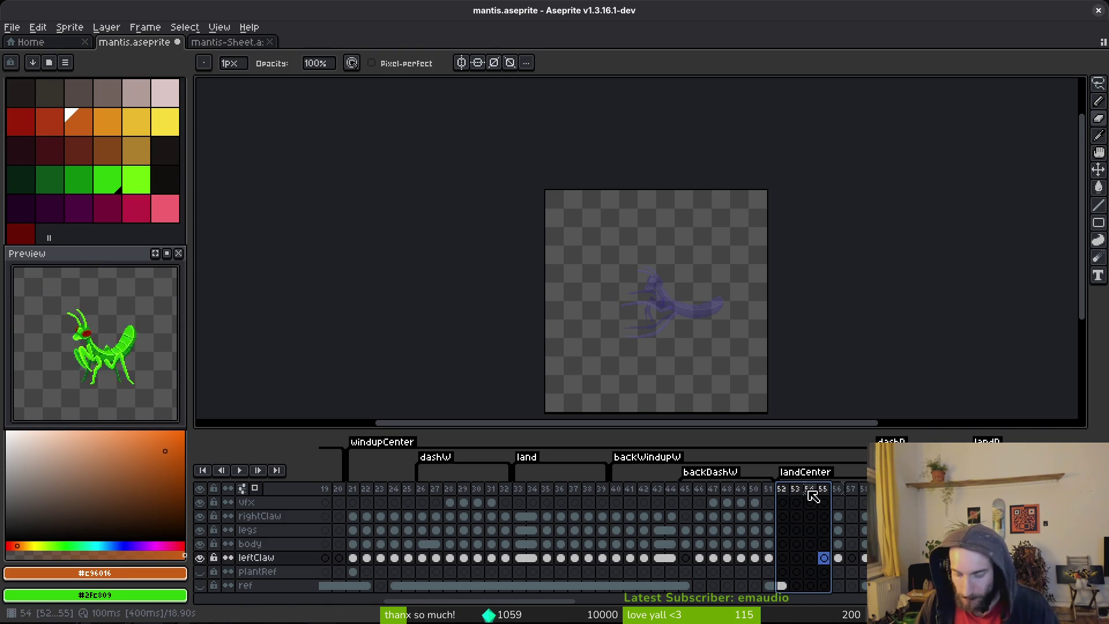
{"action": "key", "text": "ctrl+s"}
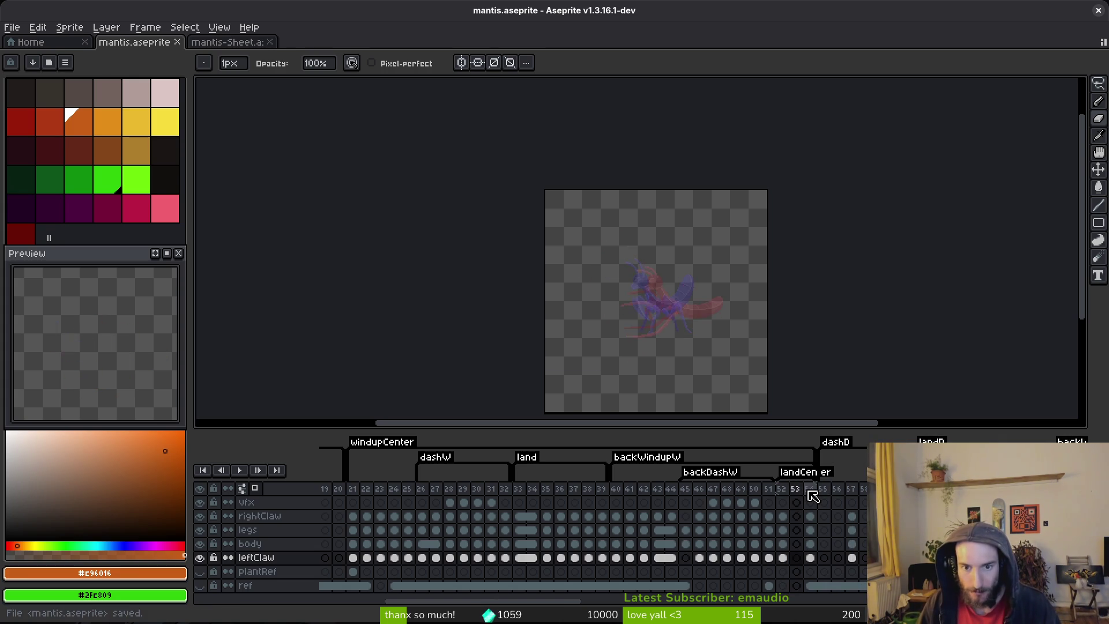
- Link the frame 51–52 cels across all layers, save, and review frames 52 through 54
{"action": "left_click_drag", "start_coordinate": [769, 516], "coordinate": [787, 573]}
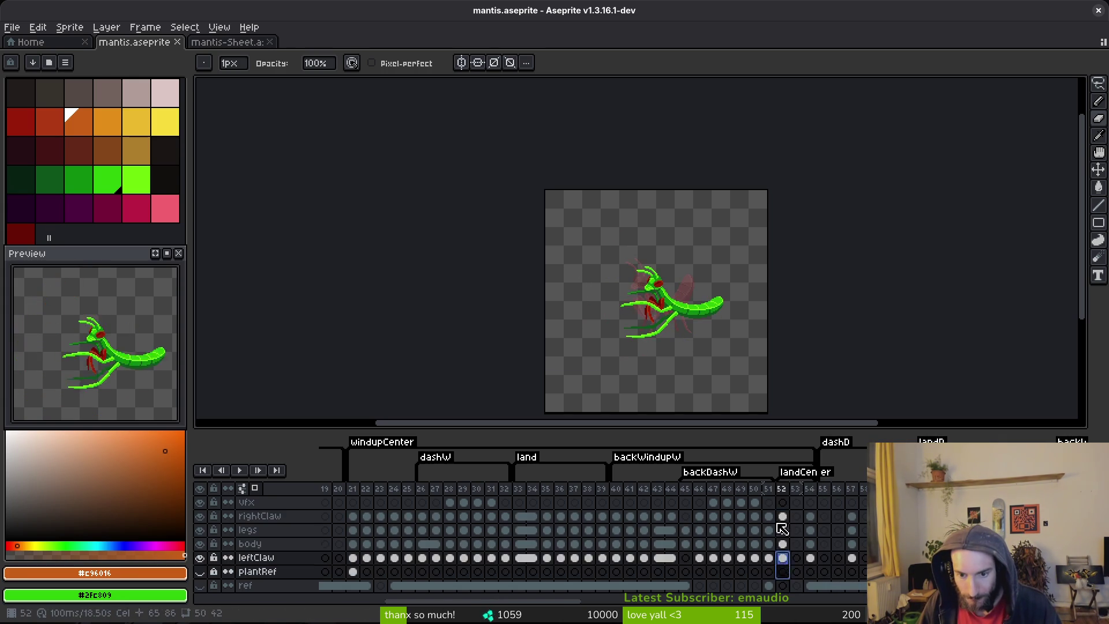
{"action": "right_click", "coordinate": [770, 557]}
{"action": "left_click", "coordinate": [801, 582]}
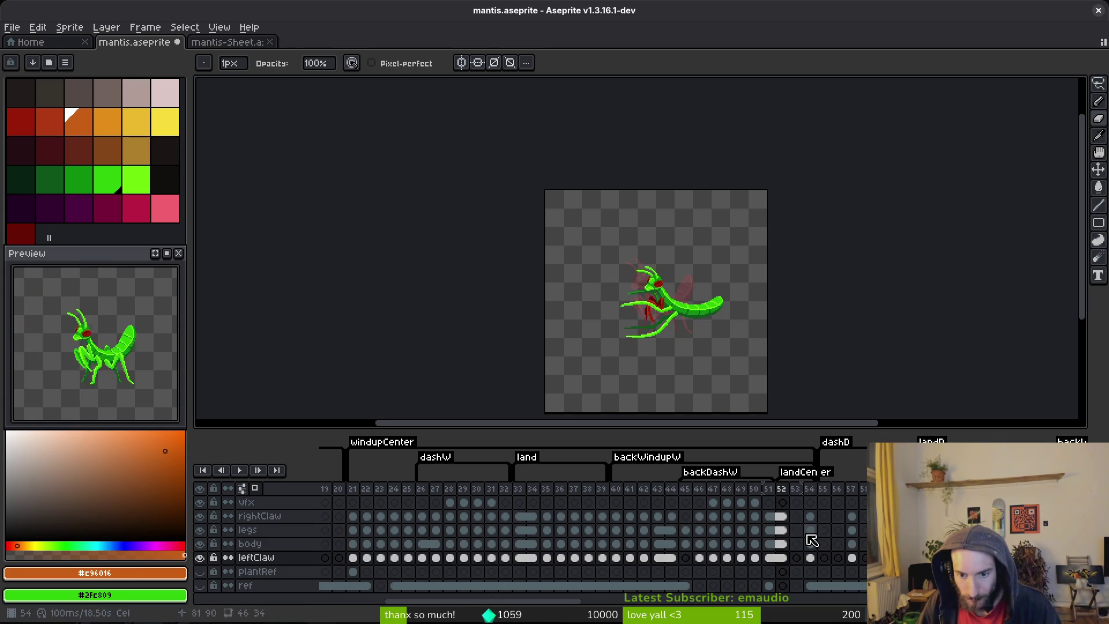
{"action": "key", "text": "ctrl+s"}
{"action": "left_click", "coordinate": [797, 516]}
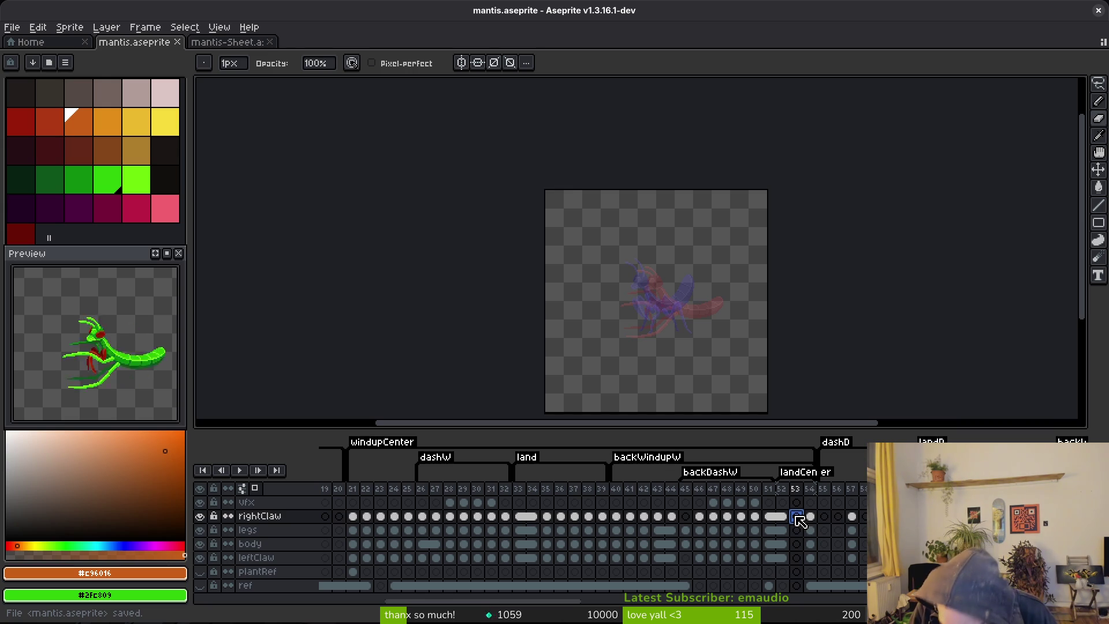
{"action": "key", "text": "Left"}
{"action": "key", "text": "Right"}
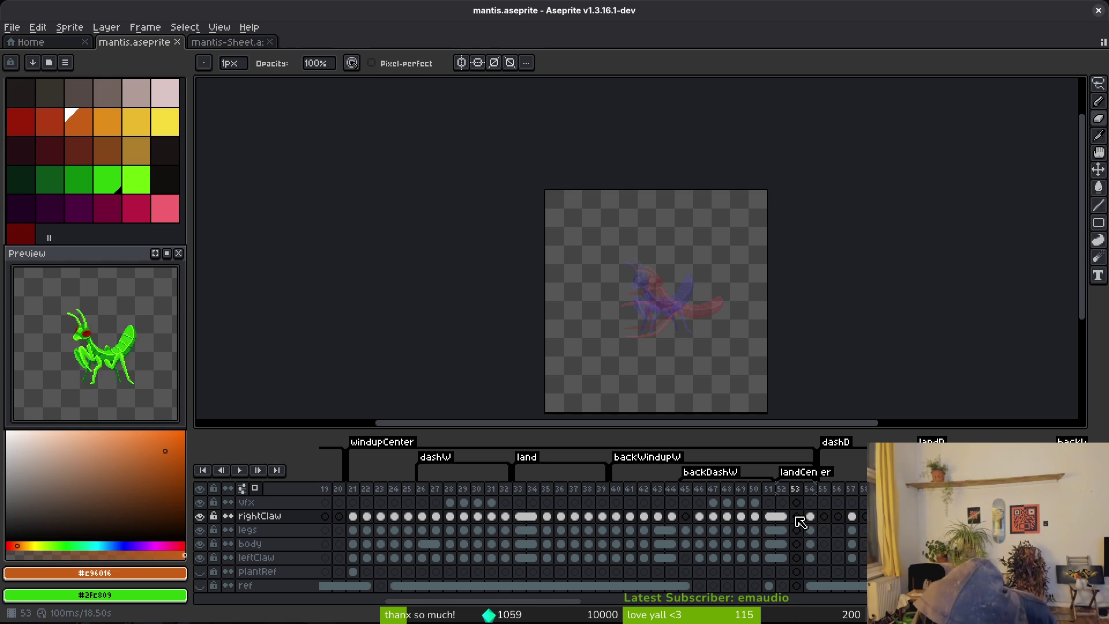
{"action": "key", "text": "Right"}
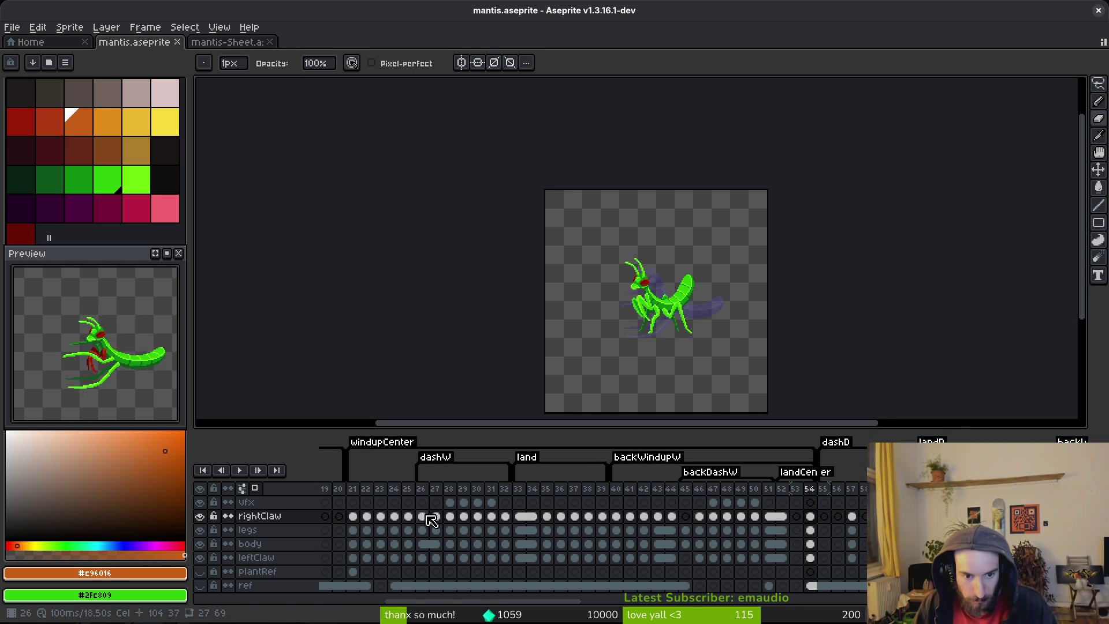
{"action": "left_click", "coordinate": [354, 516]}
{"action": "key", "text": "Right"}
{"action": "key", "text": "Right"}
{"action": "key", "text": "Right"}
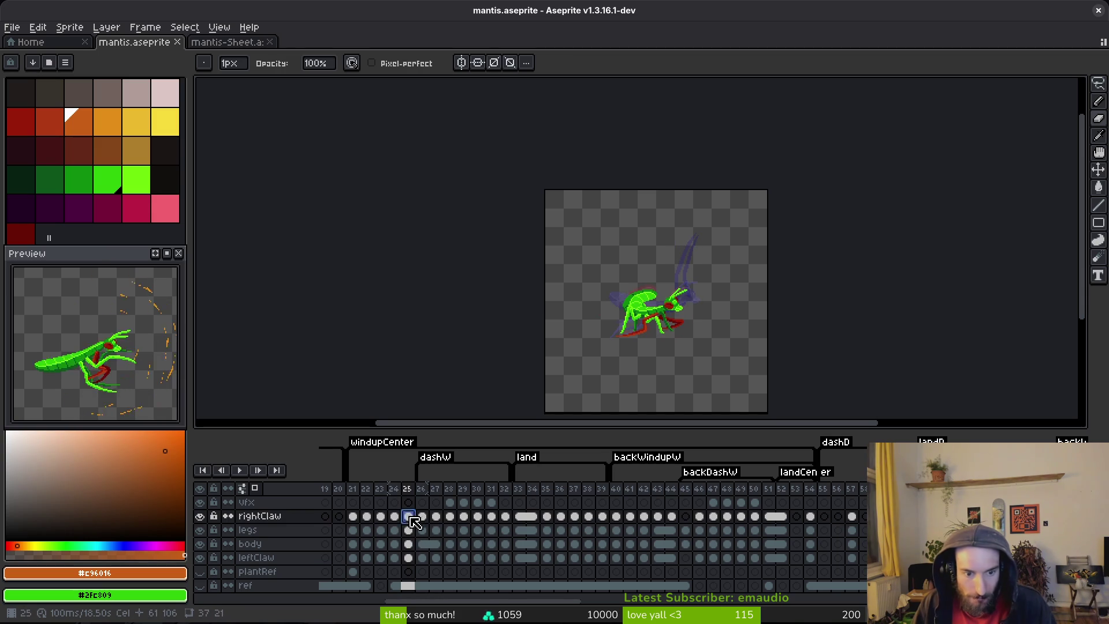
{"action": "left_click_drag", "start_coordinate": [408, 517], "coordinate": [409, 558]}
{"action": "left_click", "coordinate": [796, 516]}
{"action": "key", "text": "i"}
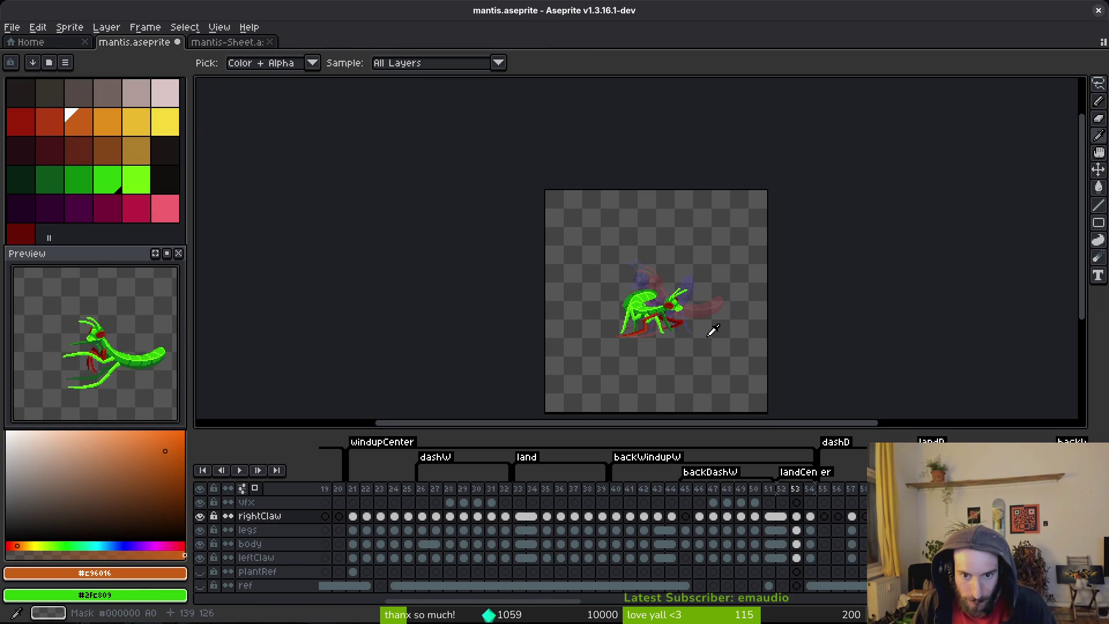
{"action": "left_click_drag", "start_coordinate": [797, 517], "coordinate": [809, 558]}
{"action": "key", "text": "shift+h"}
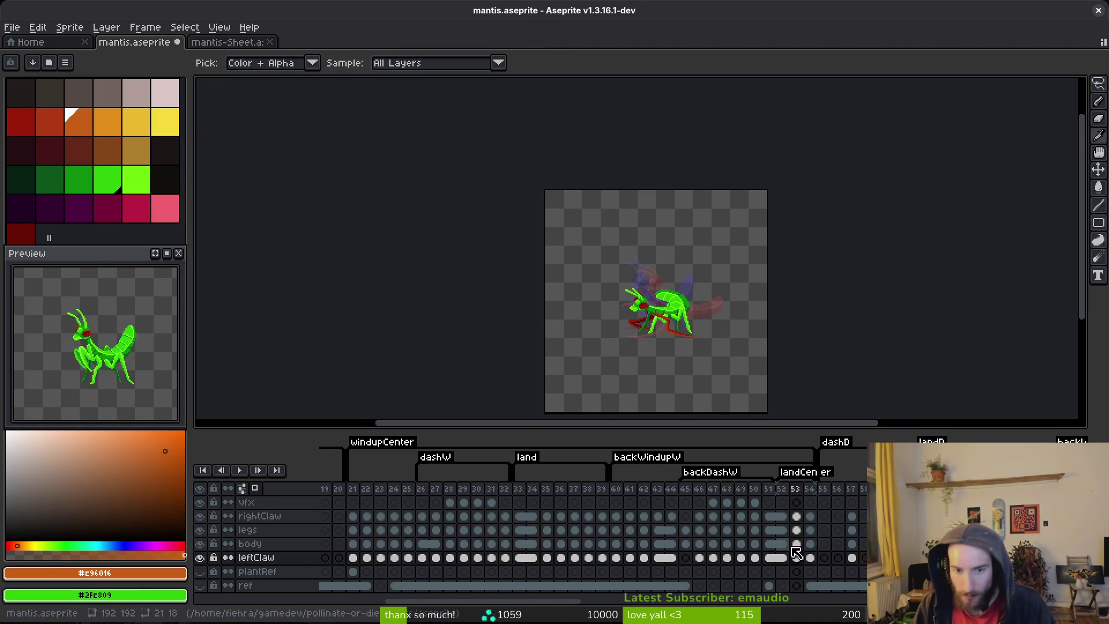
{"action": "key", "text": "b"}
{"action": "key", "text": "Left"}
{"action": "key", "text": "Right"}
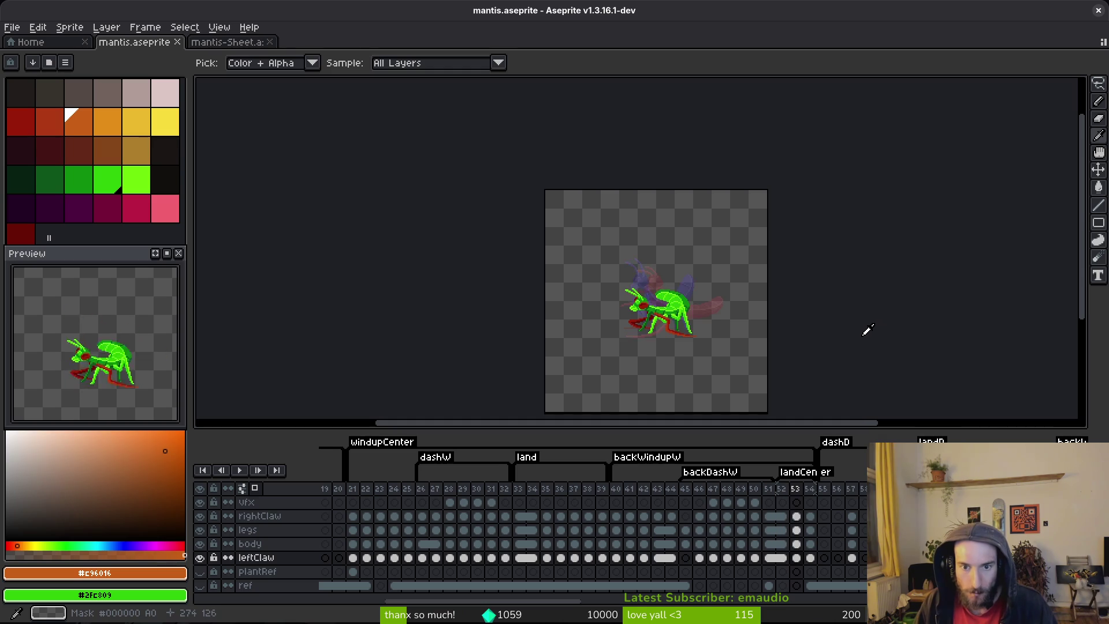
{"action": "key", "text": "Right"}
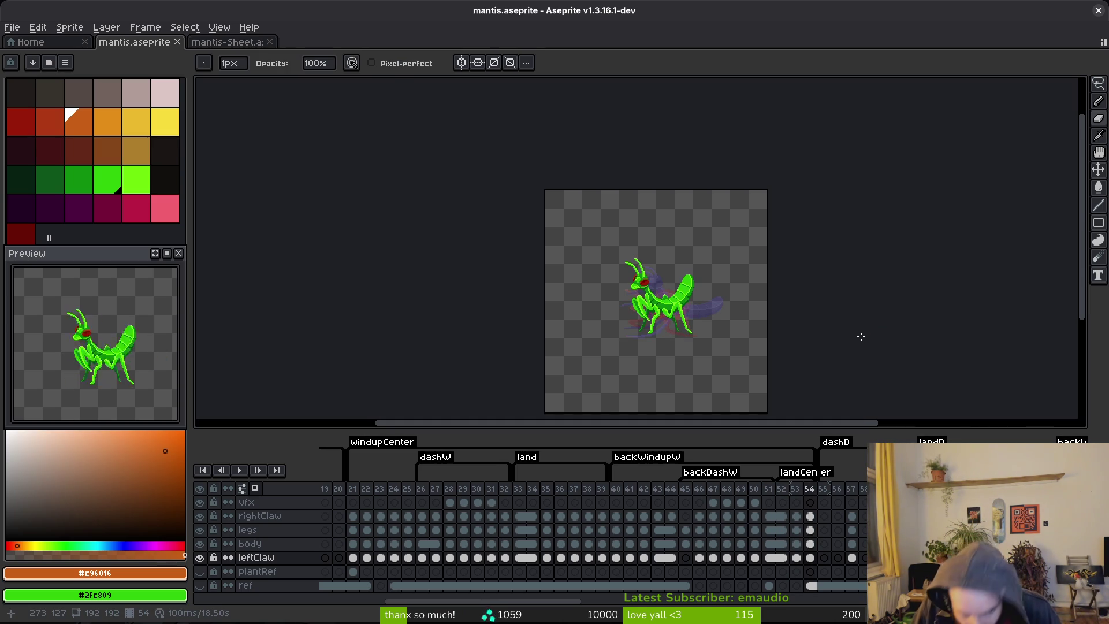
{"action": "left_click", "coordinate": [366, 502]}
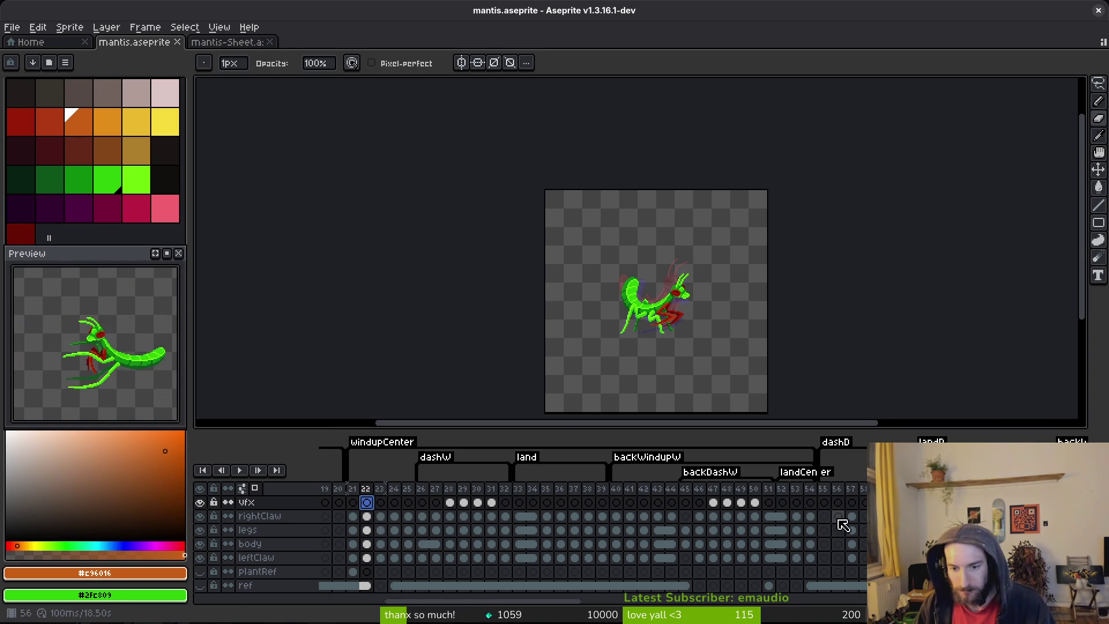
{"action": "left_click", "coordinate": [782, 516]}
{"action": "key", "text": "i"}
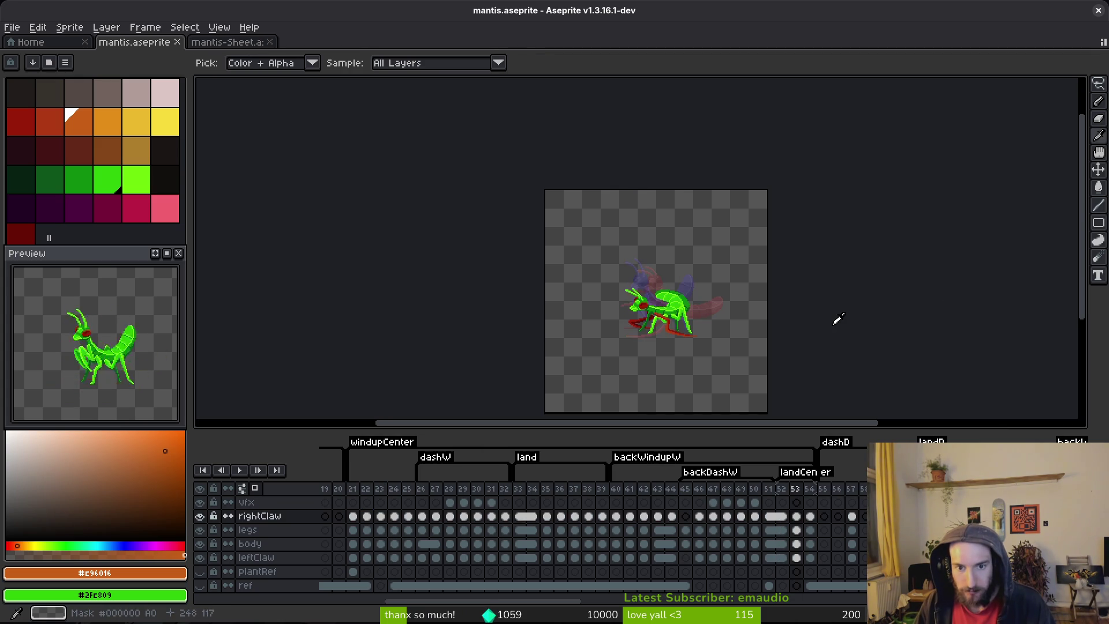
{"action": "key", "text": "Left"}
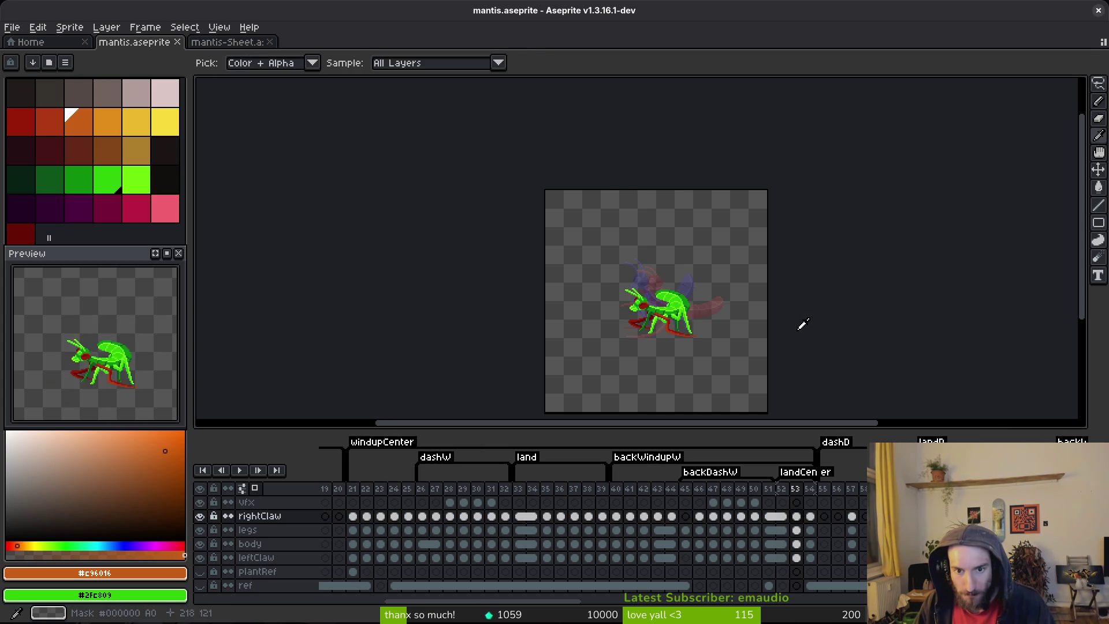
{"action": "key", "text": "Right"}
{"action": "key", "text": "Left"}
{"action": "key", "text": "Left"}
{"action": "key", "text": "Left"}
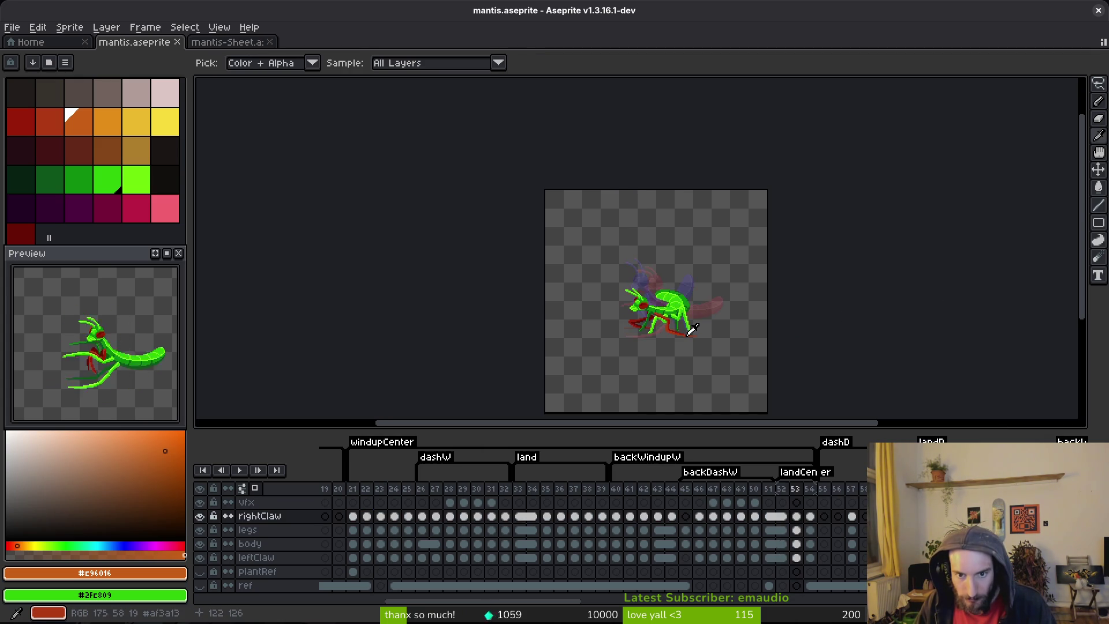
{"action": "key", "text": "Right"}
{"action": "key", "text": "Right"}
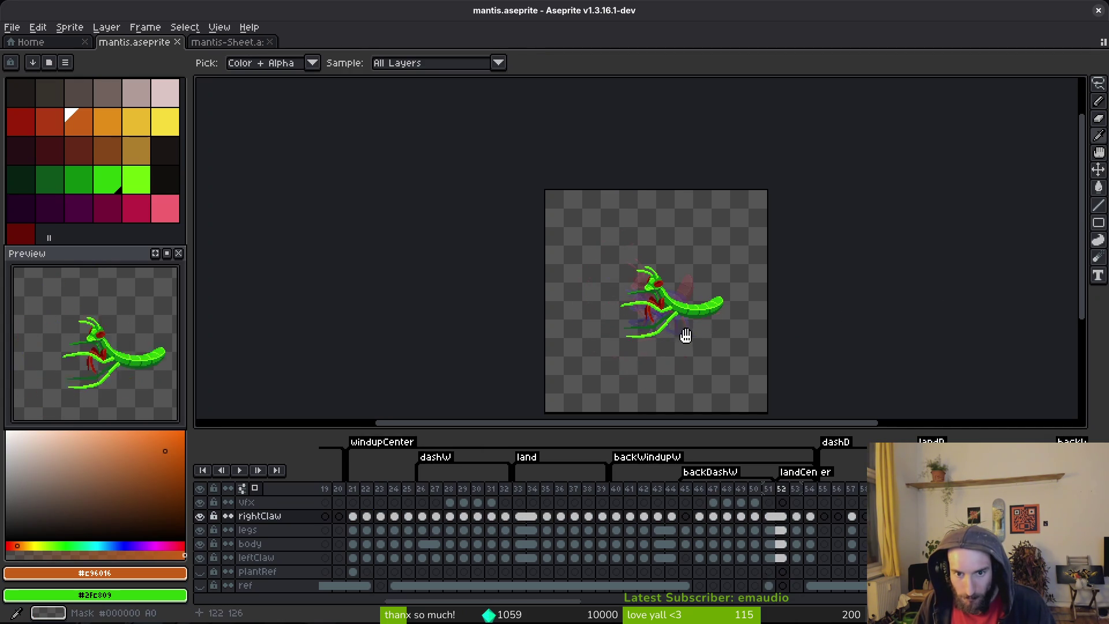
{"action": "key", "text": "b"}
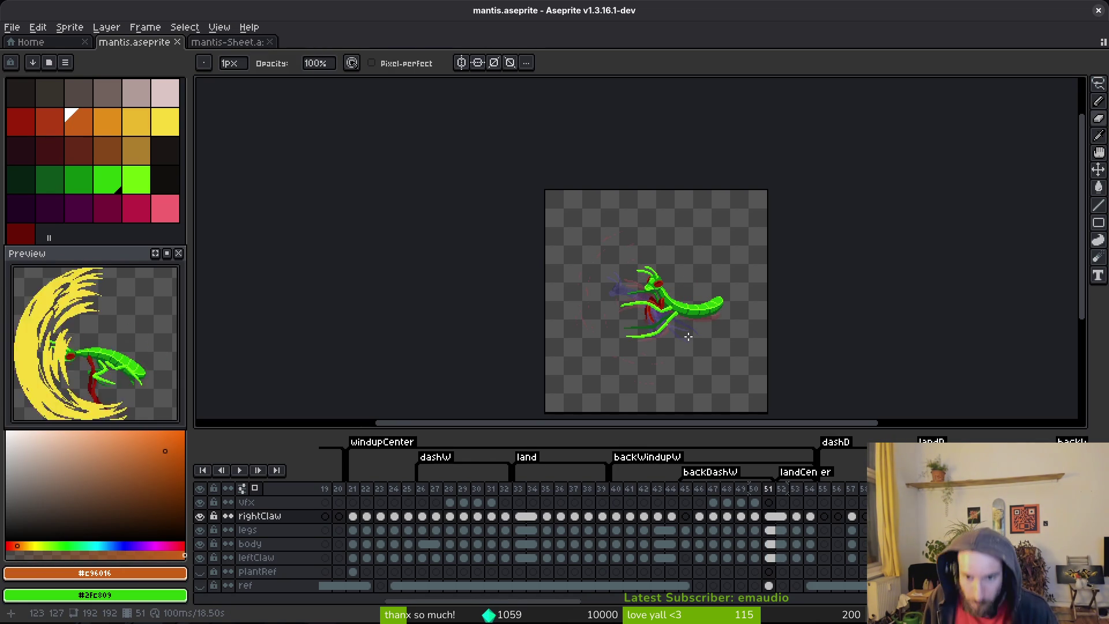
{"action": "key", "text": "i"}
{"action": "key", "text": "Right"}
{"action": "key", "text": "Right"}
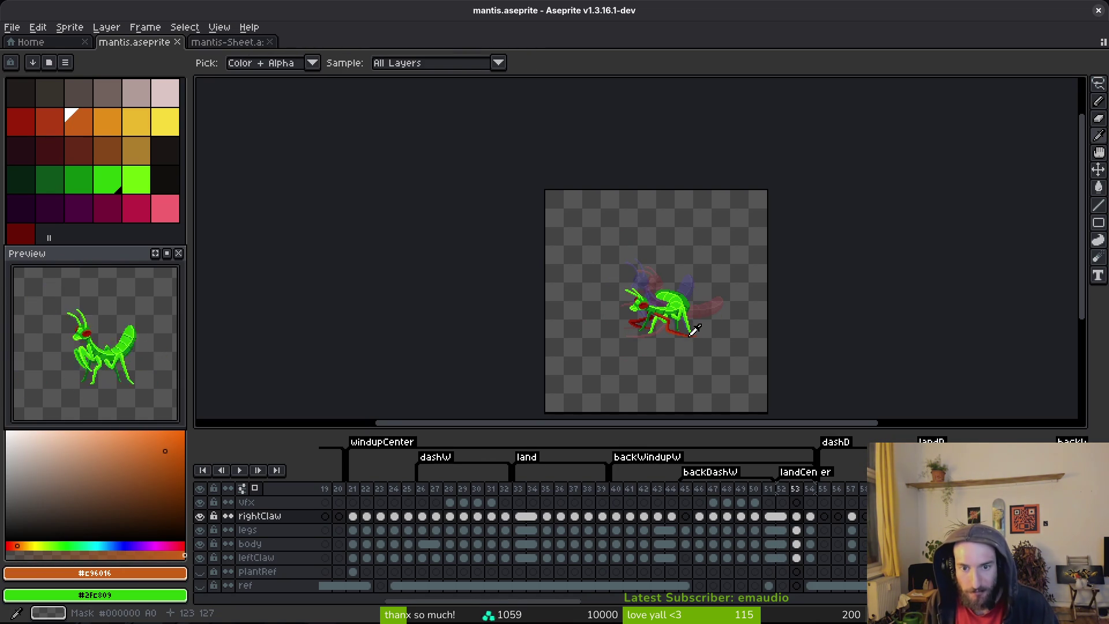
{"action": "key", "text": "Right"}
{"action": "key", "text": "Left"}
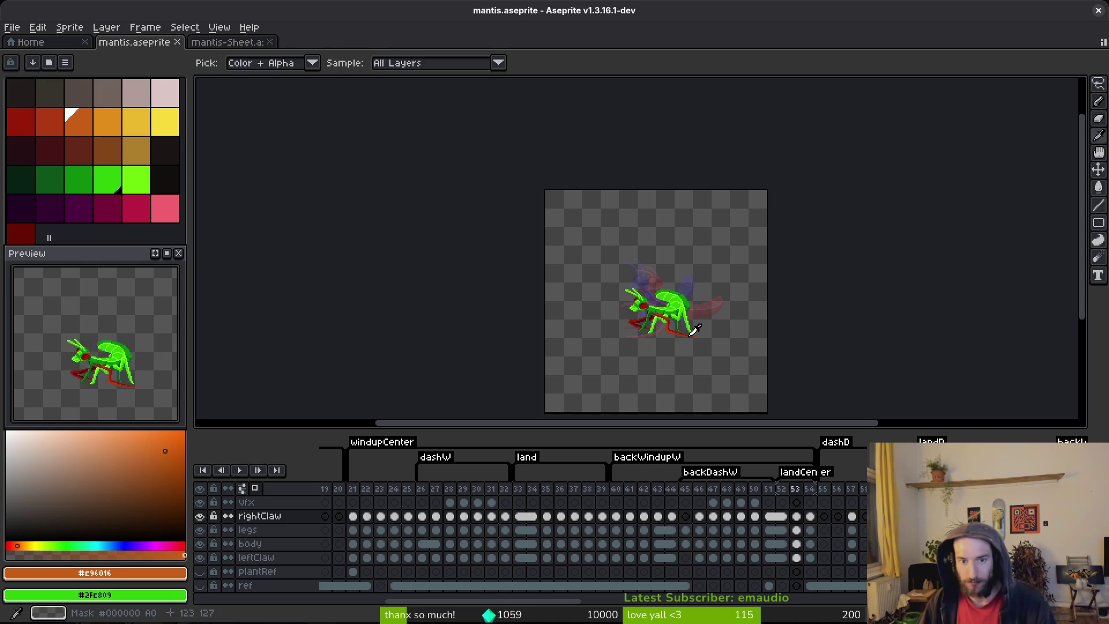
{"action": "key", "text": "b"}
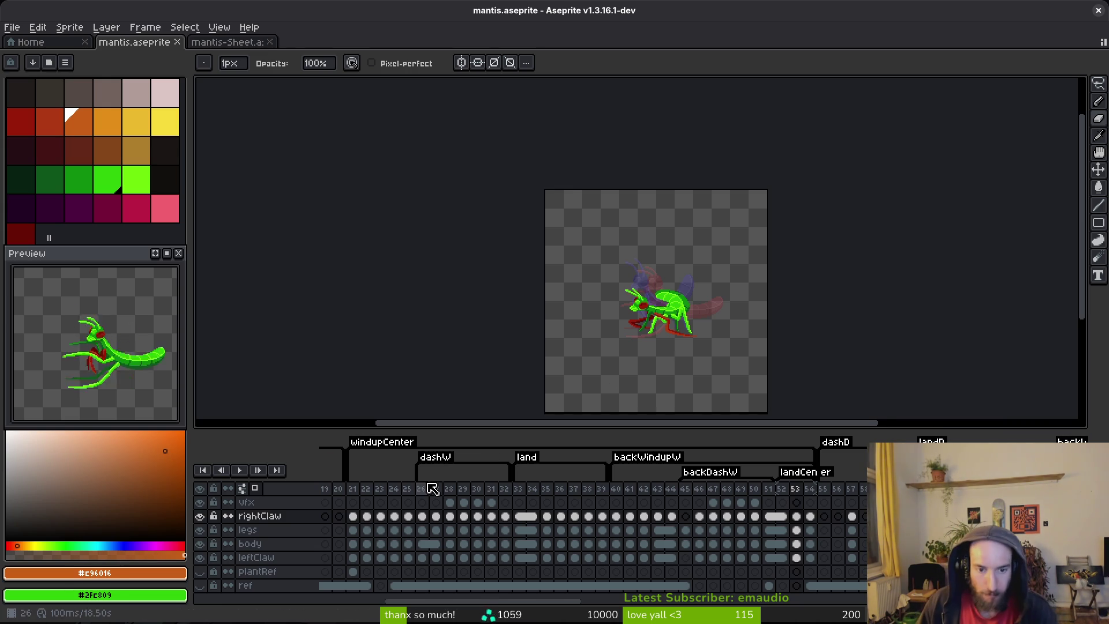
{"action": "key", "text": "Right"}
{"action": "key", "text": "Right"}
{"action": "key", "text": "Right"}
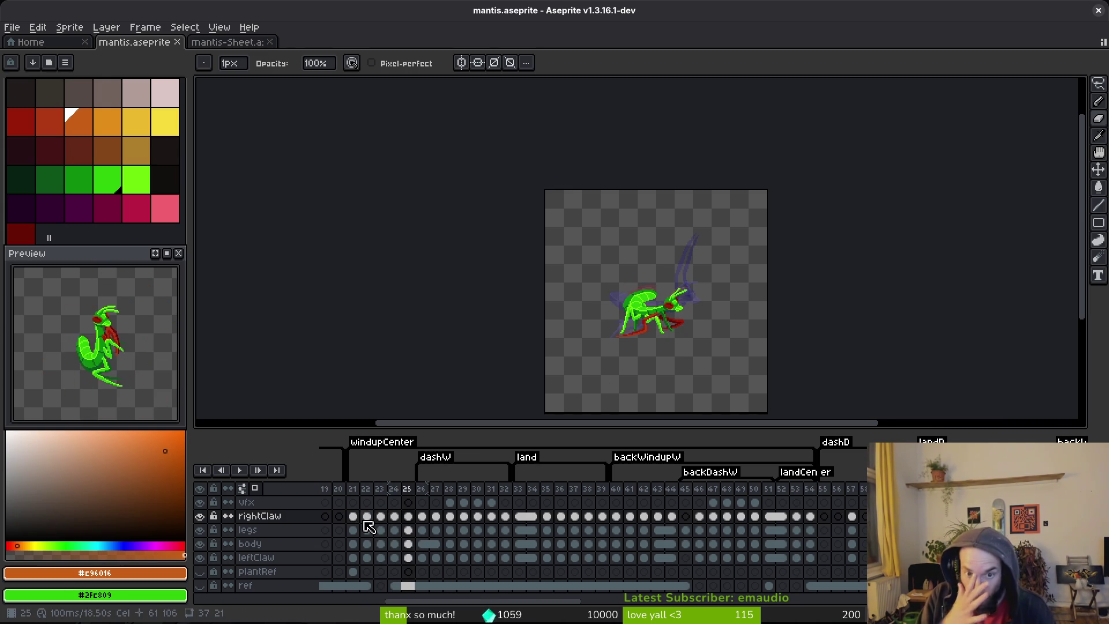
- Insert three empty frames after frame 53 in the landCenter tag
{"action": "key", "text": "Right"}
{"action": "key", "text": "Left"}
{"action": "key", "text": "Left"}
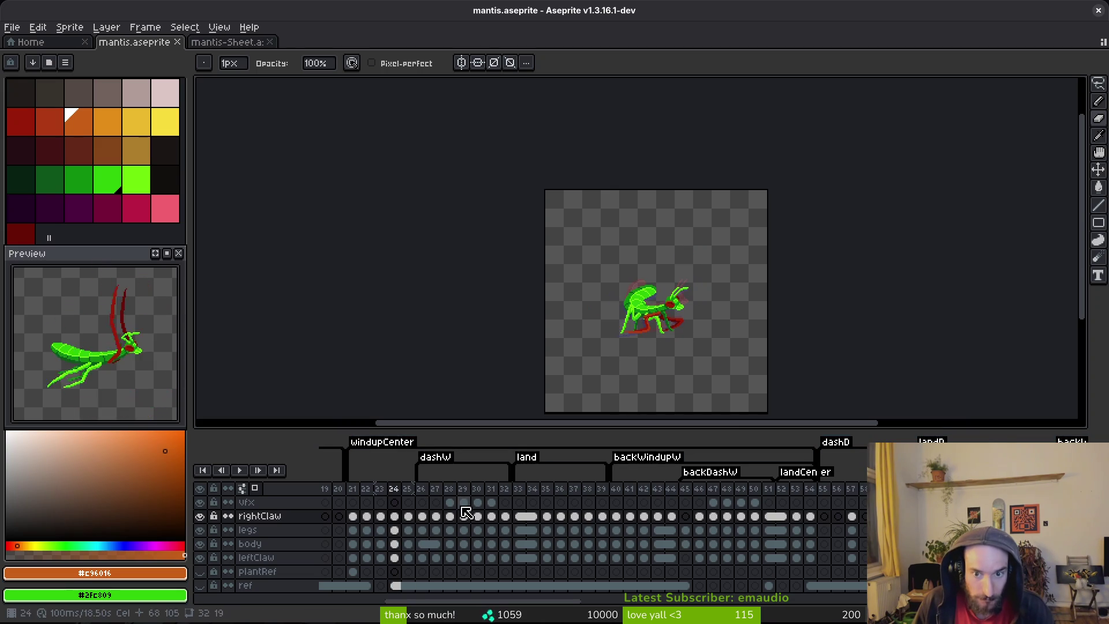
{"action": "left_click_drag", "start_coordinate": [394, 516], "coordinate": [403, 545]}
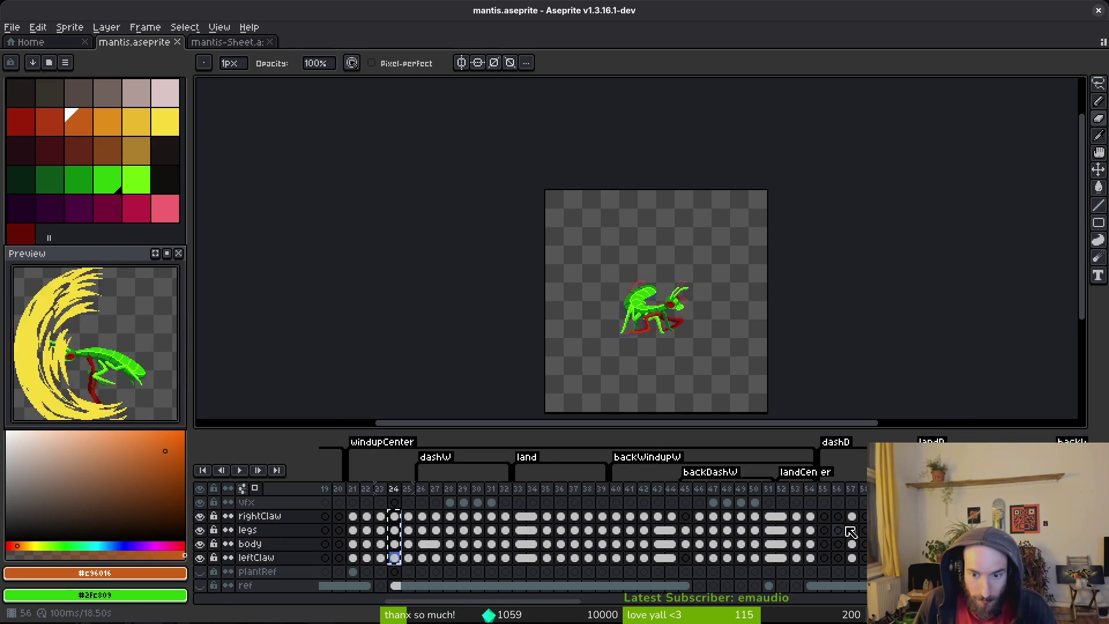
{"action": "left_click", "coordinate": [796, 516]}
{"action": "key", "text": "alt+b"}
{"action": "key", "text": "alt+b"}
{"action": "key", "text": "alt+b"}
{"action": "key", "text": "Left"}
{"action": "key", "text": "Left"}
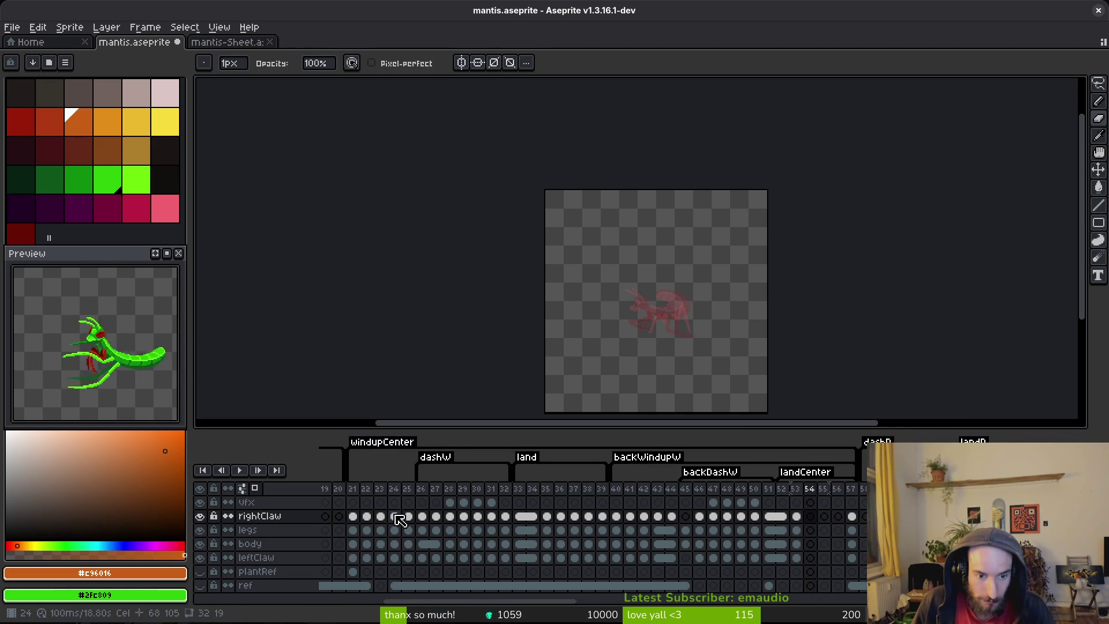
- Copy frame 24's cels into frame 54 and flip the mantis horizontally
{"action": "left_click", "coordinate": [394, 516]}
{"action": "left_click_drag", "start_coordinate": [403, 524], "coordinate": [395, 557]}
{"action": "key", "text": "ctrl+c"}
{"action": "left_click", "coordinate": [810, 516]}
{"action": "key", "text": "ctrl+v"}
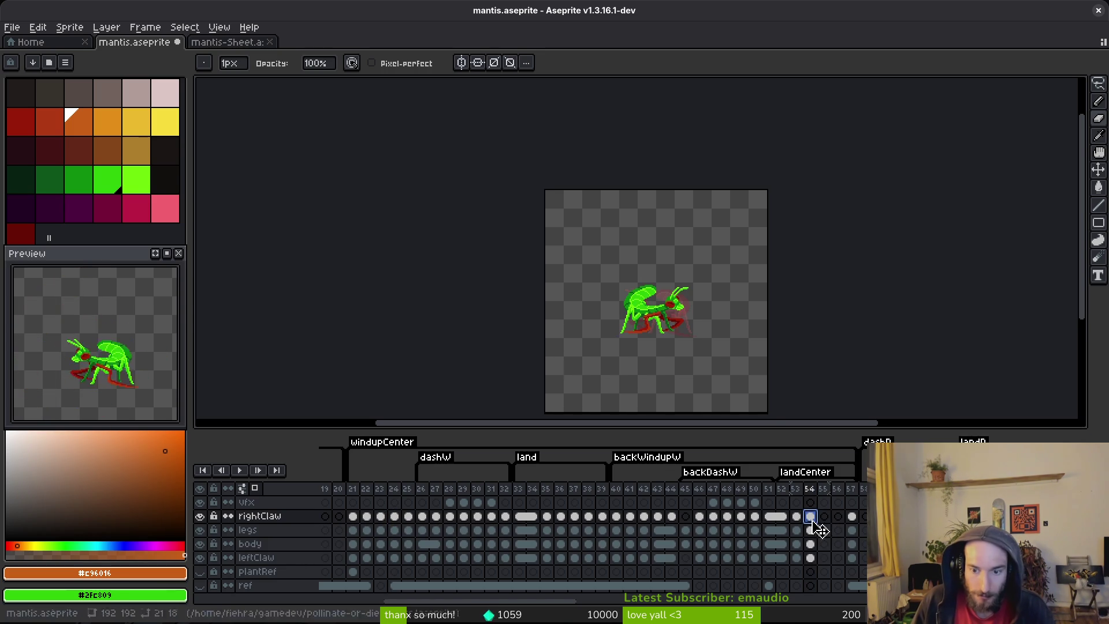
{"action": "left_click_drag", "start_coordinate": [810, 516], "coordinate": [809, 556]}
{"action": "scroll", "coordinate": [668, 258], "scroll_direction": "left", "scroll_amount": 4}
{"action": "key", "text": "Escape"}
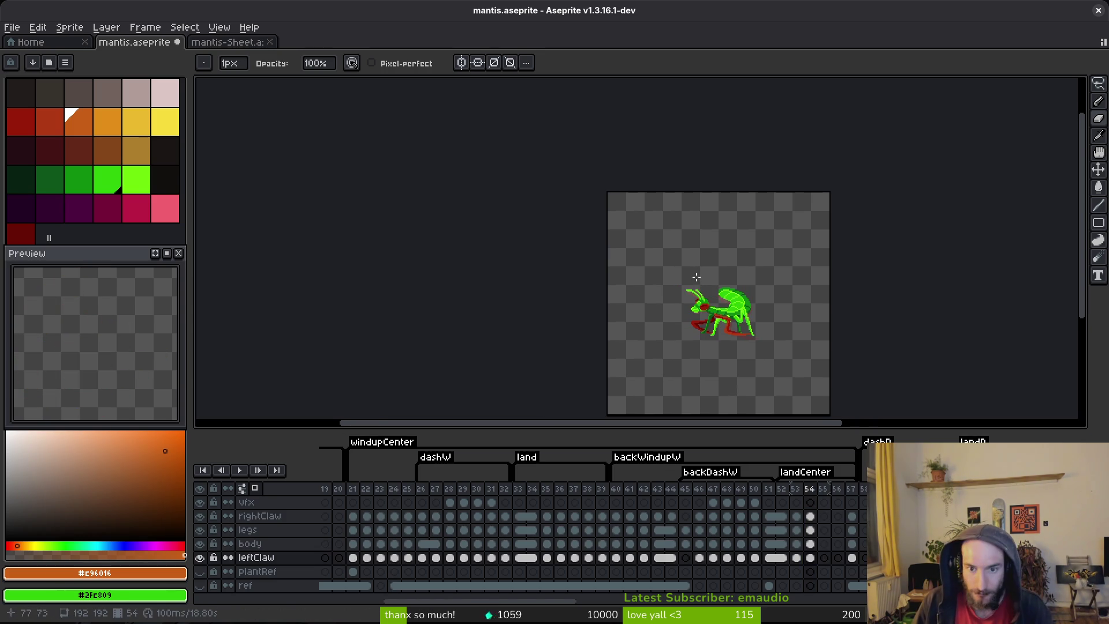
{"action": "key", "text": "shift+h"}
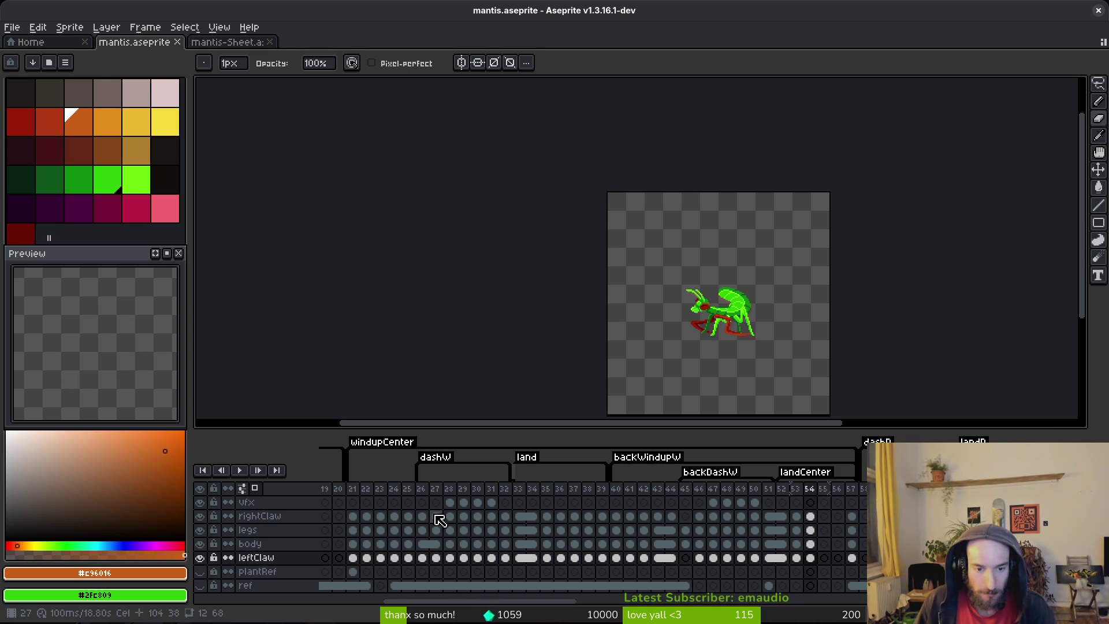
- Copy frames 22–23 into frames 55–56, flip them to face left, and save mantis.aseprite
{"action": "left_click", "coordinate": [393, 516]}
{"action": "left_click_drag", "start_coordinate": [380, 516], "coordinate": [380, 558]}
{"action": "left_click_drag", "start_coordinate": [367, 516], "coordinate": [372, 563]}
{"action": "left_click_drag", "start_coordinate": [824, 517], "coordinate": [838, 557]}
{"action": "key", "text": "shift+h"}
{"action": "key", "text": "ctrl+s"}
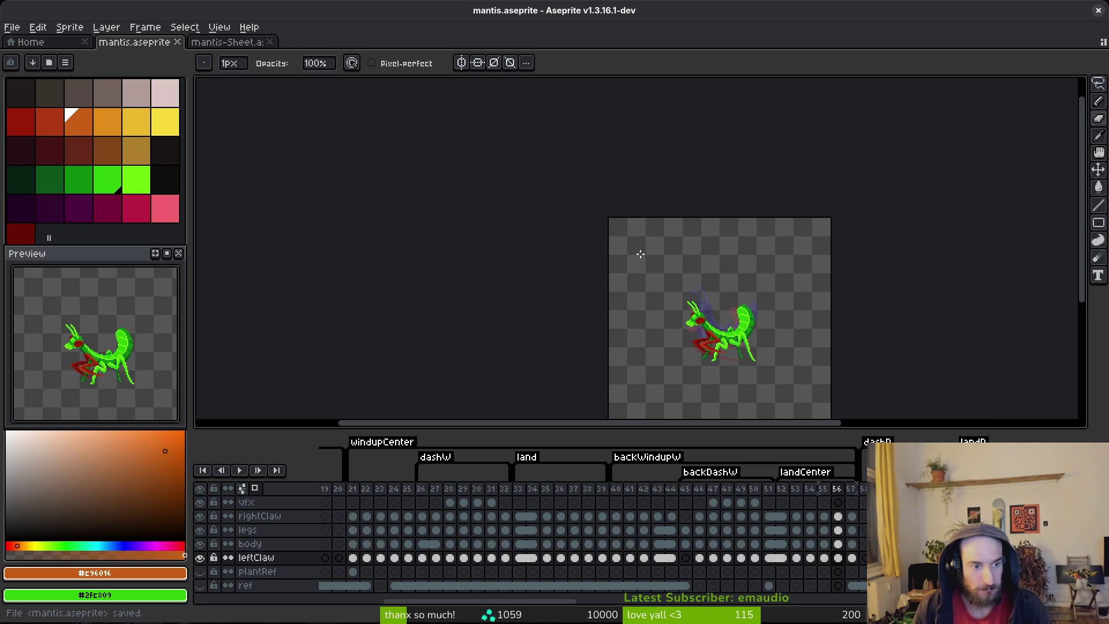
{"action": "key", "text": "i"}
{"action": "key", "text": "Return"}
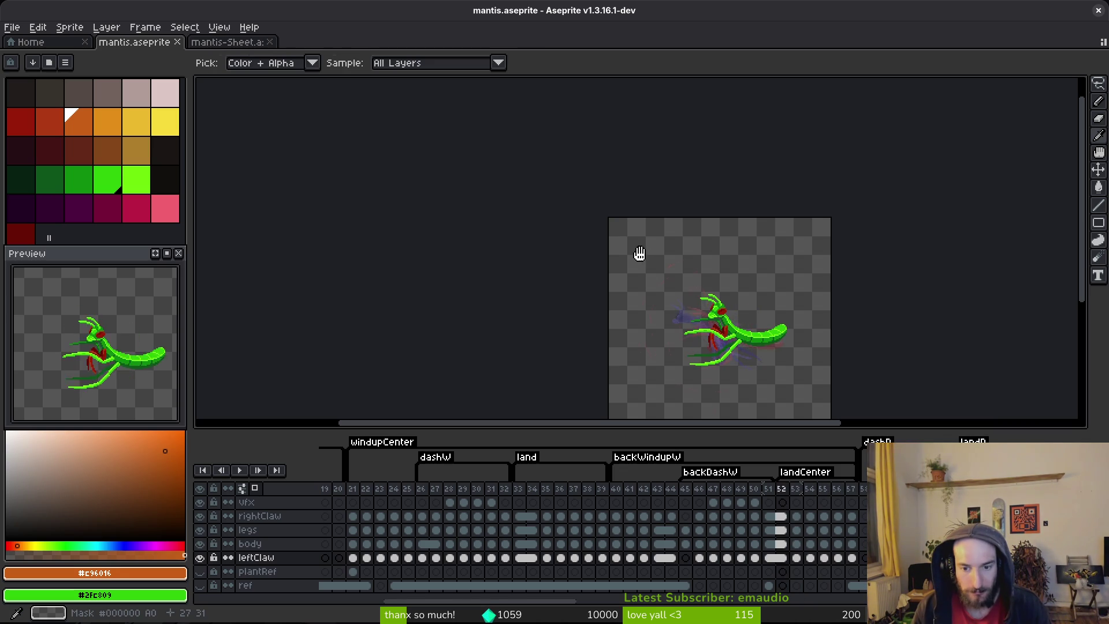
{"action": "key", "text": "b"}
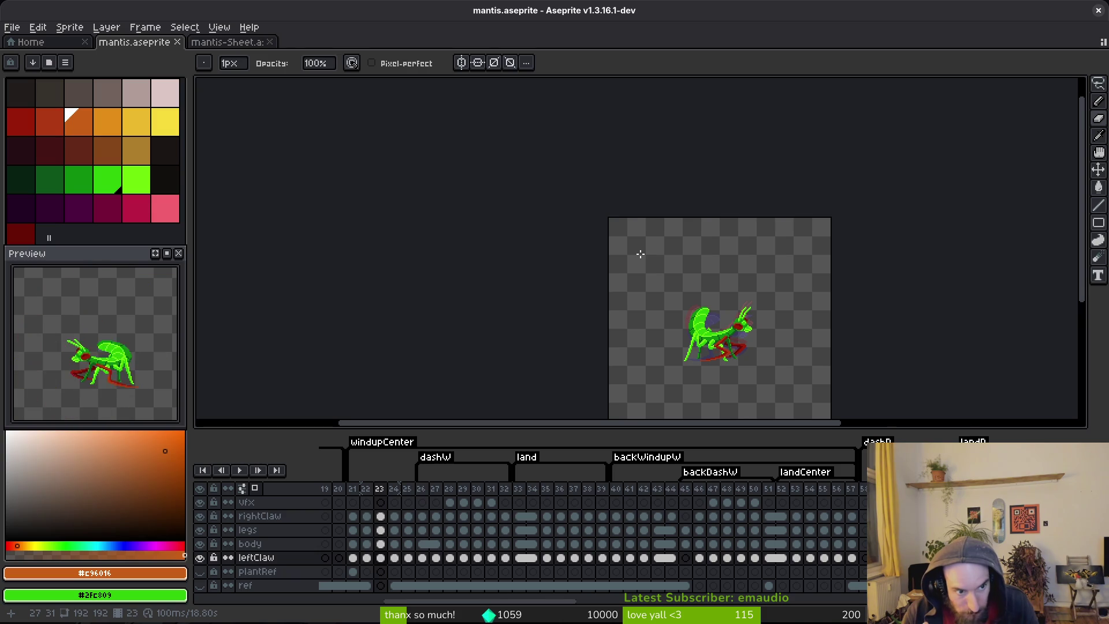
{"action": "key", "text": "Left"}
{"action": "key", "text": "Left"}
{"action": "key", "text": "Left"}
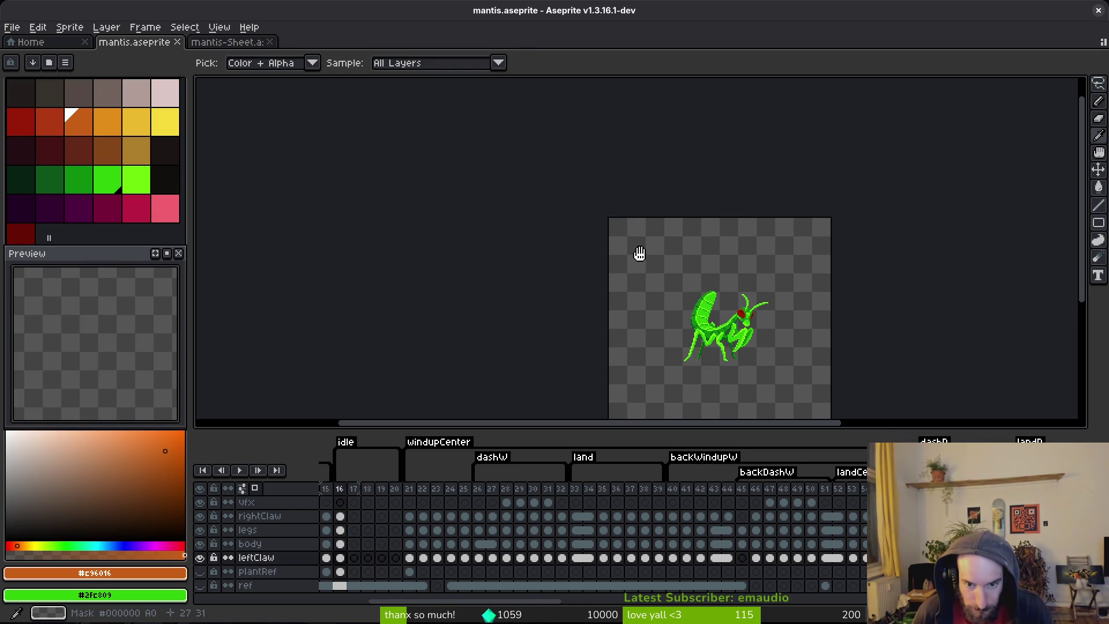
{"action": "key", "text": "Right"}
{"action": "key", "text": "Right"}
{"action": "key", "text": "Right"}
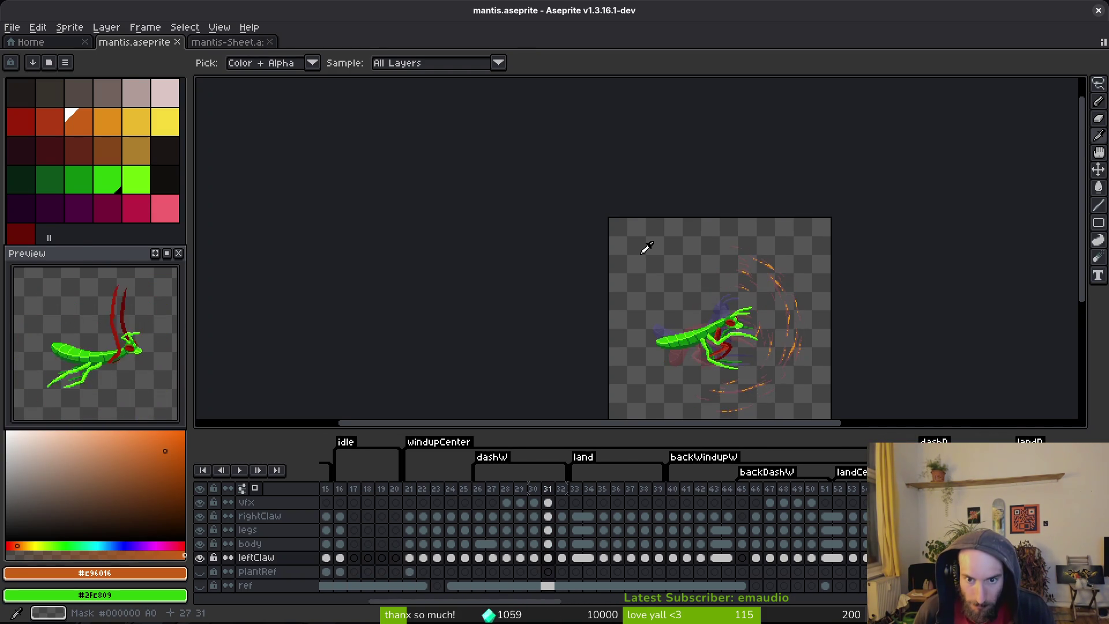
{"action": "key", "text": "Right"}
{"action": "key", "text": "Right"}
{"action": "key", "text": "Left"}
{"action": "key", "text": "Left"}
{"action": "key", "text": "Right"}
{"action": "key", "text": "b"}
- On the frame 32 body cel, erase the top-edge bump and stray green pixels, then save
{"action": "scroll", "coordinate": [656, 304], "scroll_direction": "up", "scroll_amount": 4}
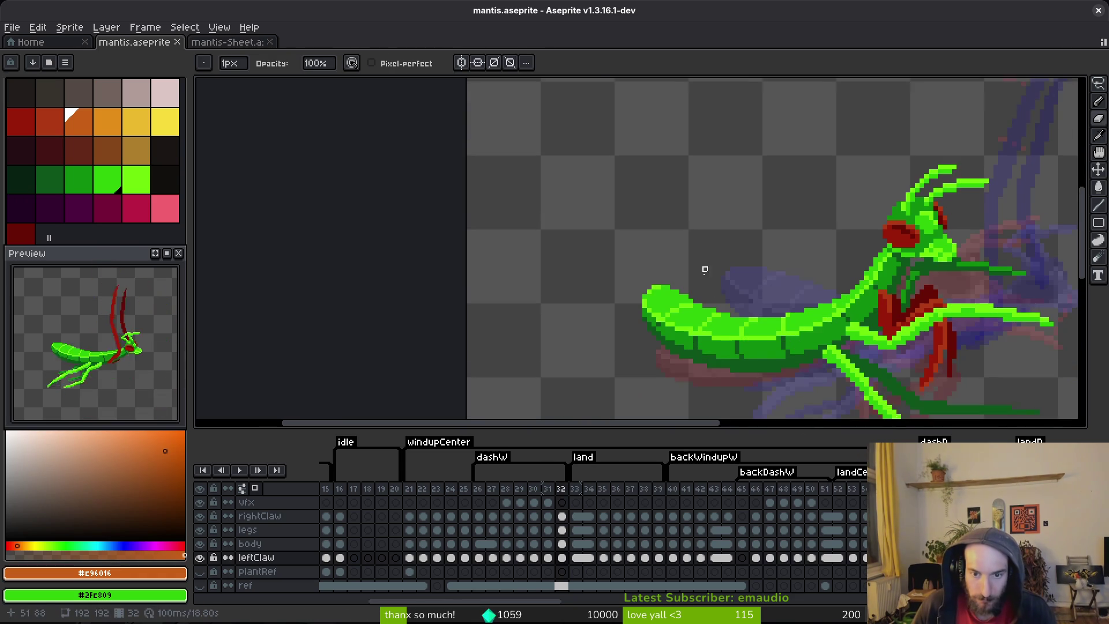
{"action": "scroll", "coordinate": [693, 257], "scroll_direction": "up", "scroll_amount": 2}
{"action": "left_click", "coordinate": [673, 245]}
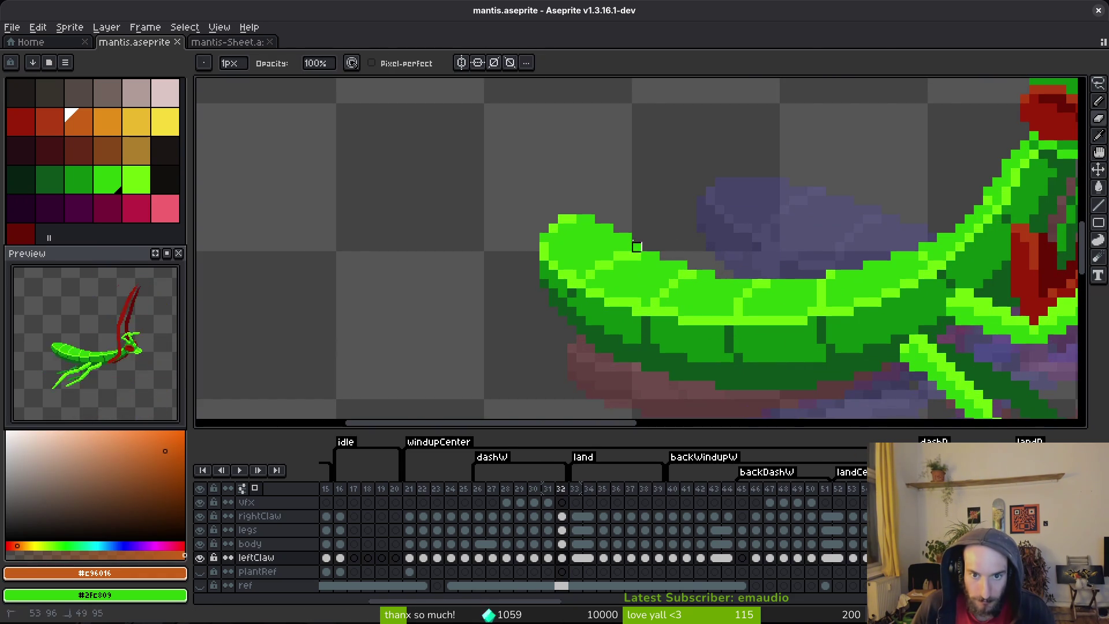
{"action": "left_click", "coordinate": [562, 543]}
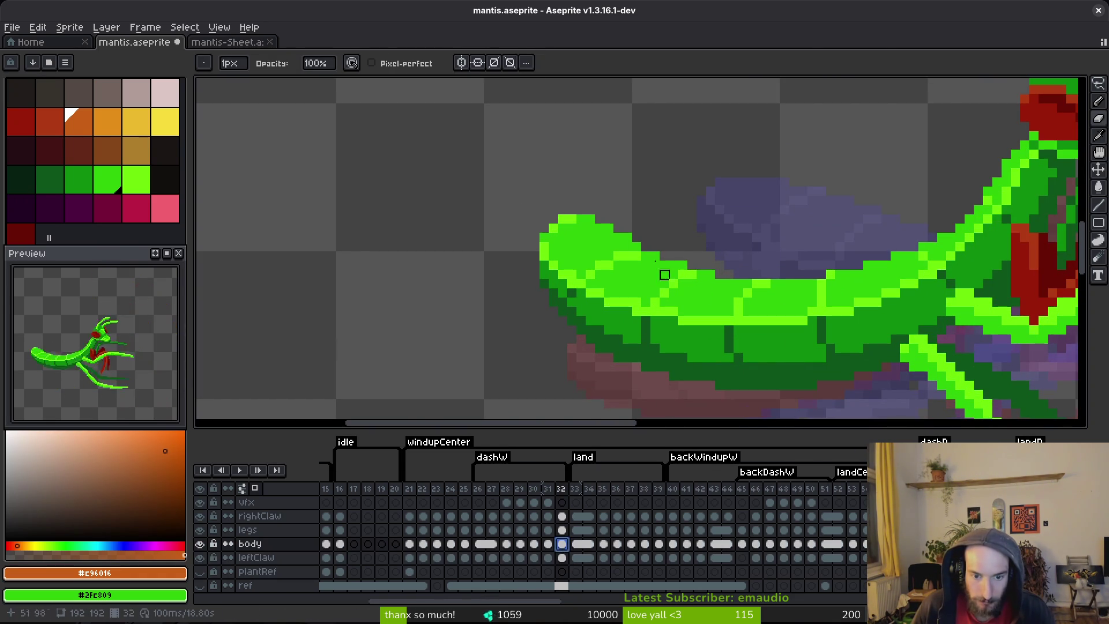
{"action": "mouse_move", "coordinate": [664, 244]}
{"action": "left_mouse_down"}
{"action": "mouse_move", "coordinate": [607, 217]}
{"action": "mouse_move", "coordinate": [618, 228]}
{"action": "mouse_move", "coordinate": [560, 219]}
{"action": "left_mouse_up"}
{"action": "left_click", "coordinate": [544, 238]}
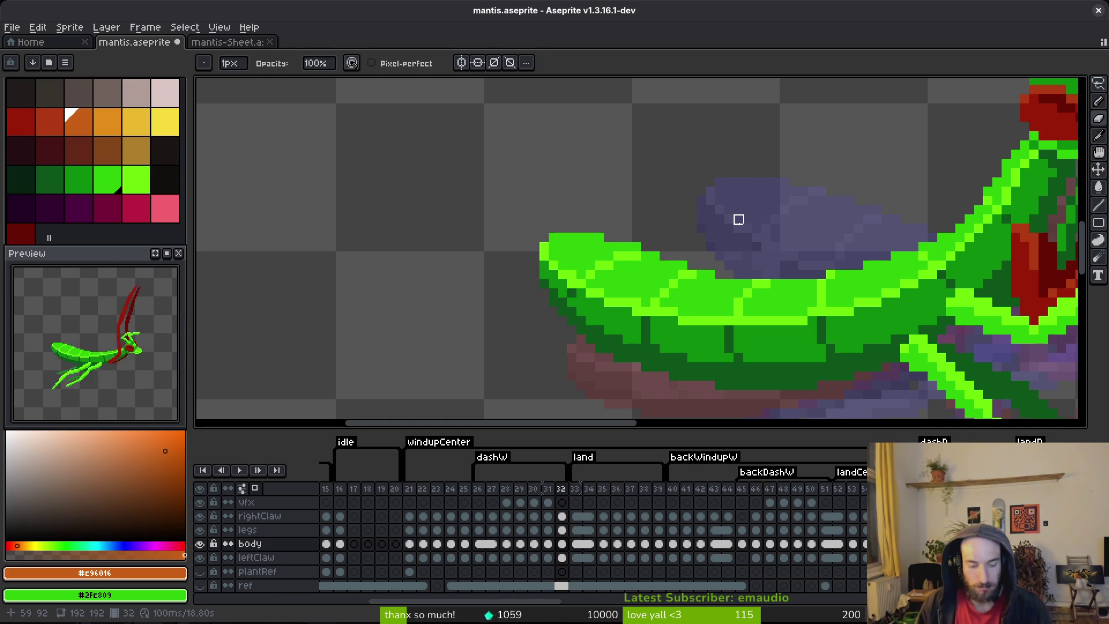
{"action": "key", "text": "ctrl+s"}
{"action": "scroll", "coordinate": [768, 323], "scroll_direction": "down", "scroll_amount": 3}
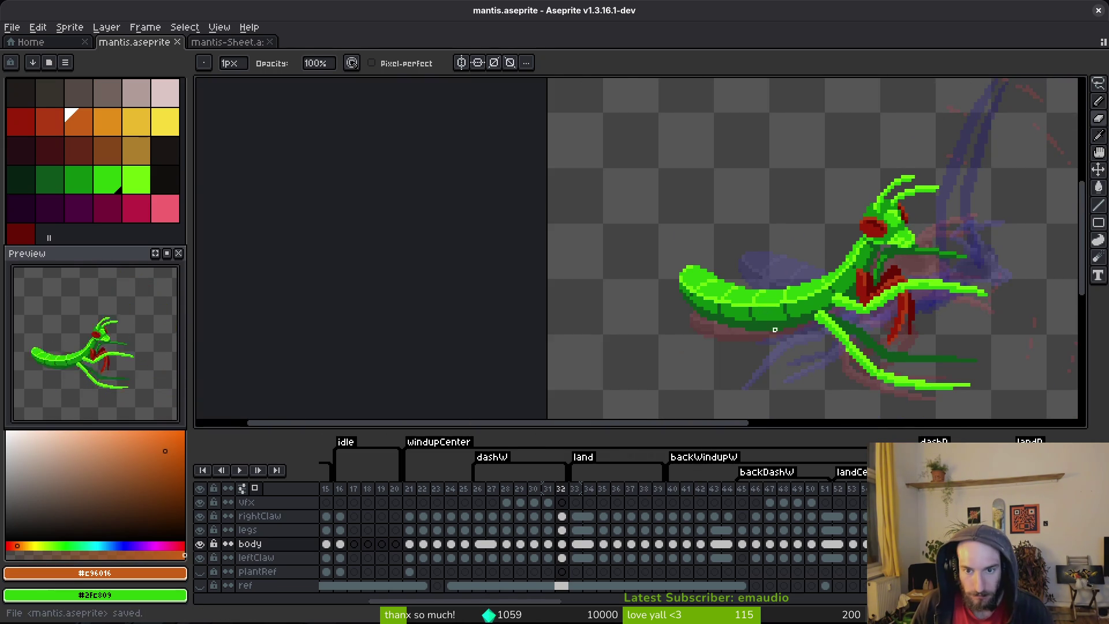
{"action": "scroll", "coordinate": [690, 298], "scroll_direction": "up", "scroll_amount": 2}
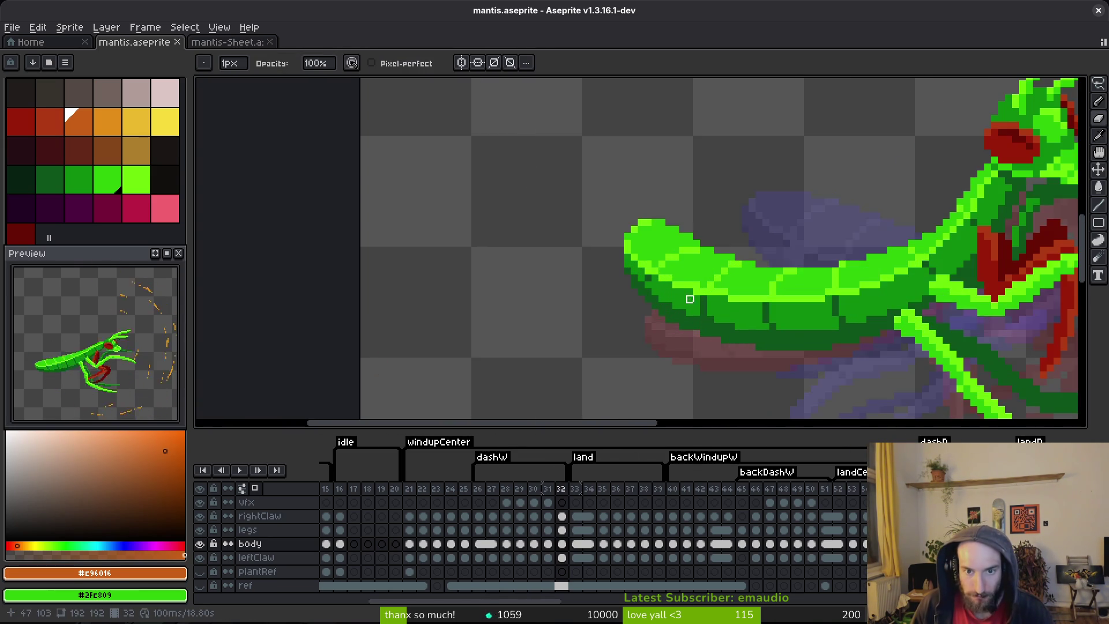
{"action": "scroll", "coordinate": [690, 298], "scroll_direction": "up", "scroll_amount": 2}
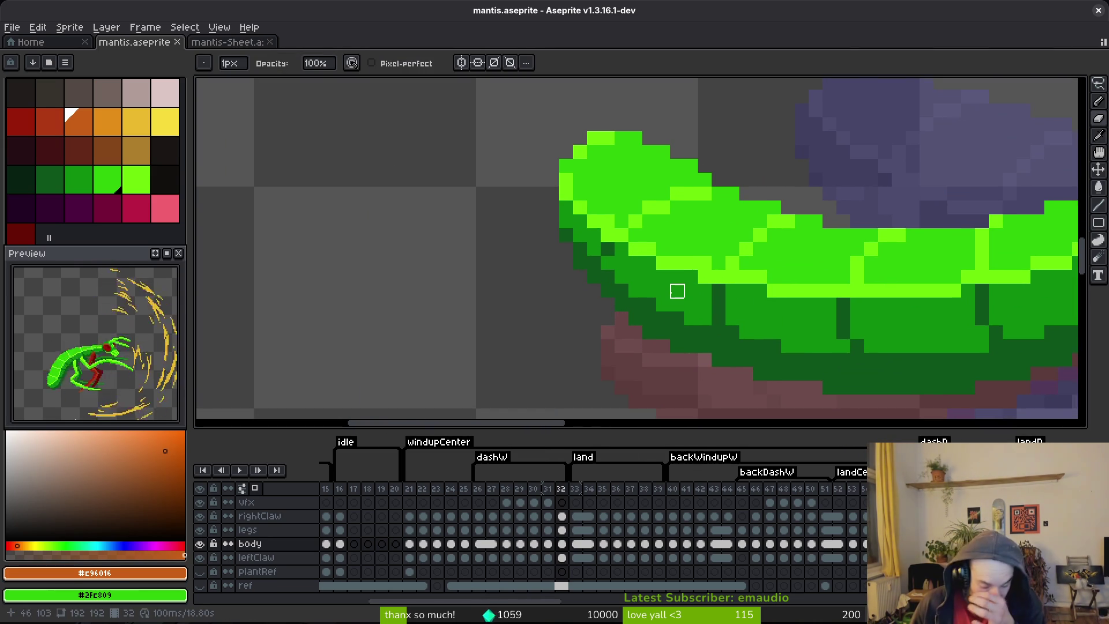